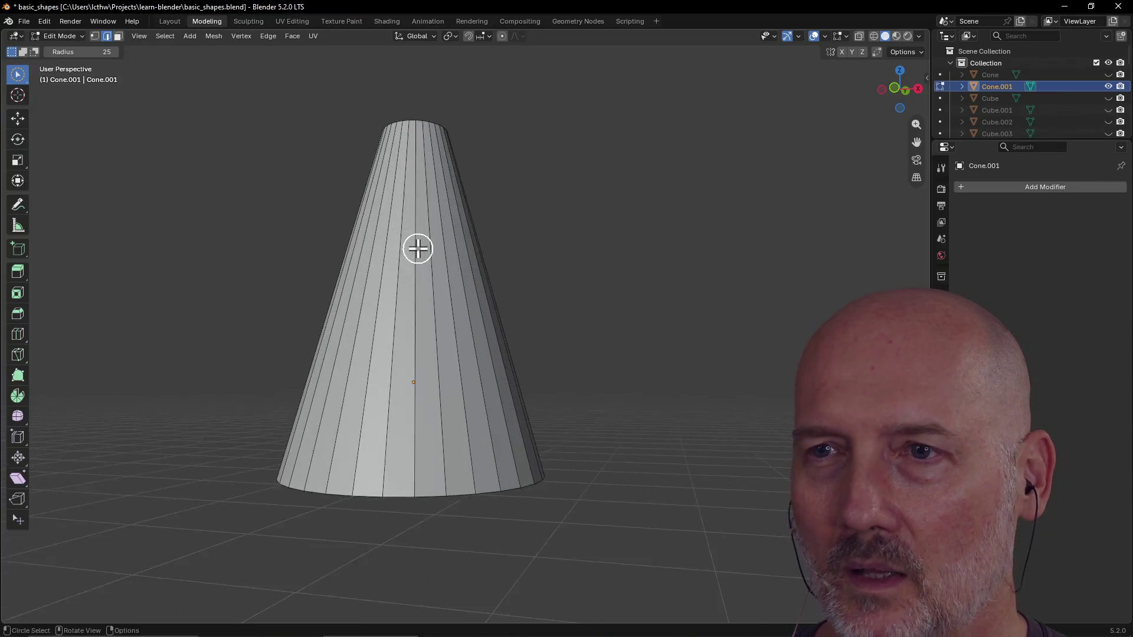
{"action": "scroll", "coordinate": [418, 248], "scroll_direction": "down", "scroll_amount": 5}
Step: Inspect the hollow cone from above, the side and below, then return to the Layout workspace
{"action": "mouse_move", "coordinate": [418, 249]}
{"action": "middle_mouse_down"}
{"action": "mouse_move", "coordinate": [467, 303]}
{"action": "mouse_move", "coordinate": [443, 354]}
{"action": "mouse_move", "coordinate": [549, 328]}
{"action": "mouse_move", "coordinate": [414, 354]}
{"action": "middle_mouse_up"}
{"action": "scroll", "coordinate": [413, 355], "scroll_direction": "up", "scroll_amount": 3}
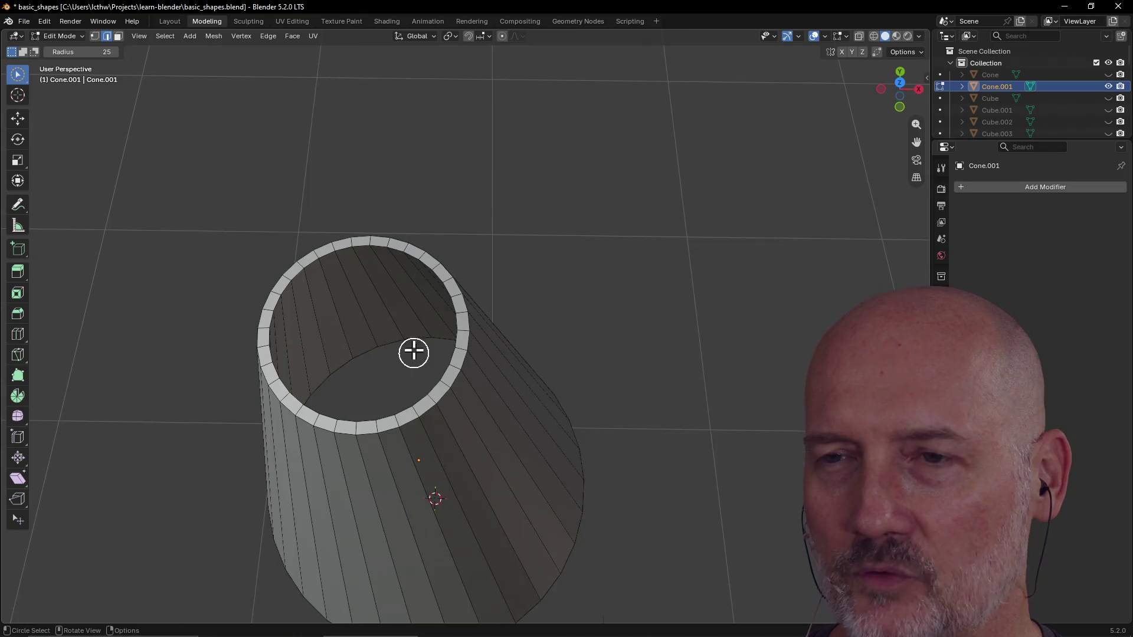
{"action": "scroll", "coordinate": [413, 292], "scroll_direction": "up", "scroll_amount": 2}
{"action": "scroll", "coordinate": [434, 292], "scroll_direction": "down", "scroll_amount": 6}
{"action": "mouse_move", "coordinate": [434, 292]}
{"action": "middle_mouse_down"}
{"action": "mouse_move", "coordinate": [630, 264]}
{"action": "mouse_move", "coordinate": [478, 204]}
{"action": "mouse_move", "coordinate": [437, 145]}
{"action": "mouse_move", "coordinate": [389, 266]}
{"action": "middle_mouse_up"}
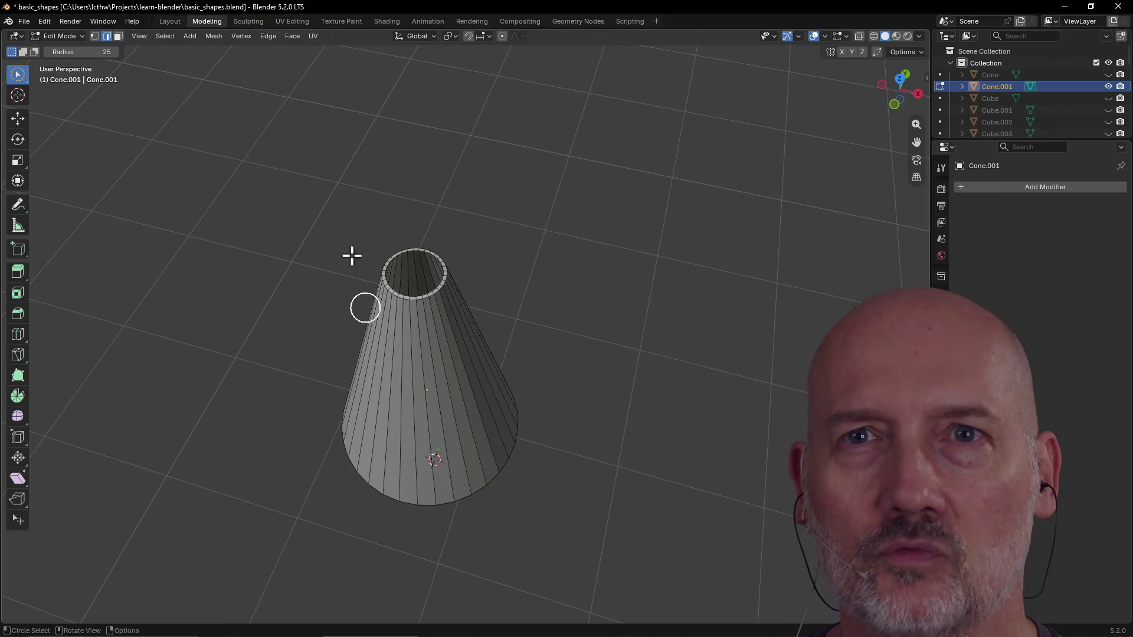
{"action": "scroll", "coordinate": [354, 261], "scroll_direction": "down", "scroll_amount": 3}
{"action": "scroll", "coordinate": [382, 228], "scroll_direction": "down", "scroll_amount": 2}
{"action": "scroll", "coordinate": [376, 225], "scroll_direction": "up", "scroll_amount": 2}
{"action": "mouse_move", "coordinate": [373, 221]}
{"action": "middle_mouse_down"}
{"action": "mouse_move", "coordinate": [397, 191]}
{"action": "mouse_move", "coordinate": [385, 207]}
{"action": "middle_mouse_up"}
{"action": "scroll", "coordinate": [397, 190], "scroll_direction": "down", "scroll_amount": 2}
{"action": "scroll", "coordinate": [386, 206], "scroll_direction": "up", "scroll_amount": 2}
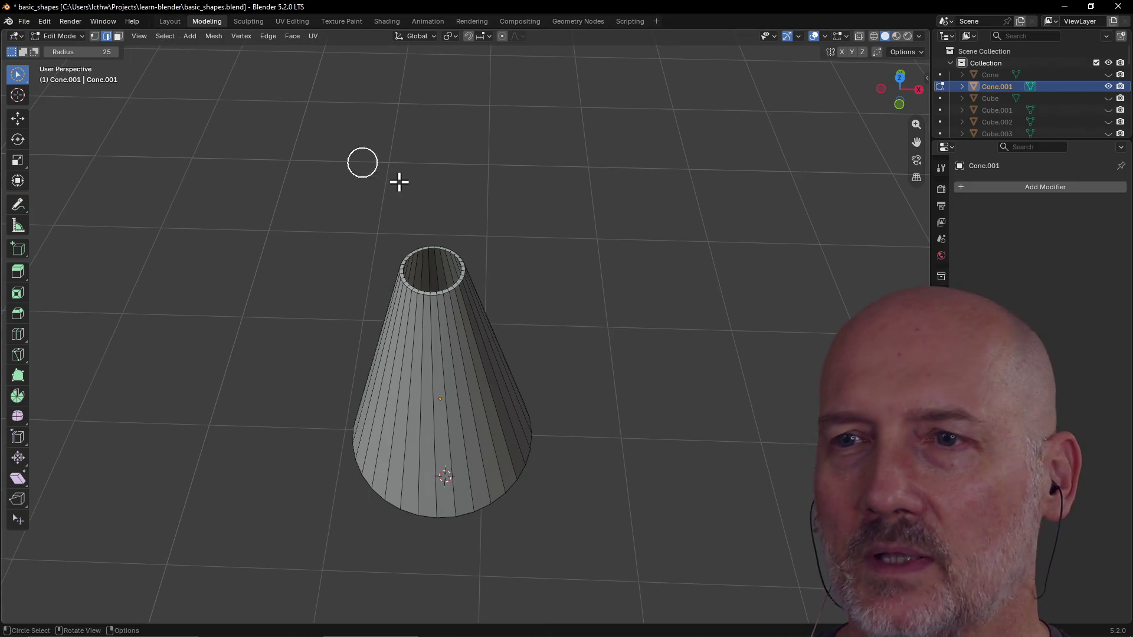
{"action": "scroll", "coordinate": [354, 173], "scroll_direction": "down", "scroll_amount": 2}
{"action": "left_click", "coordinate": [171, 20]}
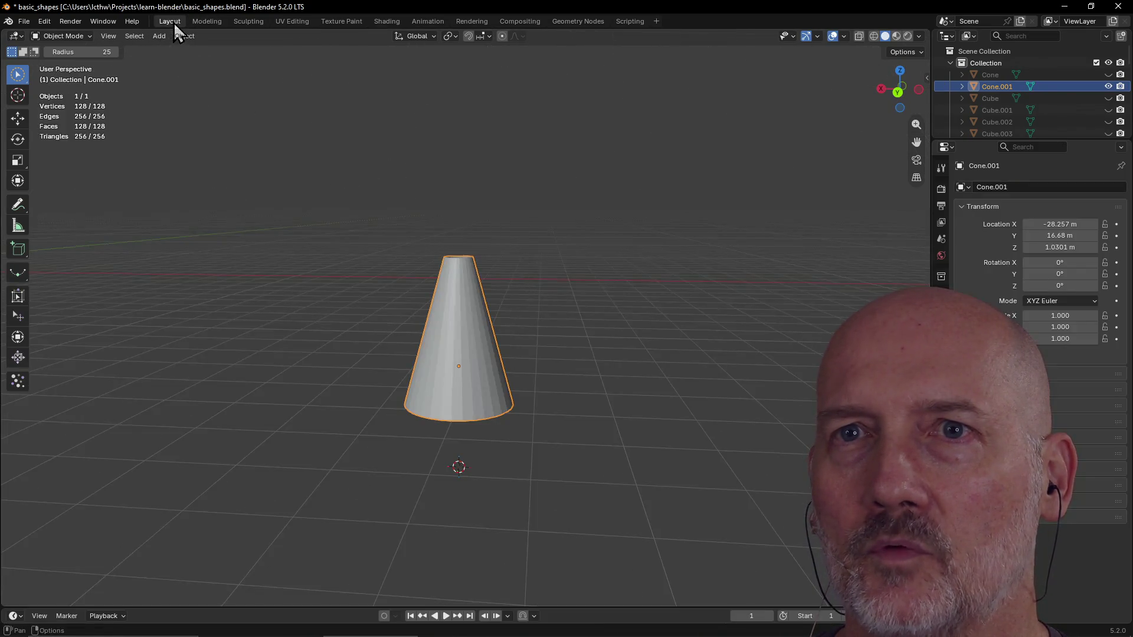
{"action": "scroll", "coordinate": [341, 209], "scroll_direction": "down", "scroll_amount": 3}
{"action": "scroll", "coordinate": [514, 345], "scroll_direction": "down", "scroll_amount": 2}
{"action": "scroll", "coordinate": [586, 341], "scroll_direction": "up", "scroll_amount": 3}
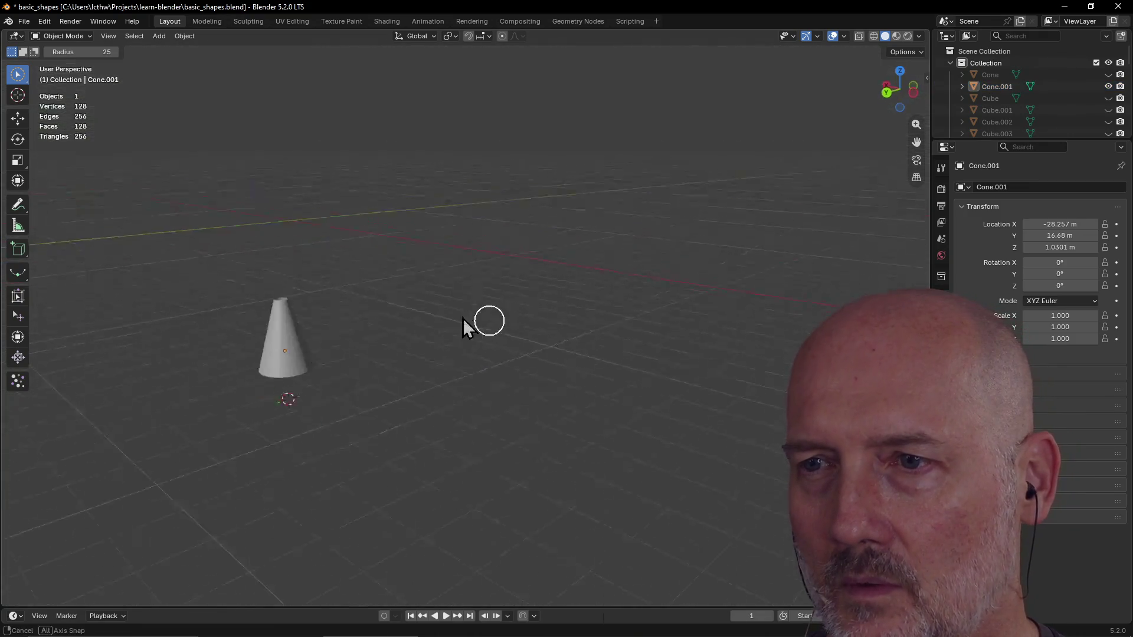
Step: Frame the cone in the viewport with View Selected, then clear the selection
{"action": "middle_click_drag", "start_coordinate": [487, 318], "coordinate": [299, 322]}
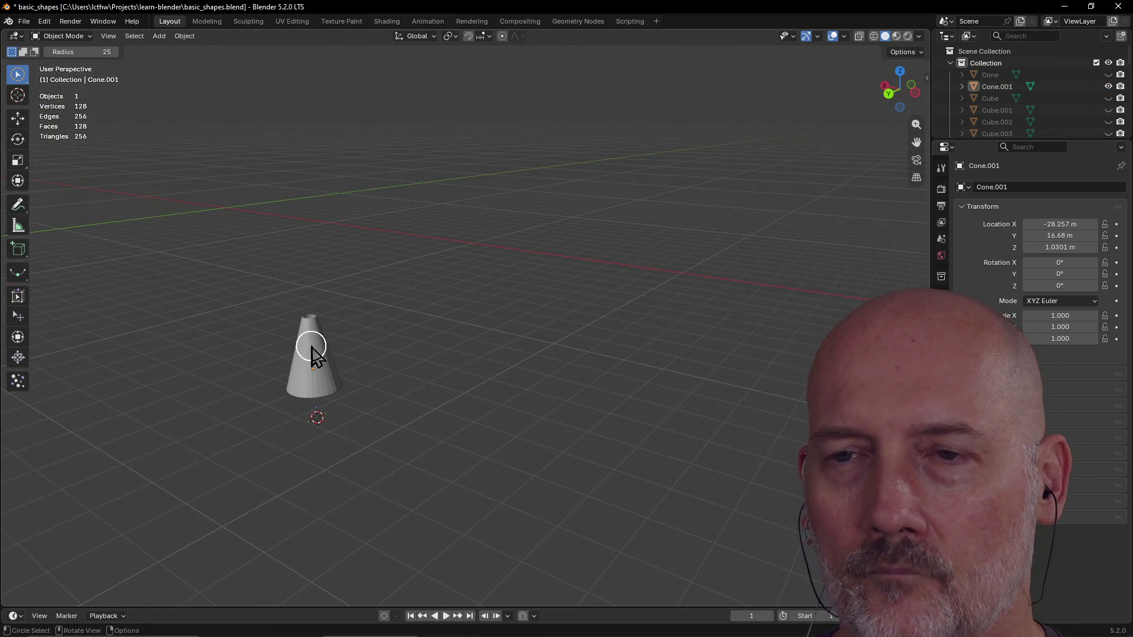
{"action": "middle_click_drag", "start_coordinate": [235, 339], "coordinate": [549, 442]}
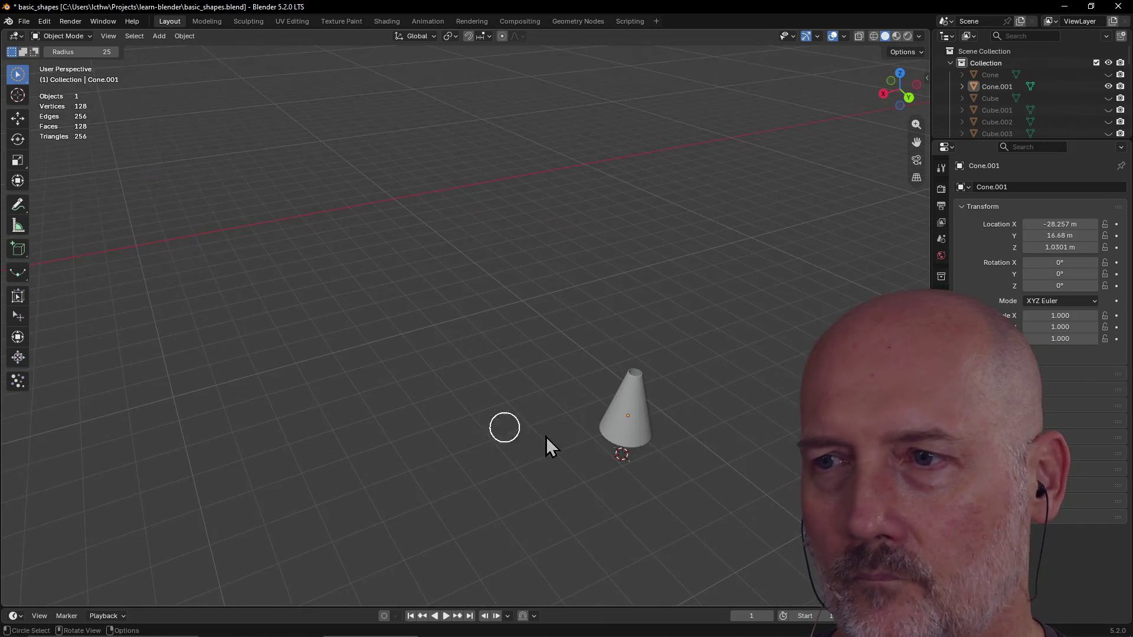
{"action": "left_click", "coordinate": [629, 428]}
{"action": "scroll", "coordinate": [628, 427], "scroll_direction": "up", "scroll_amount": 3}
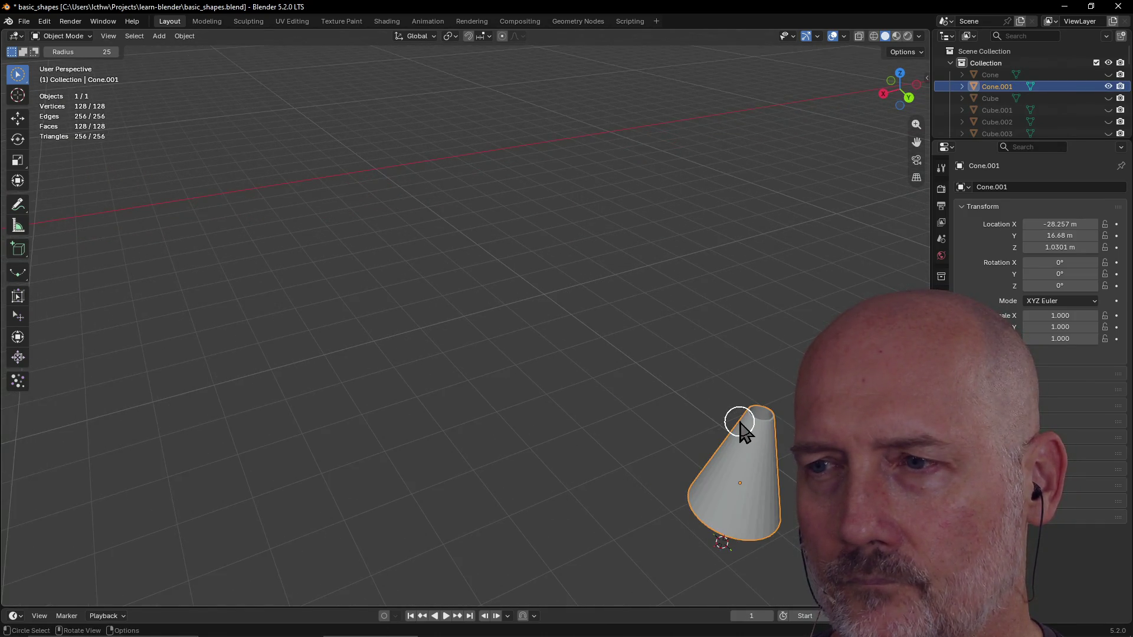
{"action": "key", "text": "grave"}
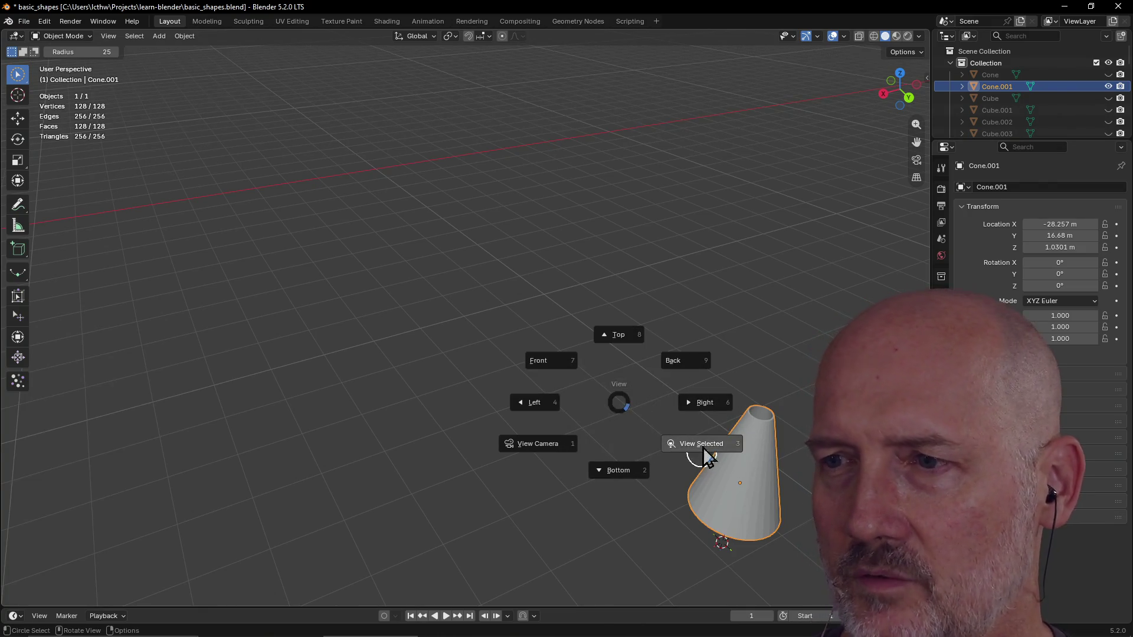
{"action": "left_click", "coordinate": [699, 447]}
{"action": "left_click", "coordinate": [616, 321]}
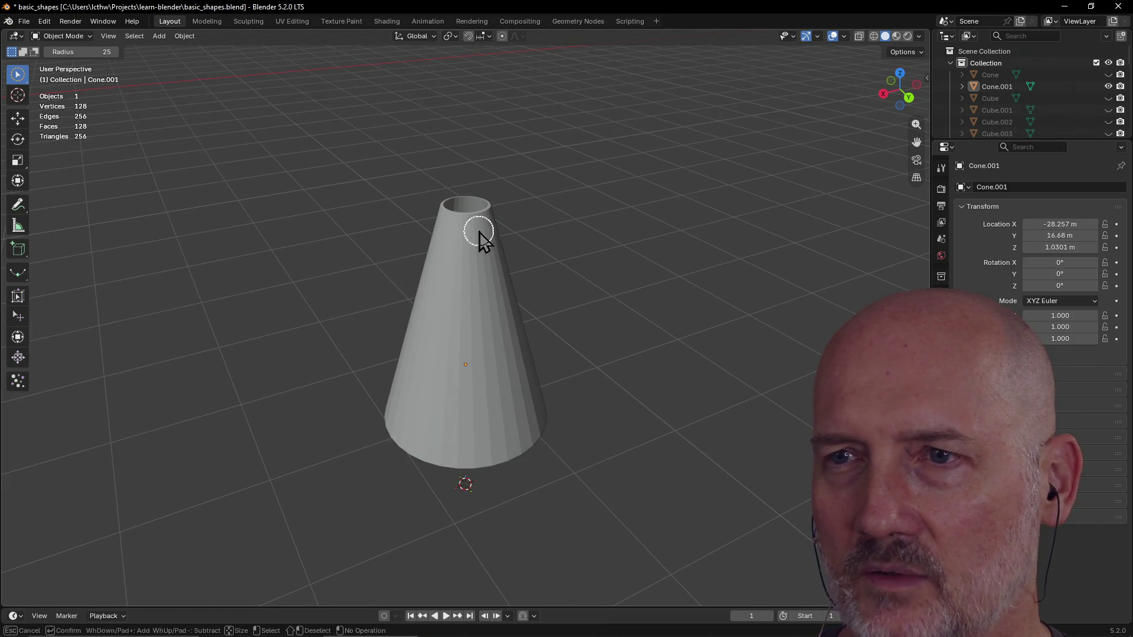
Step: Look down on the cone, deselect it and add a new Mesh Cylinder to the scene
{"action": "left_click", "coordinate": [466, 363]}
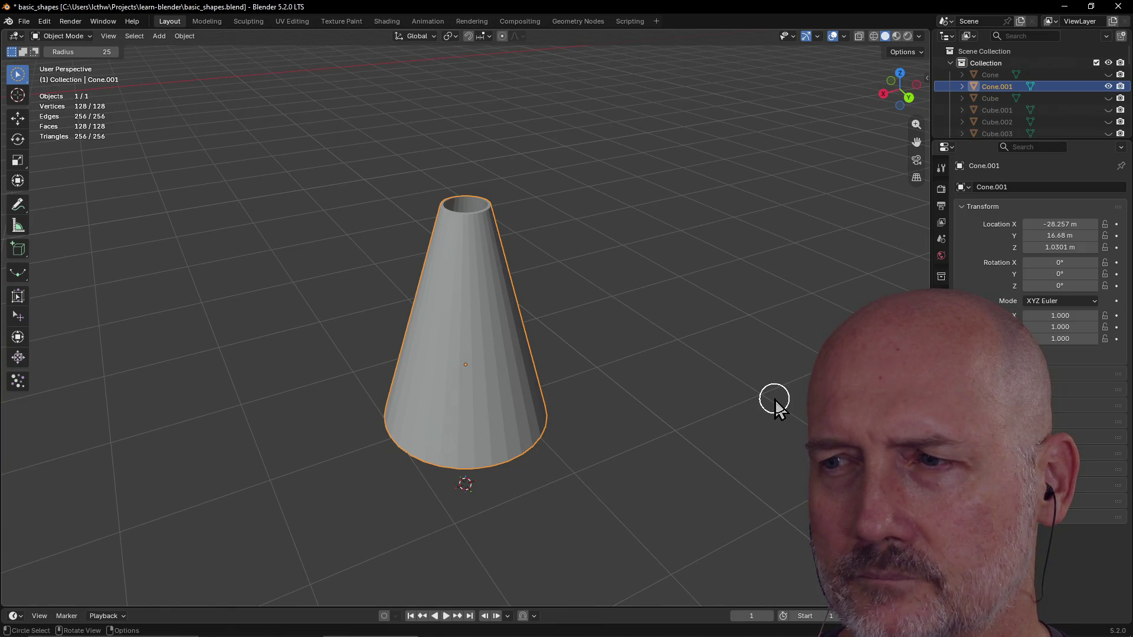
{"action": "scroll", "coordinate": [774, 403], "scroll_direction": "up", "scroll_amount": 2}
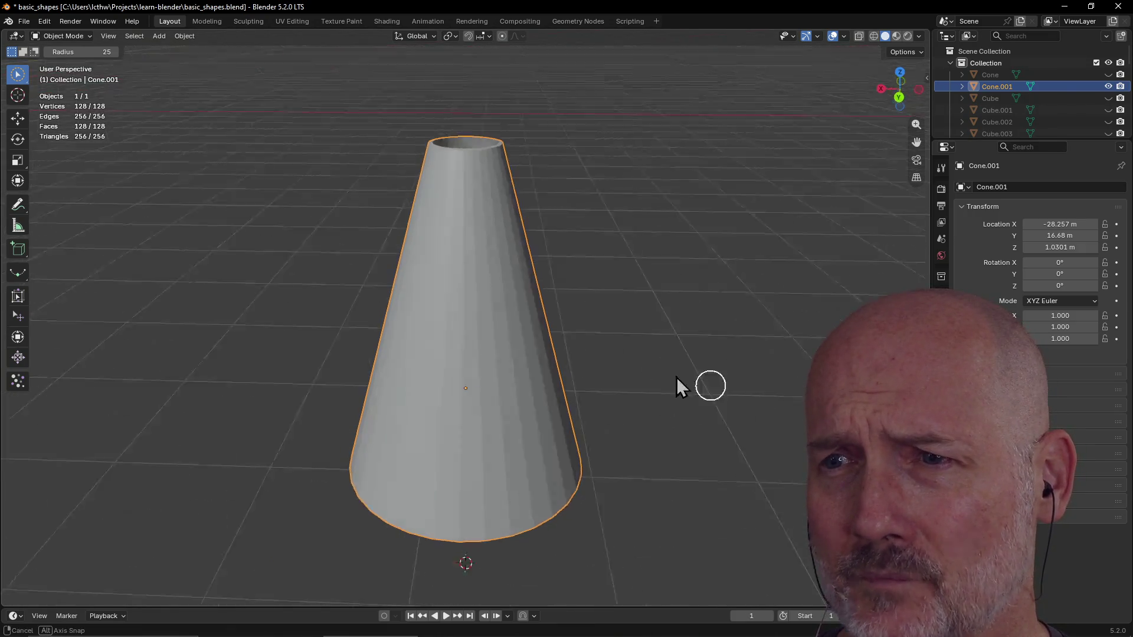
{"action": "scroll", "coordinate": [681, 380], "scroll_direction": "up", "scroll_amount": 1}
{"action": "mouse_move", "coordinate": [660, 376]}
{"action": "middle_mouse_down"}
{"action": "mouse_move", "coordinate": [722, 398]}
{"action": "mouse_move", "coordinate": [673, 367]}
{"action": "middle_mouse_up"}
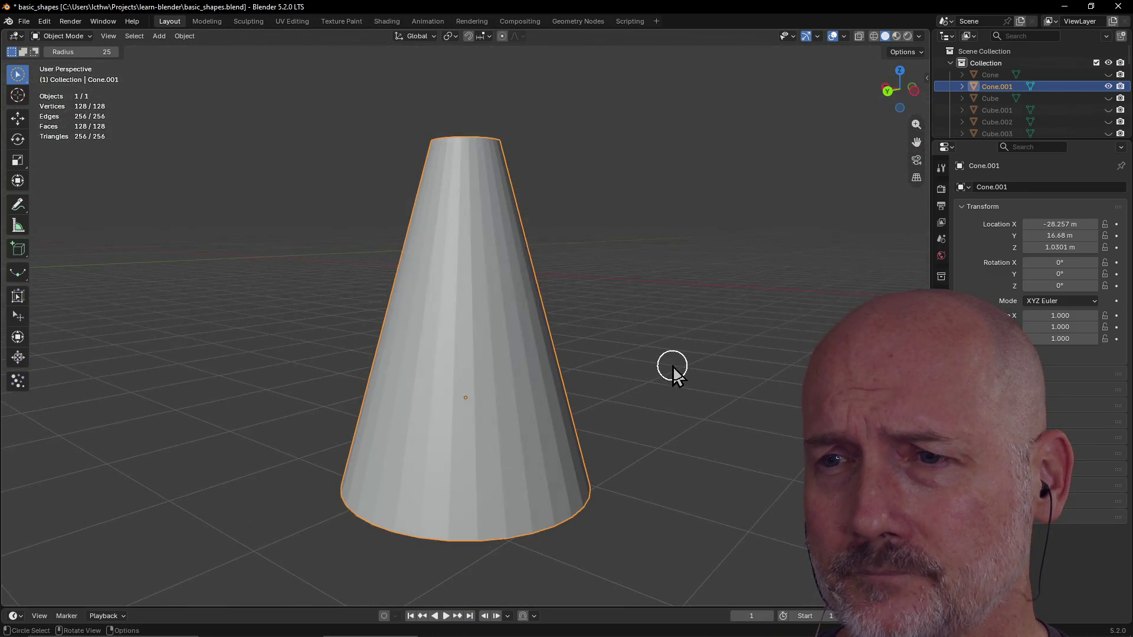
{"action": "scroll", "coordinate": [673, 366], "scroll_direction": "down", "scroll_amount": 2}
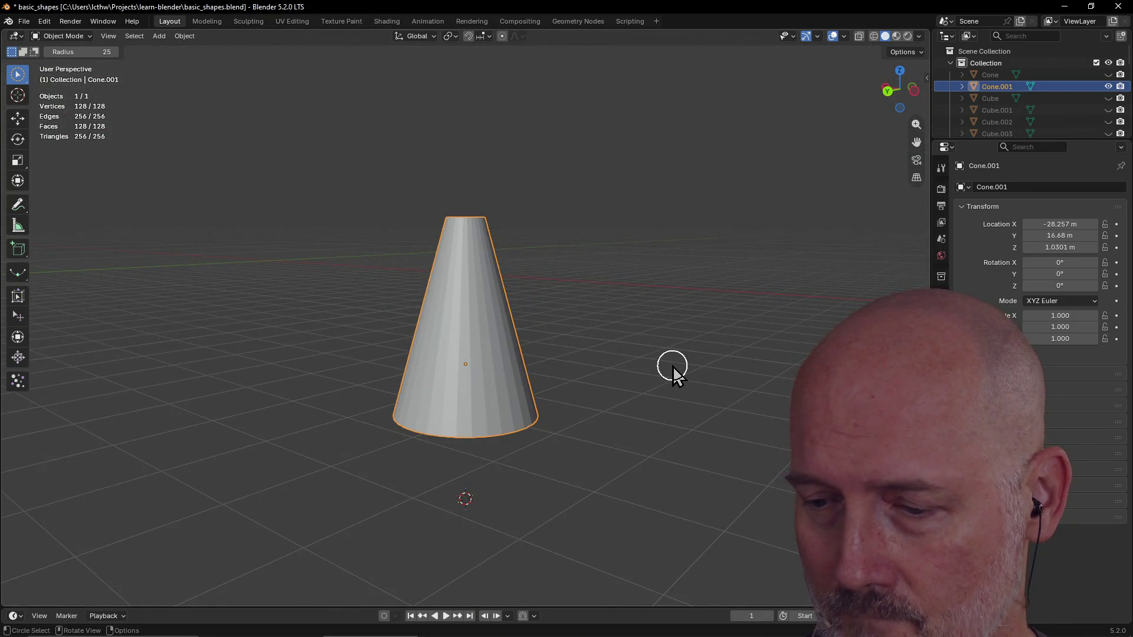
{"action": "middle_click_drag", "start_coordinate": [673, 367], "coordinate": [579, 439]}
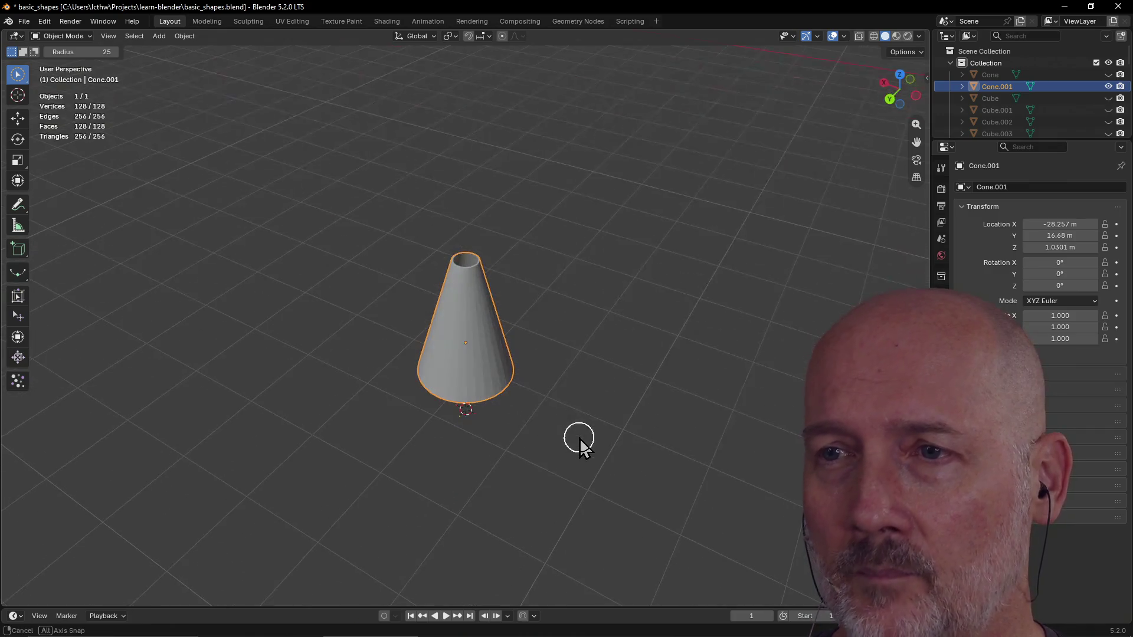
{"action": "left_click", "coordinate": [321, 348]}
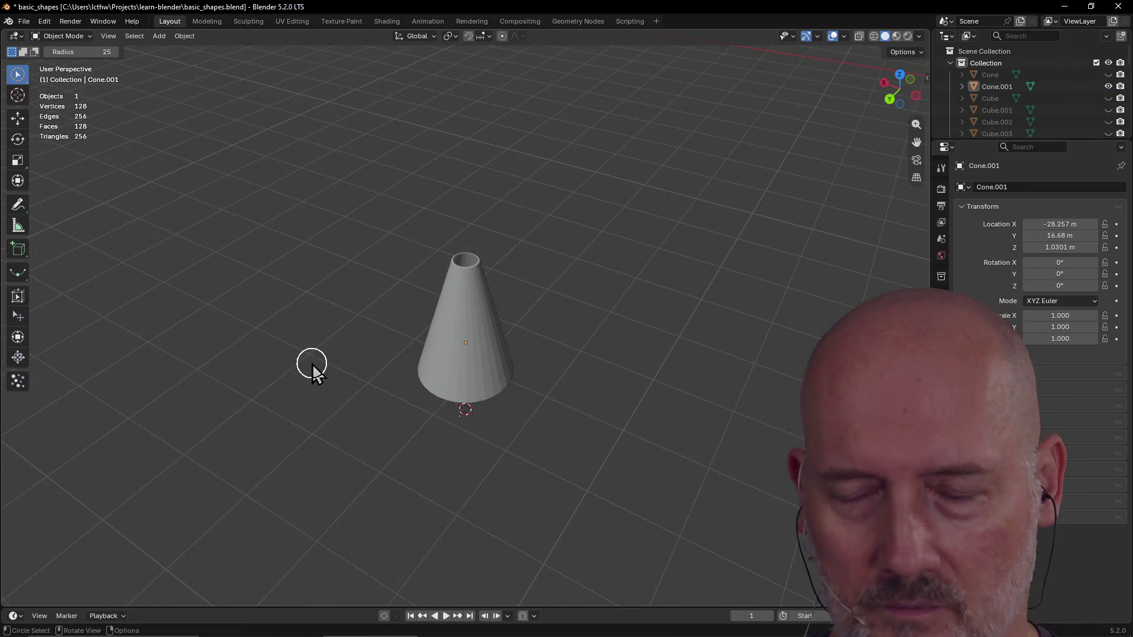
{"action": "key", "text": "shift+a"}
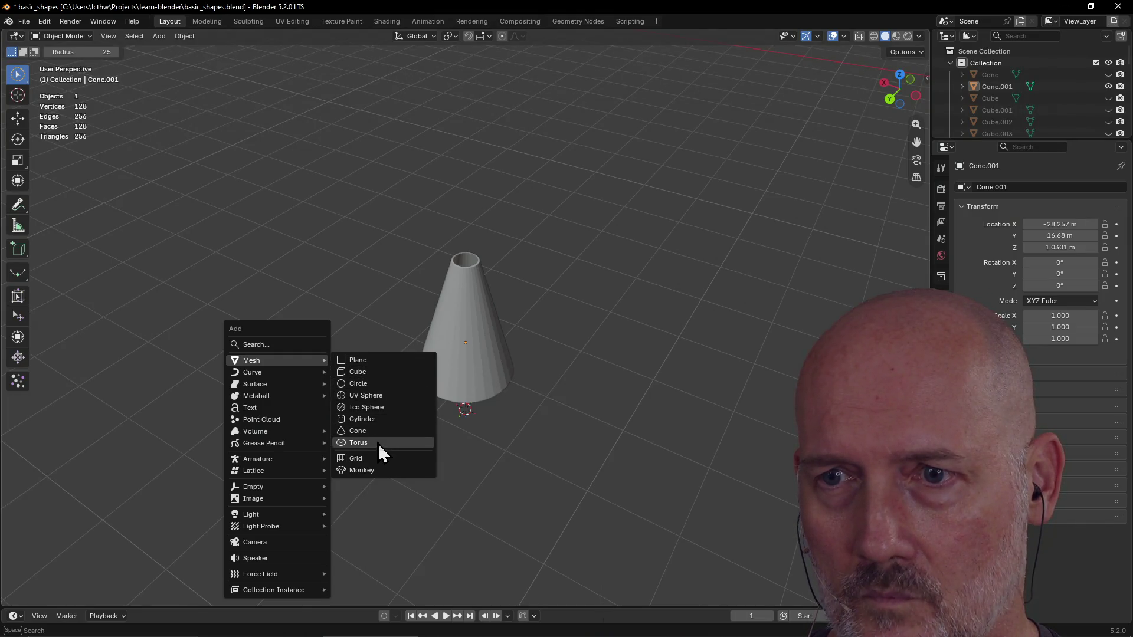
{"action": "left_click", "coordinate": [363, 419]}
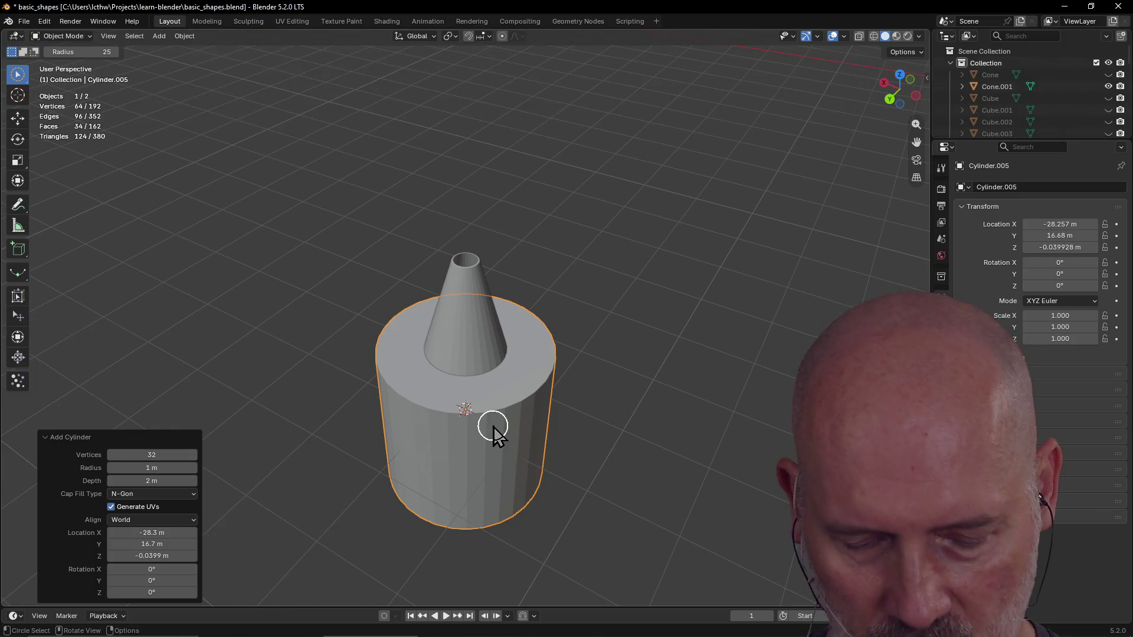
Step: Move the new cylinder sideways along Y, then lift it about 1.14 m on Z
{"action": "key", "text": "g"}
{"action": "key", "text": "y"}
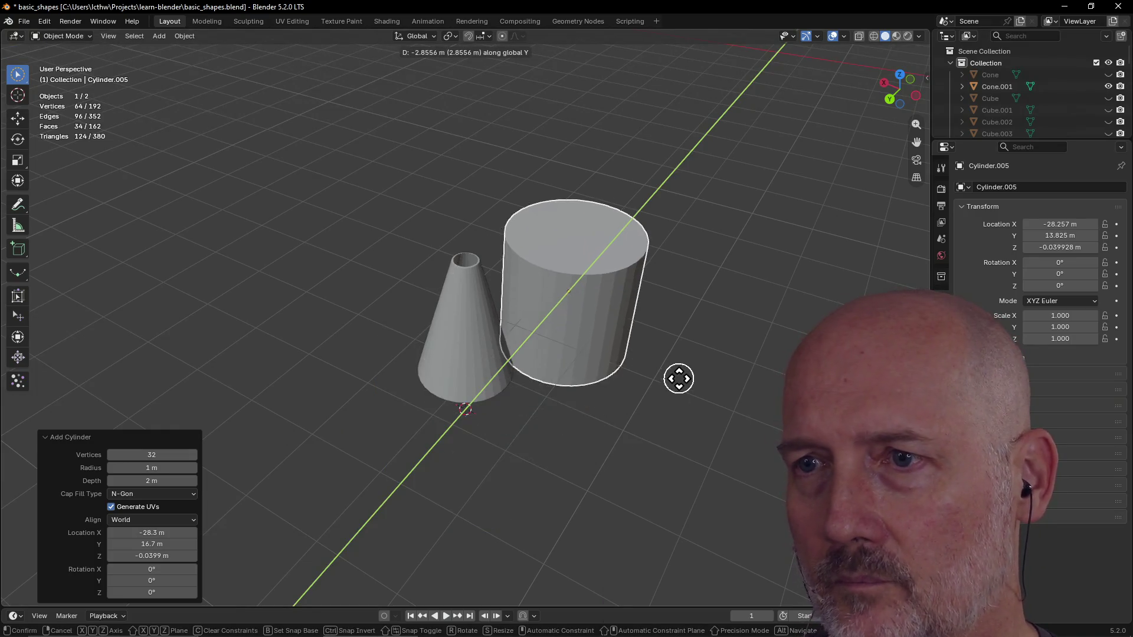
{"action": "left_click", "coordinate": [693, 354]}
{"action": "key", "text": "g"}
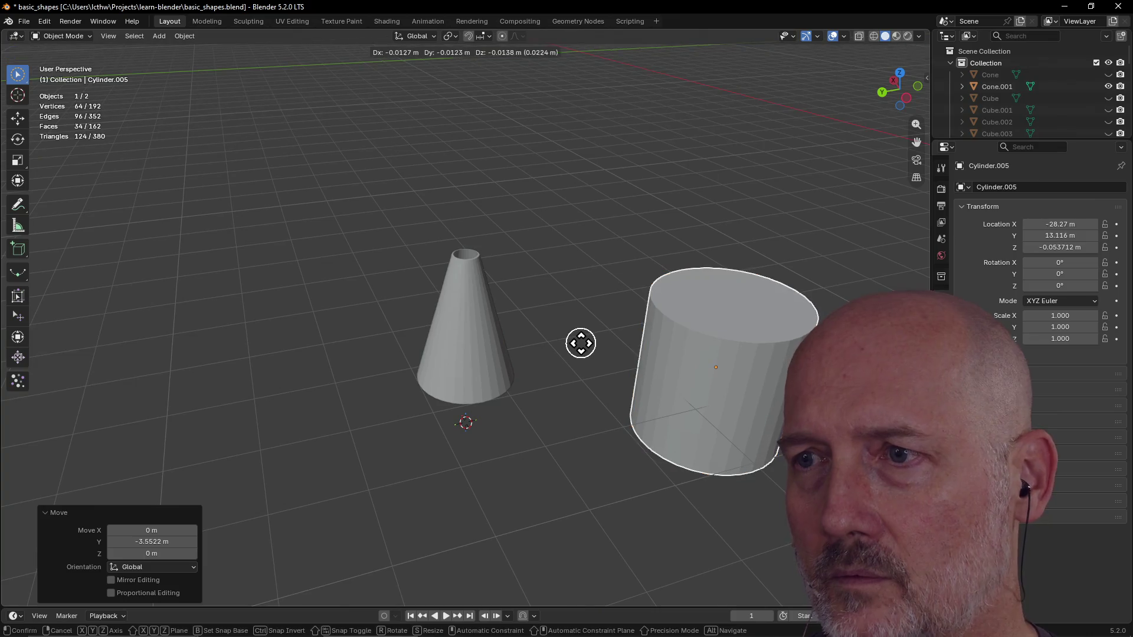
{"action": "key", "text": "z"}
{"action": "left_click", "coordinate": [602, 270]}
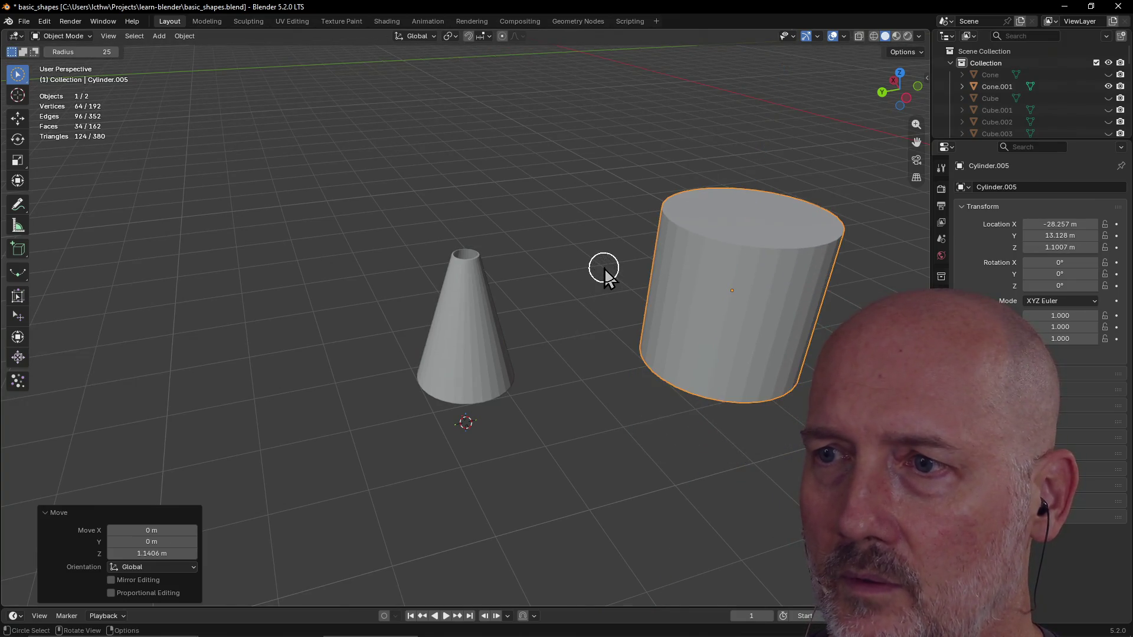
Step: Orbit around both objects and reselect the cylinder on its own
{"action": "middle_click_drag", "start_coordinate": [602, 269], "coordinate": [729, 325]}
{"action": "left_click", "coordinate": [543, 192]}
{"action": "mouse_move", "coordinate": [567, 199]}
{"action": "middle_mouse_down"}
{"action": "mouse_move", "coordinate": [541, 193]}
{"action": "mouse_move", "coordinate": [518, 142]}
{"action": "mouse_move", "coordinate": [593, 212]}
{"action": "middle_mouse_up"}
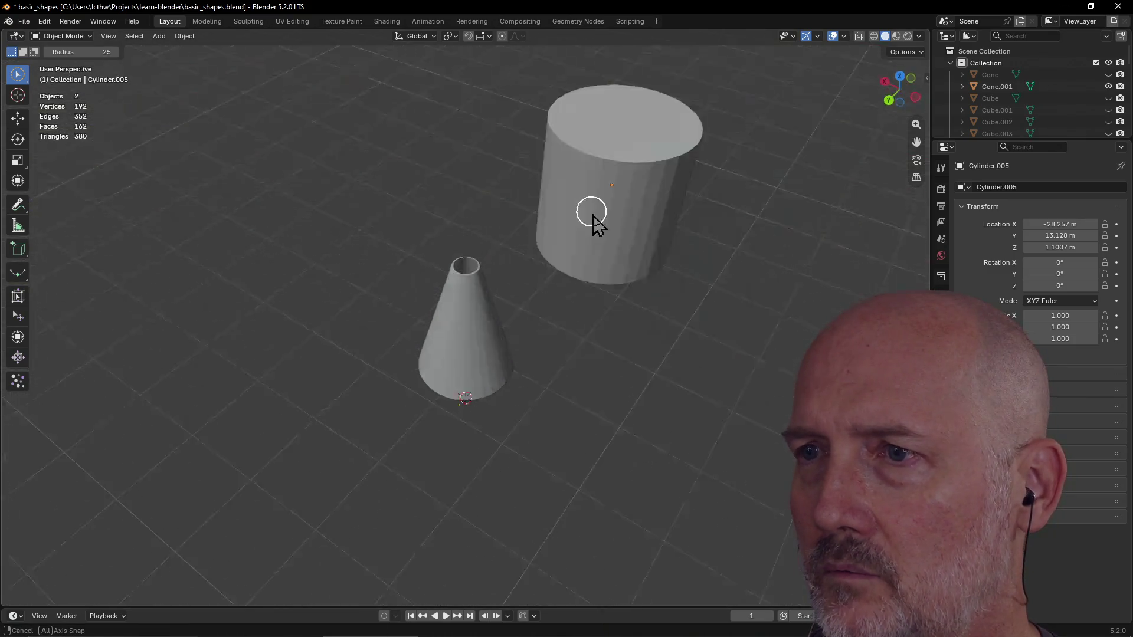
{"action": "left_click", "coordinate": [602, 174]}
{"action": "middle_click_drag", "start_coordinate": [602, 147], "coordinate": [595, 144]}
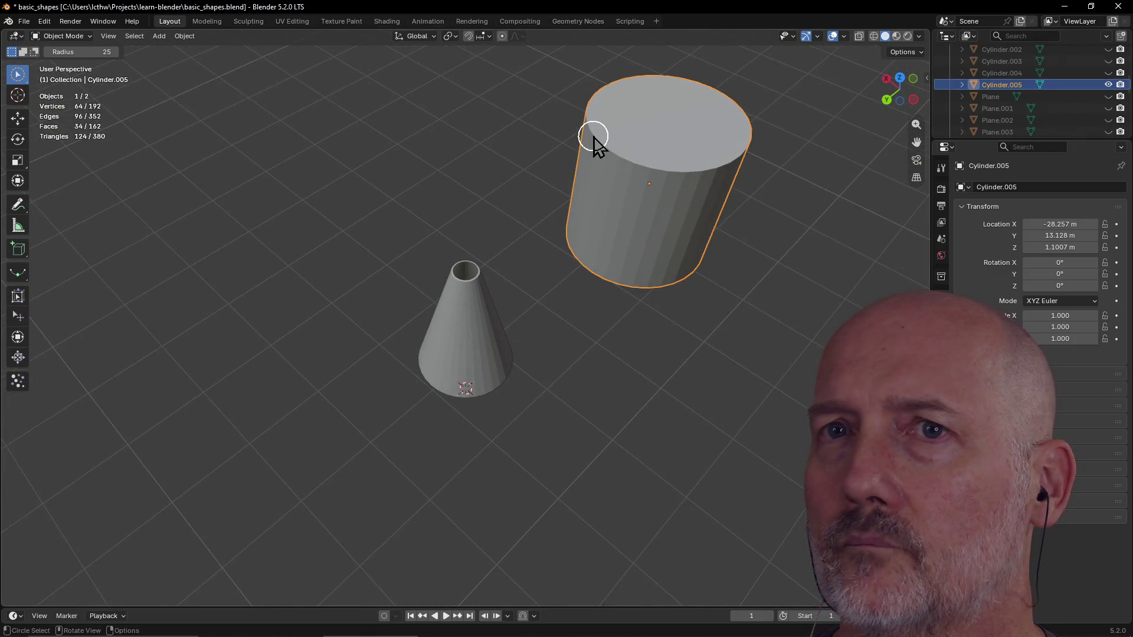
{"action": "key", "text": "grave"}
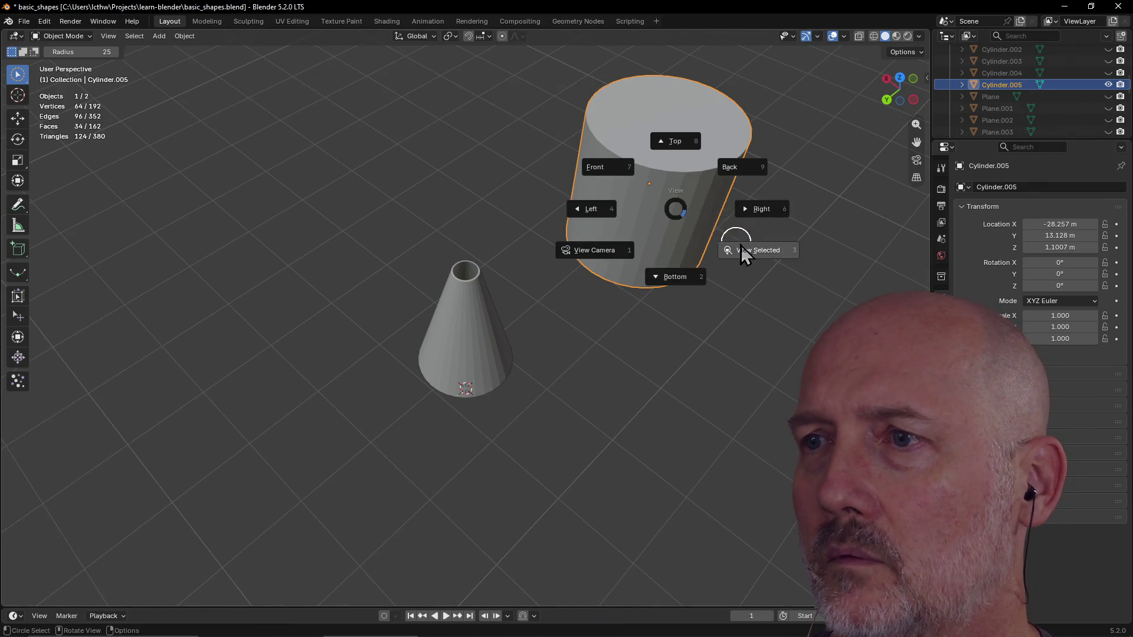
{"action": "left_click", "coordinate": [734, 240]}
{"action": "left_click", "coordinate": [207, 21]}
{"action": "scroll", "coordinate": [366, 114], "scroll_direction": "down", "scroll_amount": 3}
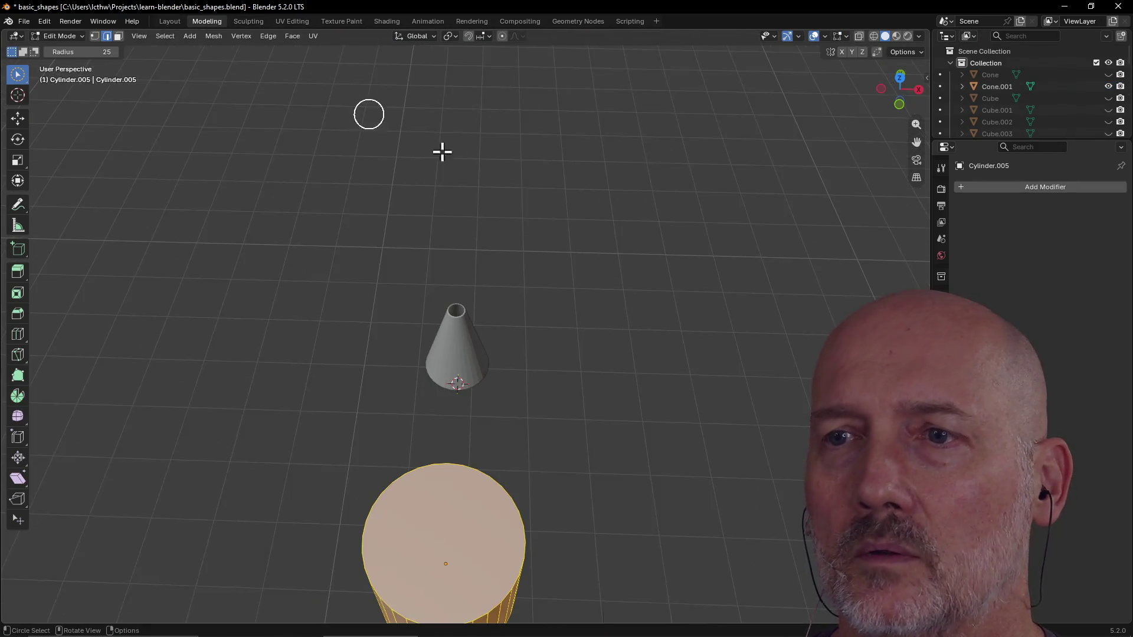
{"action": "scroll", "coordinate": [522, 181], "scroll_direction": "down", "scroll_amount": 1}
{"action": "key", "text": "grave"}
{"action": "left_click", "coordinate": [617, 232]}
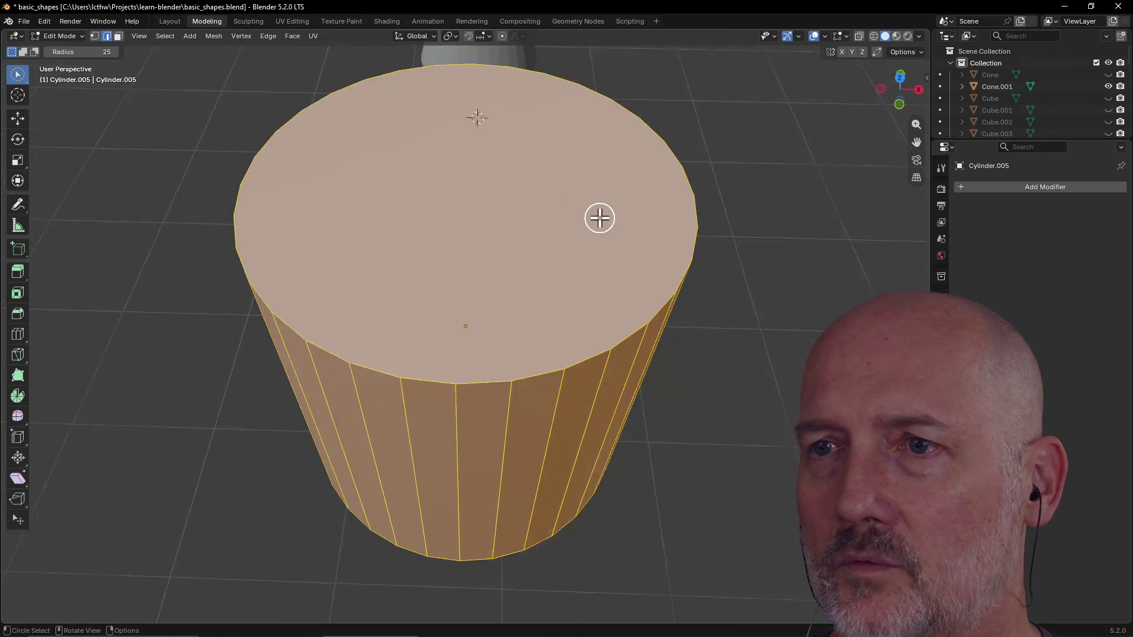
{"action": "scroll", "coordinate": [598, 218], "scroll_direction": "down", "scroll_amount": 3}
{"action": "mouse_move", "coordinate": [599, 217]}
{"action": "middle_mouse_down"}
{"action": "mouse_move", "coordinate": [683, 221]}
{"action": "mouse_move", "coordinate": [683, 206]}
{"action": "middle_mouse_up"}
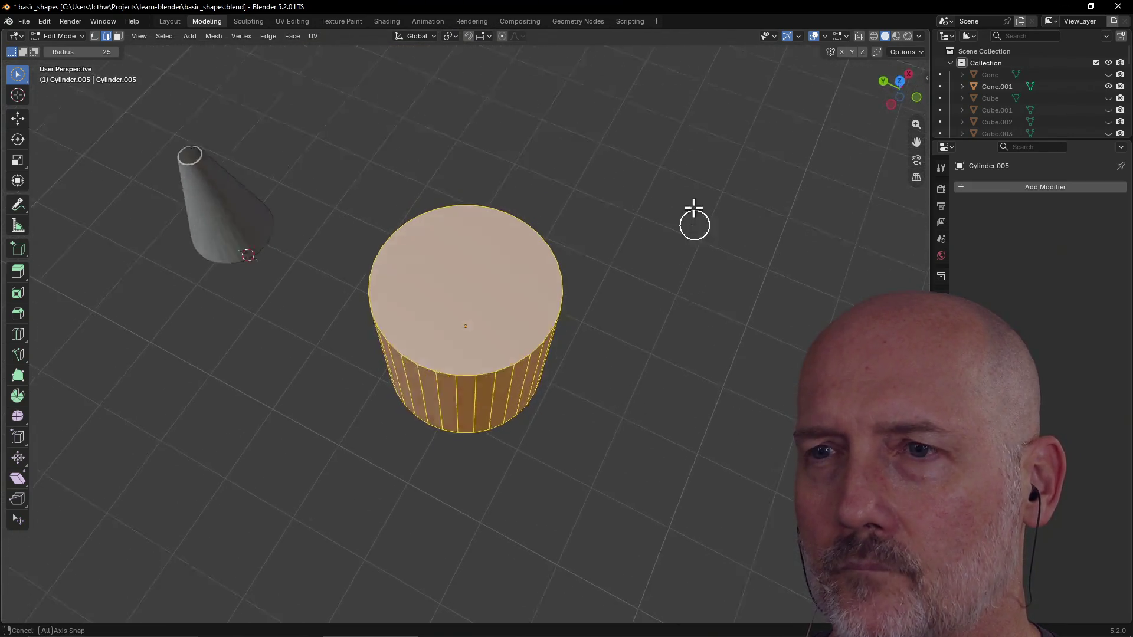
{"action": "left_click", "coordinate": [459, 304]}
{"action": "mouse_move", "coordinate": [459, 303]}
{"action": "middle_mouse_down"}
{"action": "mouse_move", "coordinate": [509, 243]}
{"action": "mouse_move", "coordinate": [461, 301]}
{"action": "middle_mouse_up"}
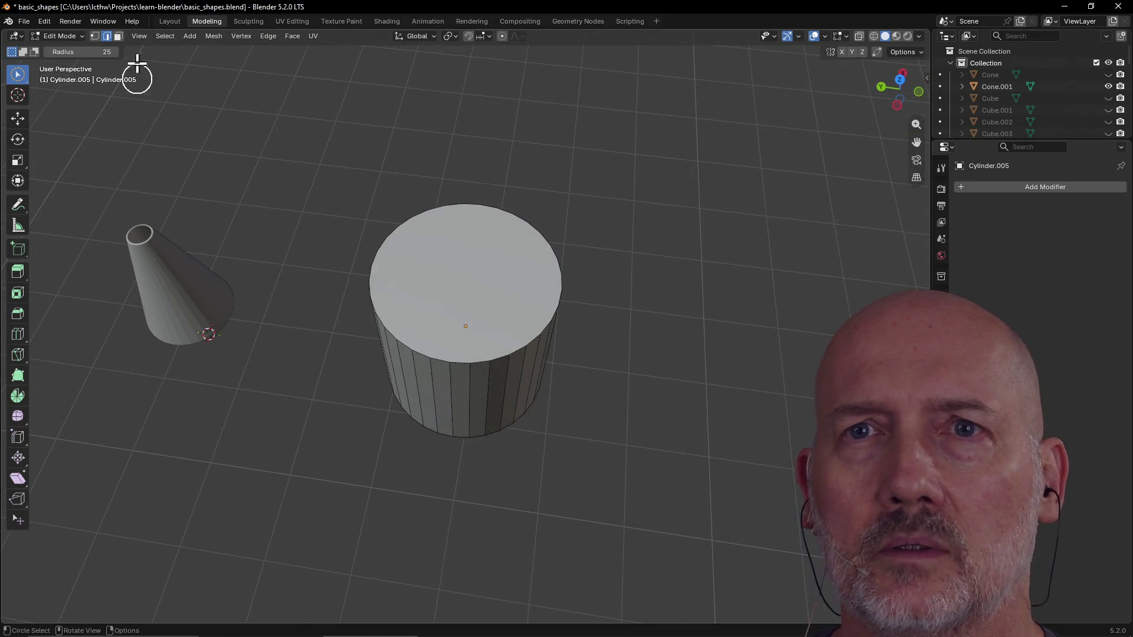
{"action": "left_click", "coordinate": [118, 36]}
{"action": "key", "text": "c"}
{"action": "left_click", "coordinate": [469, 279]}
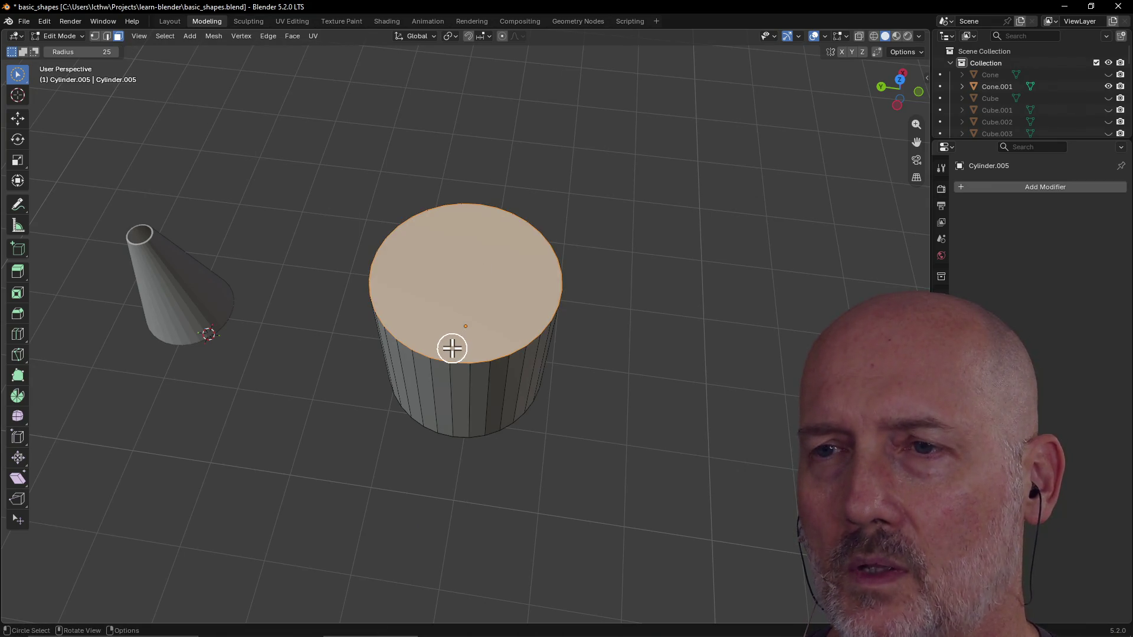
{"action": "middle_click_drag", "start_coordinate": [452, 348], "coordinate": [474, 164]}
{"action": "left_click", "coordinate": [469, 341]}
{"action": "middle_click_drag", "start_coordinate": [469, 341], "coordinate": [456, 491]}
{"action": "left_click", "coordinate": [487, 213]}
{"action": "mouse_move", "coordinate": [486, 213]}
{"action": "middle_mouse_down"}
{"action": "mouse_move", "coordinate": [485, 266]}
{"action": "mouse_move", "coordinate": [498, 239]}
{"action": "middle_mouse_up"}
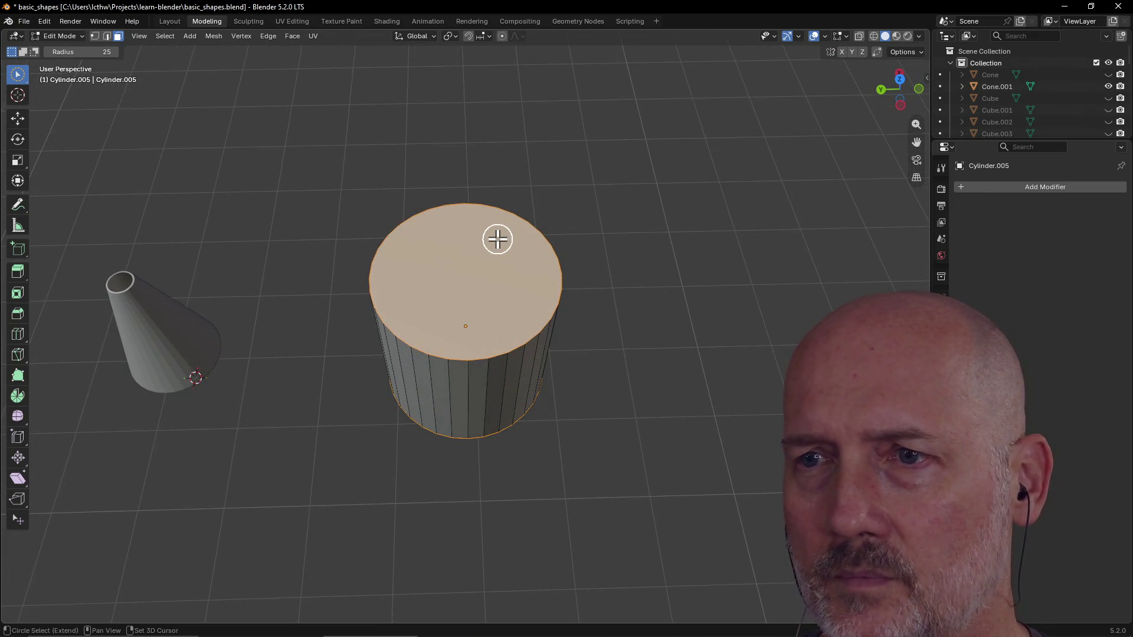
{"action": "key", "text": "ctrl+r"}
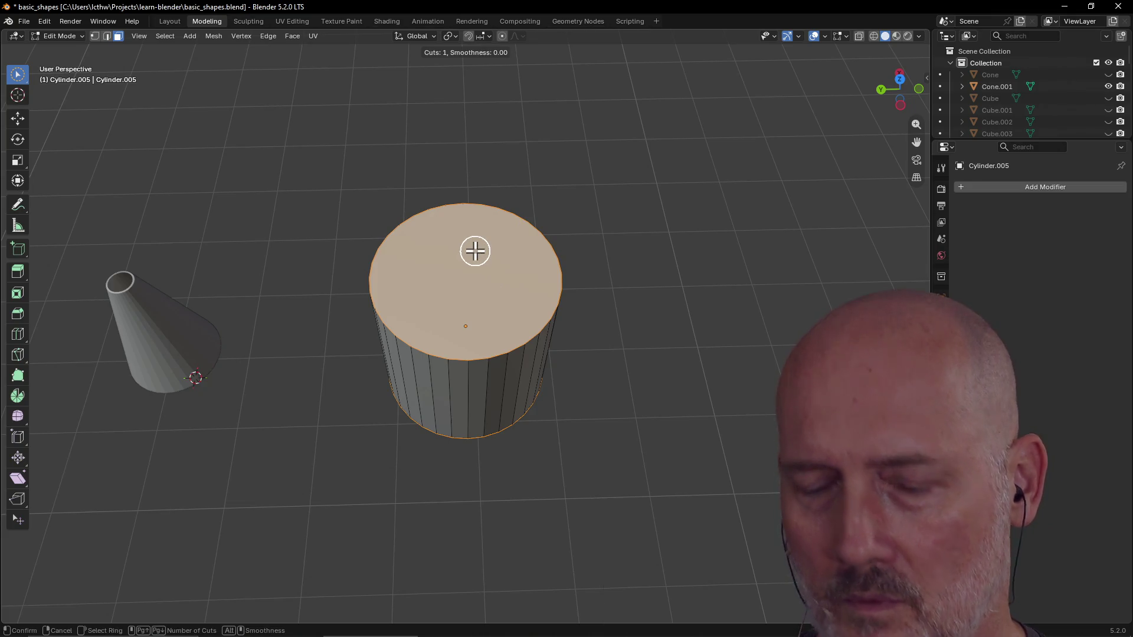
{"action": "key", "text": "Escape"}
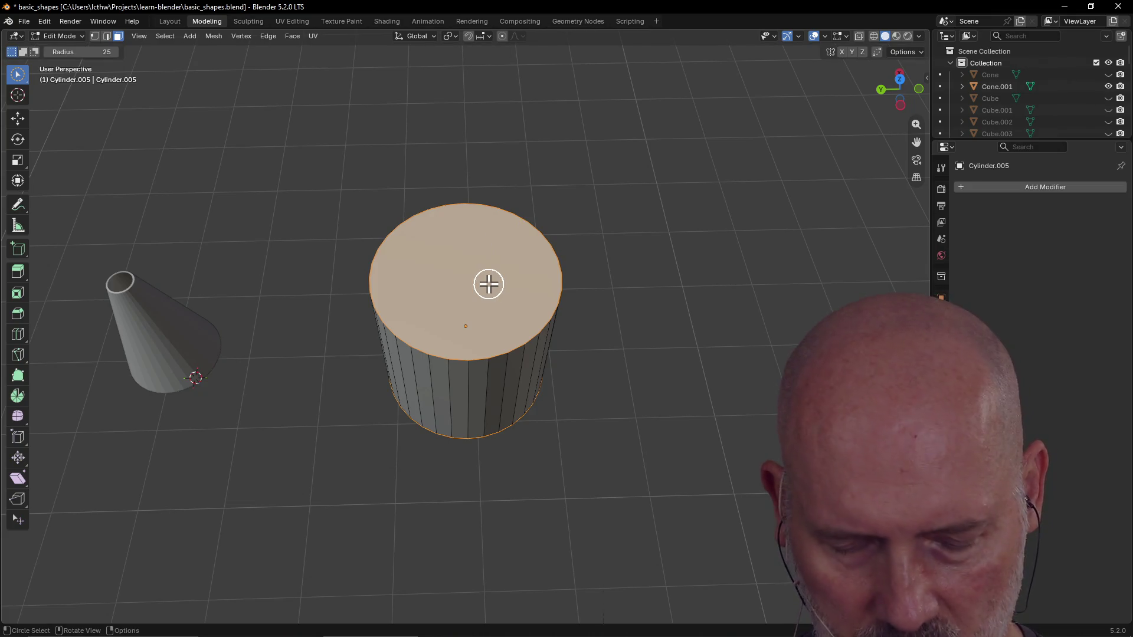
{"action": "key", "text": "alt+Tab"}
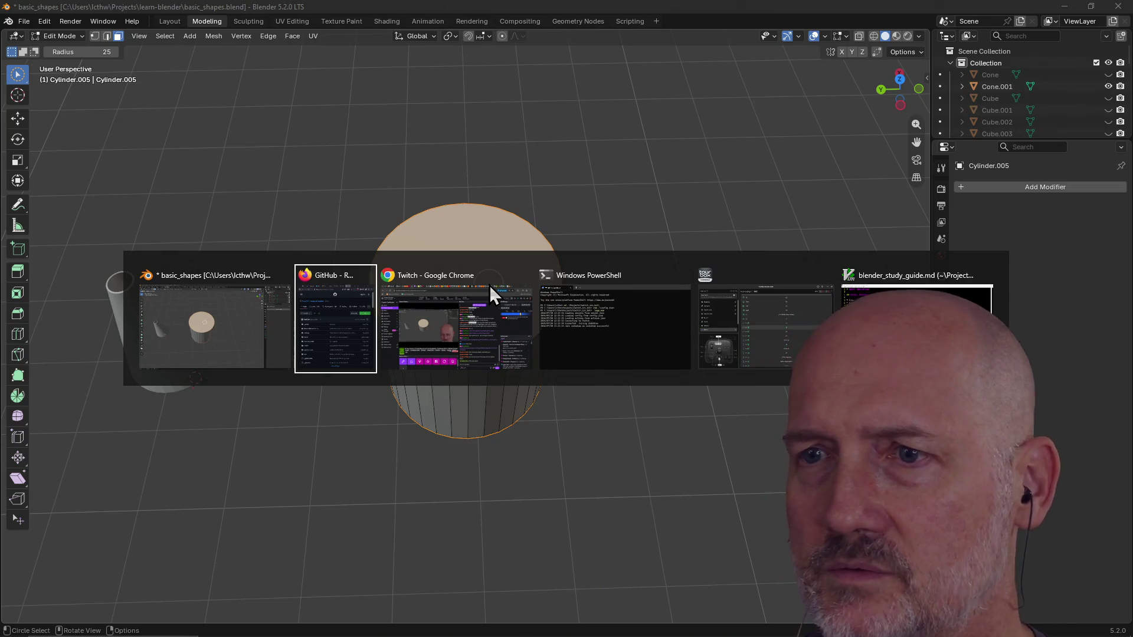
{"action": "key", "text": "Tab"}
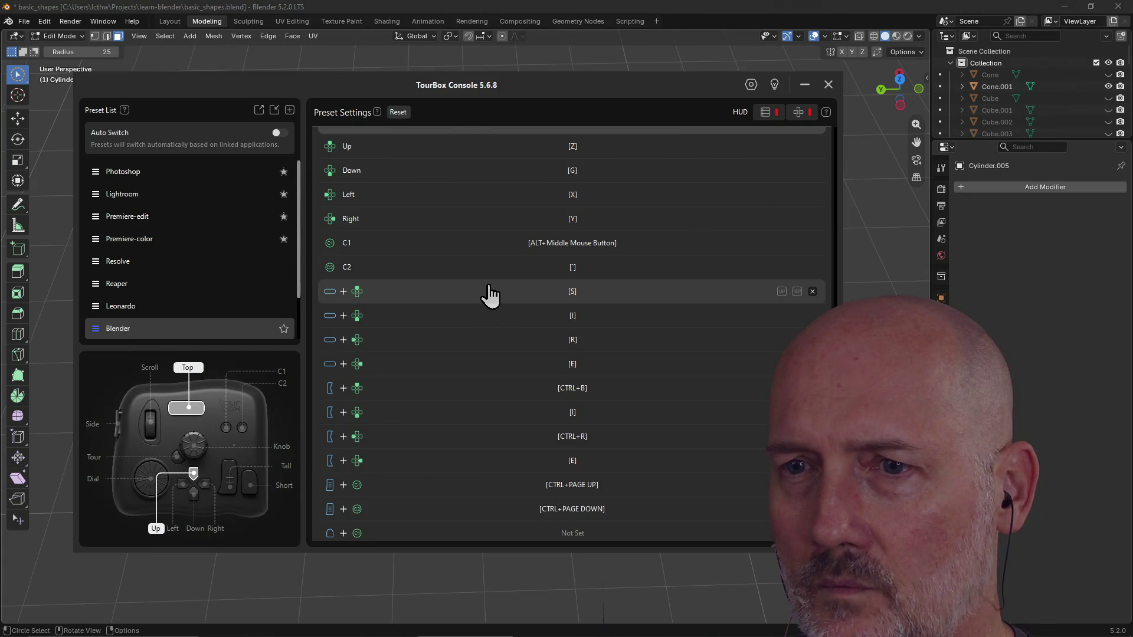
{"action": "key", "text": "alt+Tab"}
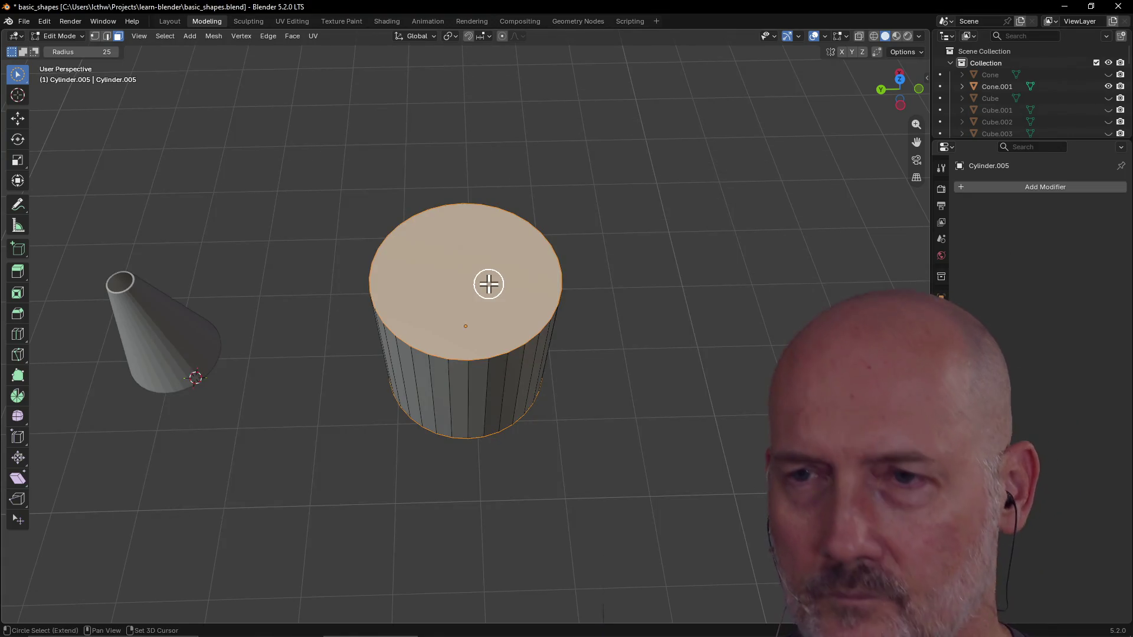
Step: Inset the cylinder's top face to leave a thin rim ring, then bring up the delete options
{"action": "key", "text": "i"}
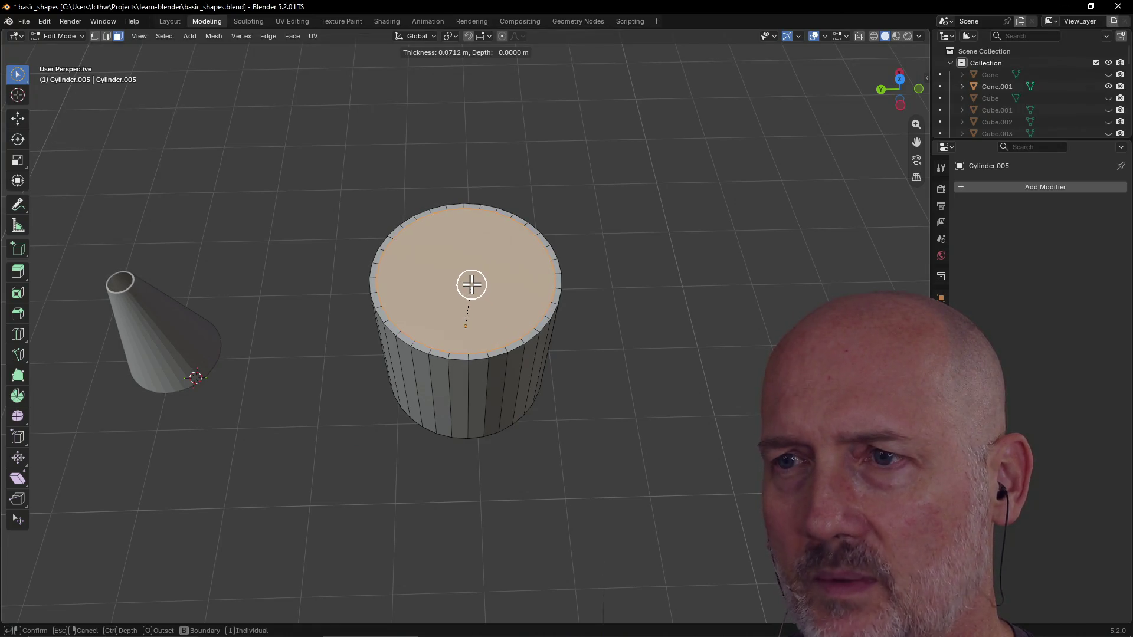
{"action": "left_click", "coordinate": [471, 284]}
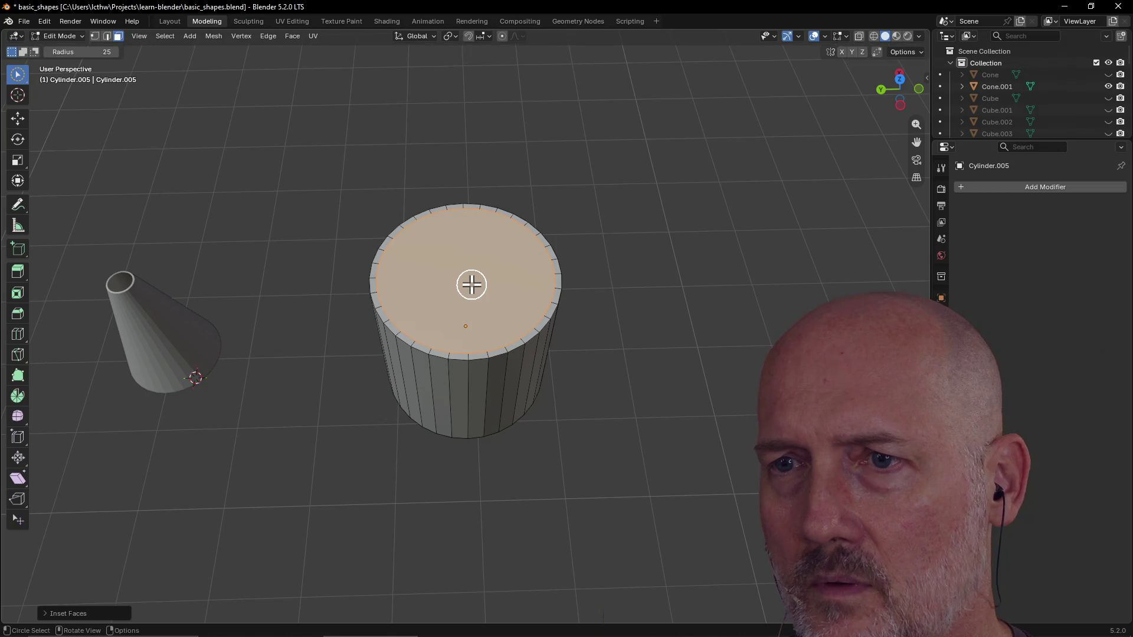
{"action": "scroll", "coordinate": [486, 274], "scroll_direction": "up", "scroll_amount": 3}
{"action": "mouse_move", "coordinate": [485, 275]}
{"action": "middle_mouse_down"}
{"action": "mouse_move", "coordinate": [496, 129]}
{"action": "mouse_move", "coordinate": [471, 327]}
{"action": "middle_mouse_up"}
{"action": "key", "text": "x"}
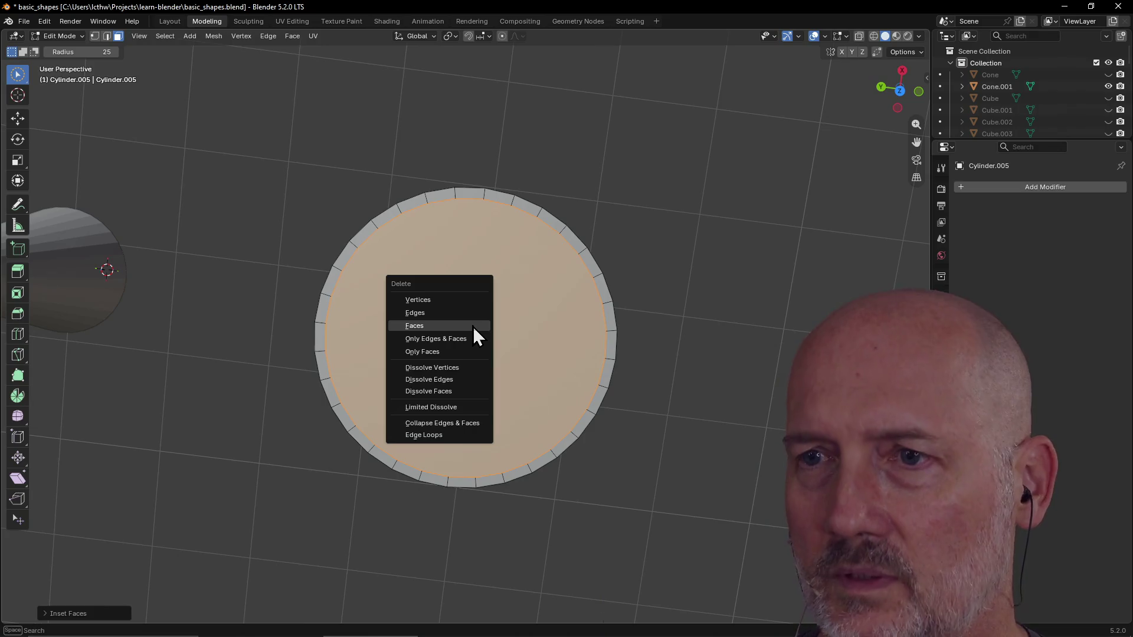
Step: Delete the inset top face, then select the outer rim and inner hole edge loops
{"action": "left_click", "coordinate": [475, 327]}
{"action": "scroll", "coordinate": [471, 327], "scroll_direction": "down", "scroll_amount": 3}
{"action": "mouse_move", "coordinate": [420, 329]}
{"action": "middle_mouse_down"}
{"action": "mouse_move", "coordinate": [433, 321]}
{"action": "mouse_move", "coordinate": [421, 428]}
{"action": "middle_mouse_up"}
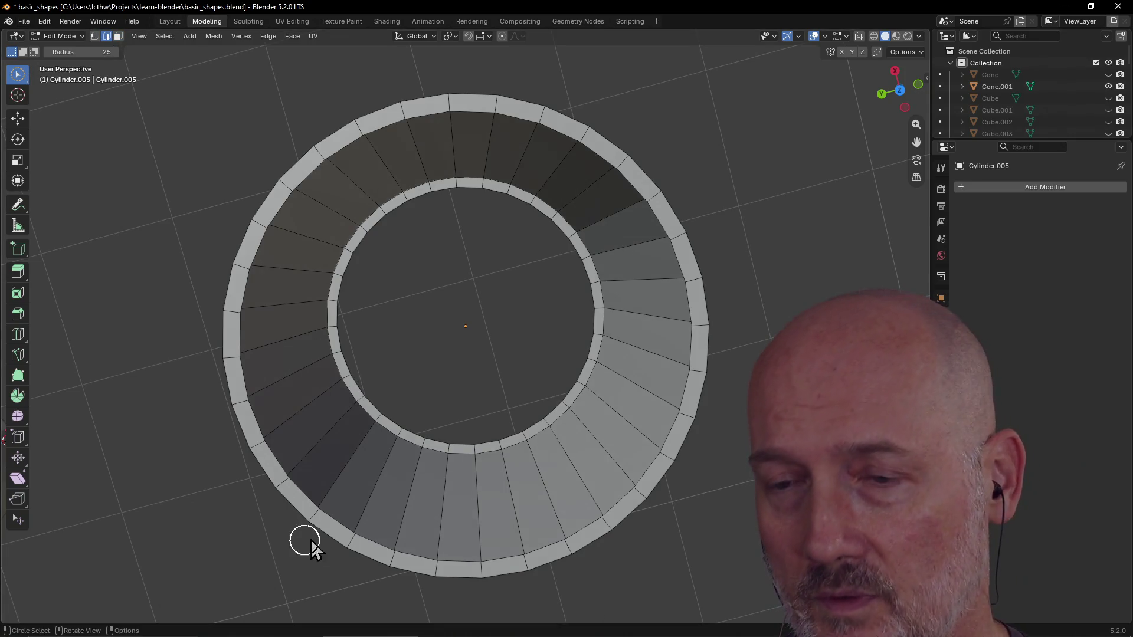
{"action": "left_click", "coordinate": [382, 539], "text": "alt"}
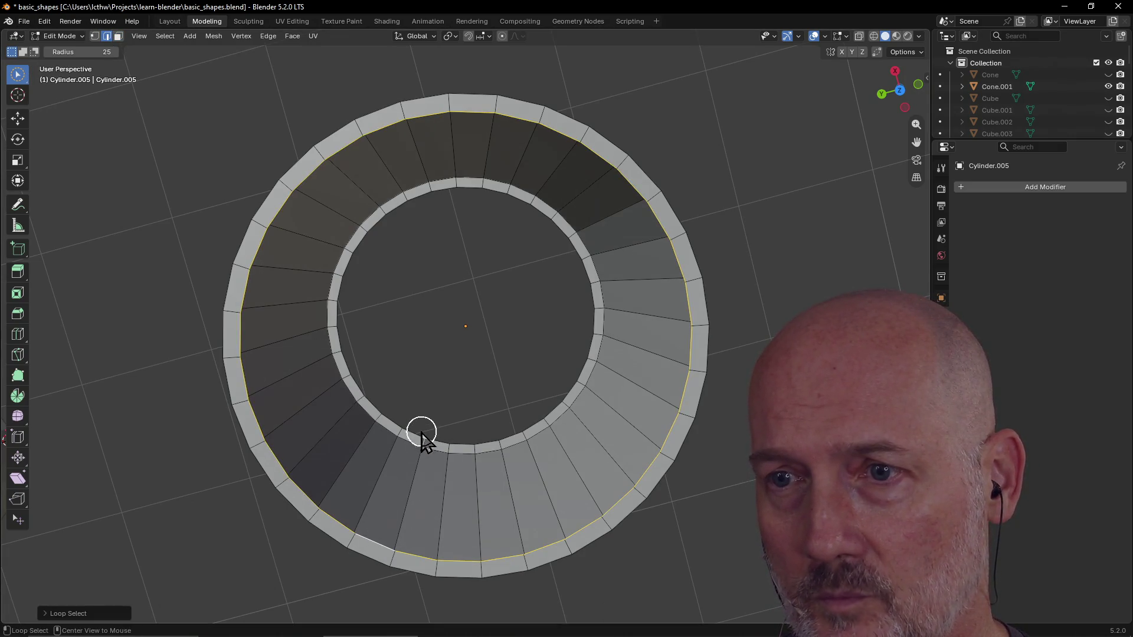
{"action": "left_click", "coordinate": [421, 425], "text": "alt"}
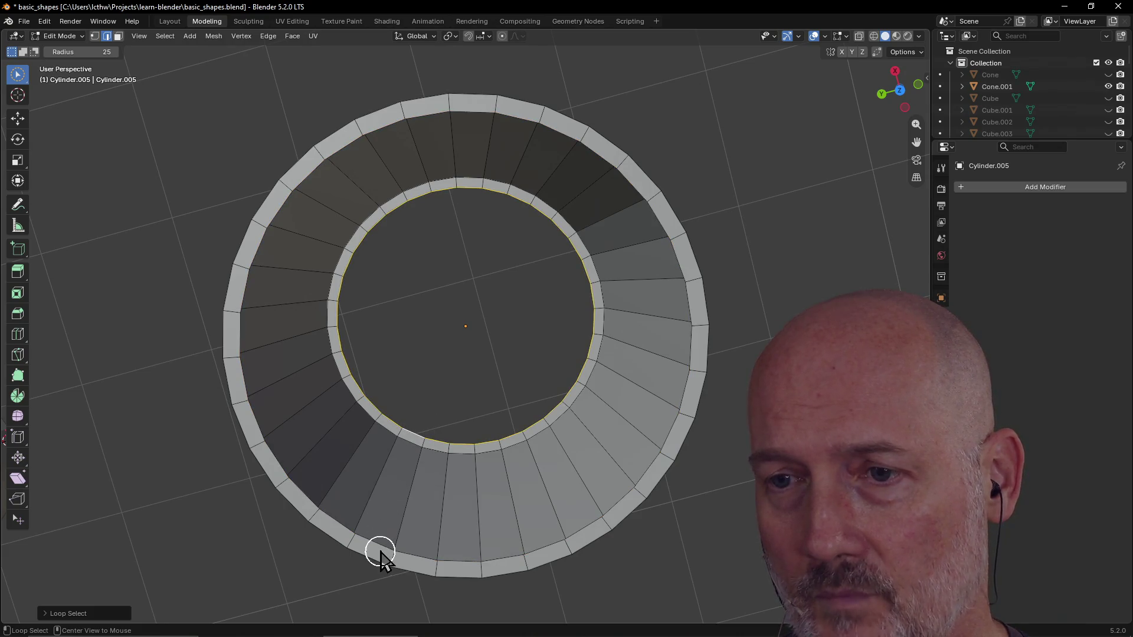
{"action": "left_click", "coordinate": [379, 550], "text": "alt"}
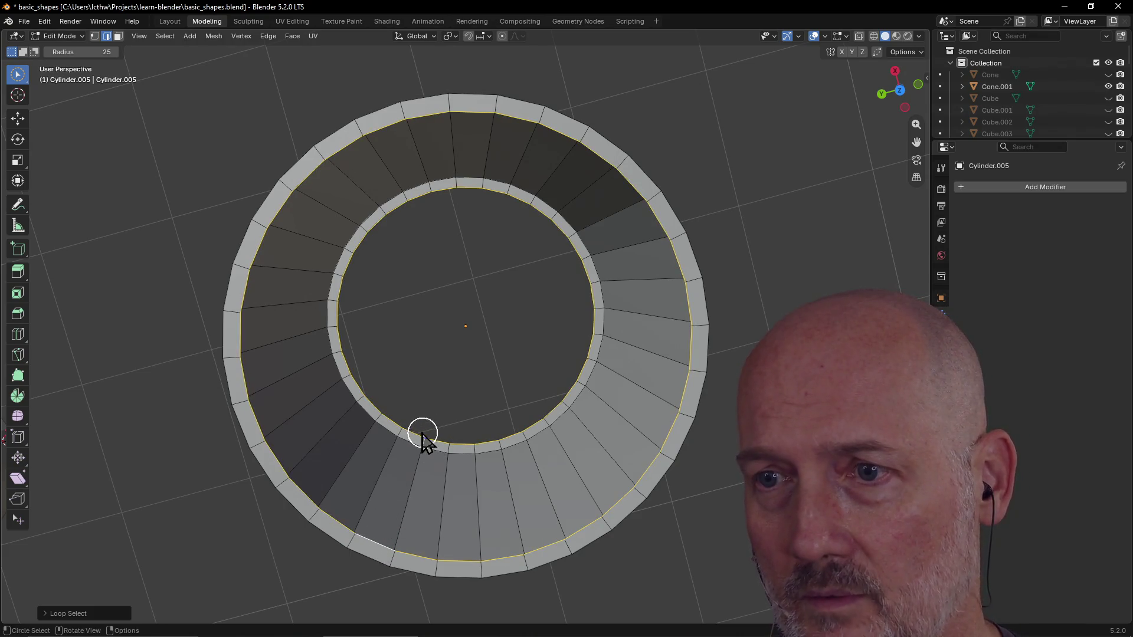
{"action": "middle_click_drag", "start_coordinate": [422, 434], "coordinate": [433, 389]}
{"action": "key", "text": "f"}
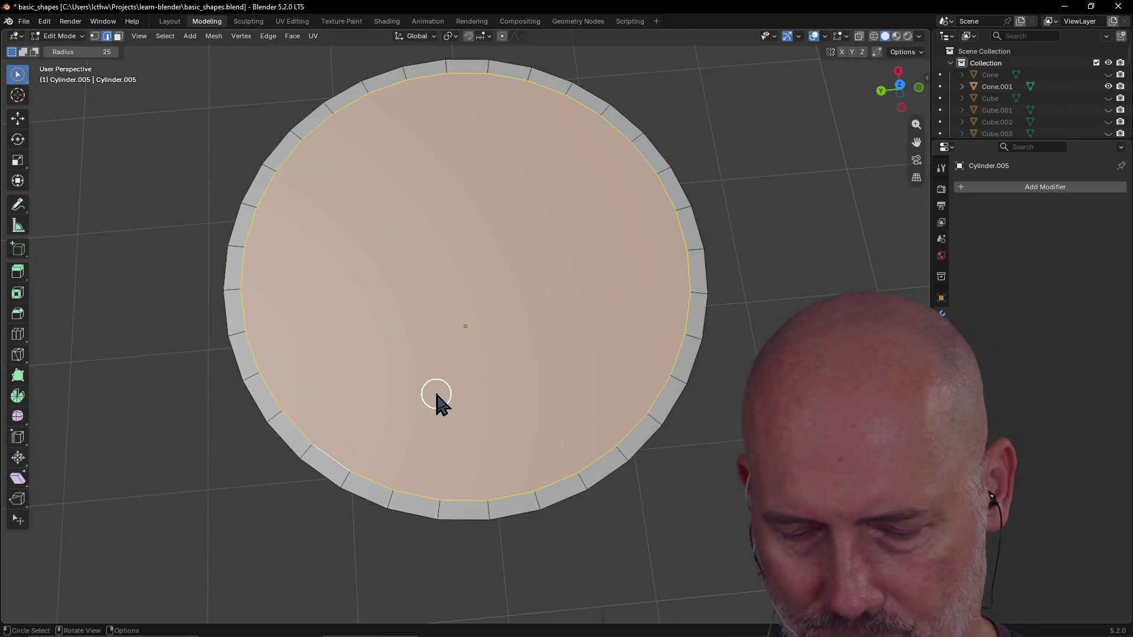
{"action": "key", "text": "ctrl+z"}
{"action": "mouse_move", "coordinate": [409, 353]}
{"action": "middle_mouse_down"}
{"action": "mouse_move", "coordinate": [256, 345]}
{"action": "mouse_move", "coordinate": [302, 332]}
{"action": "mouse_move", "coordinate": [305, 318]}
{"action": "mouse_move", "coordinate": [334, 344]}
{"action": "mouse_move", "coordinate": [367, 318]}
{"action": "mouse_move", "coordinate": [376, 345]}
{"action": "mouse_move", "coordinate": [371, 305]}
{"action": "mouse_move", "coordinate": [344, 310]}
{"action": "mouse_move", "coordinate": [352, 239]}
{"action": "middle_mouse_up"}
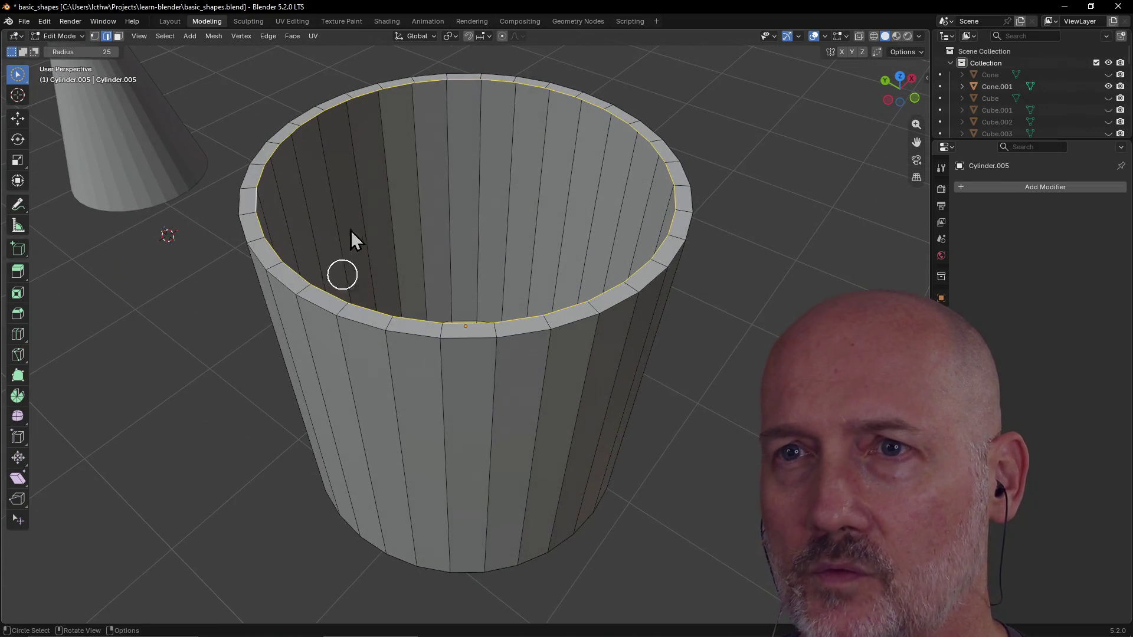
{"action": "key", "text": "KP_7"}
{"action": "middle_click_drag", "start_coordinate": [319, 178], "coordinate": [332, 190]}
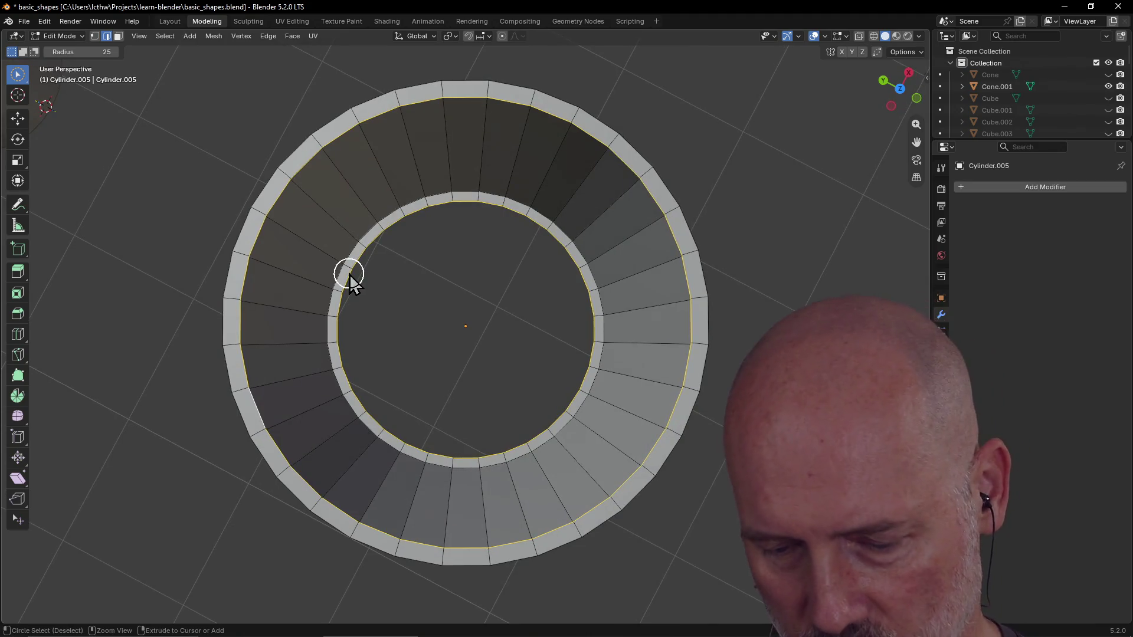
Step: Extrude the selected rim edge loops into a narrow new band of faces, then select the inner loop
{"action": "key", "text": "ctrl+e"}
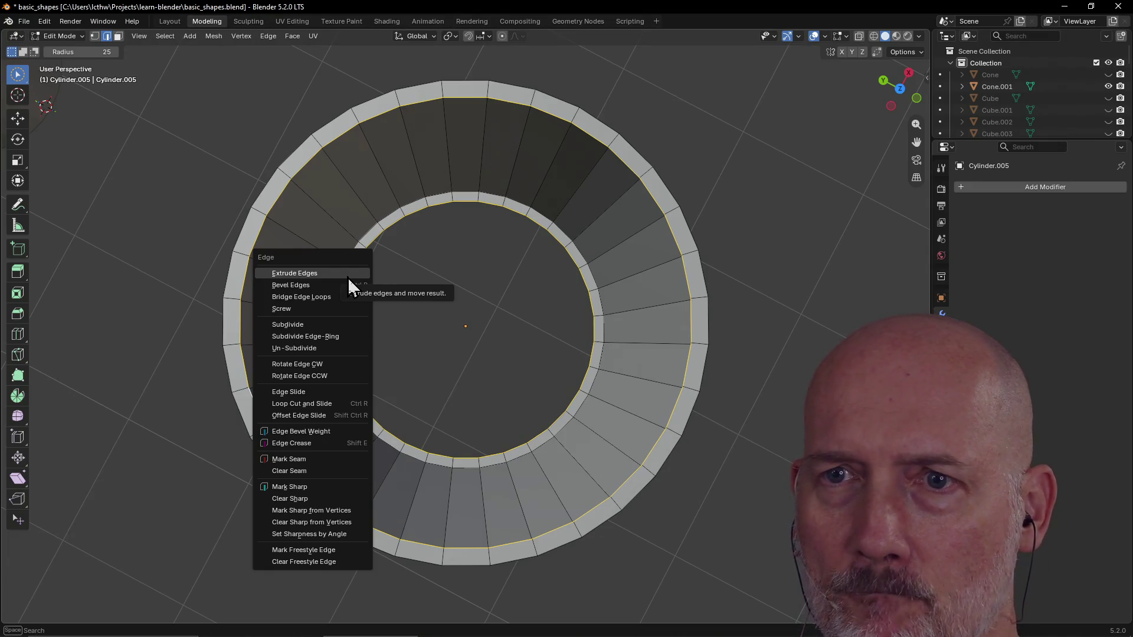
{"action": "left_click", "coordinate": [347, 277]}
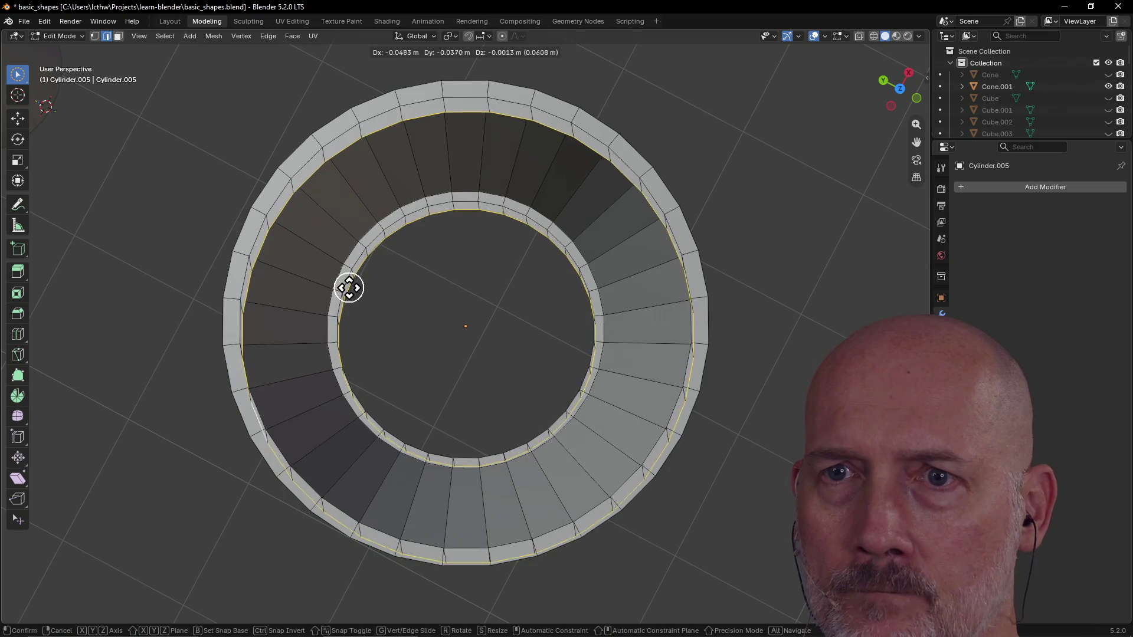
{"action": "left_click", "coordinate": [350, 289]}
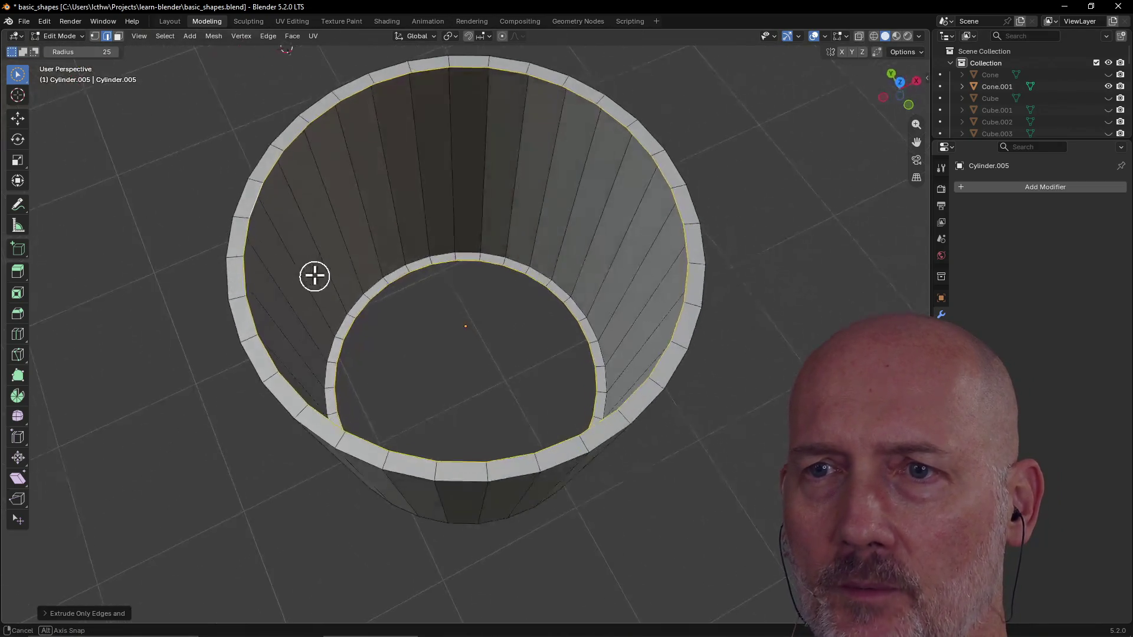
{"action": "middle_click_drag", "start_coordinate": [380, 315], "coordinate": [310, 266]}
{"action": "scroll", "coordinate": [422, 274], "scroll_direction": "up", "scroll_amount": 2}
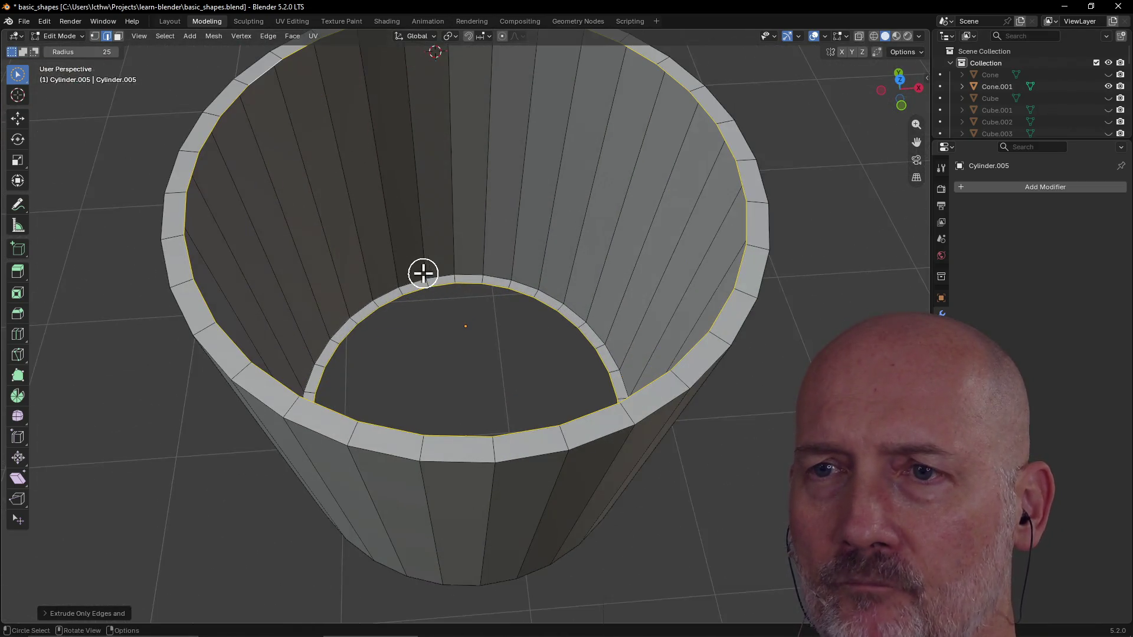
{"action": "left_click", "coordinate": [395, 307], "text": "alt"}
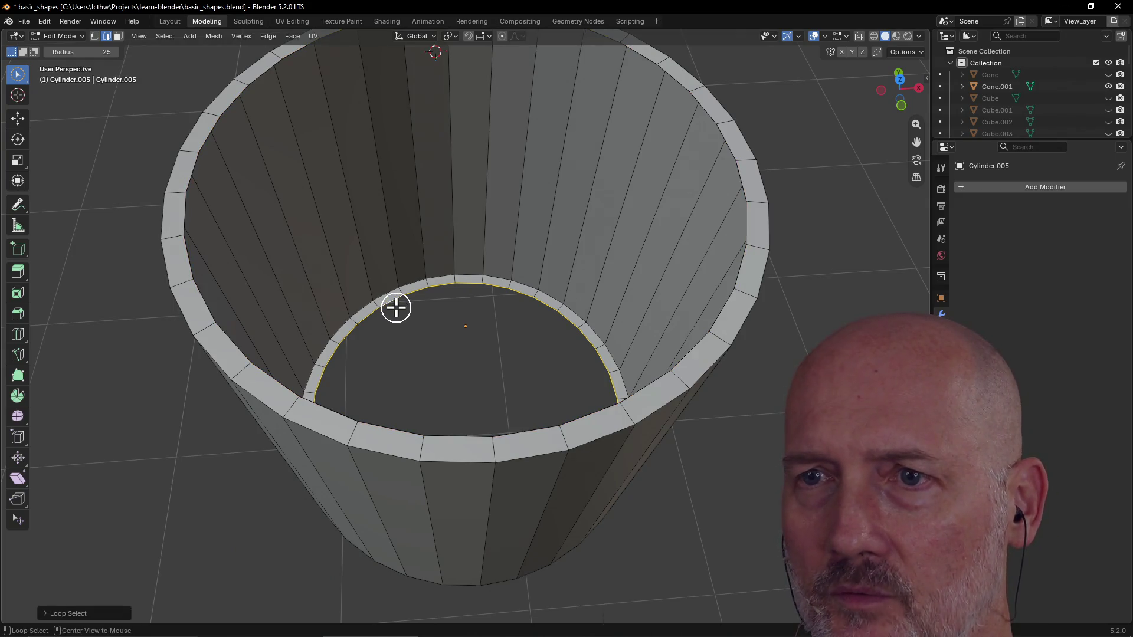
Step: Move the inner edge loop 2 m straight up to the rim, forming the cup's inner wall
{"action": "middle_click_drag", "start_coordinate": [397, 324], "coordinate": [386, 330]}
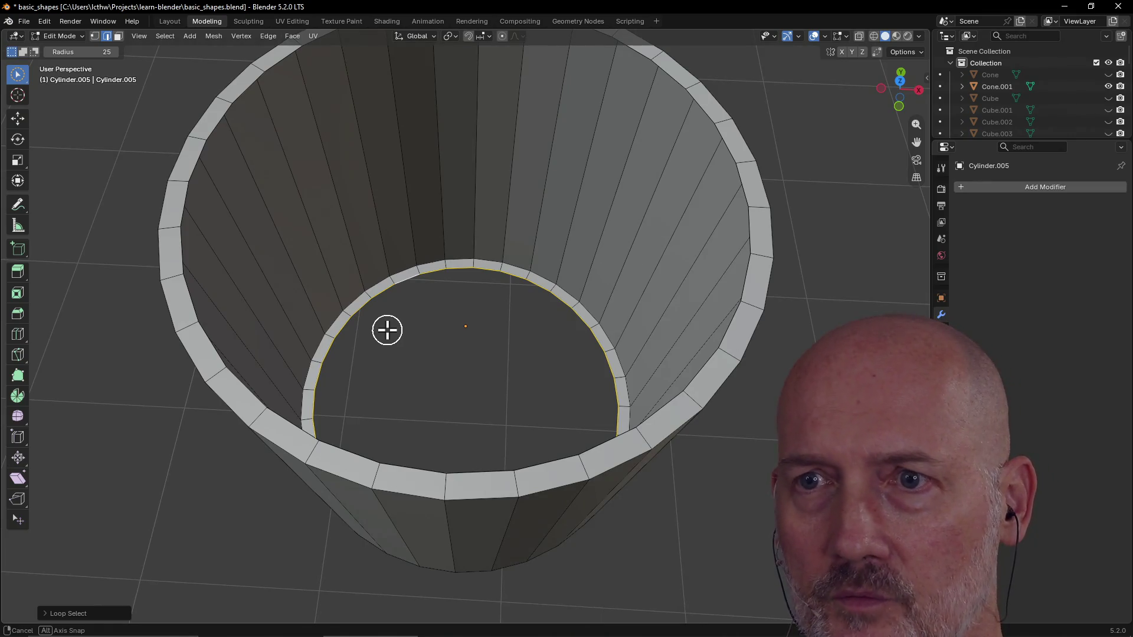
{"action": "key", "text": "g"}
{"action": "key", "text": "z"}
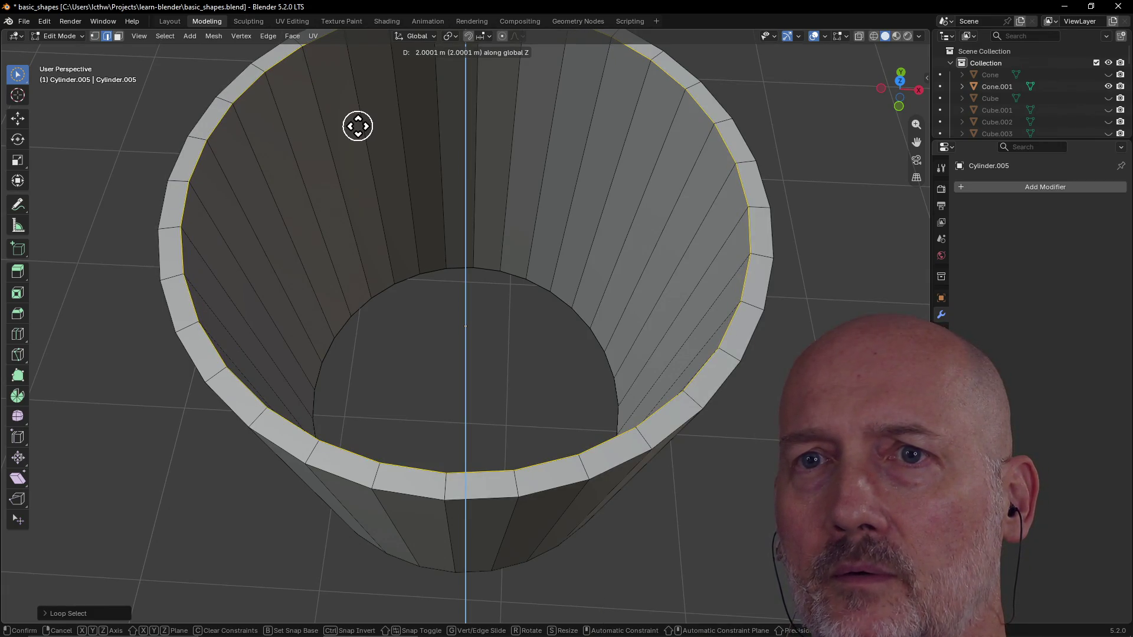
{"action": "left_click", "coordinate": [357, 125]}
{"action": "scroll", "coordinate": [371, 177], "scroll_direction": "down", "scroll_amount": 4}
{"action": "middle_click_drag", "start_coordinate": [407, 160], "coordinate": [443, 144]}
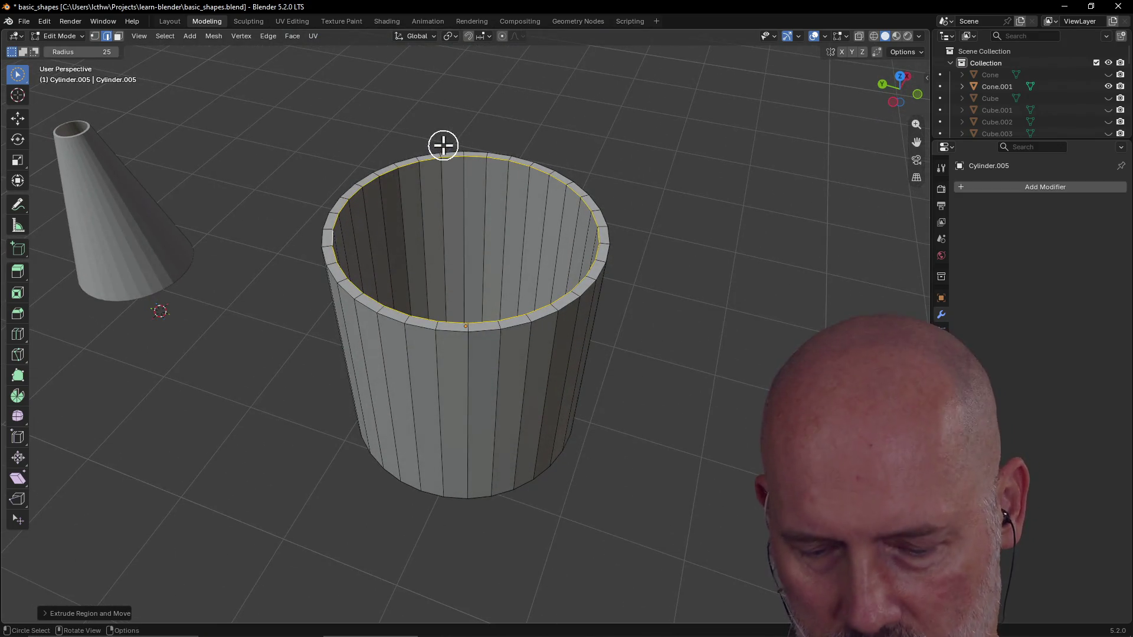
Step: Select all and merge vertices By Distance, removing 64 duplicates, then look into the cup
{"action": "key", "text": "a"}
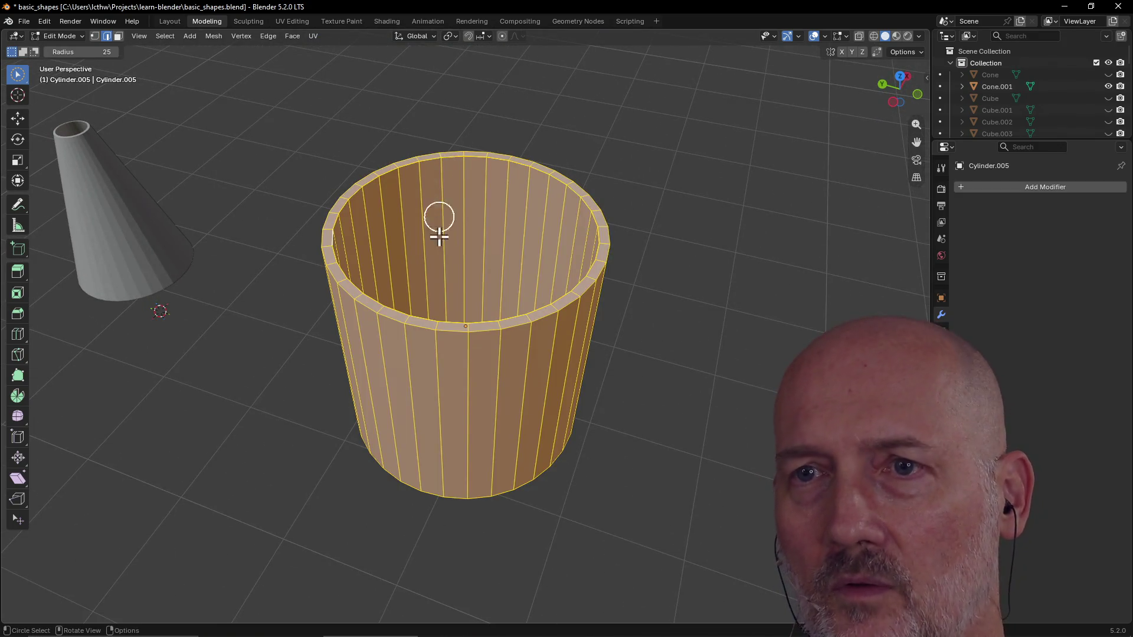
{"action": "key", "text": "m"}
{"action": "left_click", "coordinate": [440, 239]}
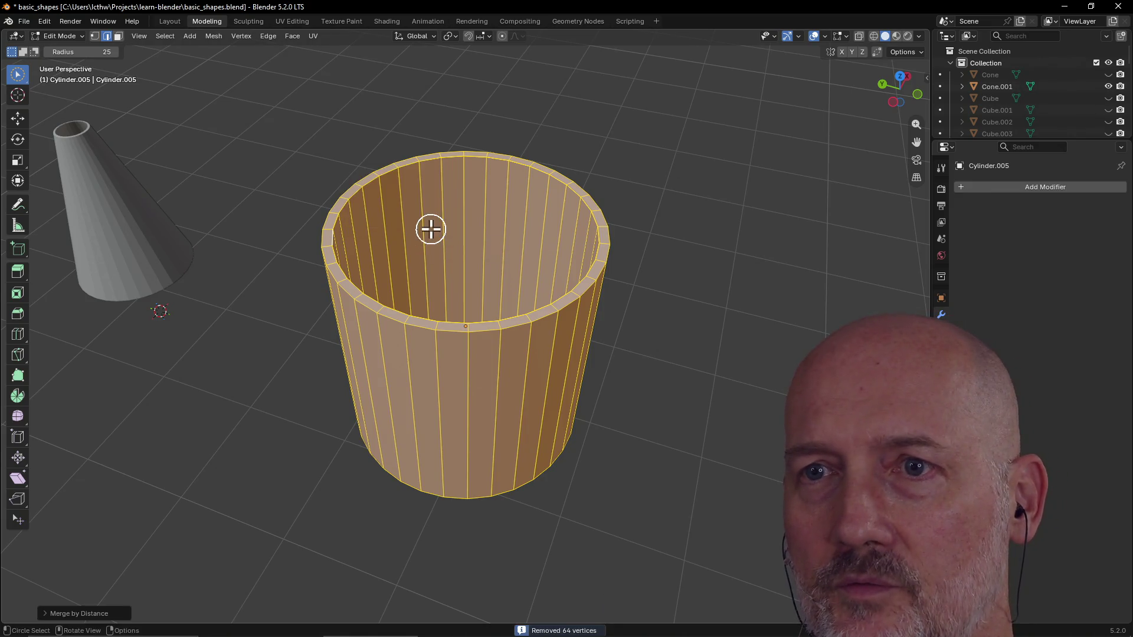
{"action": "scroll", "coordinate": [431, 230], "scroll_direction": "up", "scroll_amount": 3}
{"action": "left_click", "coordinate": [296, 265]}
{"action": "scroll", "coordinate": [296, 266], "scroll_direction": "up", "scroll_amount": 3}
{"action": "mouse_move", "coordinate": [297, 265]}
{"action": "middle_mouse_down"}
{"action": "mouse_move", "coordinate": [210, 318]}
{"action": "mouse_move", "coordinate": [165, 265]}
{"action": "mouse_move", "coordinate": [208, 293]}
{"action": "mouse_move", "coordinate": [121, 275]}
{"action": "mouse_move", "coordinate": [105, 245]}
{"action": "middle_mouse_up"}
{"action": "scroll", "coordinate": [165, 266], "scroll_direction": "down", "scroll_amount": 2}
{"action": "scroll", "coordinate": [221, 290], "scroll_direction": "up", "scroll_amount": 3}
{"action": "scroll", "coordinate": [177, 266], "scroll_direction": "down", "scroll_amount": 2}
{"action": "scroll", "coordinate": [209, 196], "scroll_direction": "down", "scroll_amount": 2}
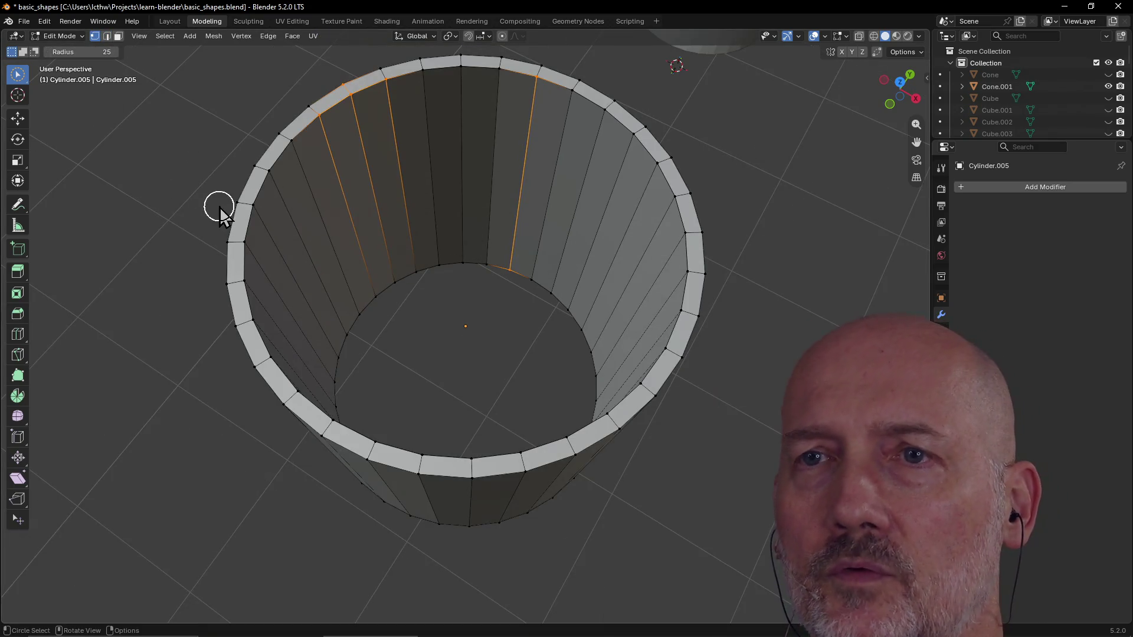
Step: Re-run merge By Distance on the whole mesh, then pick a rim edge and cancel a stray move
{"action": "key", "text": "a"}
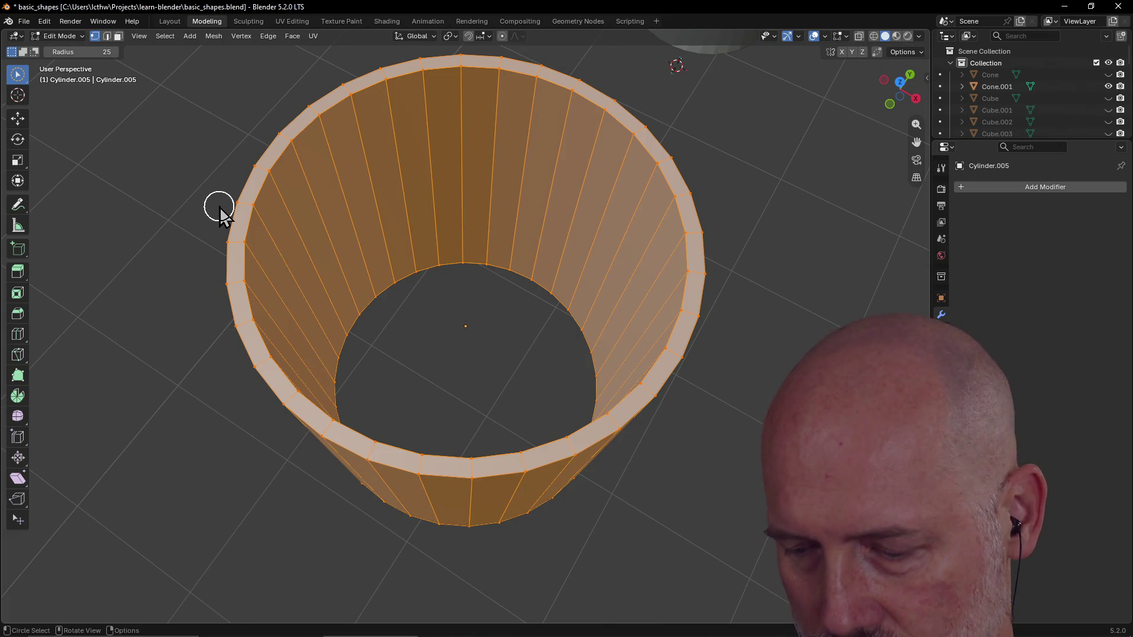
{"action": "key", "text": "m"}
{"action": "left_click", "coordinate": [221, 227]}
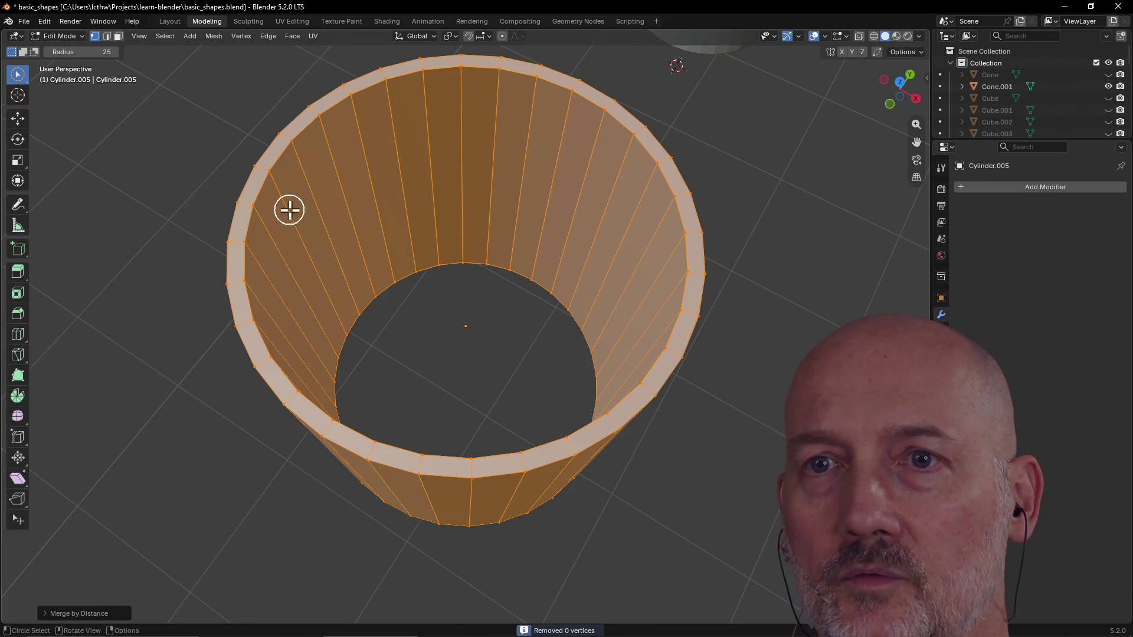
{"action": "key", "text": "alt+a"}
{"action": "scroll", "coordinate": [263, 220], "scroll_direction": "up", "scroll_amount": 3}
{"action": "left_click", "coordinate": [127, 127]}
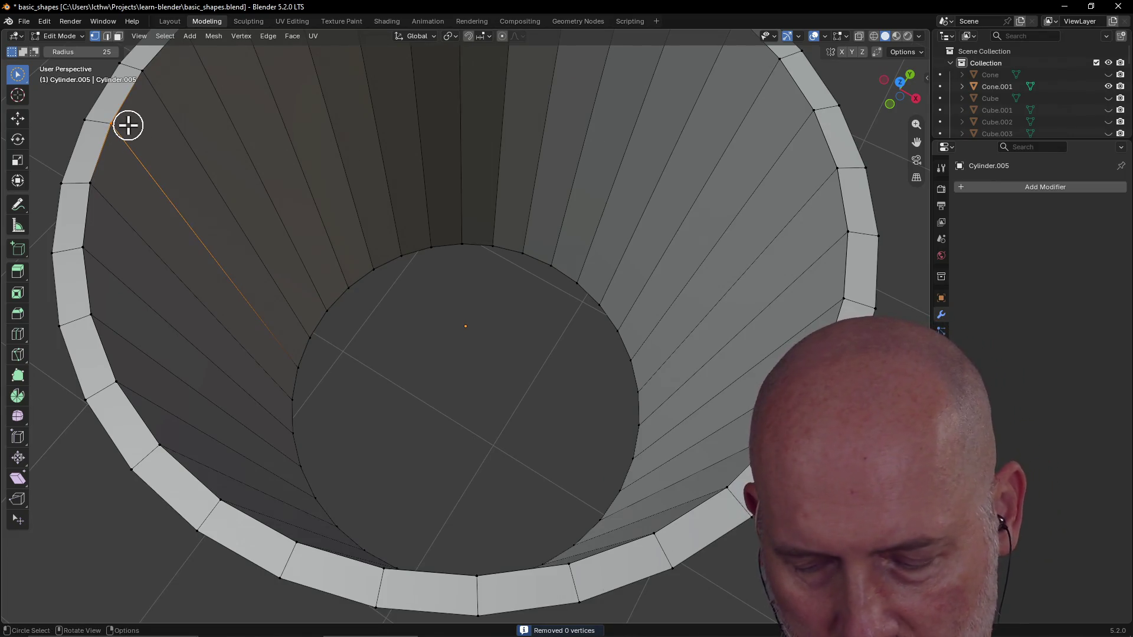
{"action": "key", "text": "g"}
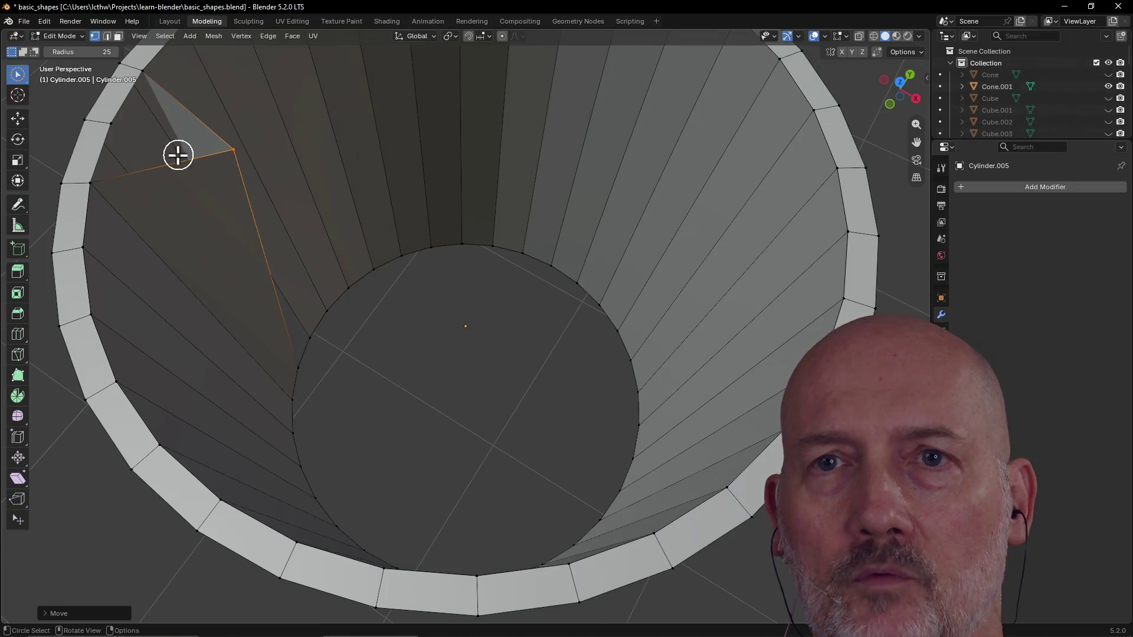
{"action": "key", "text": "ctrl+z"}
{"action": "scroll", "coordinate": [145, 133], "scroll_direction": "down", "scroll_amount": 3}
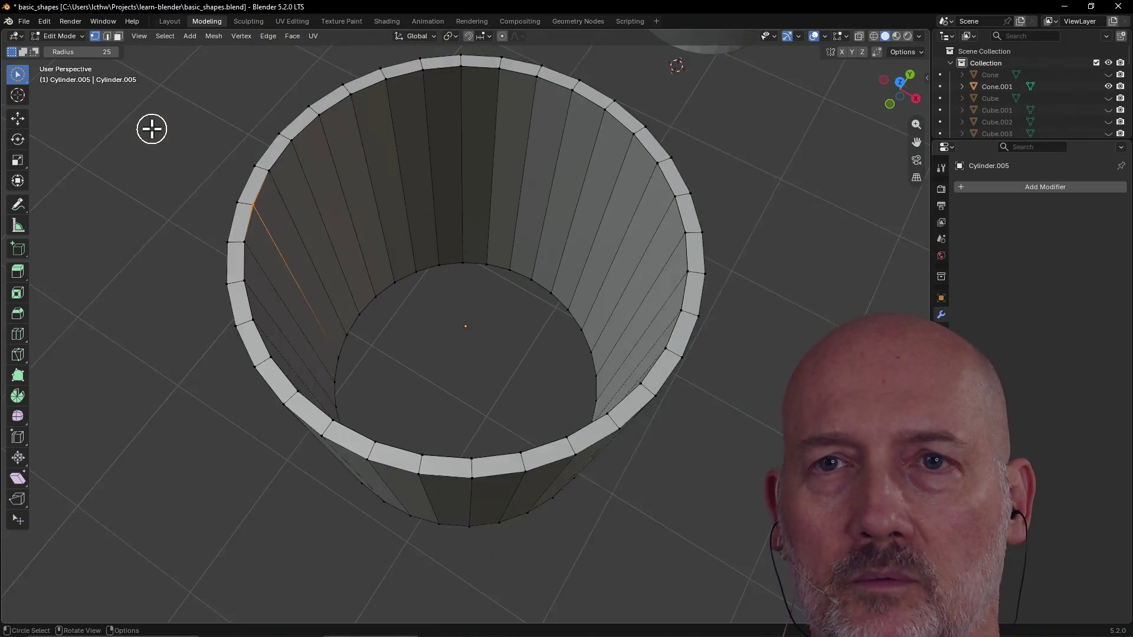
Step: Frame the selected seam edge up close and select the rim edges meeting at the seam vertex
{"action": "middle_click_drag", "start_coordinate": [150, 138], "coordinate": [212, 168]}
{"action": "scroll", "coordinate": [240, 272], "scroll_direction": "up", "scroll_amount": 3}
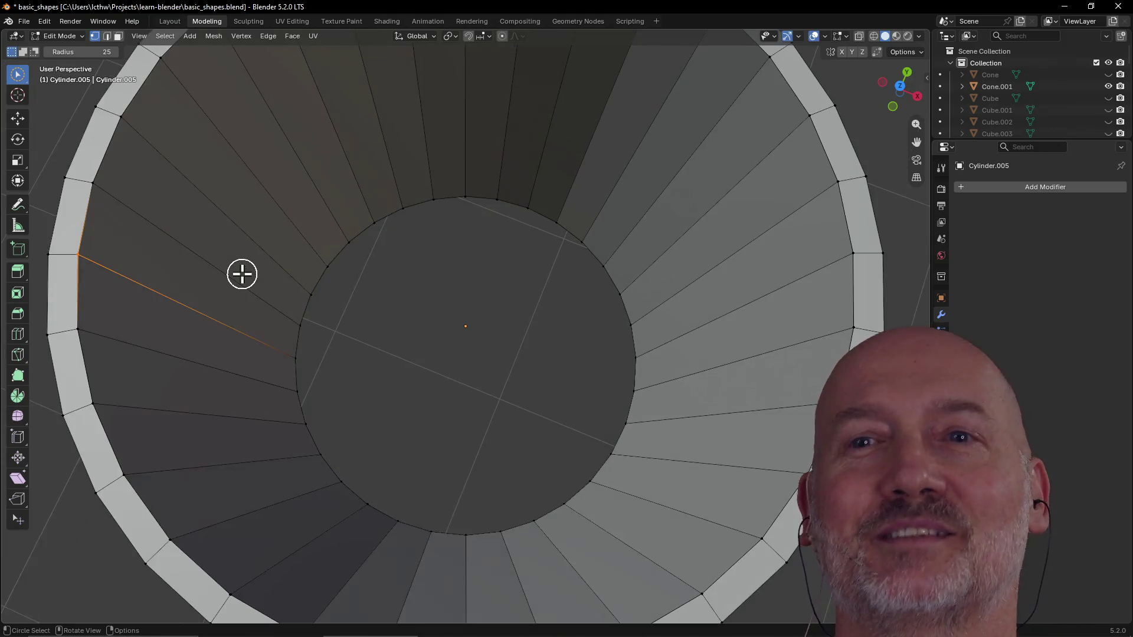
{"action": "mouse_move", "coordinate": [178, 258]}
{"action": "middle_mouse_down"}
{"action": "mouse_move", "coordinate": [268, 236]}
{"action": "mouse_move", "coordinate": [275, 249]}
{"action": "middle_mouse_up"}
{"action": "scroll", "coordinate": [163, 349], "scroll_direction": "down", "scroll_amount": 3}
{"action": "mouse_move", "coordinate": [164, 350]}
{"action": "middle_mouse_down"}
{"action": "mouse_move", "coordinate": [115, 361]}
{"action": "mouse_move", "coordinate": [97, 336]}
{"action": "middle_mouse_up"}
{"action": "mouse_move", "coordinate": [319, 376]}
{"action": "middle_mouse_down"}
{"action": "mouse_move", "coordinate": [250, 280]}
{"action": "mouse_move", "coordinate": [274, 243]}
{"action": "mouse_move", "coordinate": [261, 260]}
{"action": "middle_mouse_up"}
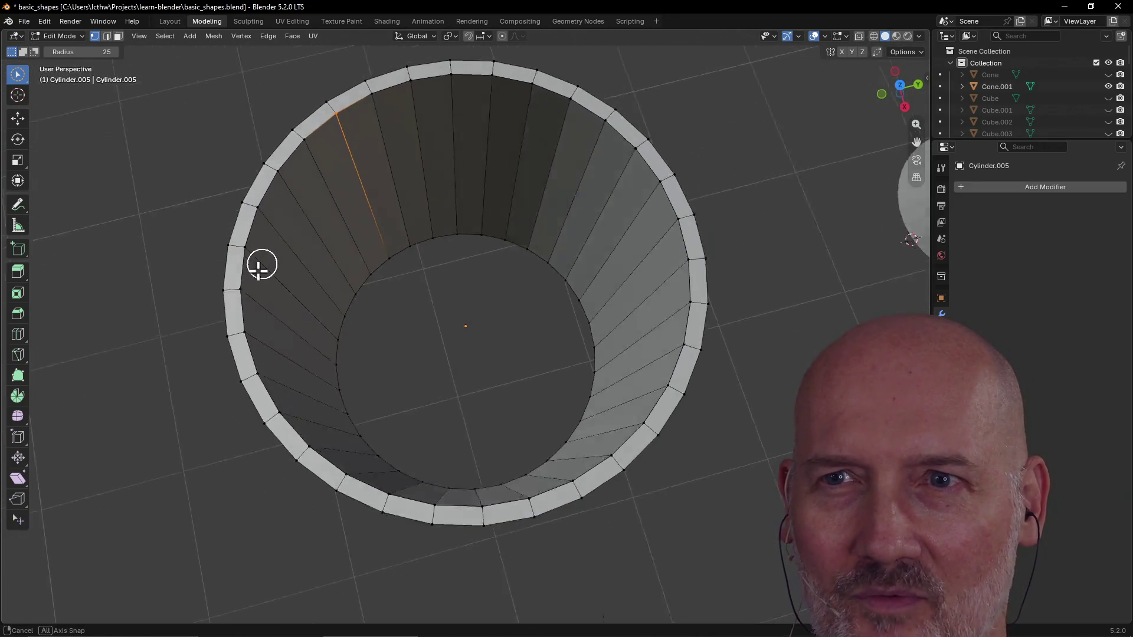
{"action": "scroll", "coordinate": [364, 156], "scroll_direction": "up", "scroll_amount": 4}
{"action": "scroll", "coordinate": [364, 154], "scroll_direction": "down", "scroll_amount": 4}
{"action": "middle_click_drag", "start_coordinate": [364, 150], "coordinate": [354, 124]}
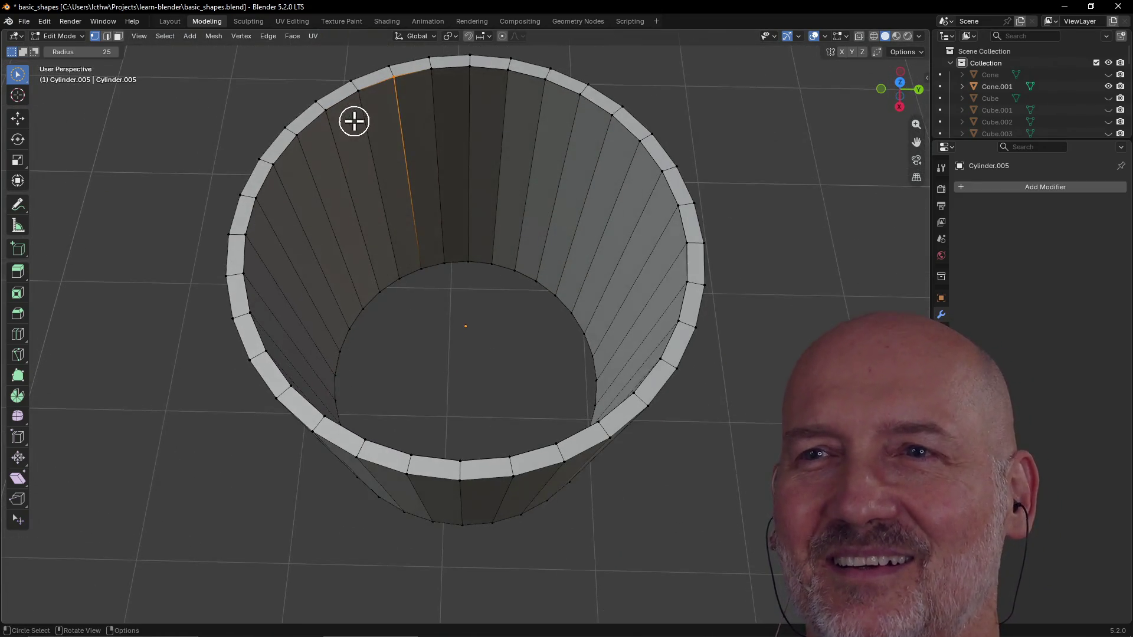
{"action": "key", "text": "grave"}
{"action": "left_click", "coordinate": [424, 162]}
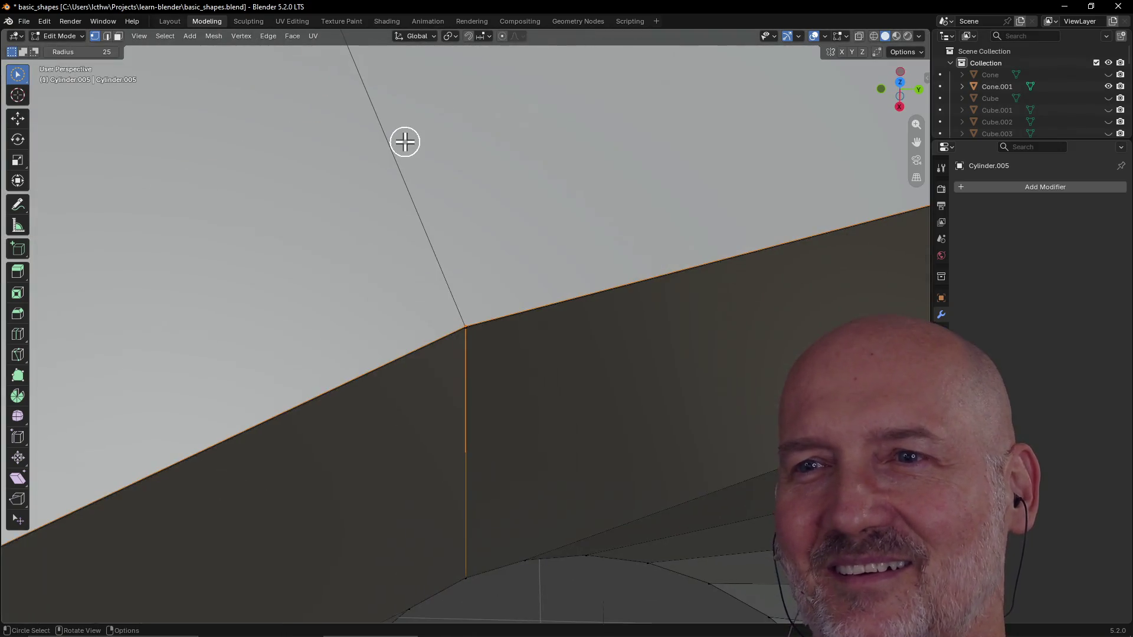
{"action": "mouse_move", "coordinate": [460, 332]}
{"action": "middle_mouse_down"}
{"action": "mouse_move", "coordinate": [440, 273]}
{"action": "mouse_move", "coordinate": [472, 309]}
{"action": "mouse_move", "coordinate": [481, 369]}
{"action": "middle_mouse_up"}
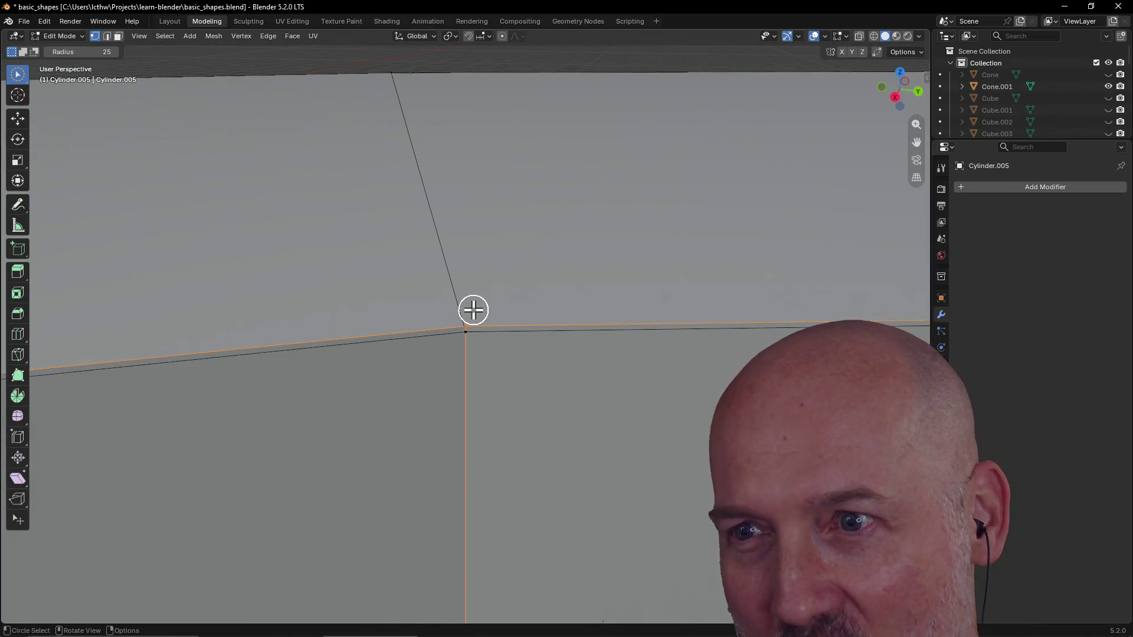
{"action": "left_click", "coordinate": [467, 334]}
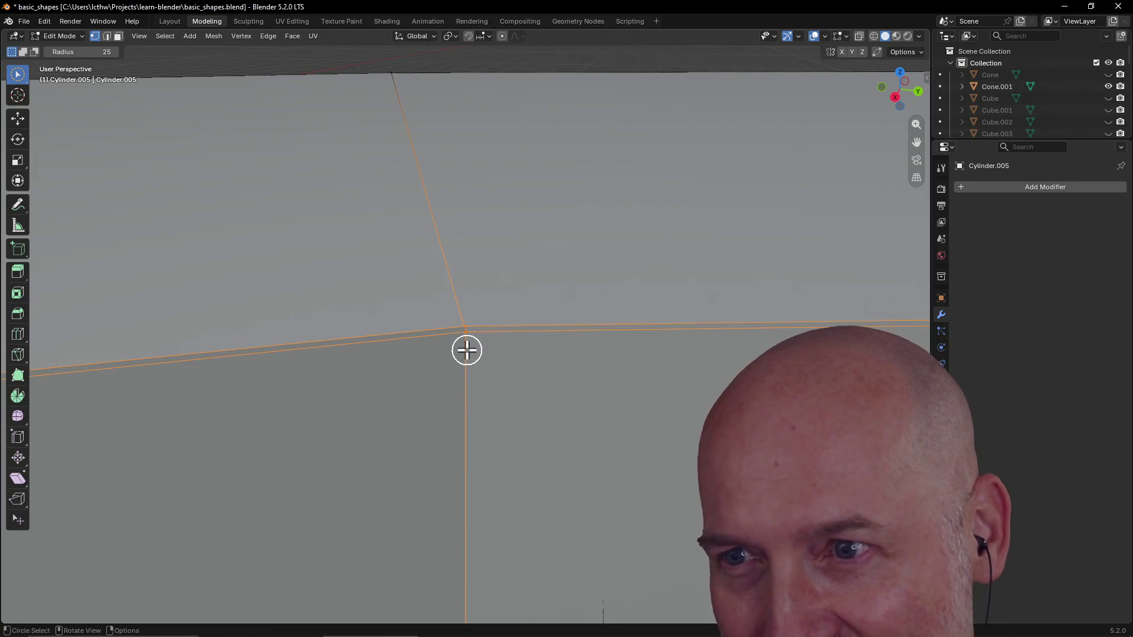
{"action": "scroll", "coordinate": [466, 350], "scroll_direction": "down", "scroll_amount": 5}
{"action": "middle_click_drag", "start_coordinate": [467, 350], "coordinate": [503, 353]}
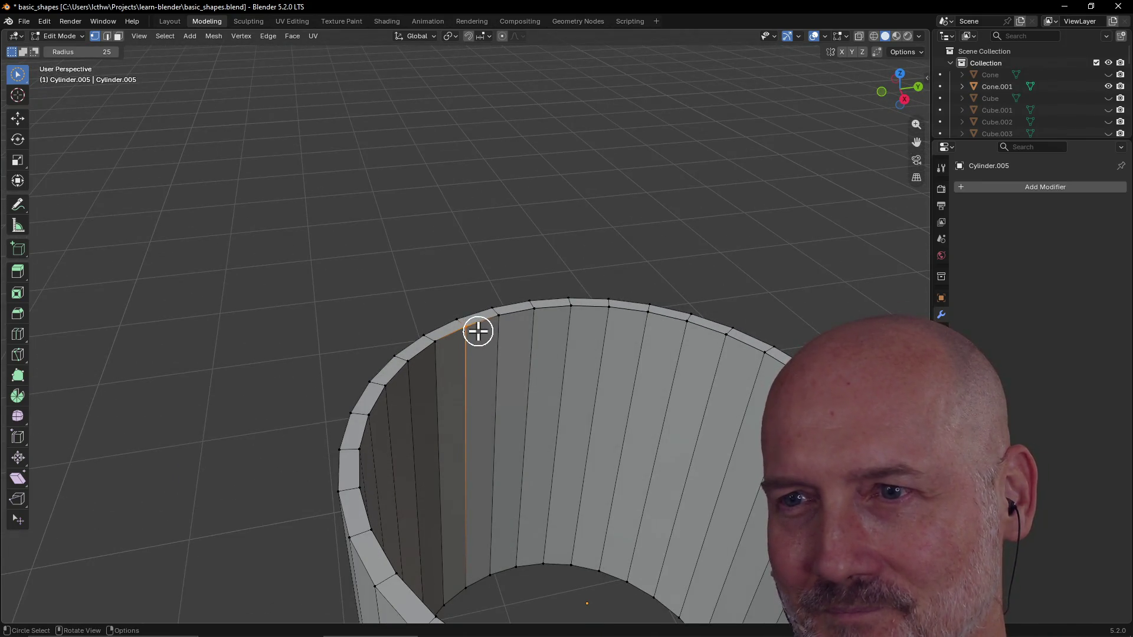
{"action": "middle_click_drag", "start_coordinate": [489, 326], "coordinate": [489, 329]}
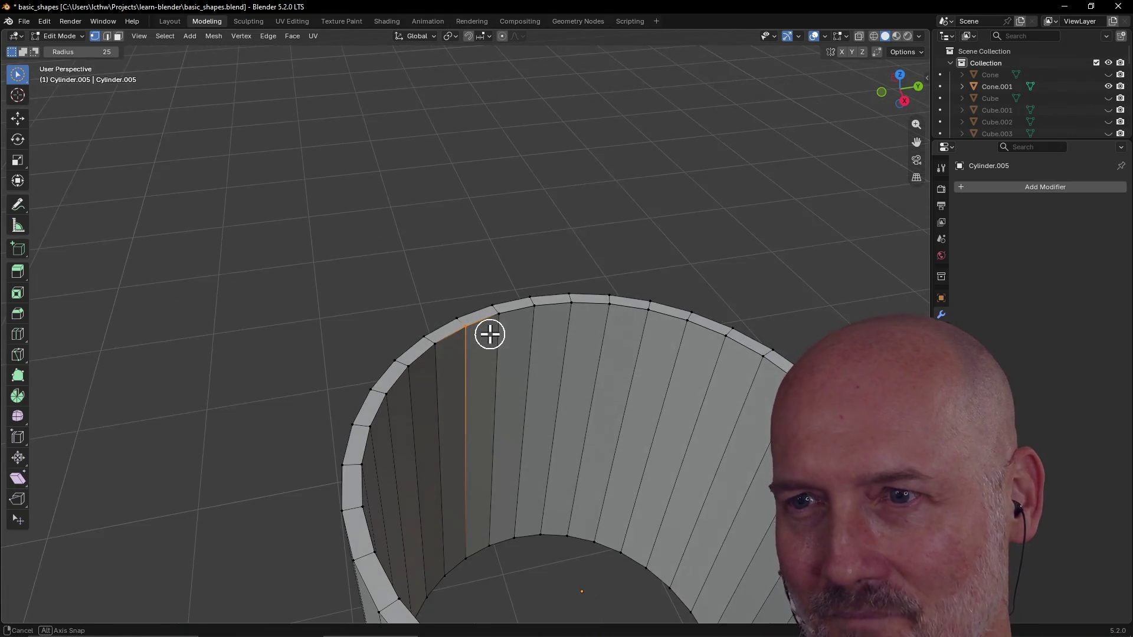
{"action": "key", "text": "m"}
{"action": "left_click", "coordinate": [492, 343]}
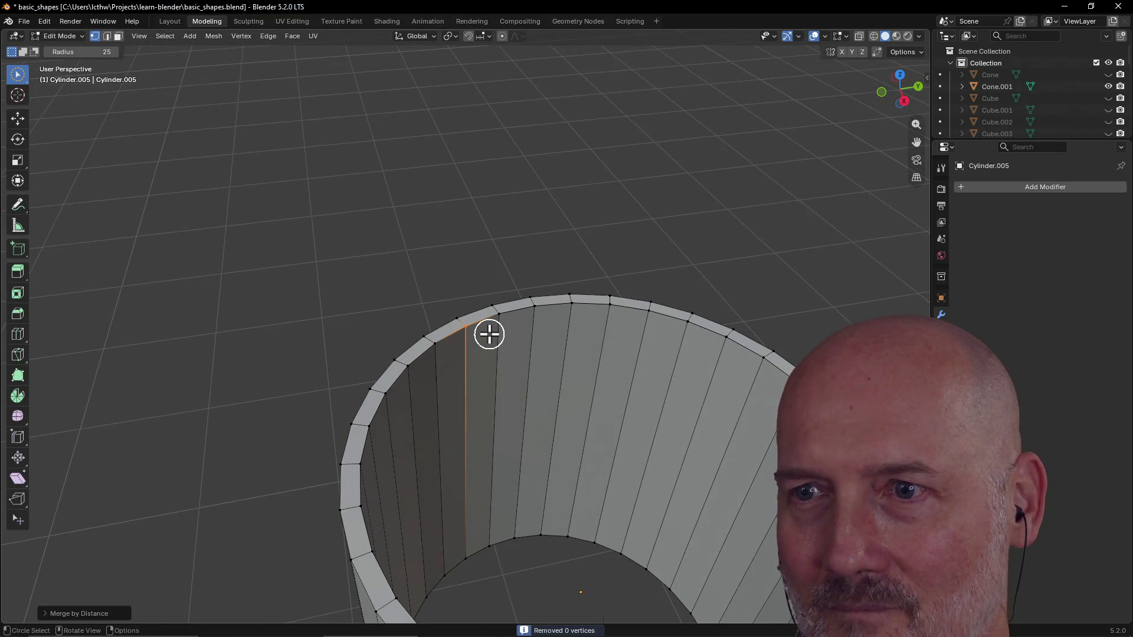
{"action": "scroll", "coordinate": [489, 334], "scroll_direction": "up", "scroll_amount": 8}
{"action": "scroll", "coordinate": [489, 334], "scroll_direction": "up", "scroll_amount": 5}
{"action": "scroll", "coordinate": [454, 335], "scroll_direction": "down", "scroll_amount": 8}
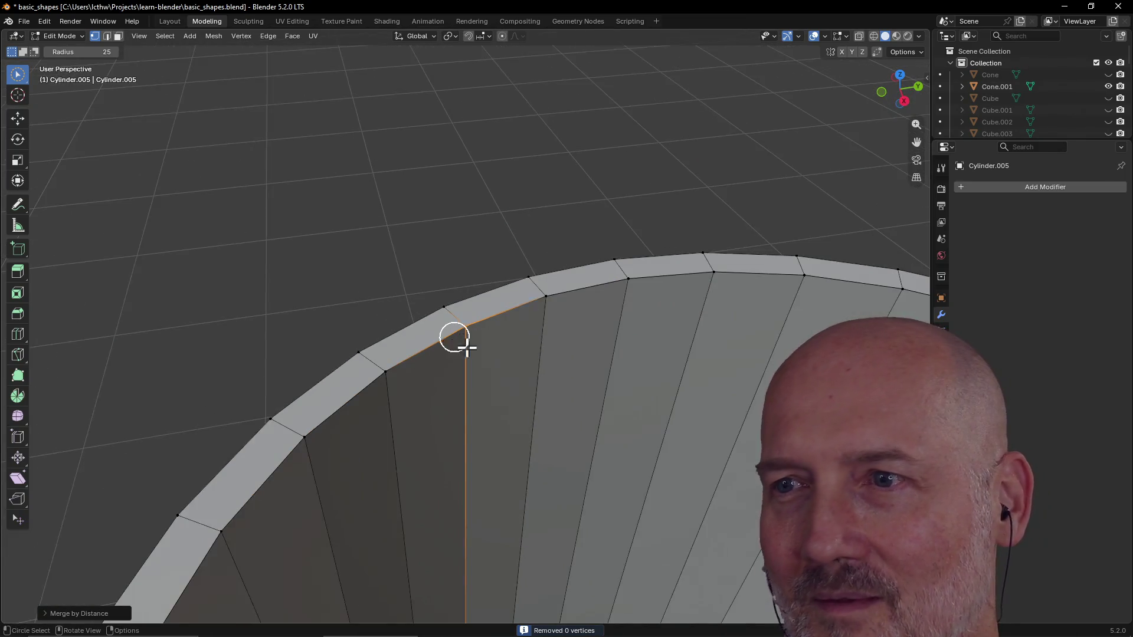
{"action": "left_click", "coordinate": [547, 296]}
{"action": "key", "text": "m"}
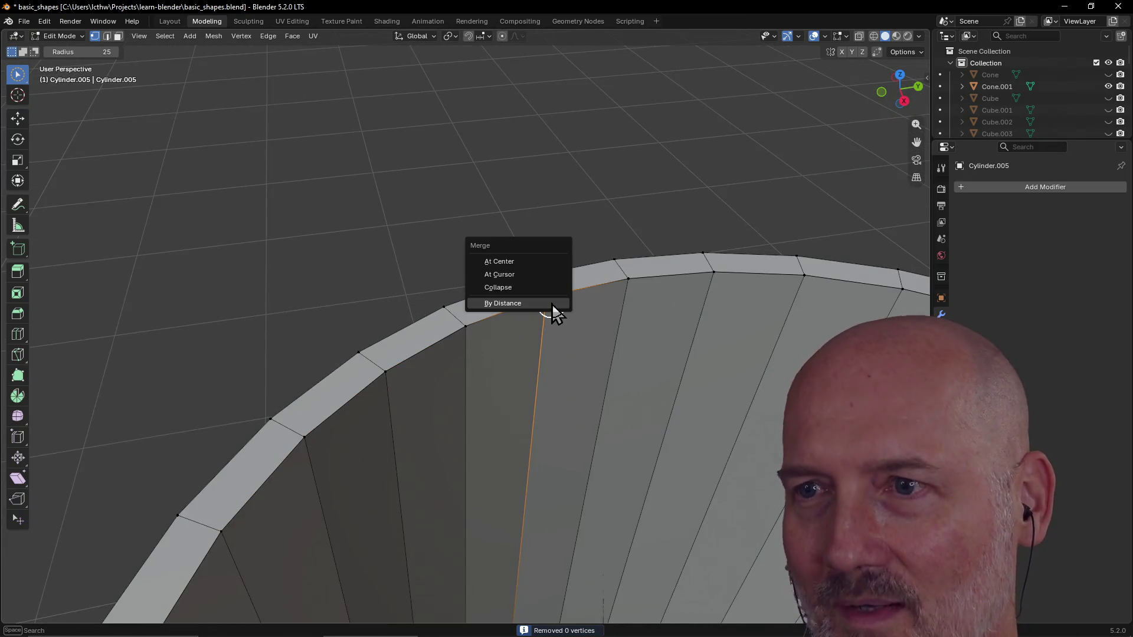
{"action": "left_click", "coordinate": [557, 306]}
{"action": "left_click", "coordinate": [635, 290]}
{"action": "key", "text": "m"}
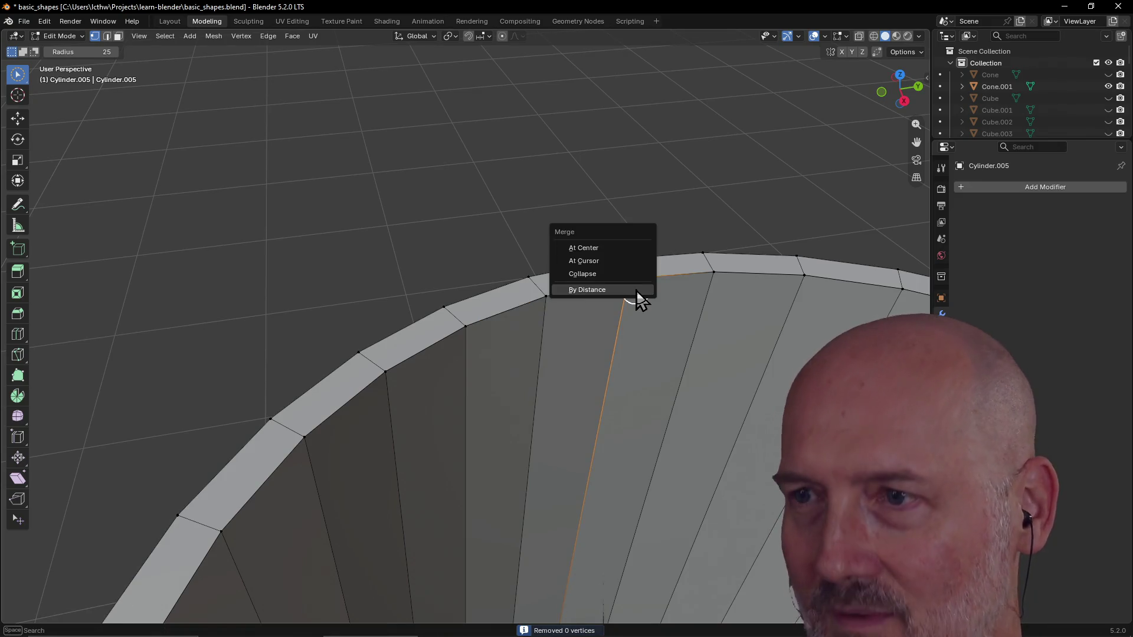
{"action": "left_click", "coordinate": [587, 289]}
{"action": "left_click", "coordinate": [718, 275]}
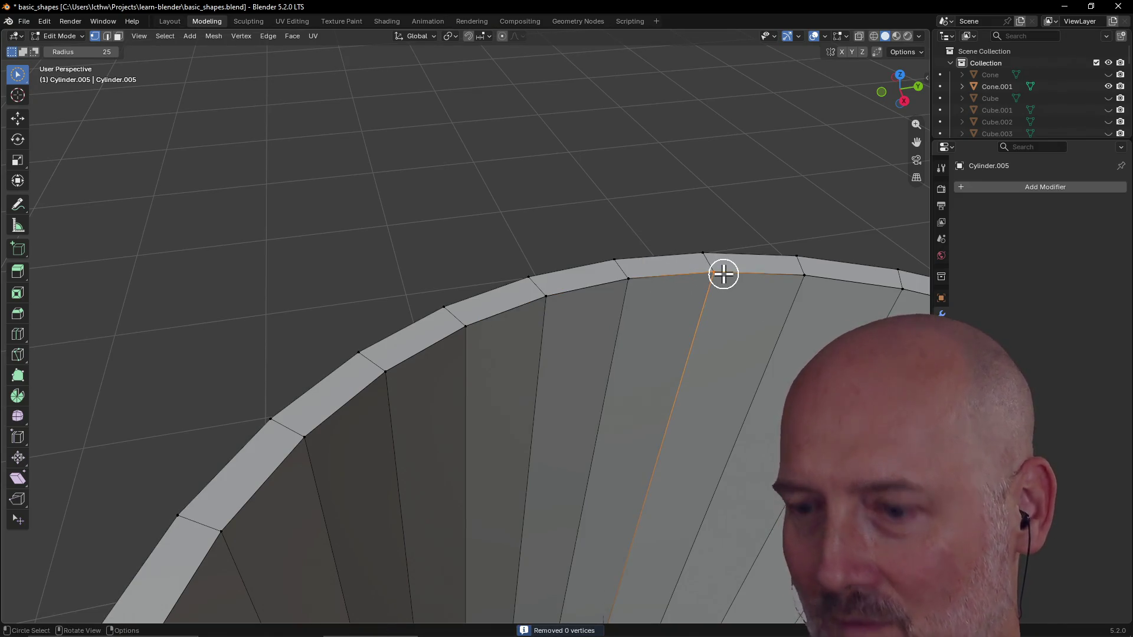
{"action": "key", "text": "m"}
{"action": "left_click", "coordinate": [725, 276]}
{"action": "left_click", "coordinate": [803, 282]}
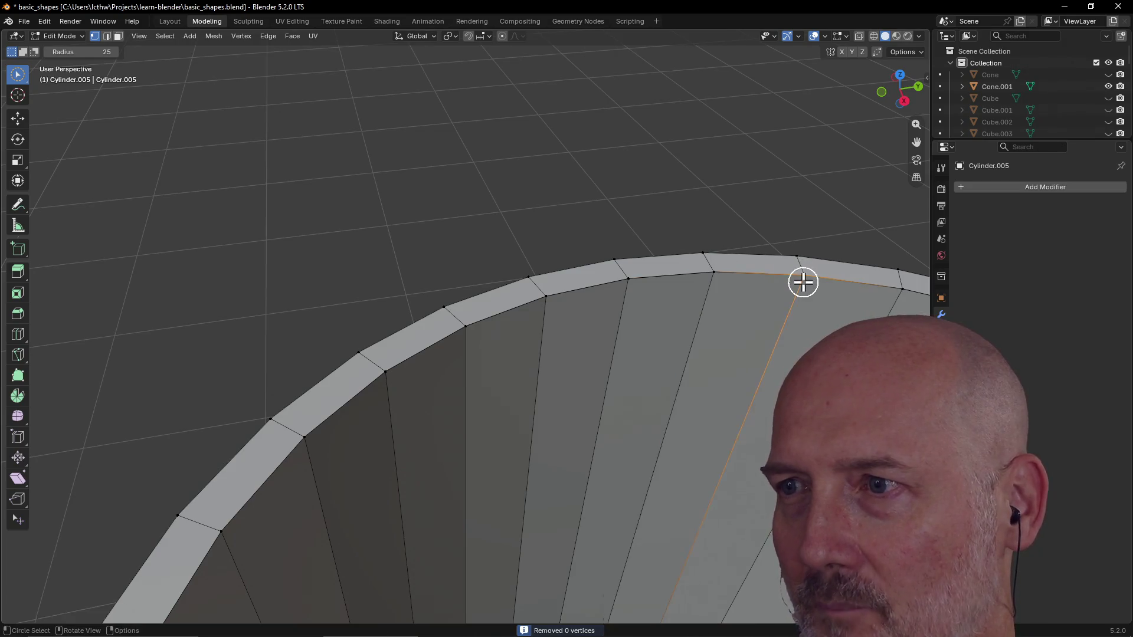
{"action": "key", "text": "m"}
{"action": "left_click", "coordinate": [750, 290]}
{"action": "scroll", "coordinate": [806, 296], "scroll_direction": "down", "scroll_amount": 3}
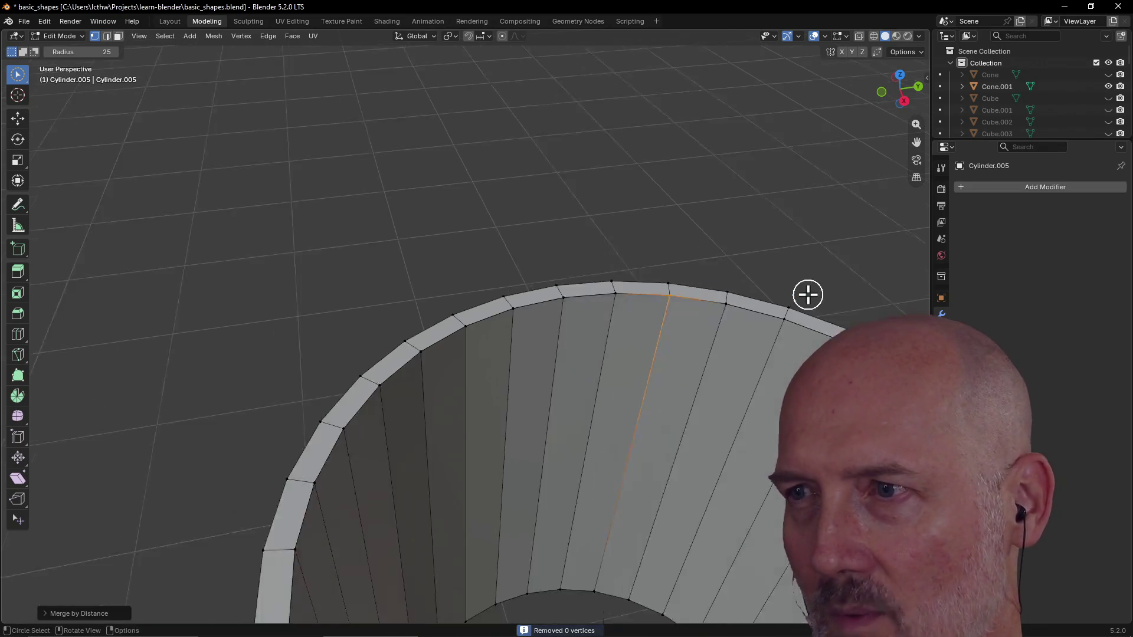
{"action": "middle_click_drag", "start_coordinate": [805, 297], "coordinate": [884, 305]}
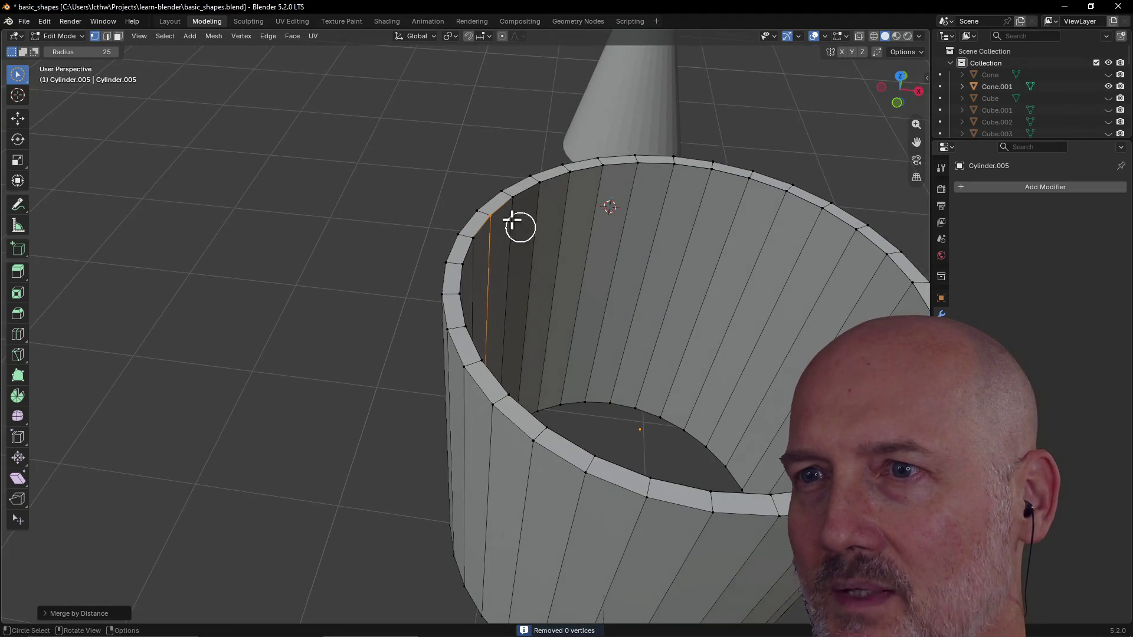
{"action": "left_click", "coordinate": [520, 203]}
{"action": "key", "text": "m"}
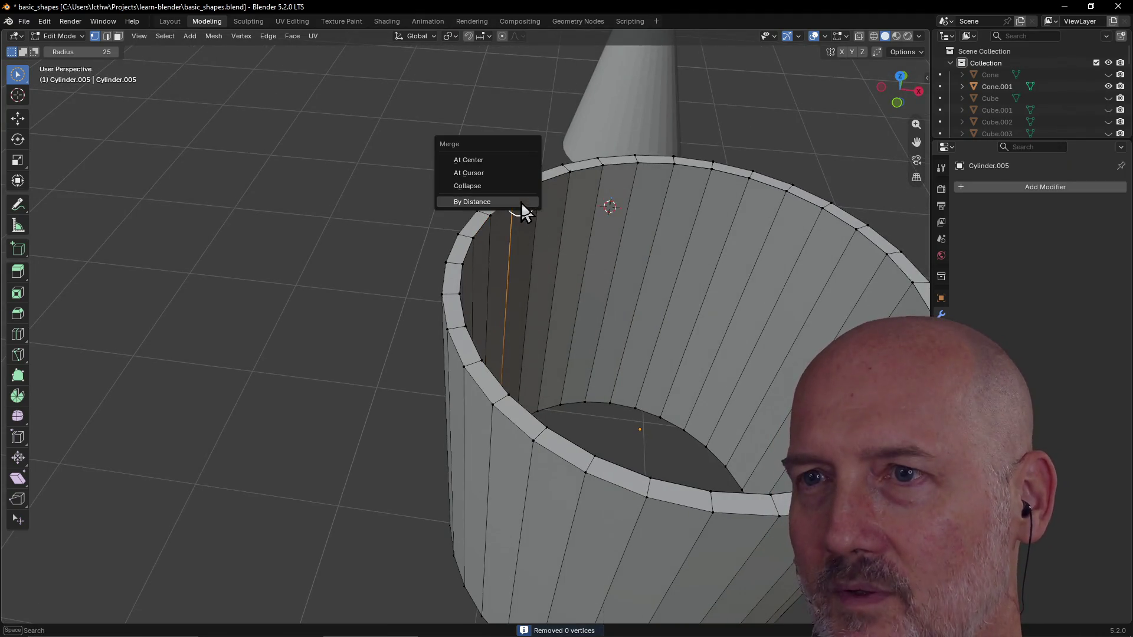
{"action": "left_click", "coordinate": [521, 203]}
{"action": "key", "text": "m"}
{"action": "left_click", "coordinate": [544, 192]}
{"action": "left_click", "coordinate": [571, 179]}
{"action": "key", "text": "m"}
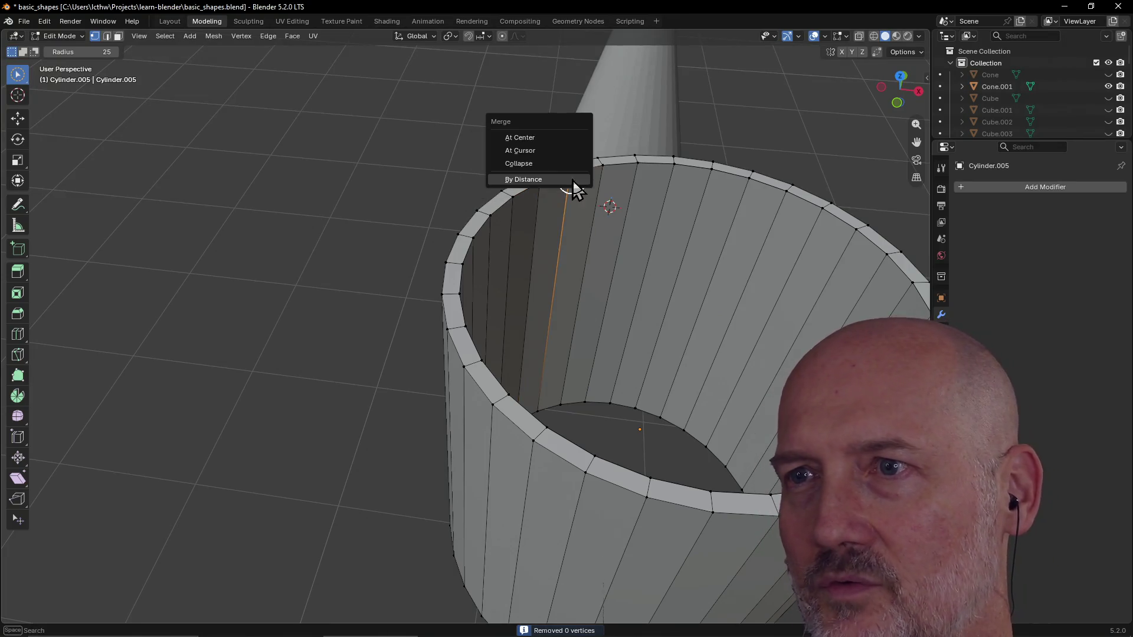
{"action": "left_click", "coordinate": [540, 179]}
{"action": "left_click", "coordinate": [603, 175]}
{"action": "key", "text": "m"}
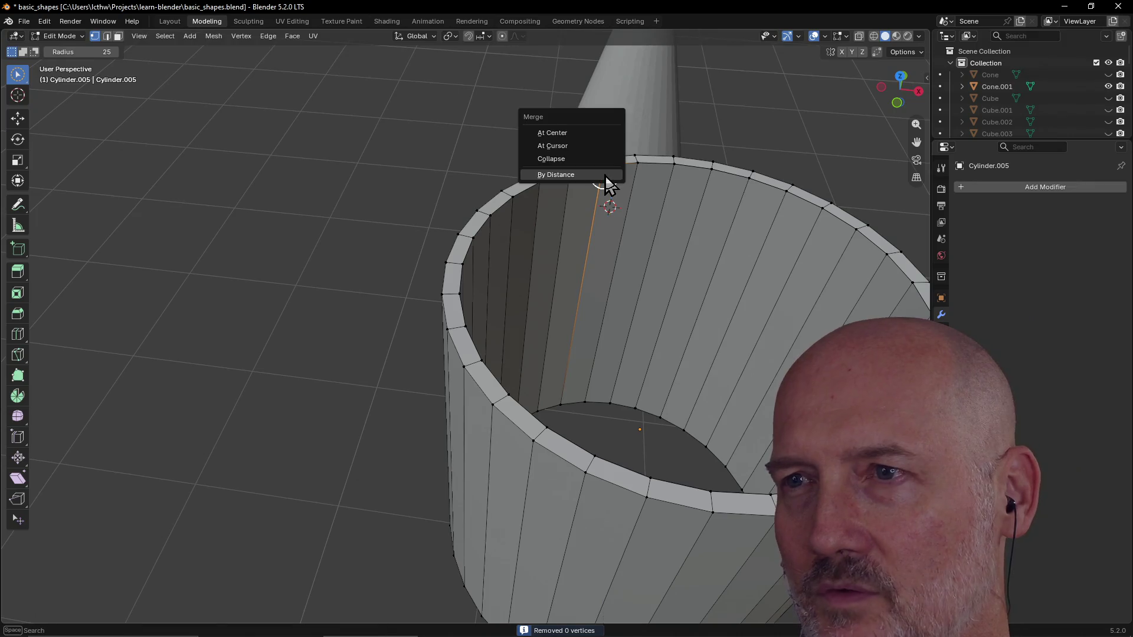
{"action": "left_click", "coordinate": [644, 173]}
{"action": "key", "text": "m"}
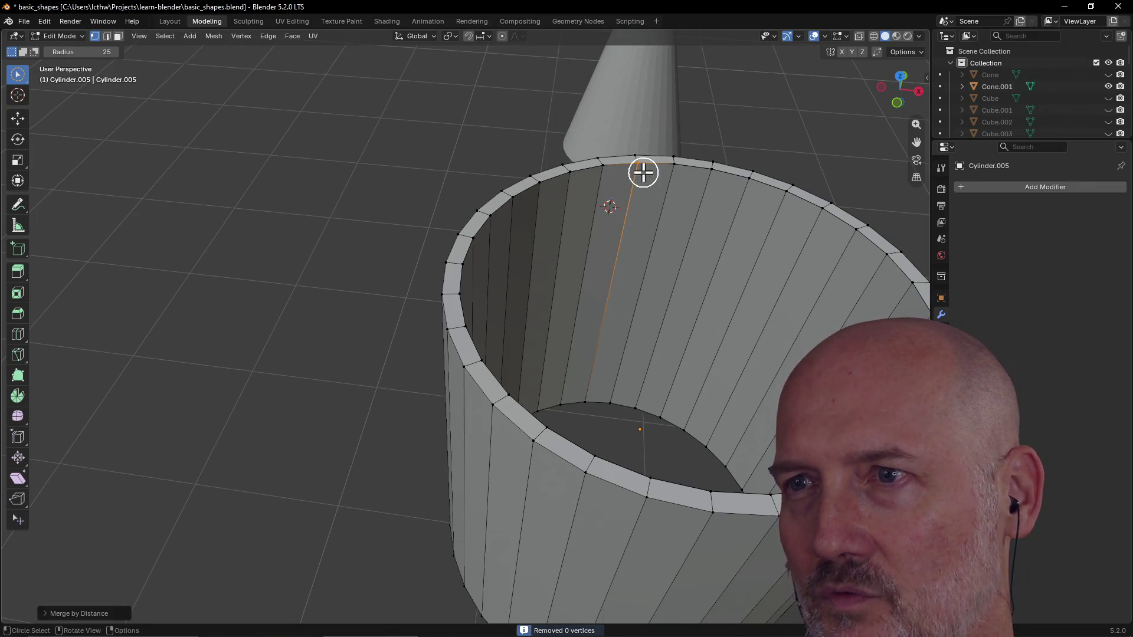
{"action": "left_click", "coordinate": [677, 174]}
{"action": "key", "text": "m"}
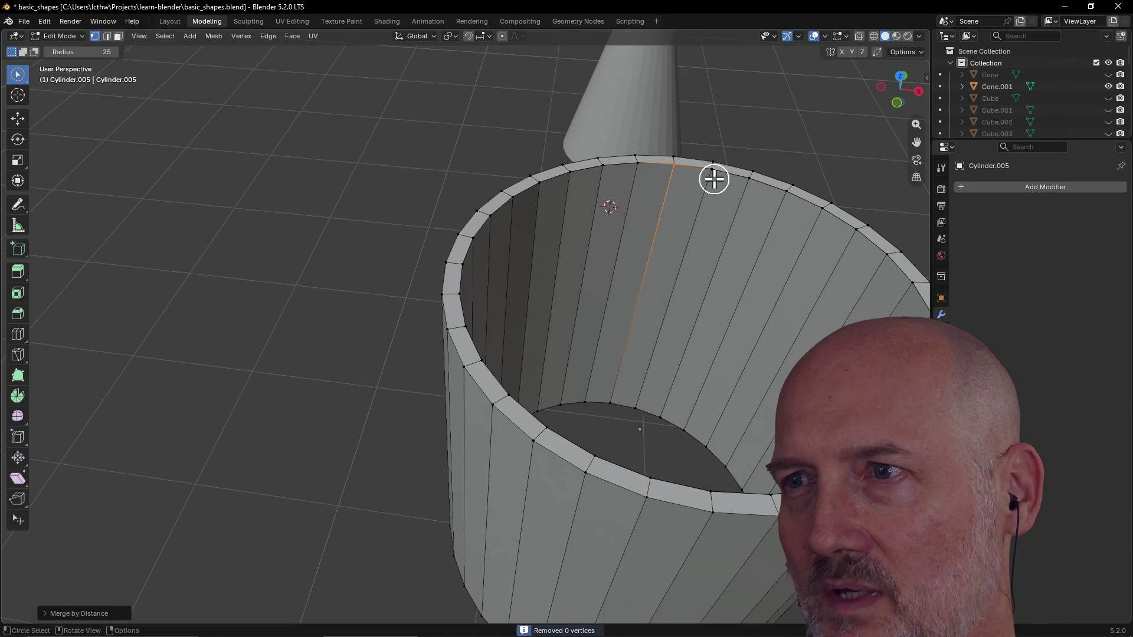
{"action": "key", "text": "m"}
{"action": "left_click", "coordinate": [708, 190]}
{"action": "key", "text": "m"}
{"action": "left_click", "coordinate": [709, 185]}
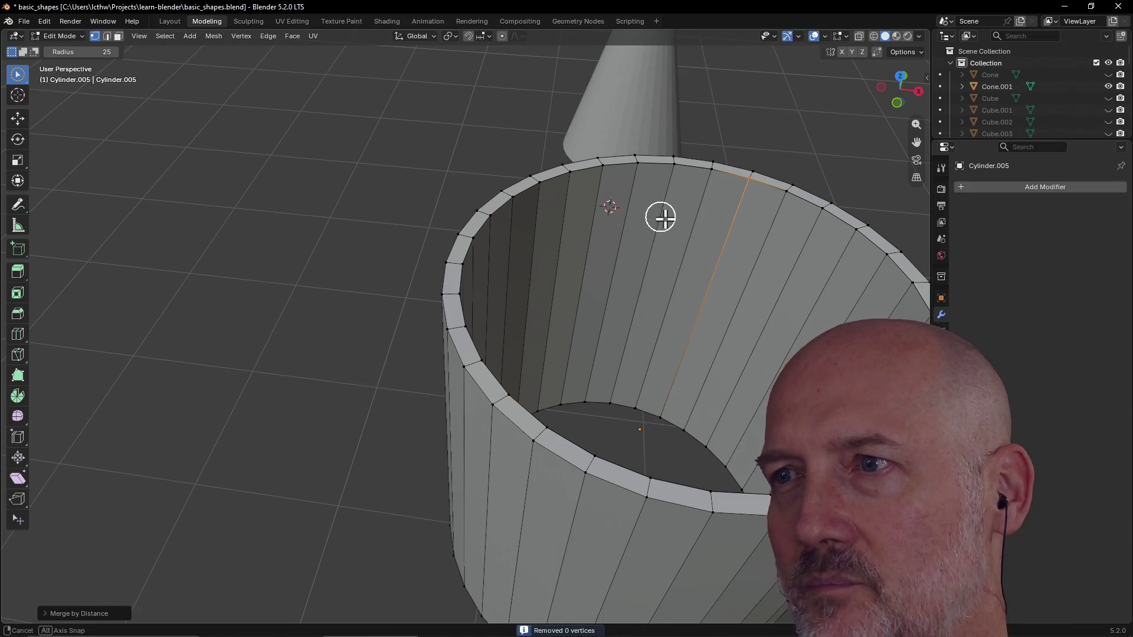
{"action": "middle_click_drag", "start_coordinate": [661, 217], "coordinate": [631, 148]}
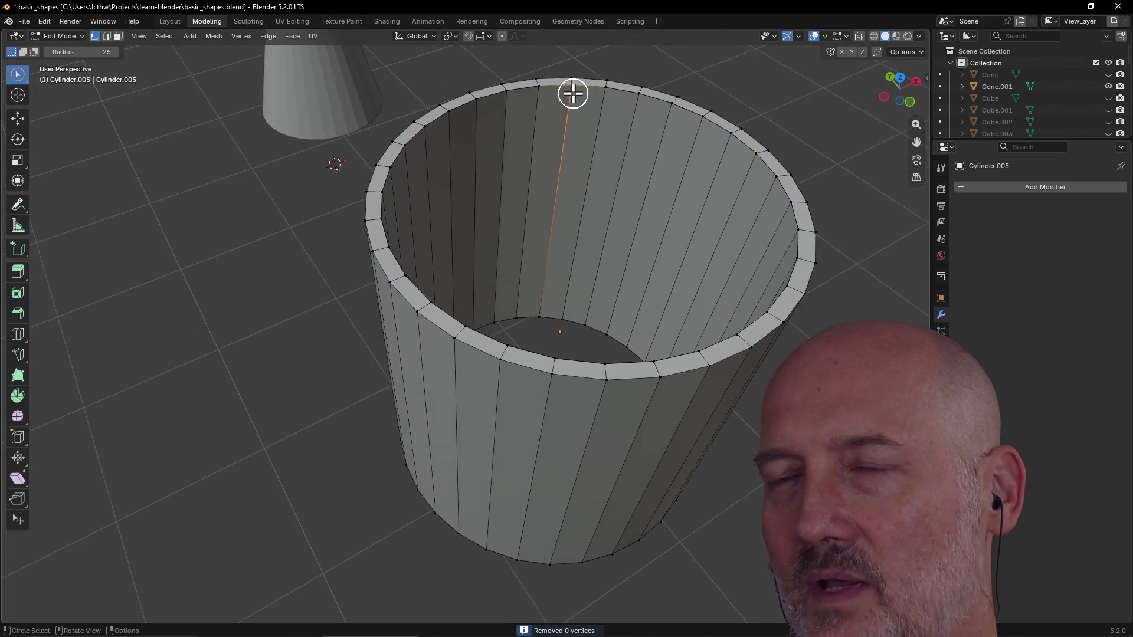
{"action": "key", "text": "m"}
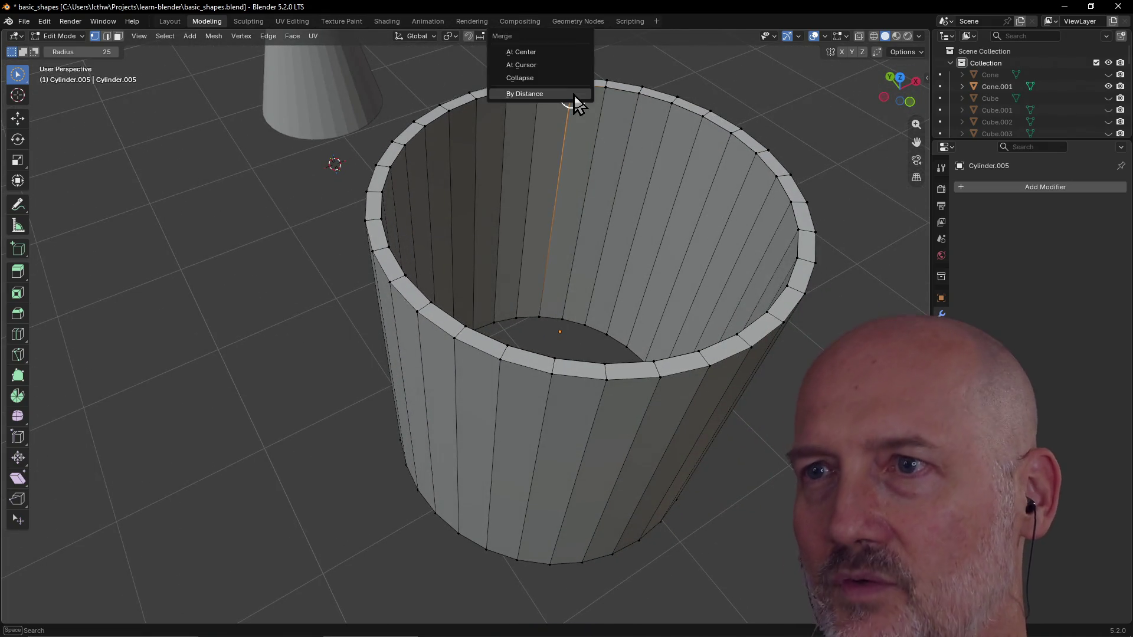
{"action": "left_click", "coordinate": [571, 93]}
{"action": "left_click", "coordinate": [603, 101]}
{"action": "key", "text": "m"}
{"action": "left_click", "coordinate": [629, 101]}
{"action": "left_click", "coordinate": [637, 105]}
{"action": "key", "text": "m"}
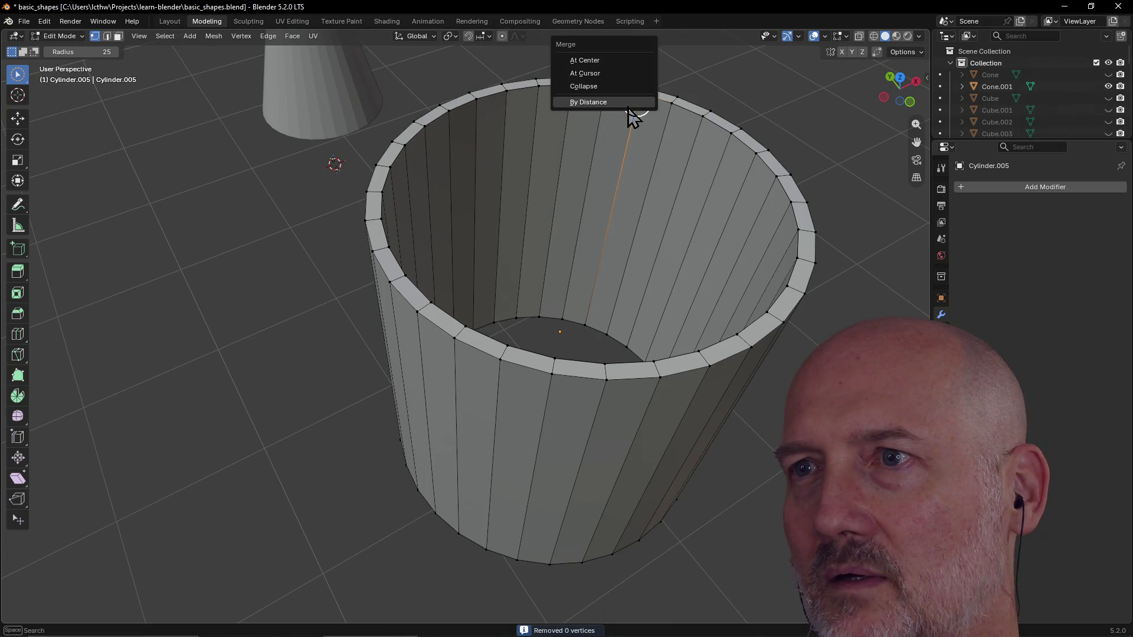
{"action": "left_click", "coordinate": [588, 102]}
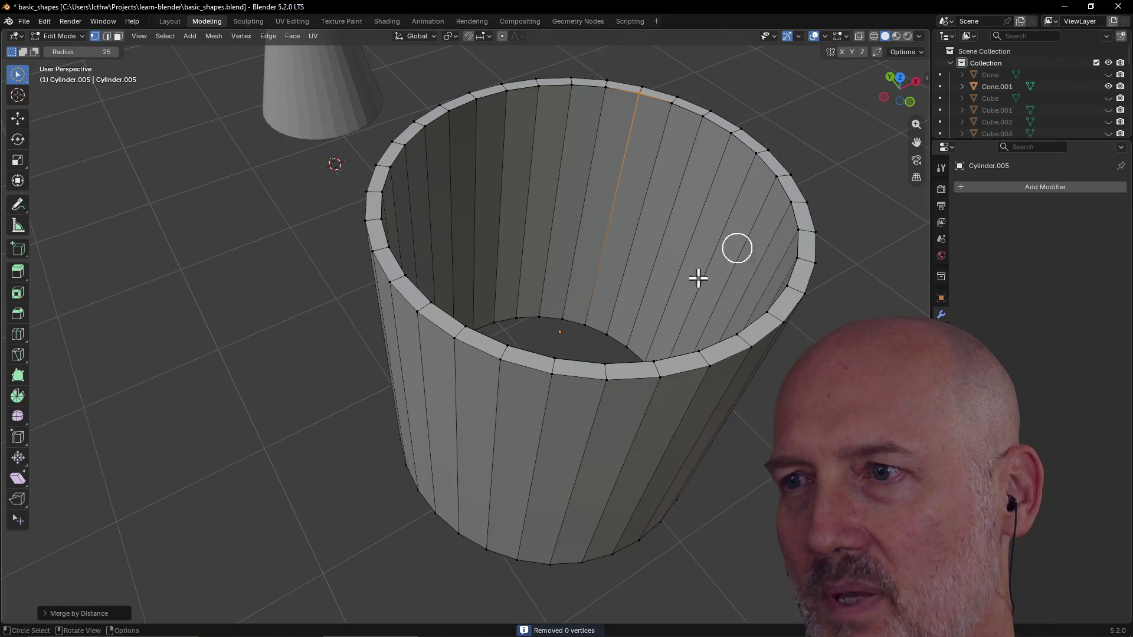
{"action": "left_click", "coordinate": [668, 113]}
{"action": "key", "text": "m"}
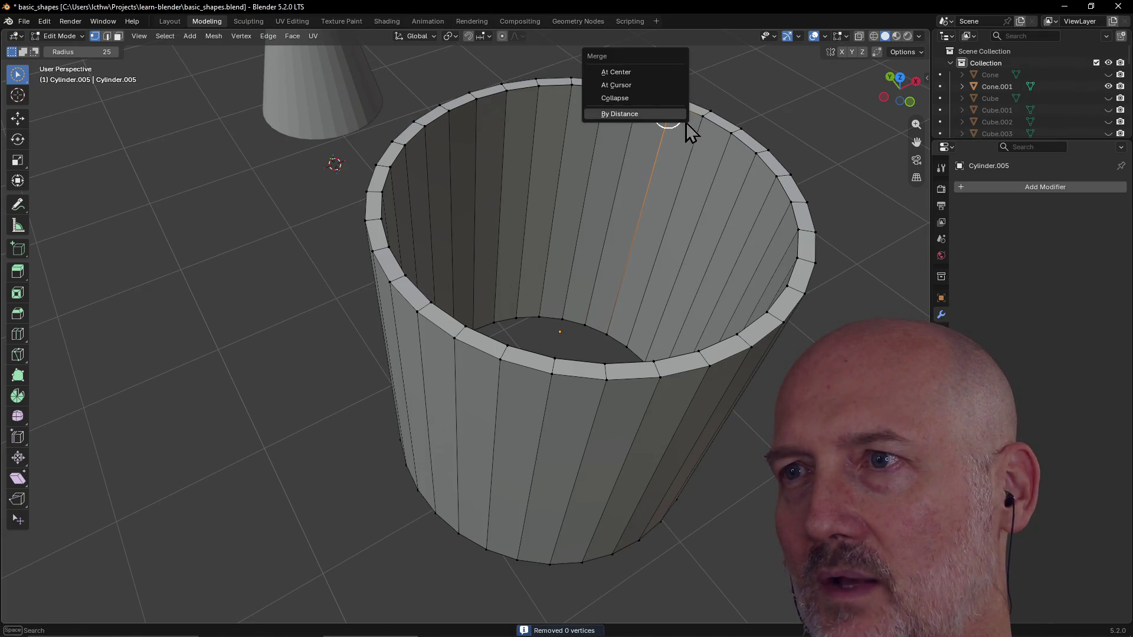
{"action": "left_click", "coordinate": [663, 115]}
{"action": "left_click", "coordinate": [698, 118]}
{"action": "key", "text": "m"}
{"action": "left_click", "coordinate": [708, 132]}
{"action": "key", "text": "m"}
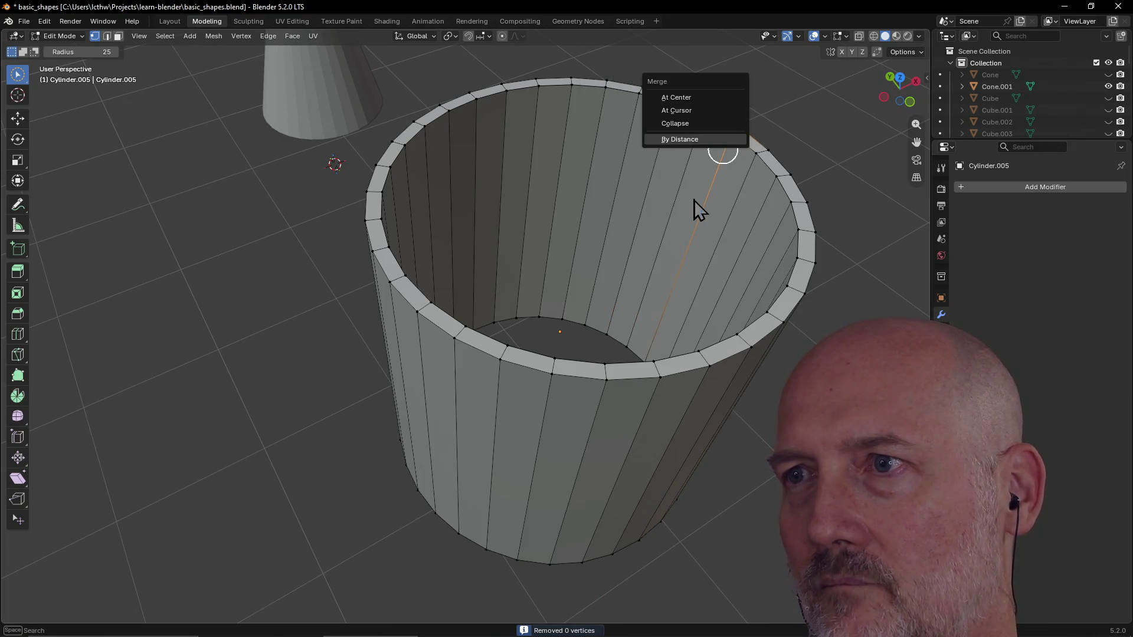
{"action": "left_click", "coordinate": [699, 200]}
{"action": "left_click", "coordinate": [718, 144]}
{"action": "key", "text": "m"}
{"action": "left_click", "coordinate": [728, 138]}
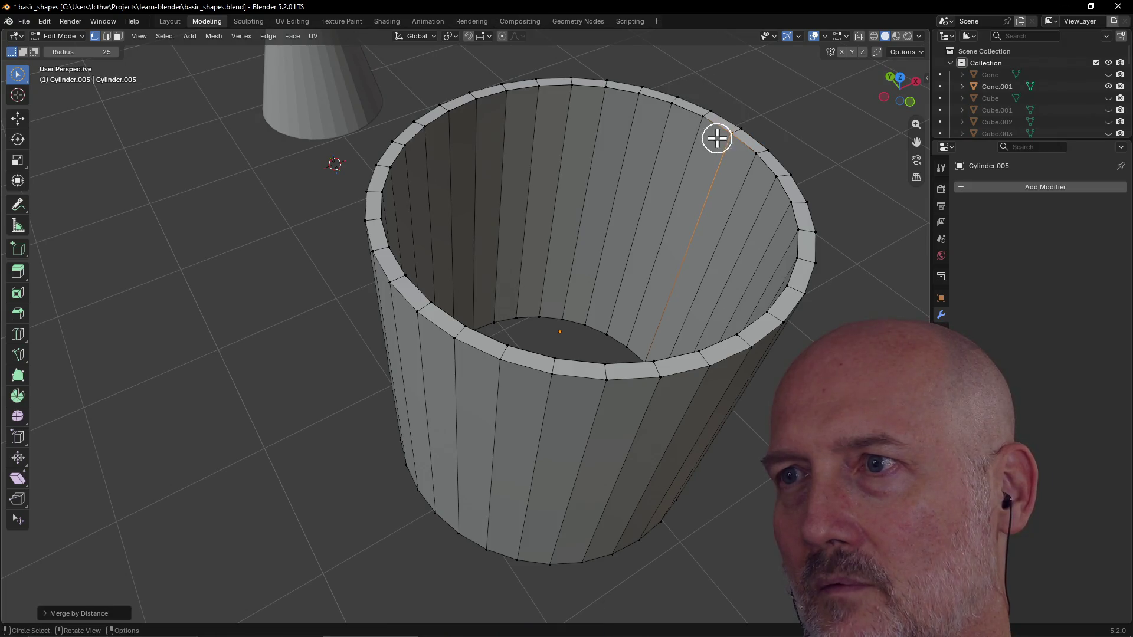
{"action": "key", "text": "m"}
{"action": "left_click", "coordinate": [751, 162]}
{"action": "left_click", "coordinate": [767, 182]}
{"action": "key", "text": "m"}
{"action": "left_click", "coordinate": [721, 187]}
{"action": "left_click", "coordinate": [792, 215]}
{"action": "key", "text": "m"}
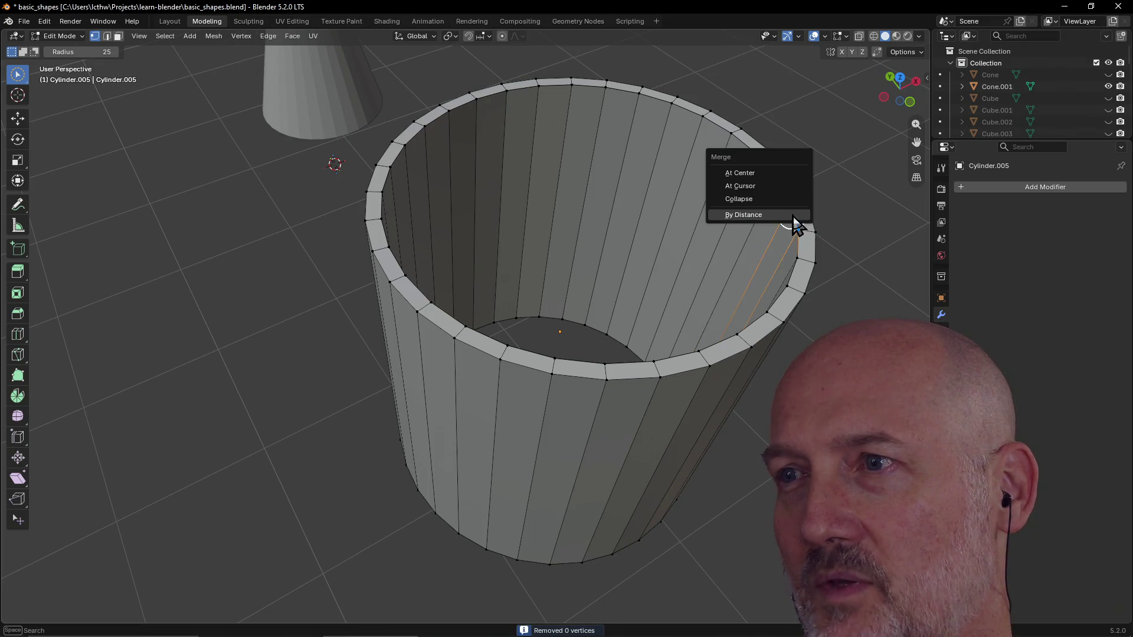
{"action": "left_click", "coordinate": [768, 218]}
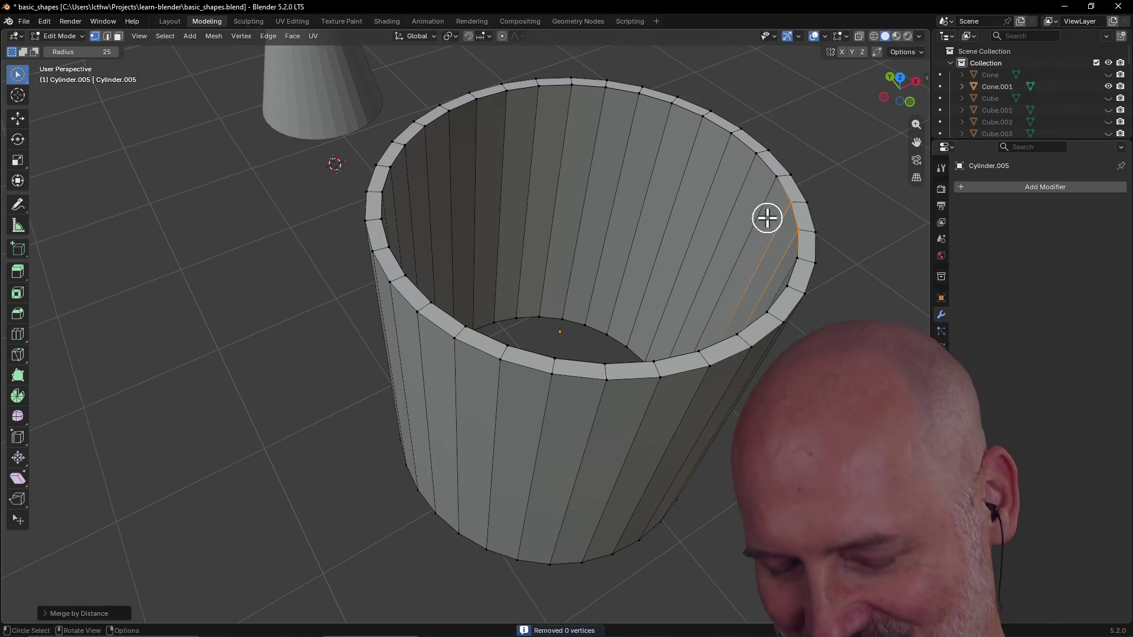
{"action": "left_click", "coordinate": [784, 210]}
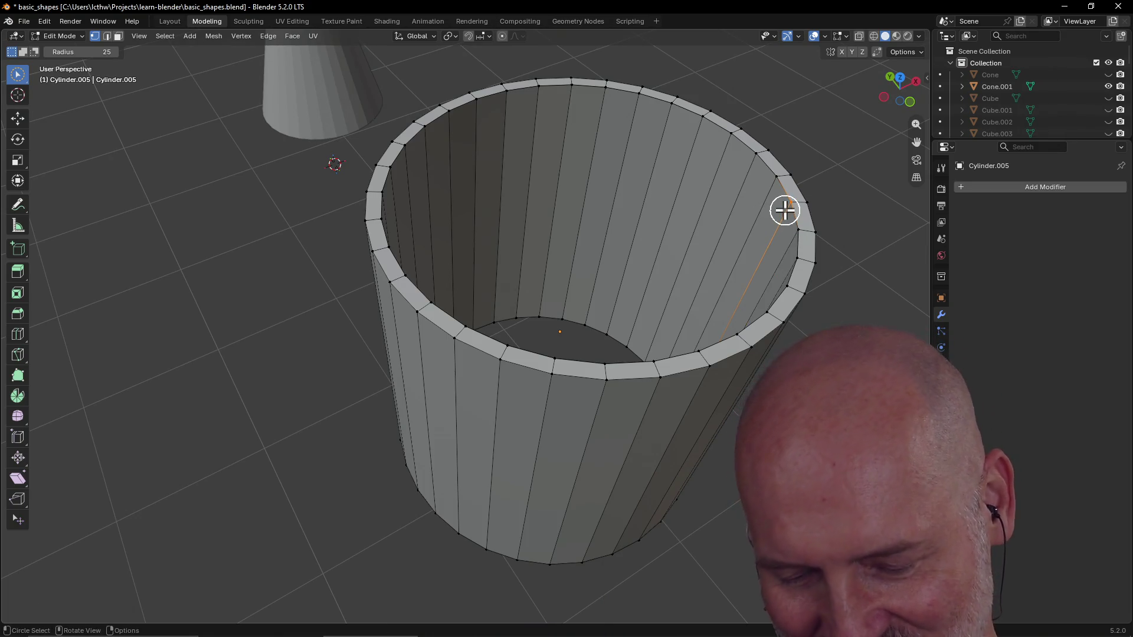
{"action": "key", "text": "m"}
{"action": "left_click", "coordinate": [793, 219]}
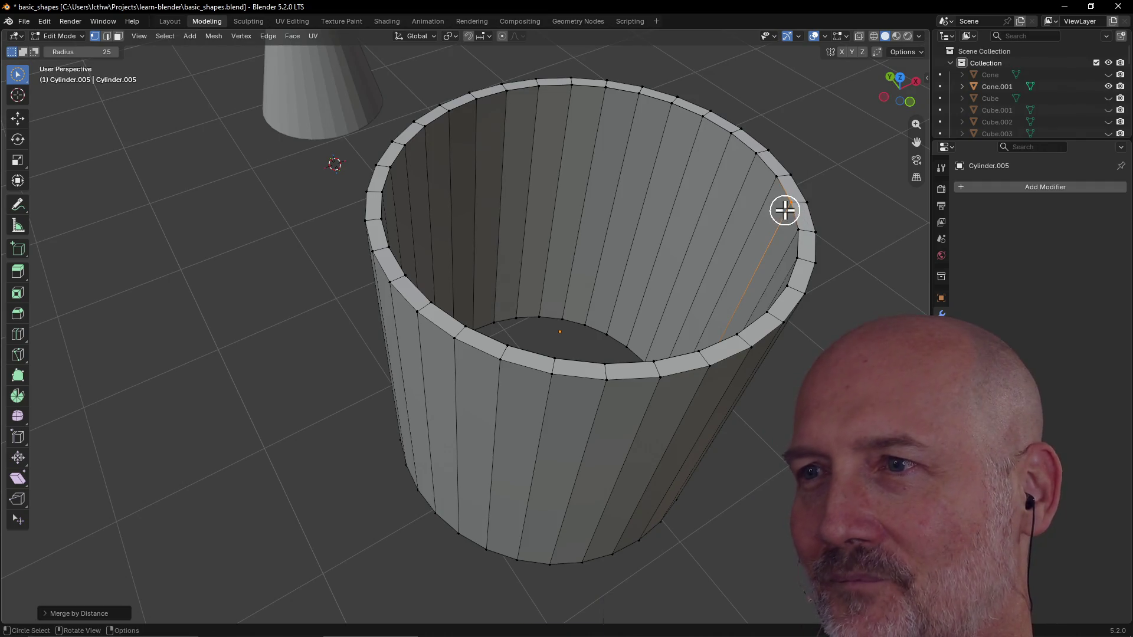
{"action": "key", "text": "m"}
{"action": "left_click", "coordinate": [792, 237]}
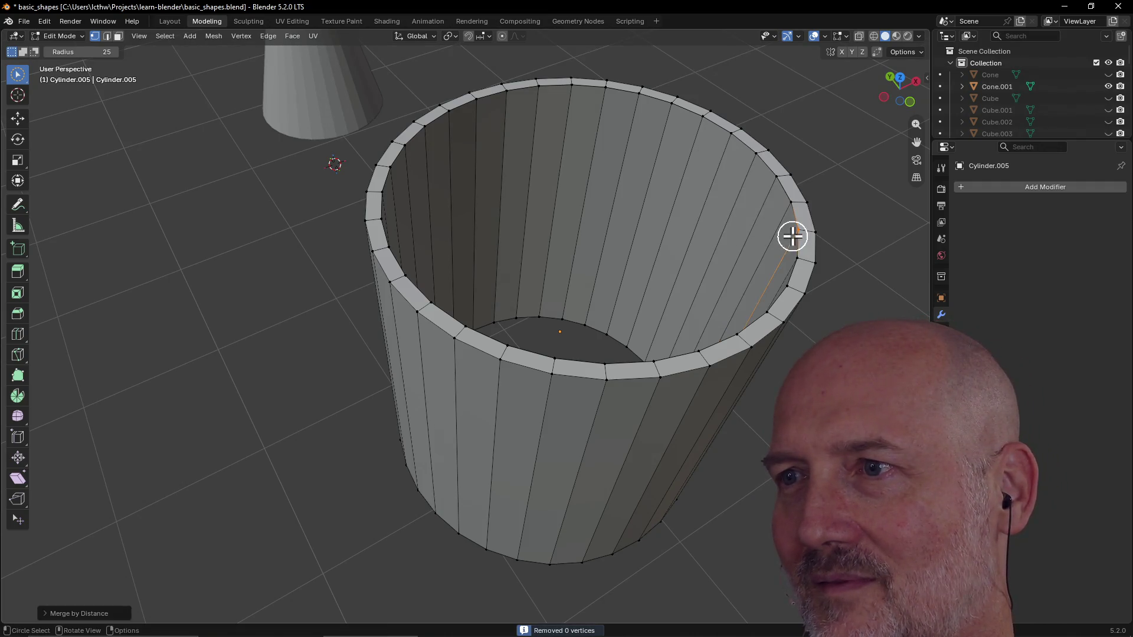
{"action": "key", "text": "m"}
{"action": "left_click", "coordinate": [801, 262]}
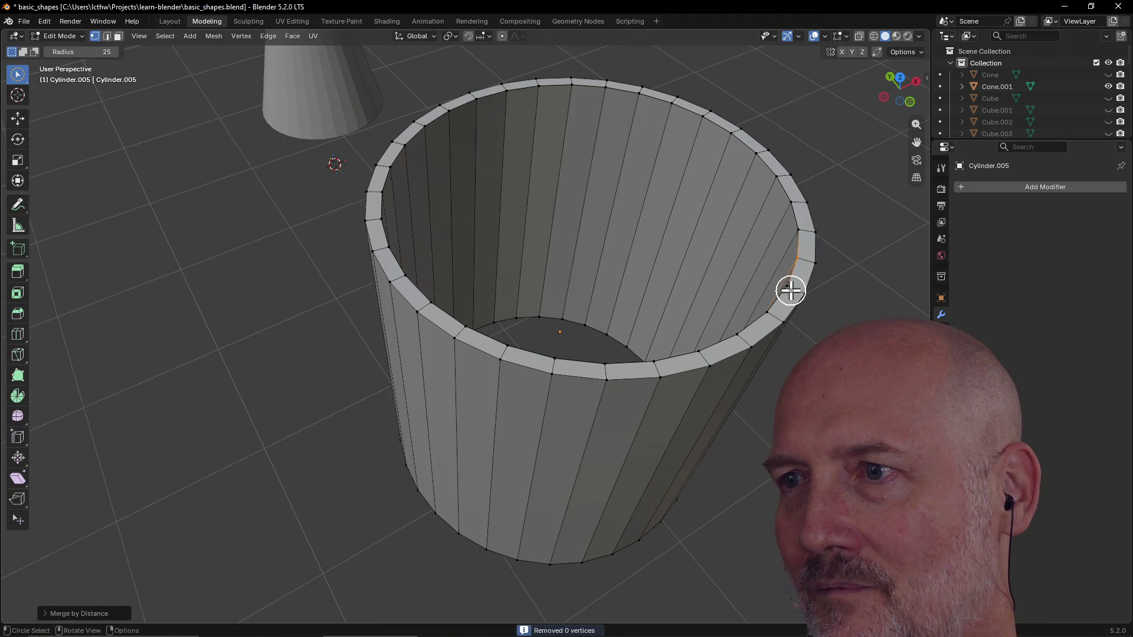
{"action": "left_click", "coordinate": [791, 291]}
{"action": "key", "text": "m"}
{"action": "left_click", "coordinate": [779, 296]}
{"action": "key", "text": "m"}
{"action": "left_click", "coordinate": [770, 312]}
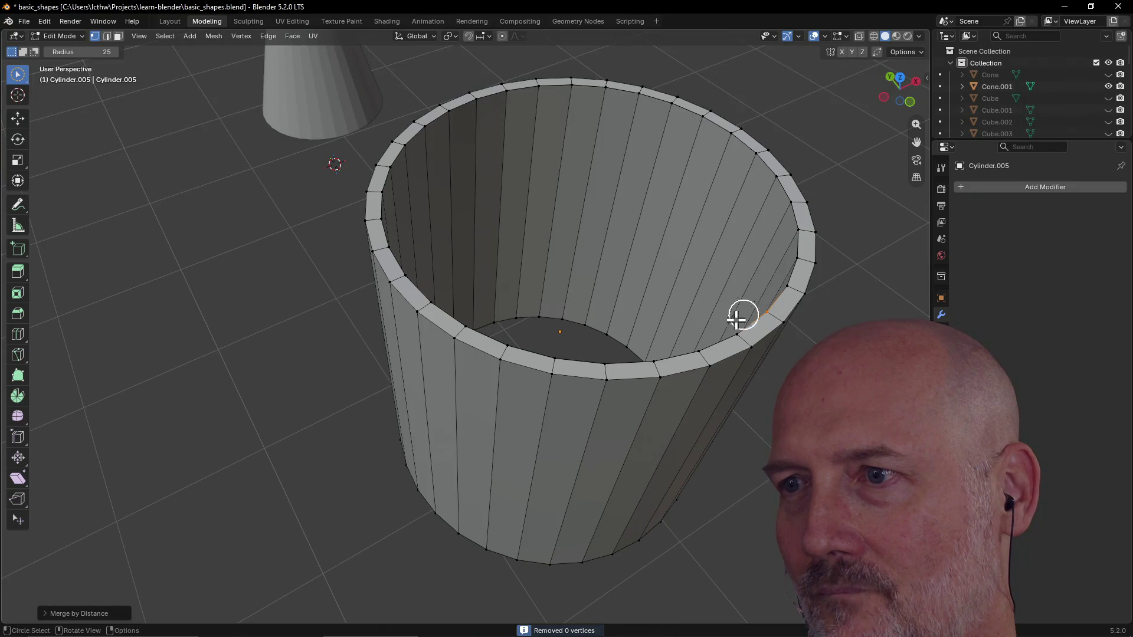
{"action": "key", "text": "m"}
{"action": "left_click", "coordinate": [708, 354]}
{"action": "key", "text": "m"}
{"action": "left_click", "coordinate": [699, 352]}
{"action": "key", "text": "m"}
{"action": "left_click", "coordinate": [630, 362]}
{"action": "key", "text": "m"}
{"action": "left_click", "coordinate": [584, 358]}
{"action": "key", "text": "m"}
{"action": "left_click", "coordinate": [567, 354]}
{"action": "left_click", "coordinate": [517, 350]}
{"action": "key", "text": "m"}
{"action": "left_click", "coordinate": [513, 344]}
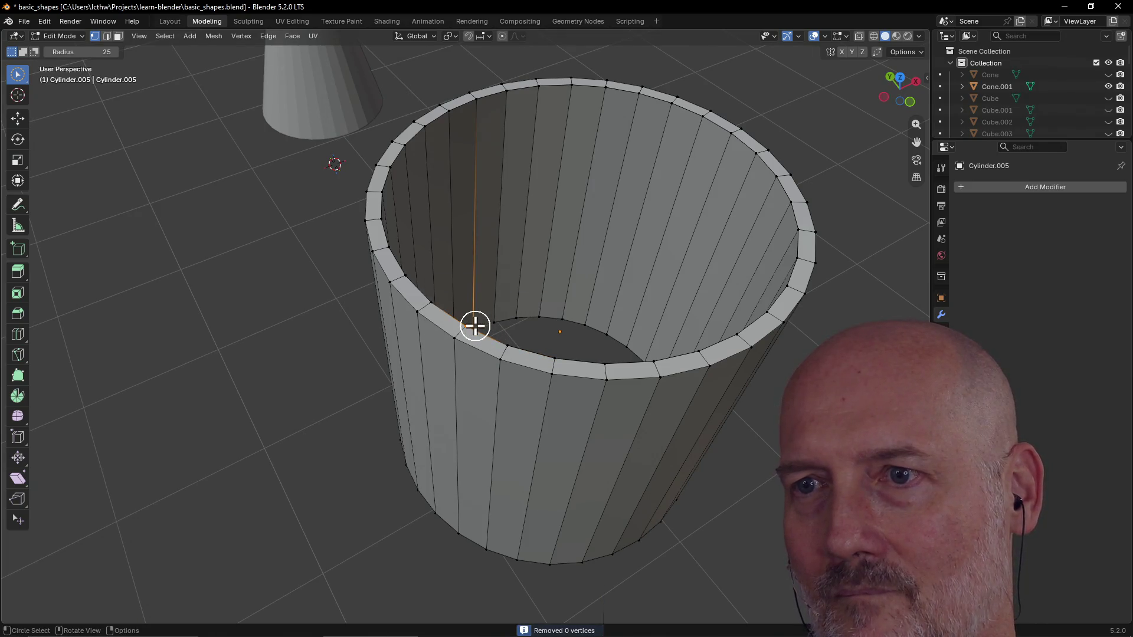
{"action": "middle_click_drag", "start_coordinate": [471, 322], "coordinate": [364, 301]}
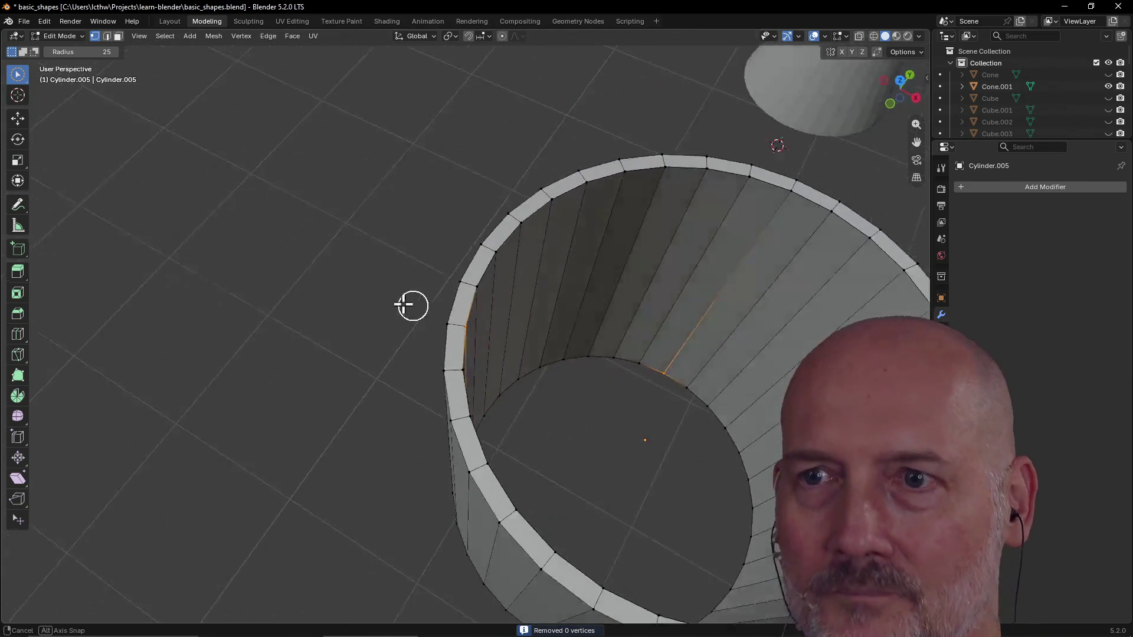
{"action": "scroll", "coordinate": [425, 305], "scroll_direction": "up", "scroll_amount": 3}
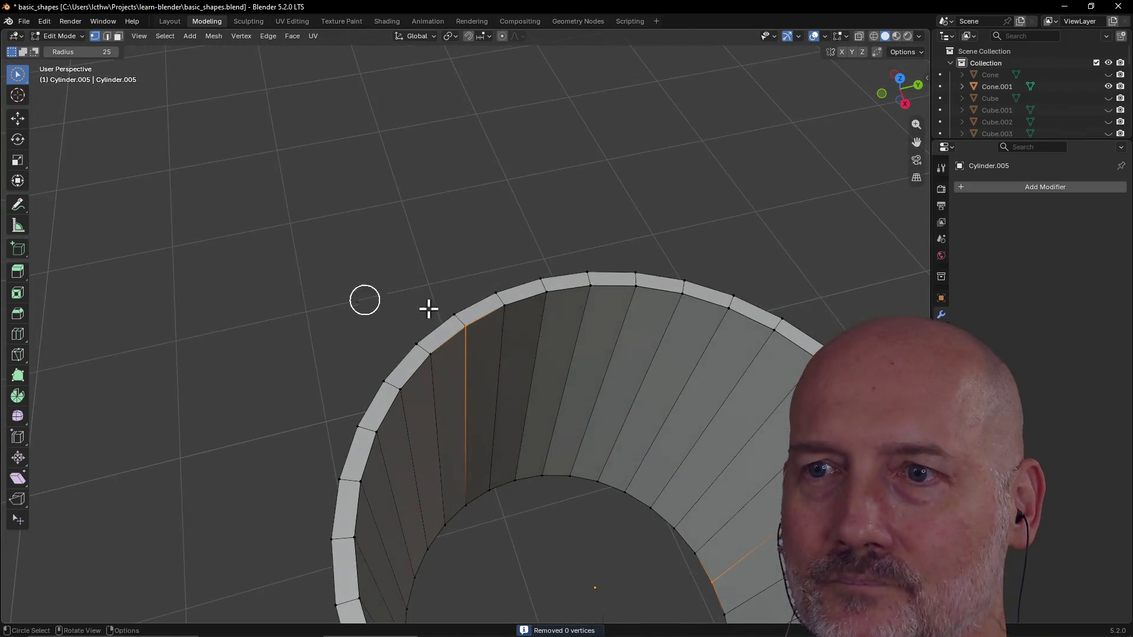
{"action": "key", "text": "m"}
{"action": "left_click", "coordinate": [472, 344]}
{"action": "left_click", "coordinate": [503, 314]}
{"action": "key", "text": "m"}
{"action": "left_click", "coordinate": [517, 319]}
{"action": "left_click", "coordinate": [548, 296]}
{"action": "key", "text": "m"}
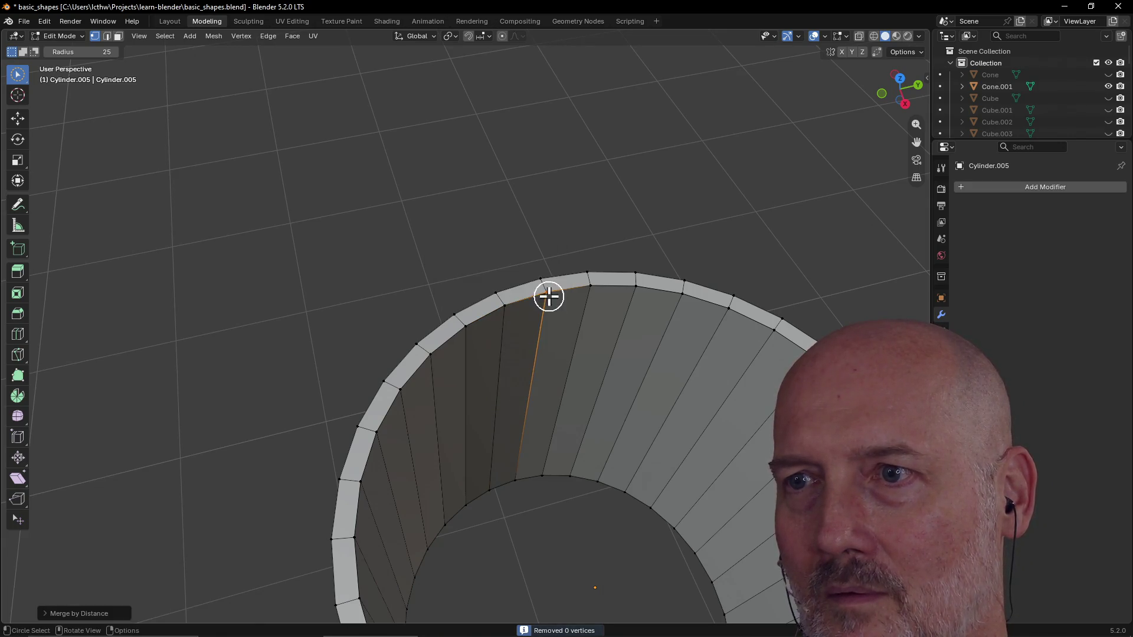
{"action": "left_click", "coordinate": [584, 290]}
{"action": "key", "text": "m"}
{"action": "left_click", "coordinate": [536, 291]}
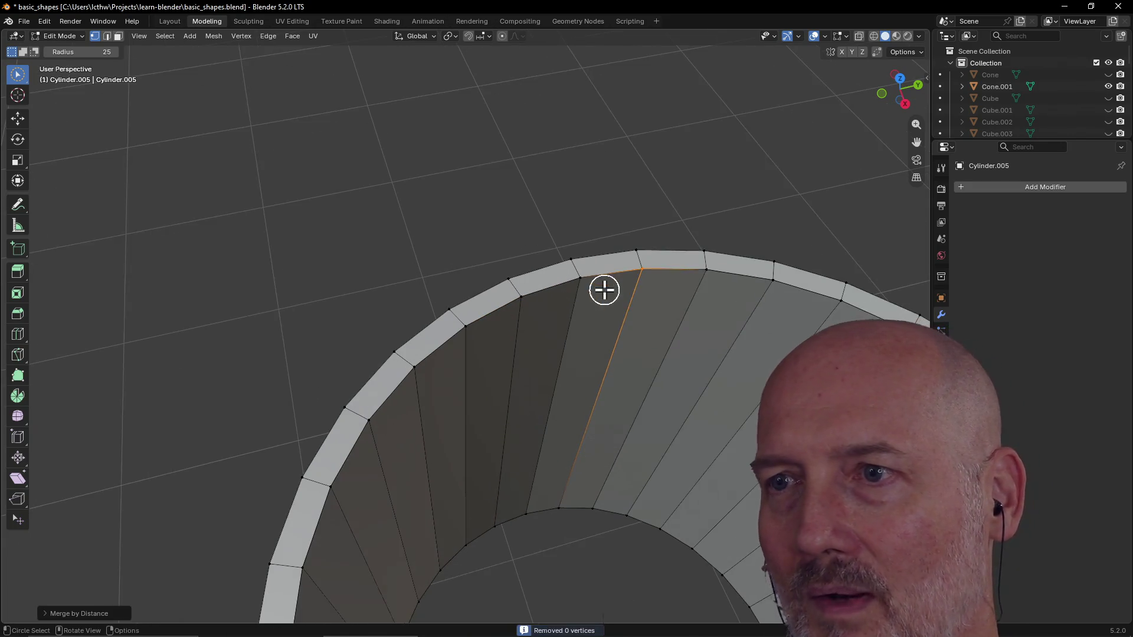
{"action": "scroll", "coordinate": [588, 293], "scroll_direction": "up", "scroll_amount": 1}
{"action": "key", "text": "g"}
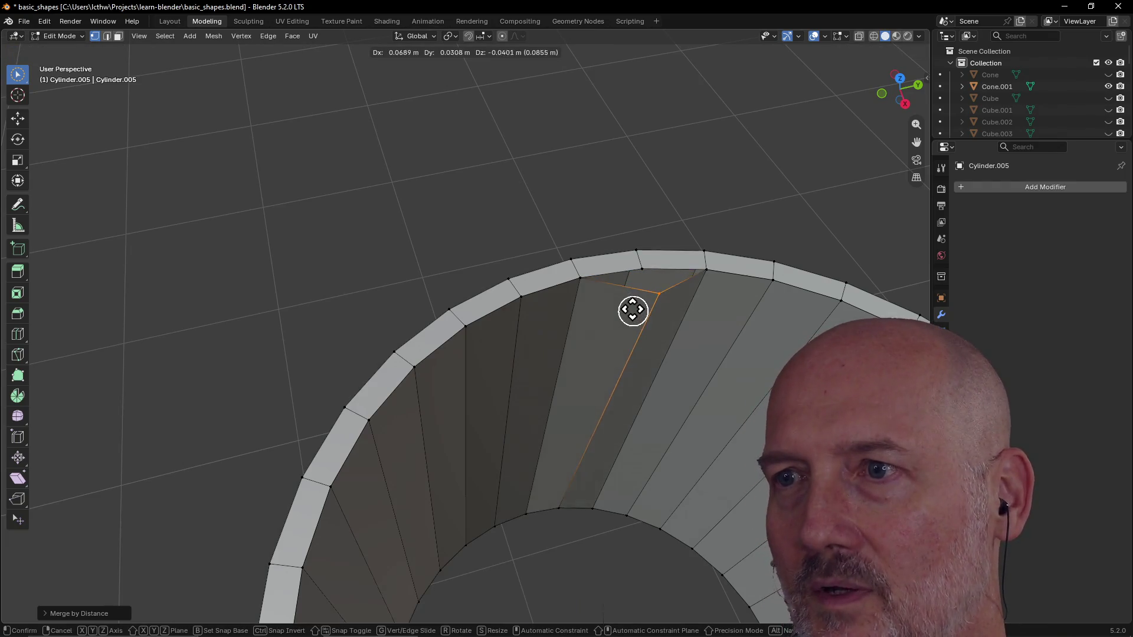
{"action": "left_click", "coordinate": [628, 296]}
{"action": "key", "text": "c"}
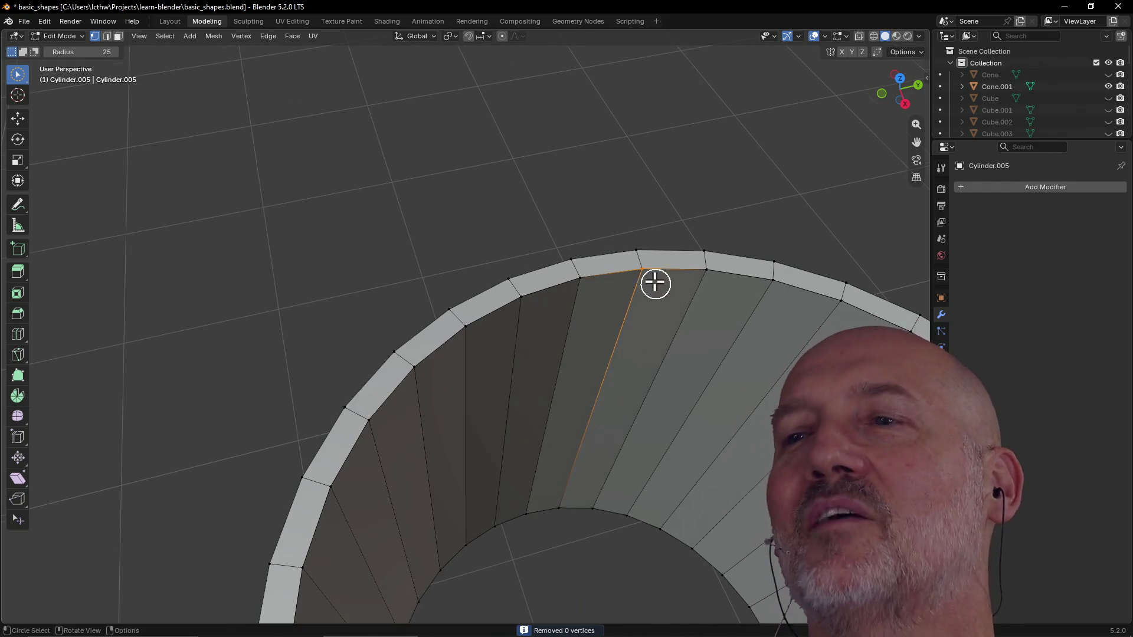
{"action": "scroll", "coordinate": [639, 299], "scroll_direction": "up", "scroll_amount": 2}
{"action": "middle_click_drag", "start_coordinate": [653, 279], "coordinate": [655, 259]}
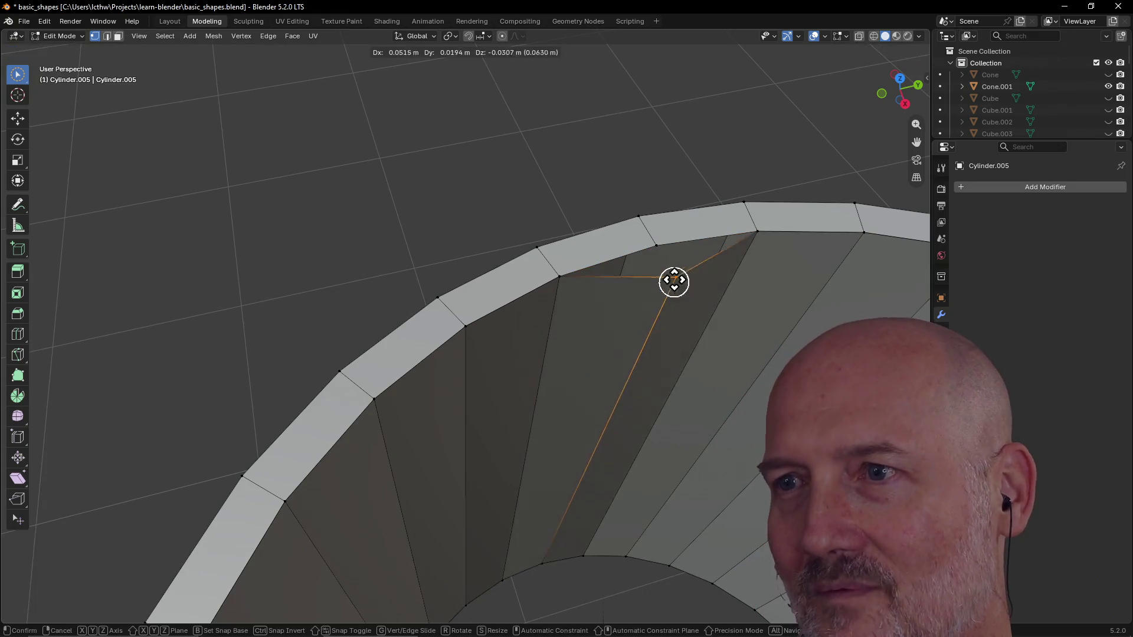
{"action": "left_click_drag", "start_coordinate": [654, 253], "coordinate": [677, 283]}
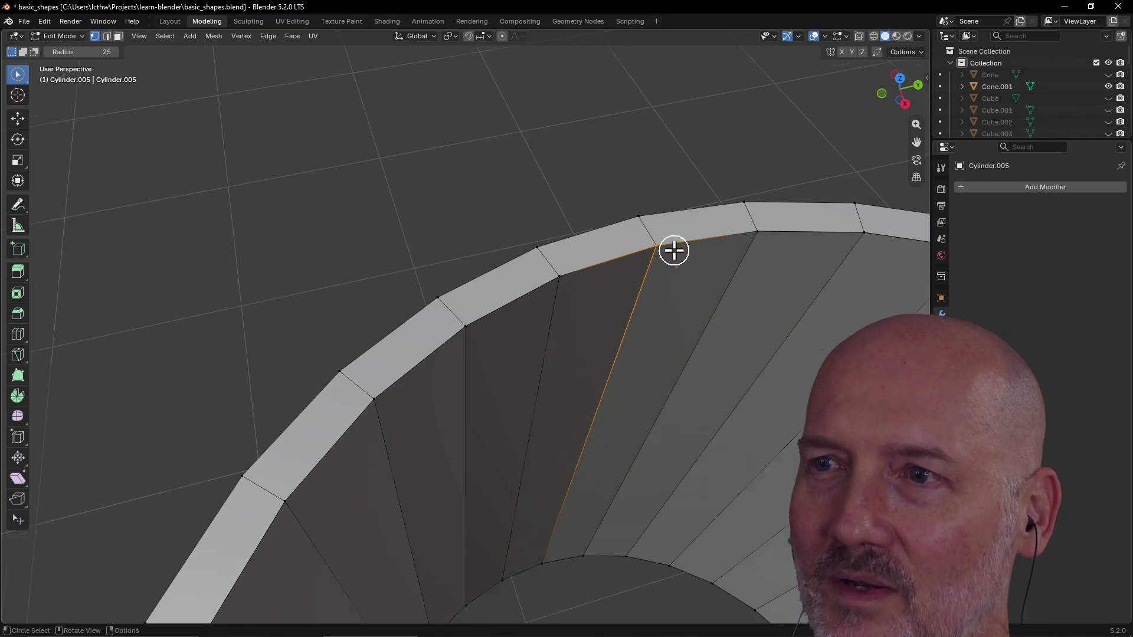
{"action": "mouse_move", "coordinate": [670, 239]}
{"action": "middle_mouse_down"}
{"action": "mouse_move", "coordinate": [646, 235]}
{"action": "mouse_move", "coordinate": [708, 251]}
{"action": "middle_mouse_up"}
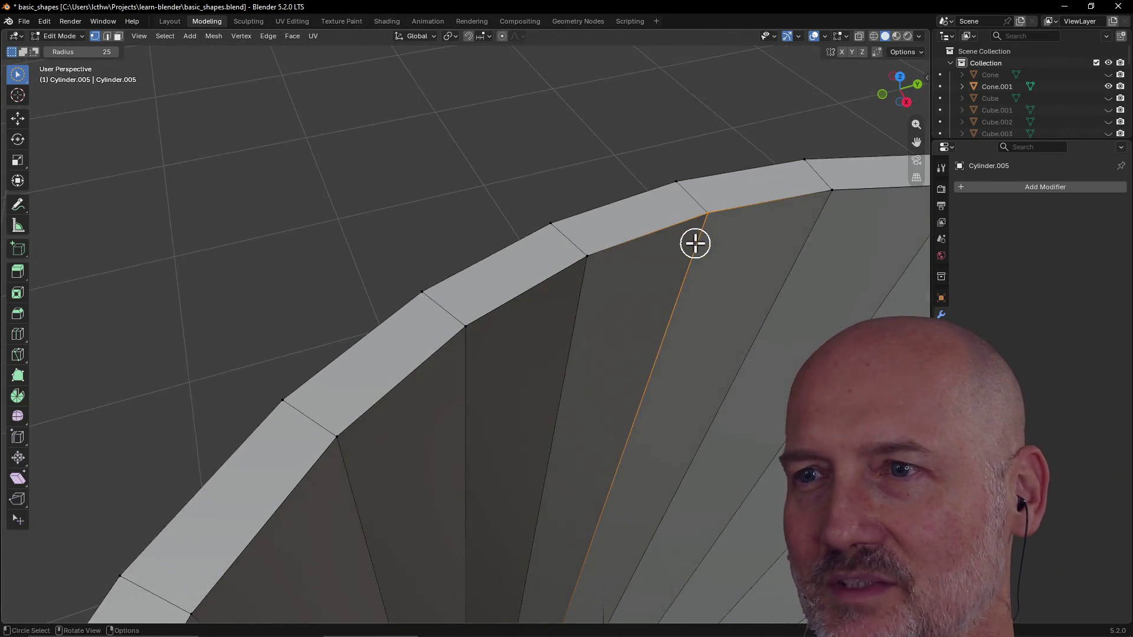
{"action": "left_click", "coordinate": [563, 274]}
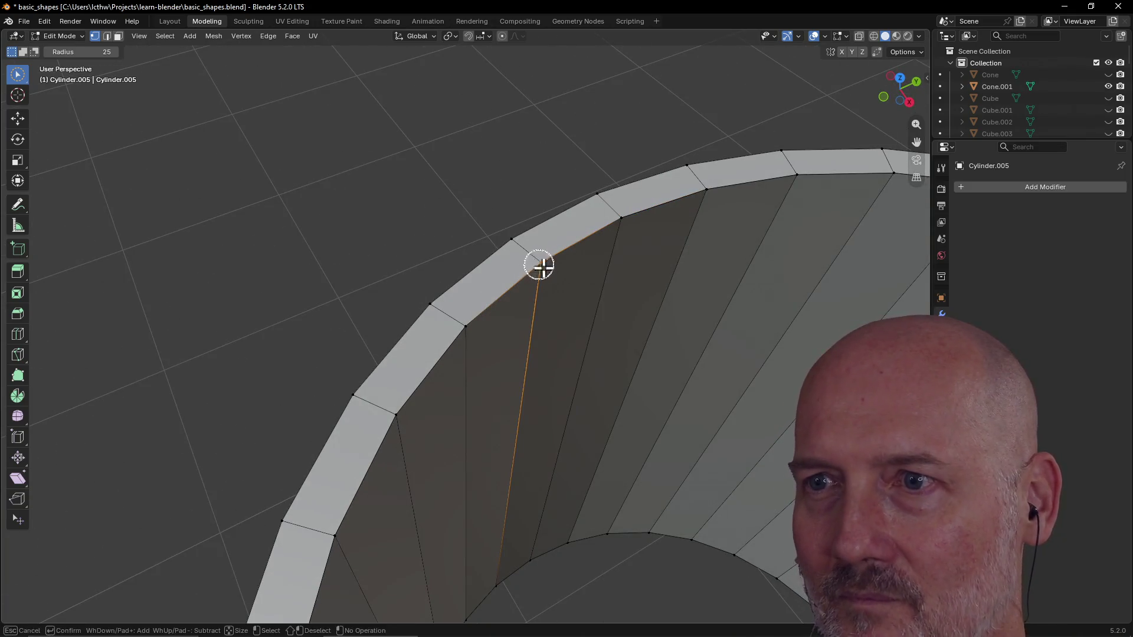
{"action": "scroll", "coordinate": [544, 284], "scroll_direction": "down", "scroll_amount": 2}
{"action": "scroll", "coordinate": [539, 301], "scroll_direction": "down", "scroll_amount": 1}
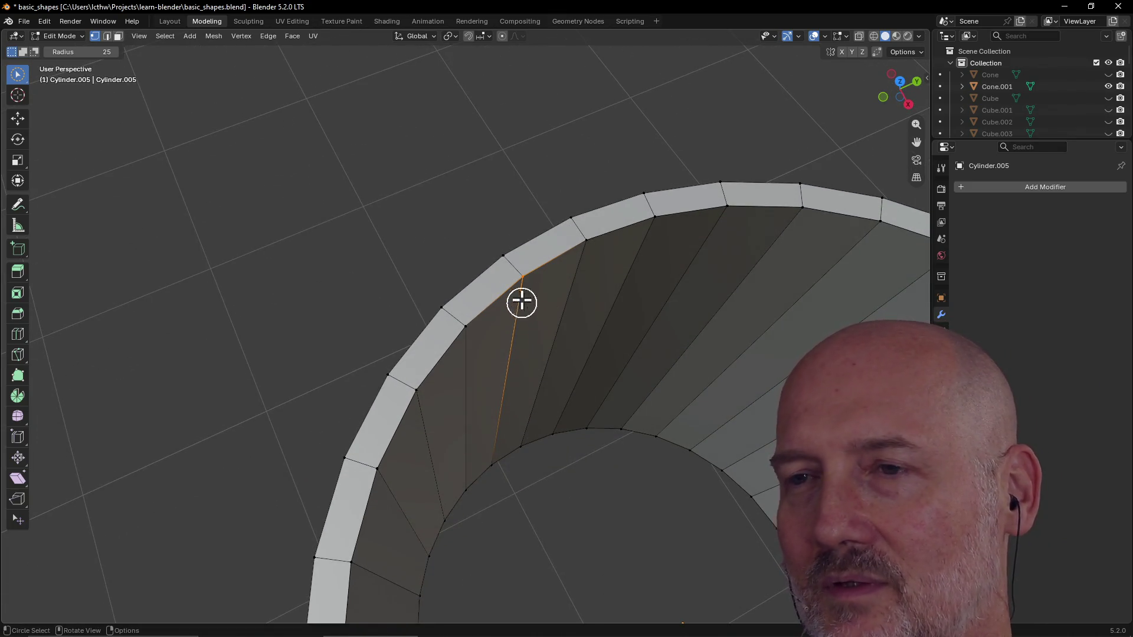
{"action": "key", "text": "m"}
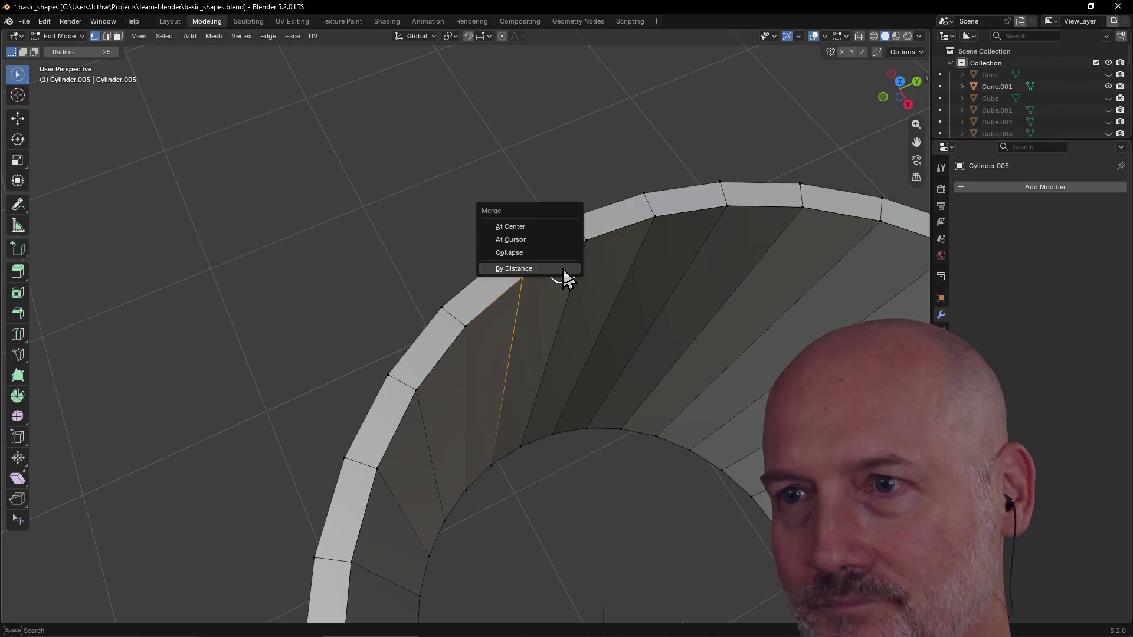
{"action": "left_click", "coordinate": [561, 273]}
{"action": "left_click", "coordinate": [577, 241]}
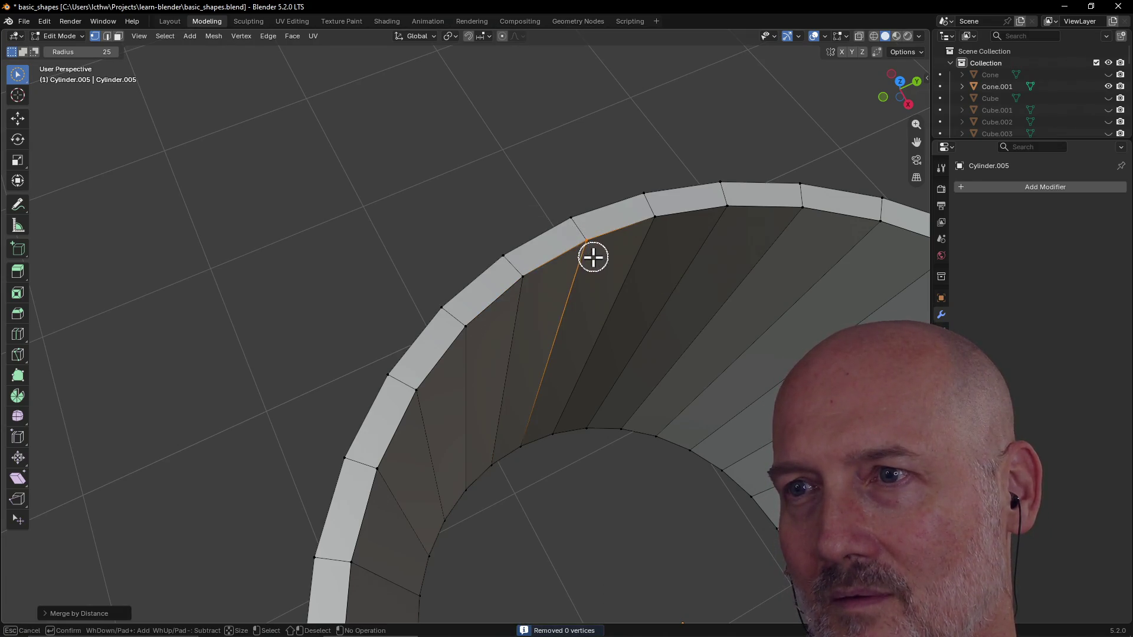
{"action": "key", "text": "m"}
{"action": "left_click", "coordinate": [594, 262]}
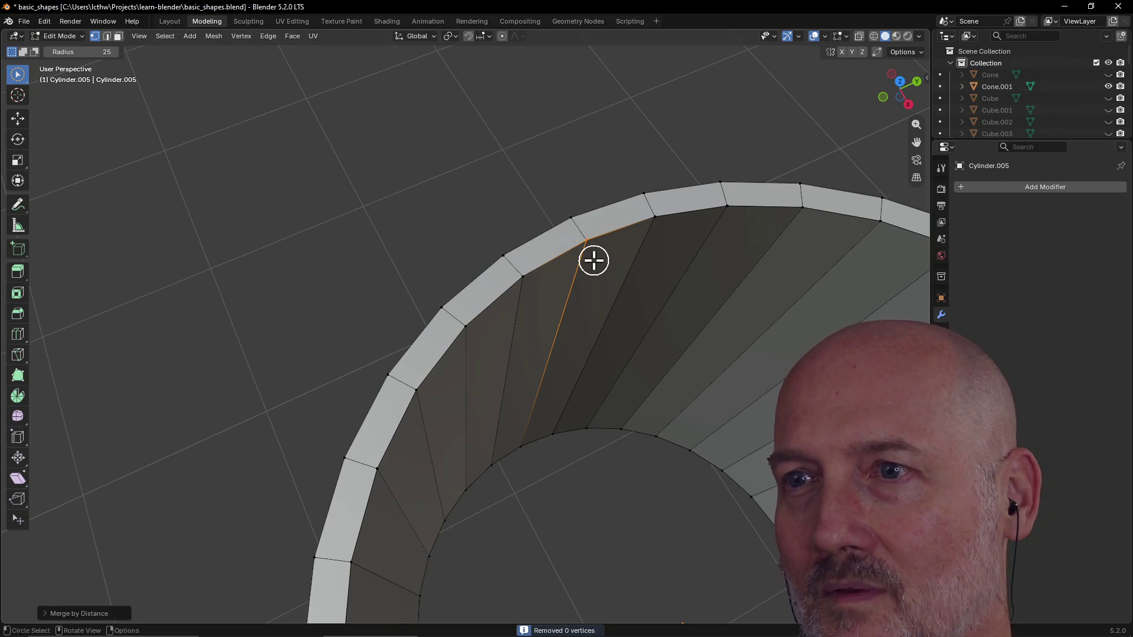
{"action": "scroll", "coordinate": [594, 261], "scroll_direction": "up", "scroll_amount": 2}
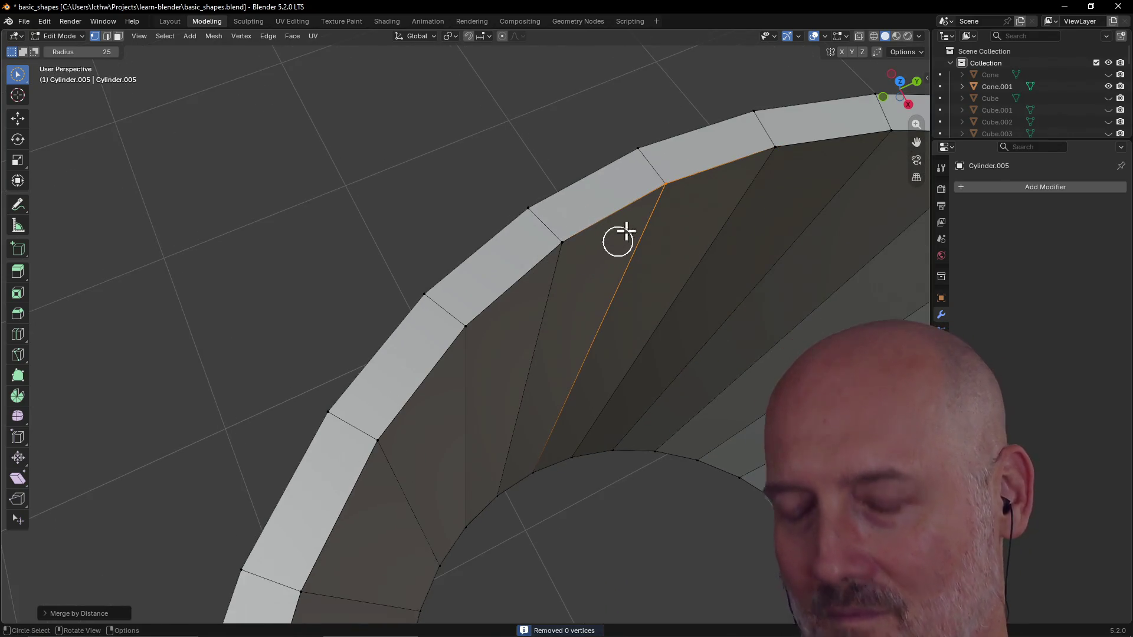
{"action": "key", "text": "g"}
{"action": "left_click", "coordinate": [660, 254]}
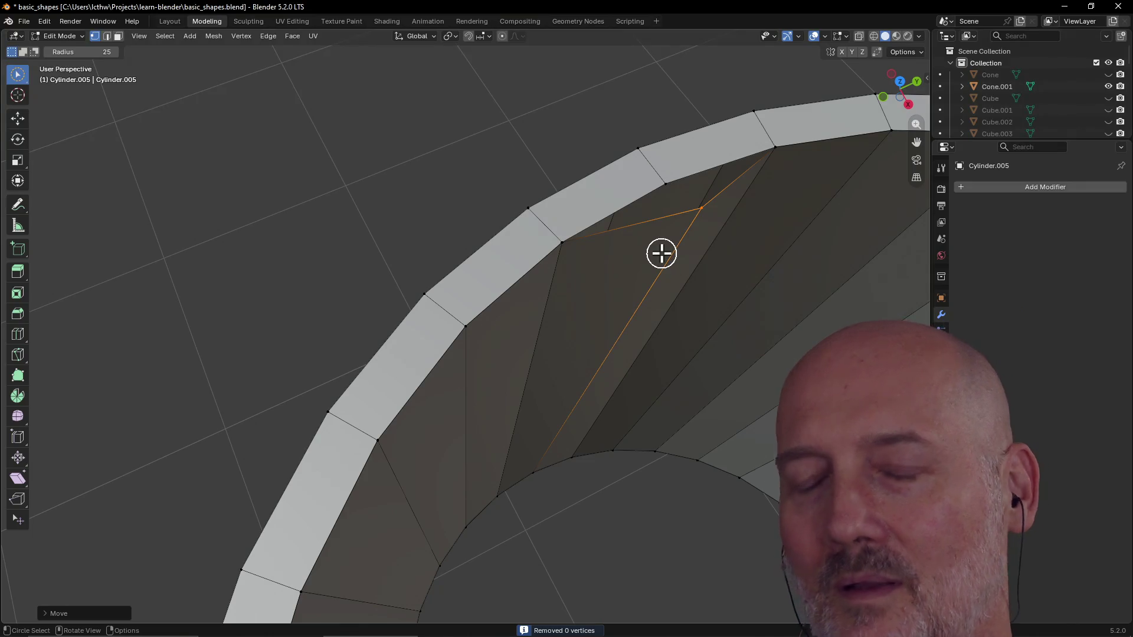
{"action": "key", "text": "m"}
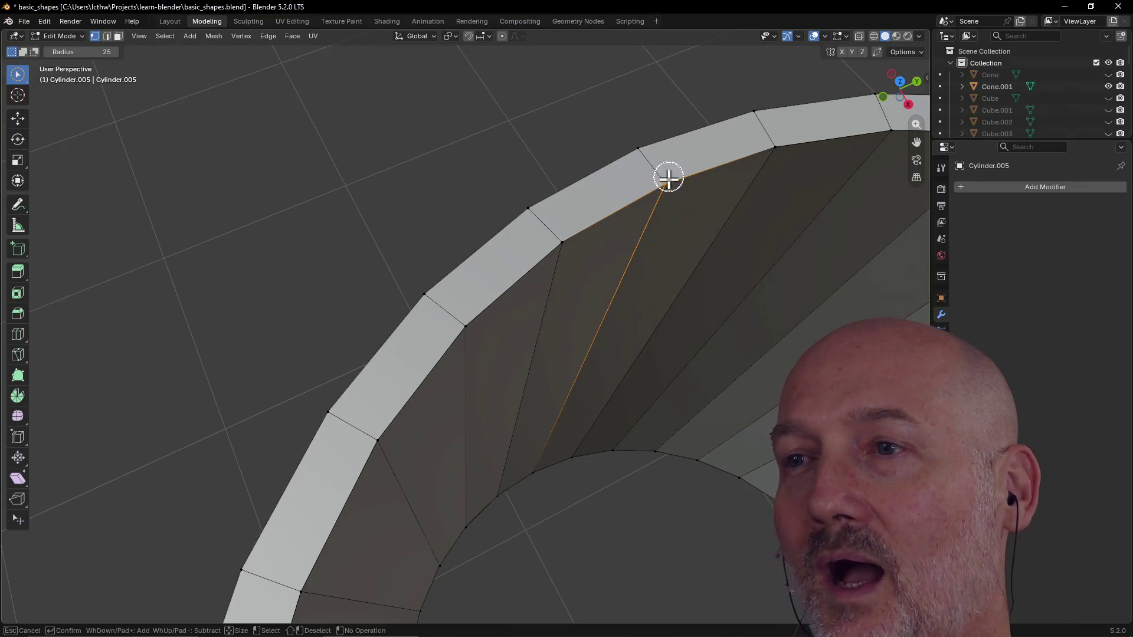
{"action": "middle_click_drag", "start_coordinate": [665, 213], "coordinate": [491, 220]}
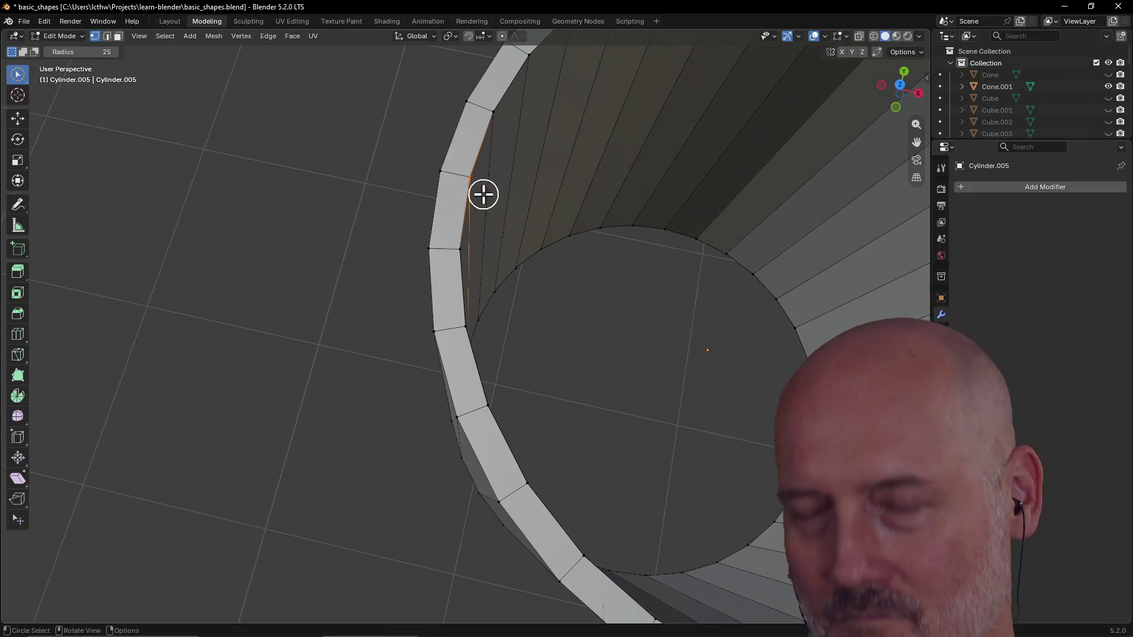
Step: Merge the selected seam vertices, pull one aside to expose a gap, then undo that move
{"action": "key", "text": "m"}
{"action": "left_click", "coordinate": [469, 153]}
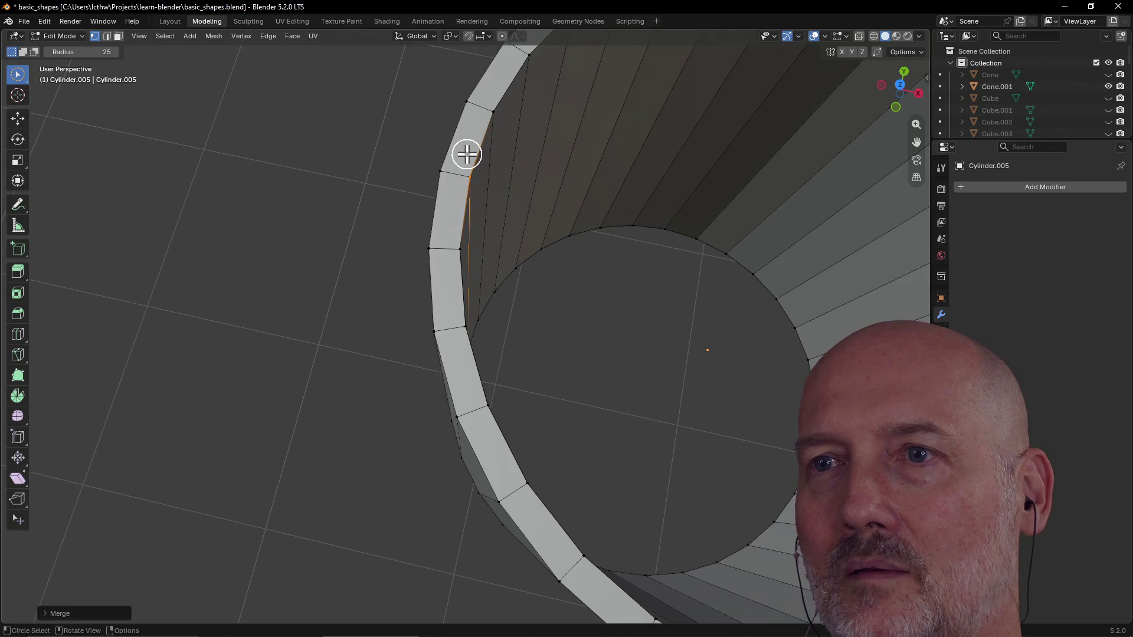
{"action": "scroll", "coordinate": [474, 142], "scroll_direction": "up", "scroll_amount": 2}
{"action": "scroll", "coordinate": [474, 142], "scroll_direction": "down", "scroll_amount": 2}
{"action": "key", "text": "g"}
{"action": "left_click", "coordinate": [544, 176]}
{"action": "mouse_move", "coordinate": [544, 176]}
{"action": "middle_mouse_down"}
{"action": "mouse_move", "coordinate": [469, 168]}
{"action": "mouse_move", "coordinate": [435, 140]}
{"action": "middle_mouse_up"}
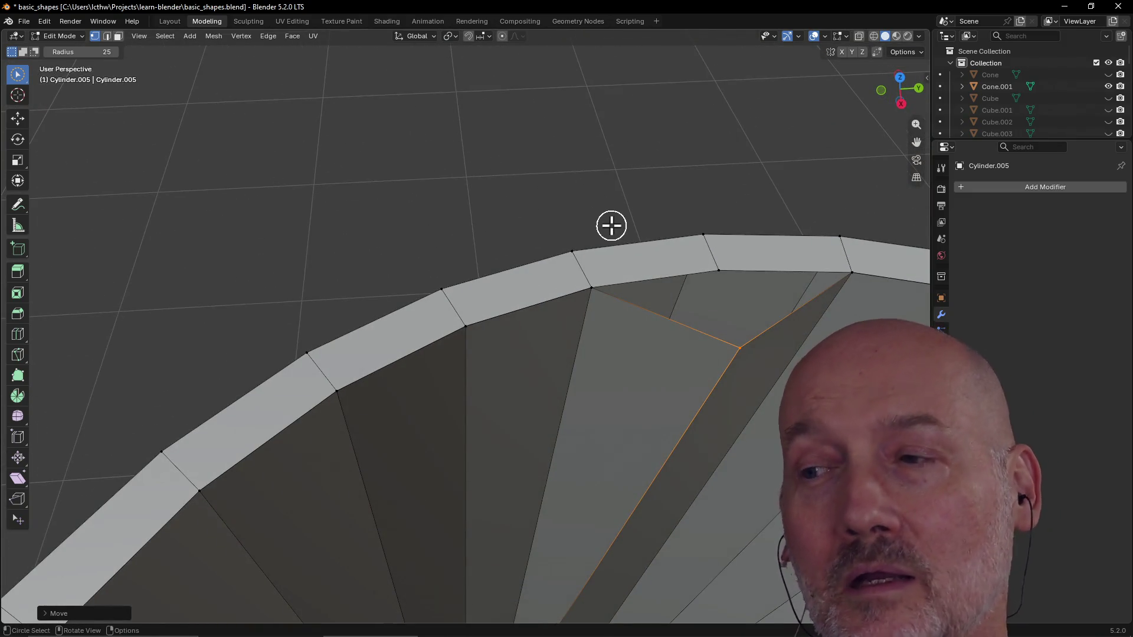
{"action": "scroll", "coordinate": [611, 226], "scroll_direction": "down", "scroll_amount": 2}
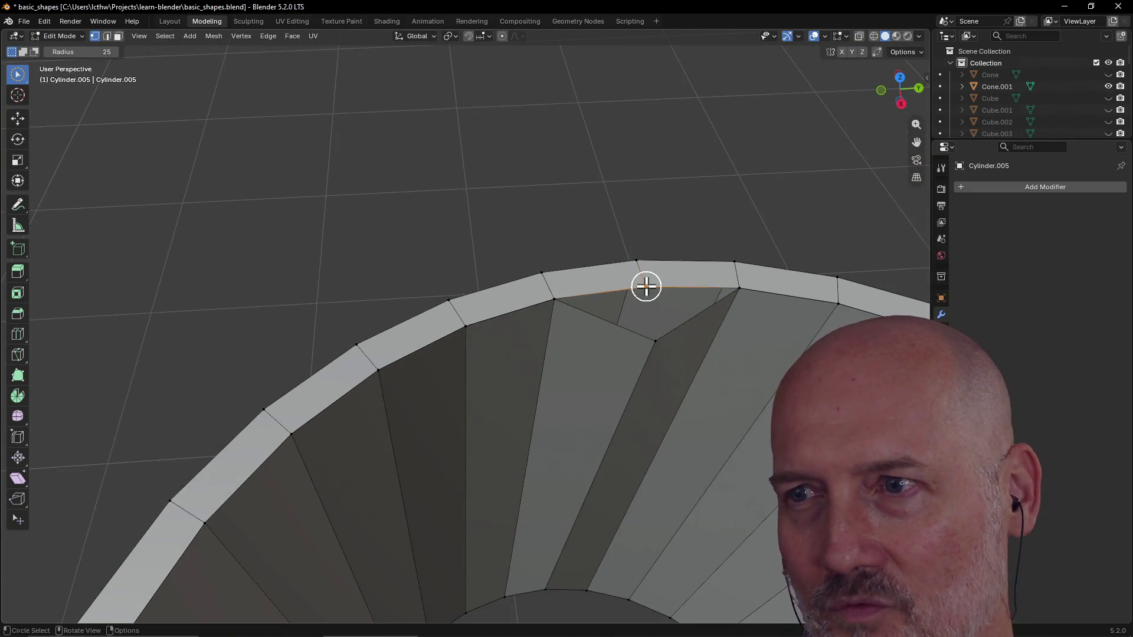
{"action": "mouse_move", "coordinate": [645, 285]}
{"action": "middle_mouse_down"}
{"action": "mouse_move", "coordinate": [734, 301]}
{"action": "mouse_move", "coordinate": [743, 269]}
{"action": "mouse_move", "coordinate": [767, 271]}
{"action": "mouse_move", "coordinate": [752, 265]}
{"action": "middle_mouse_up"}
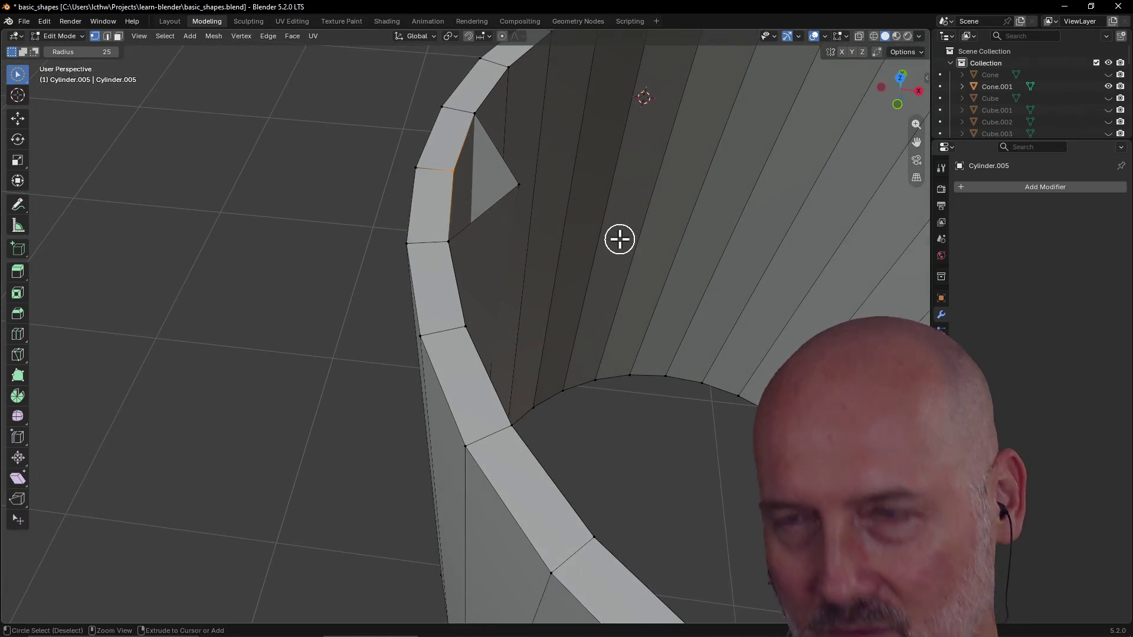
{"action": "key", "text": "m"}
{"action": "mouse_move", "coordinate": [518, 177]}
{"action": "middle_mouse_down"}
{"action": "mouse_move", "coordinate": [536, 247]}
{"action": "mouse_move", "coordinate": [534, 233]}
{"action": "middle_mouse_up"}
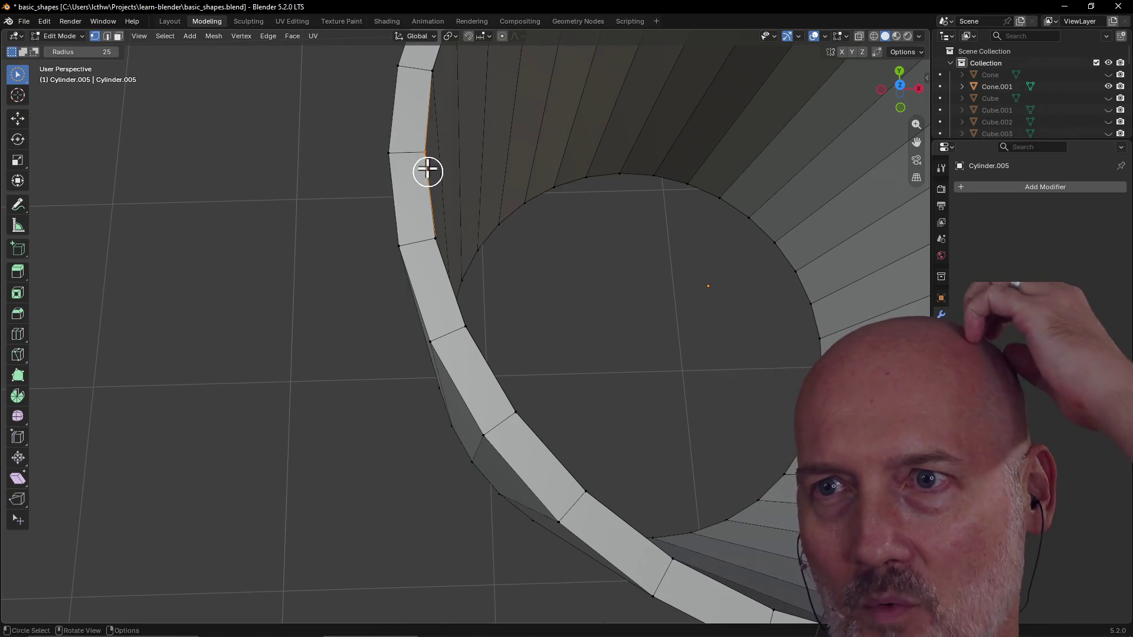
Step: Circle-select the seam vertex, pull it off the rim, undo the move and inspect the seam
{"action": "key", "text": "c"}
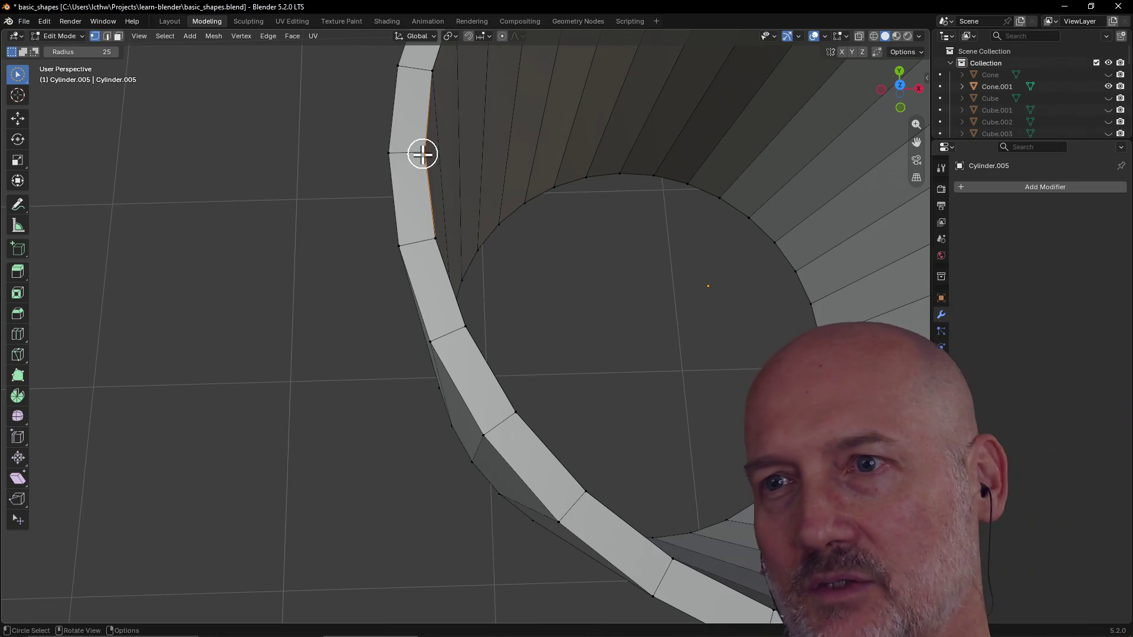
{"action": "key", "text": "Escape"}
{"action": "middle_click_drag", "start_coordinate": [430, 165], "coordinate": [433, 162]}
{"action": "key", "text": "g"}
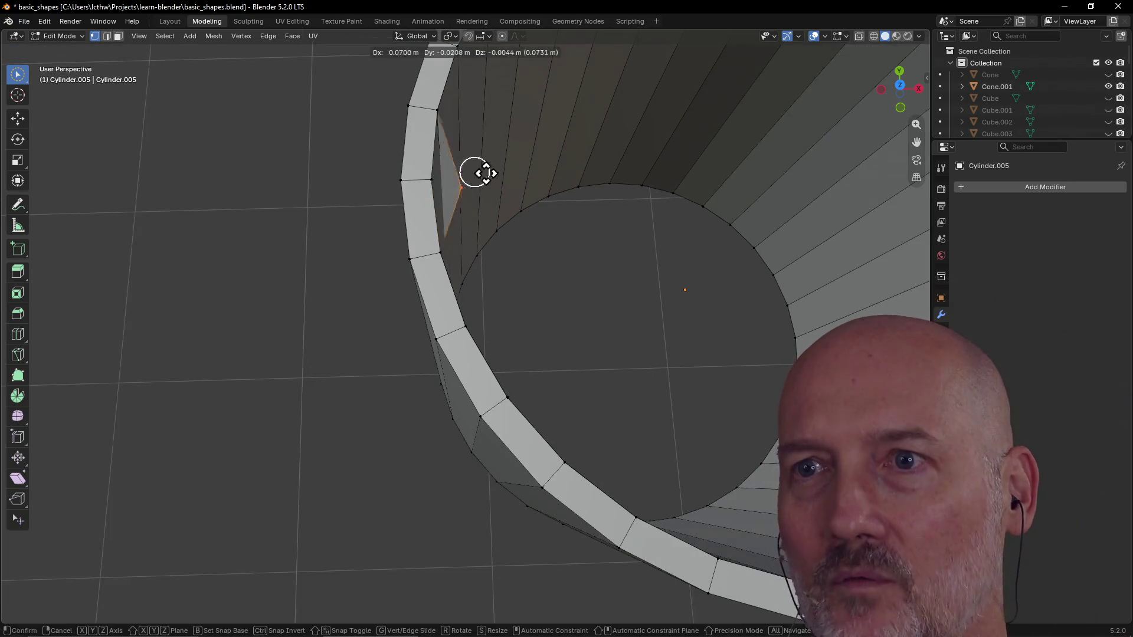
{"action": "left_click", "coordinate": [524, 176]}
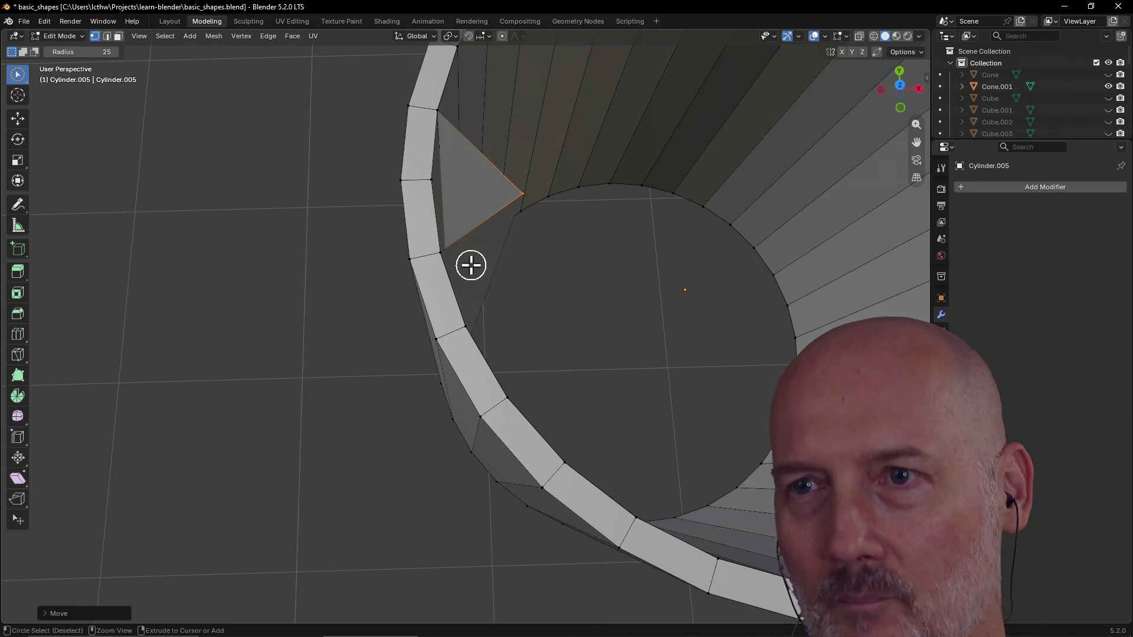
{"action": "key", "text": "ctrl+z"}
{"action": "mouse_move", "coordinate": [470, 264]}
{"action": "middle_mouse_down"}
{"action": "mouse_move", "coordinate": [455, 223]}
{"action": "mouse_move", "coordinate": [373, 241]}
{"action": "middle_mouse_up"}
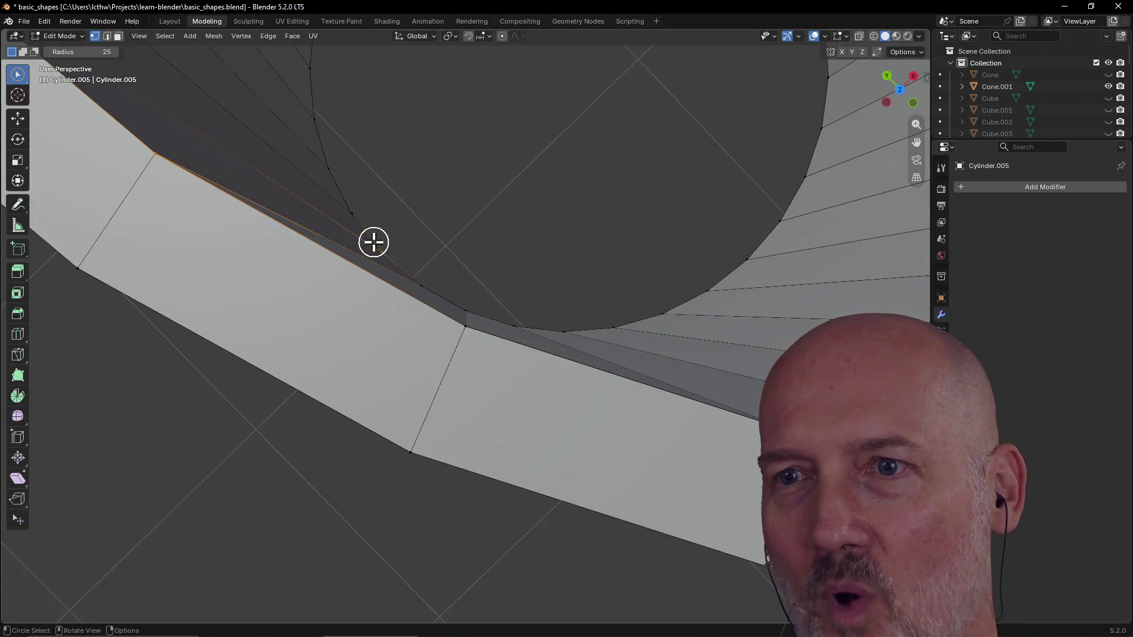
{"action": "scroll", "coordinate": [381, 246], "scroll_direction": "down", "scroll_amount": 3}
{"action": "mouse_move", "coordinate": [381, 246]}
{"action": "middle_mouse_down"}
{"action": "mouse_move", "coordinate": [388, 236]}
{"action": "mouse_move", "coordinate": [354, 238]}
{"action": "mouse_move", "coordinate": [383, 232]}
{"action": "mouse_move", "coordinate": [275, 344]}
{"action": "middle_mouse_up"}
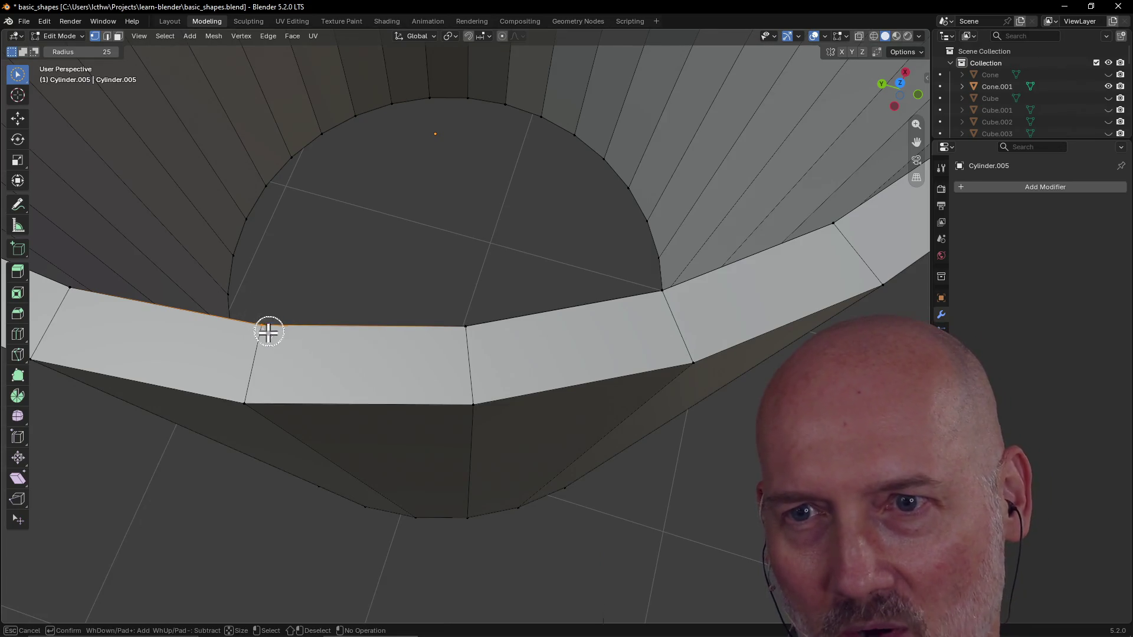
{"action": "scroll", "coordinate": [401, 284], "scroll_direction": "down", "scroll_amount": 1}
Step: Test-move the seam vertex once more, undo it, and study the unchanged rim from several angles
{"action": "middle_click_drag", "start_coordinate": [229, 302], "coordinate": [316, 300]}
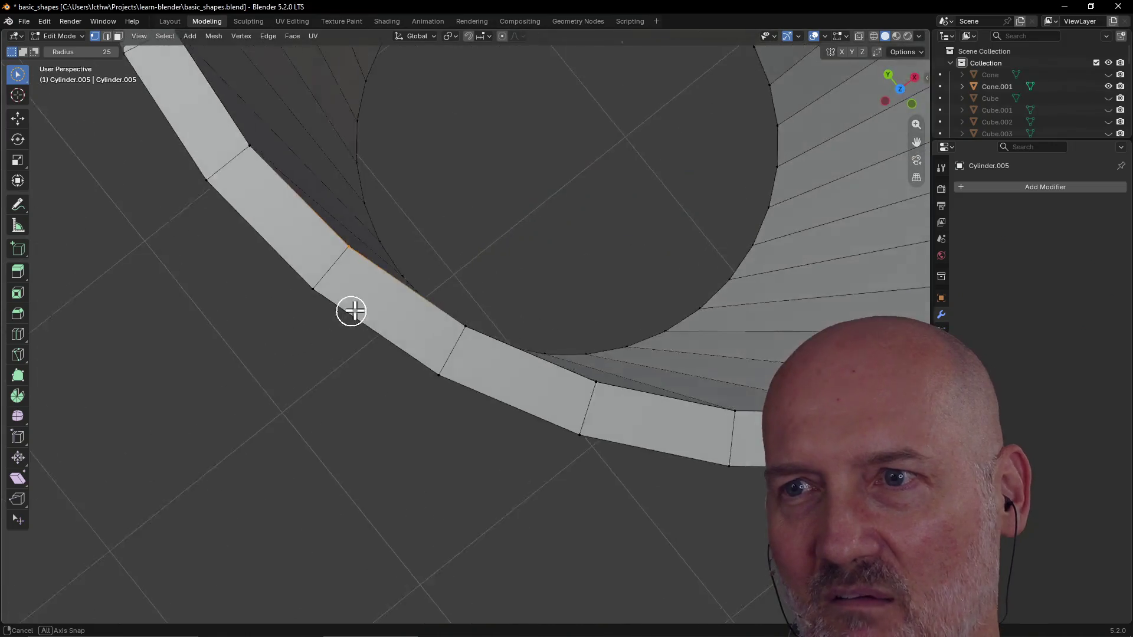
{"action": "key", "text": "g"}
{"action": "left_click", "coordinate": [444, 233]}
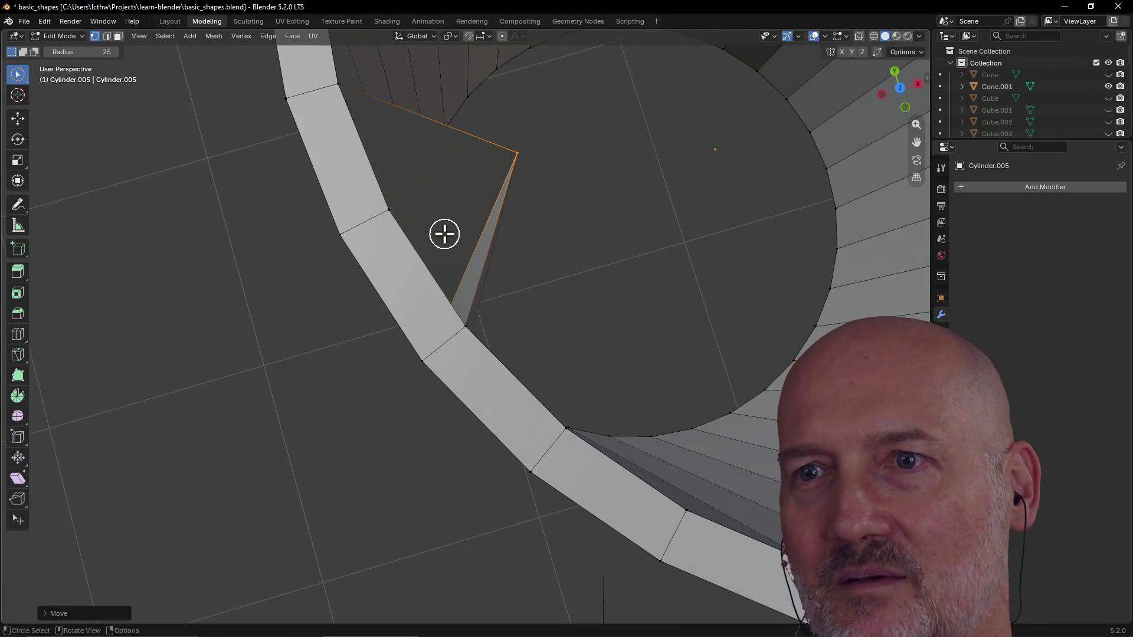
{"action": "key", "text": "ctrl+z"}
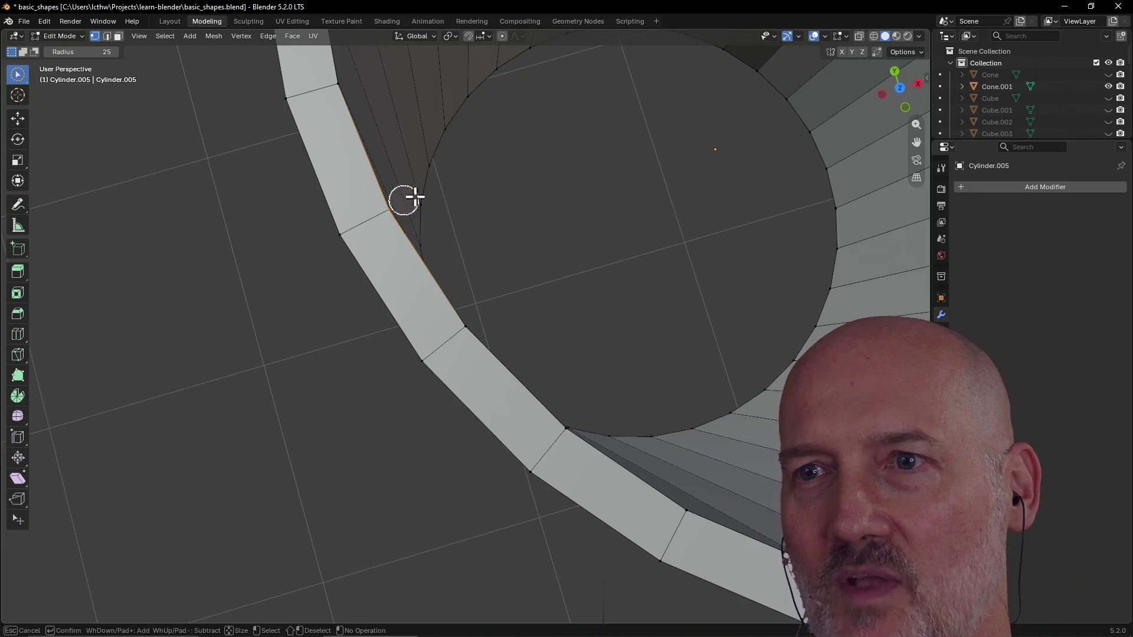
{"action": "middle_click_drag", "start_coordinate": [594, 245], "coordinate": [513, 237]}
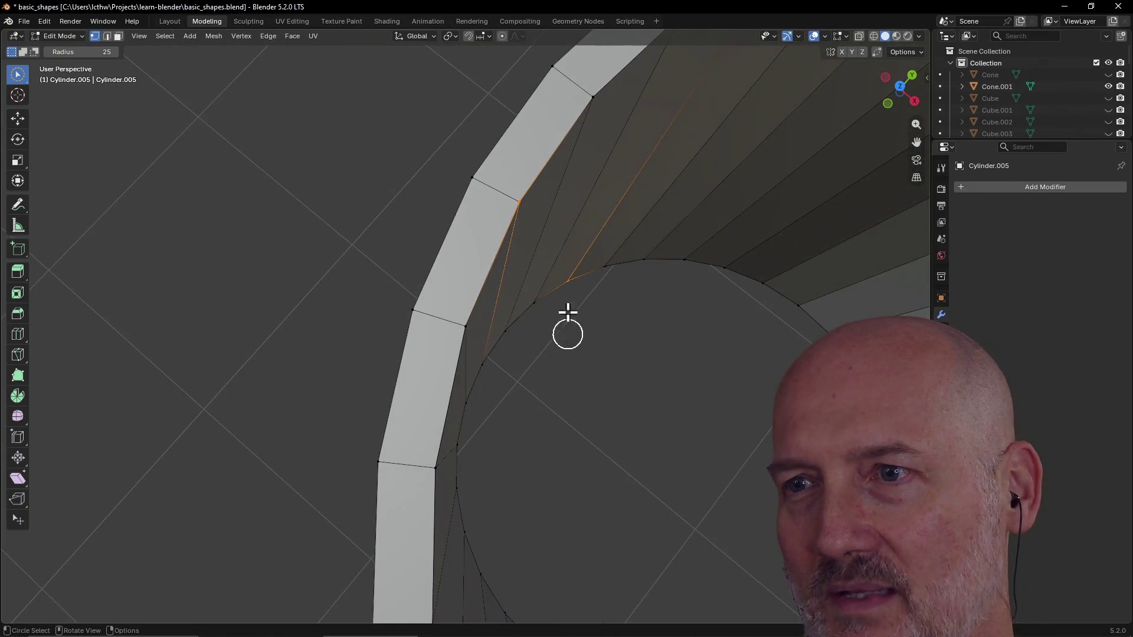
{"action": "mouse_move", "coordinate": [526, 233]}
{"action": "middle_mouse_down"}
{"action": "mouse_move", "coordinate": [544, 209]}
{"action": "mouse_move", "coordinate": [575, 223]}
{"action": "middle_mouse_up"}
{"action": "mouse_move", "coordinate": [470, 251]}
{"action": "middle_mouse_down"}
{"action": "mouse_move", "coordinate": [559, 218]}
{"action": "mouse_move", "coordinate": [741, 199]}
{"action": "mouse_move", "coordinate": [435, 234]}
{"action": "mouse_move", "coordinate": [521, 229]}
{"action": "mouse_move", "coordinate": [407, 255]}
{"action": "mouse_move", "coordinate": [397, 242]}
{"action": "mouse_move", "coordinate": [418, 222]}
{"action": "mouse_move", "coordinate": [490, 218]}
{"action": "middle_mouse_up"}
{"action": "scroll", "coordinate": [270, 255], "scroll_direction": "up", "scroll_amount": 4}
{"action": "mouse_move", "coordinate": [270, 255]}
{"action": "middle_mouse_down"}
{"action": "mouse_move", "coordinate": [137, 255]}
{"action": "mouse_move", "coordinate": [413, 232]}
{"action": "mouse_move", "coordinate": [541, 243]}
{"action": "mouse_move", "coordinate": [510, 232]}
{"action": "mouse_move", "coordinate": [413, 241]}
{"action": "middle_mouse_up"}
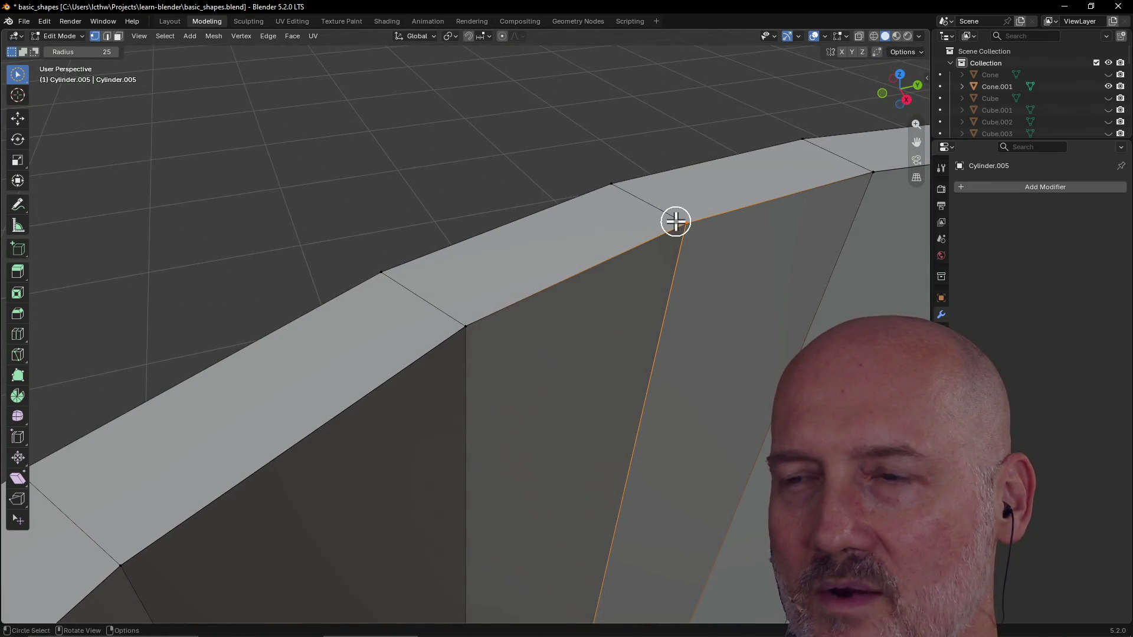
{"action": "scroll", "coordinate": [675, 222], "scroll_direction": "down", "scroll_amount": 1}
Step: Fill a new face between the selected rim edges at the cup's seam
{"action": "mouse_move", "coordinate": [621, 250]}
{"action": "middle_mouse_down"}
{"action": "mouse_move", "coordinate": [643, 289]}
{"action": "mouse_move", "coordinate": [505, 290]}
{"action": "mouse_move", "coordinate": [602, 277]}
{"action": "mouse_move", "coordinate": [553, 339]}
{"action": "mouse_move", "coordinate": [441, 323]}
{"action": "middle_mouse_up"}
{"action": "scroll", "coordinate": [473, 331], "scroll_direction": "down", "scroll_amount": 2}
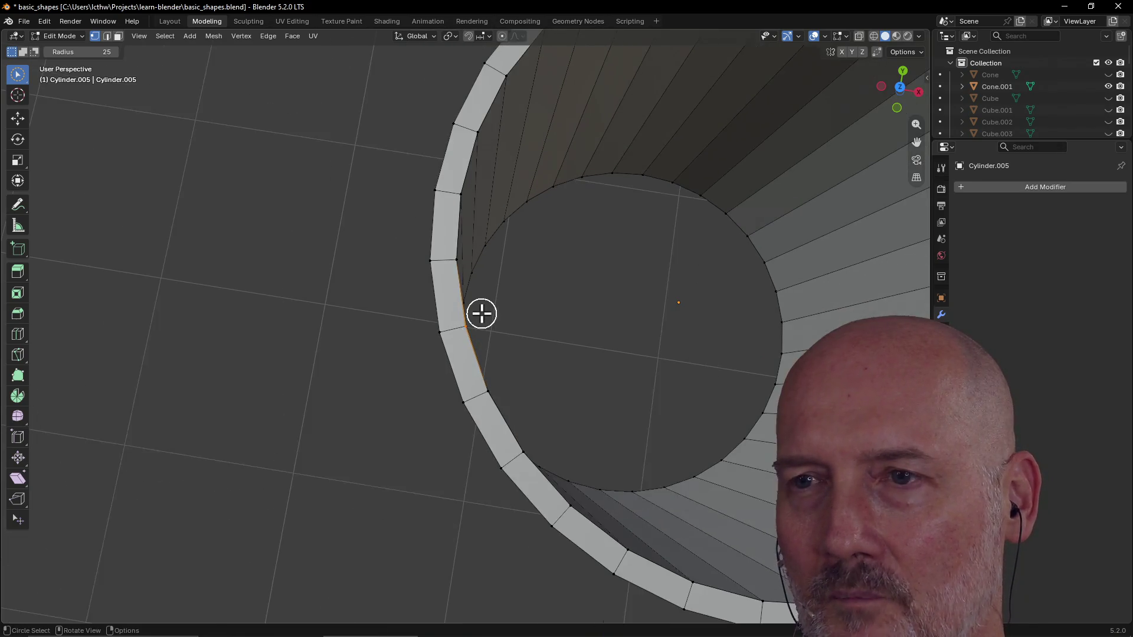
{"action": "scroll", "coordinate": [497, 297], "scroll_direction": "down", "scroll_amount": 2}
{"action": "mouse_move", "coordinate": [500, 293]}
{"action": "middle_mouse_down"}
{"action": "mouse_move", "coordinate": [610, 222]}
{"action": "mouse_move", "coordinate": [613, 268]}
{"action": "middle_mouse_up"}
{"action": "scroll", "coordinate": [530, 283], "scroll_direction": "up", "scroll_amount": 3}
{"action": "mouse_move", "coordinate": [530, 284]}
{"action": "middle_mouse_down"}
{"action": "mouse_move", "coordinate": [513, 302]}
{"action": "mouse_move", "coordinate": [524, 321]}
{"action": "middle_mouse_up"}
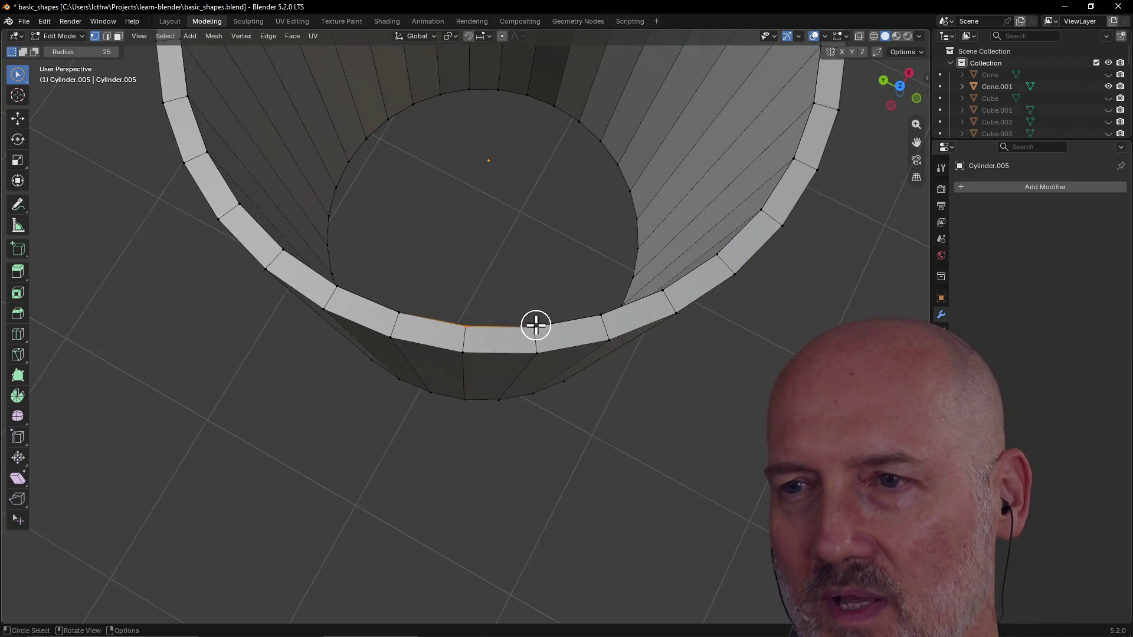
{"action": "scroll", "coordinate": [535, 324], "scroll_direction": "up", "scroll_amount": 3}
{"action": "scroll", "coordinate": [536, 325], "scroll_direction": "up", "scroll_amount": 3}
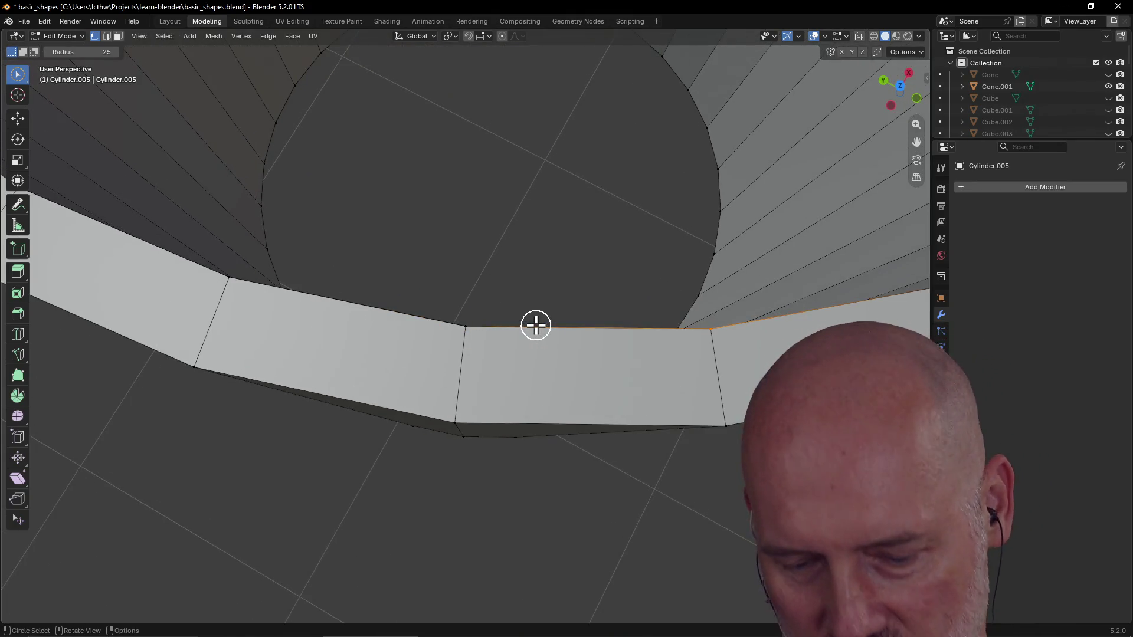
{"action": "key", "text": "f"}
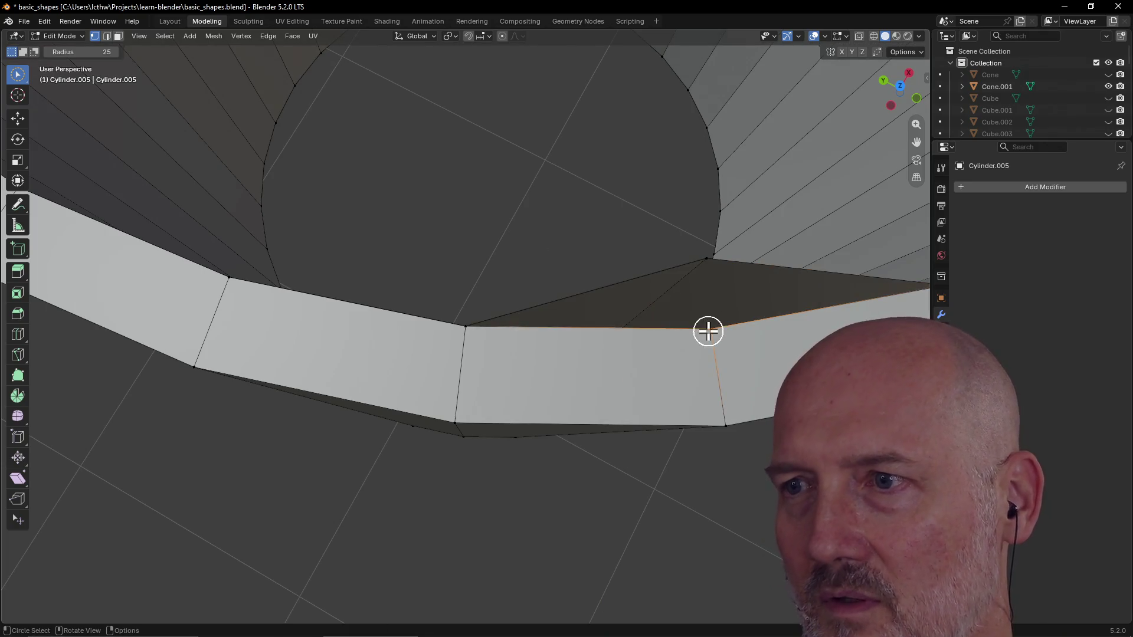
Step: Circle-select (C) the edges along the rim seam that need joining
{"action": "key", "text": "c"}
{"action": "left_click_drag", "start_coordinate": [700, 249], "coordinate": [710, 352]}
{"action": "scroll", "coordinate": [713, 364], "scroll_direction": "down", "scroll_amount": 3}
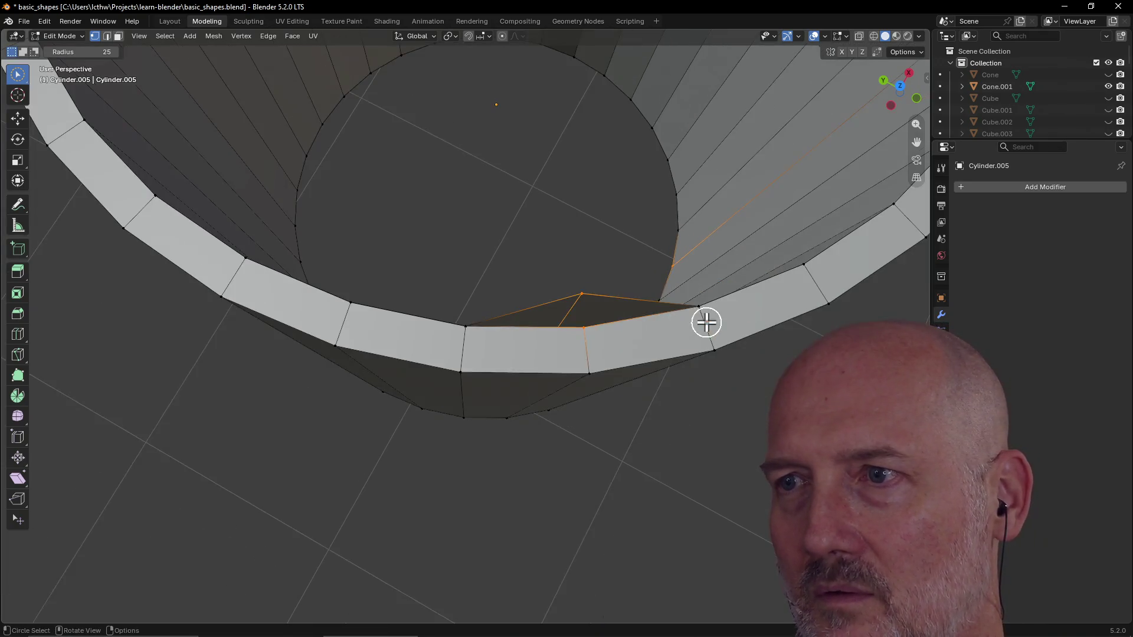
{"action": "middle_click_drag", "start_coordinate": [555, 308], "coordinate": [335, 269]}
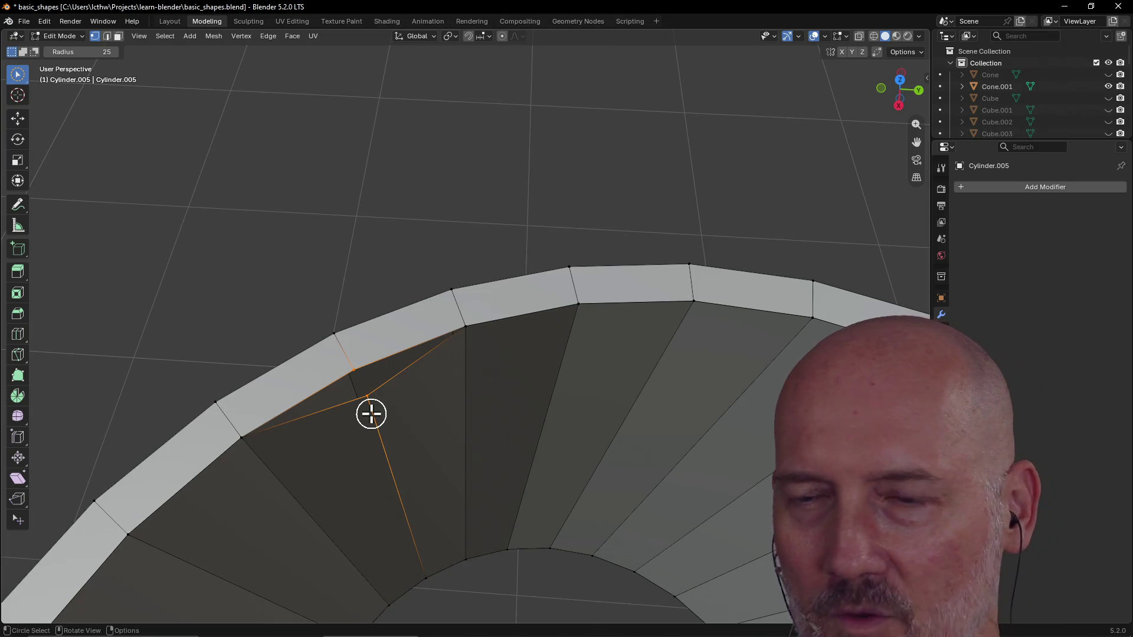
Step: Try Merge > At Center on the seam vertices twice, undoing each result
{"action": "key", "text": "m"}
{"action": "left_click", "coordinate": [391, 440]}
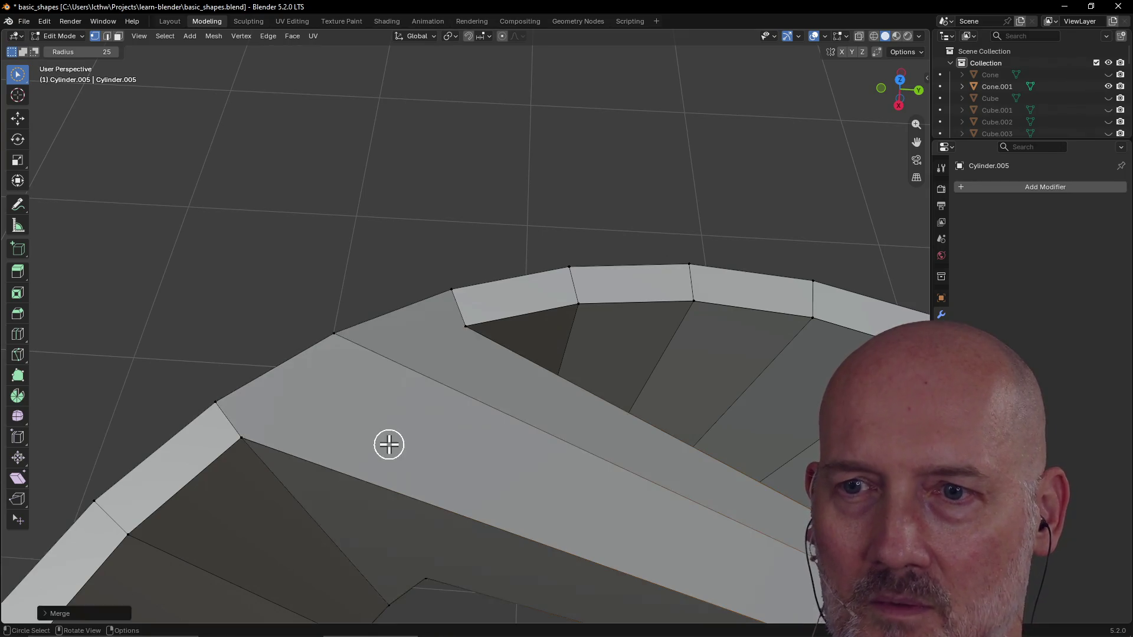
{"action": "key", "text": "ctrl+z"}
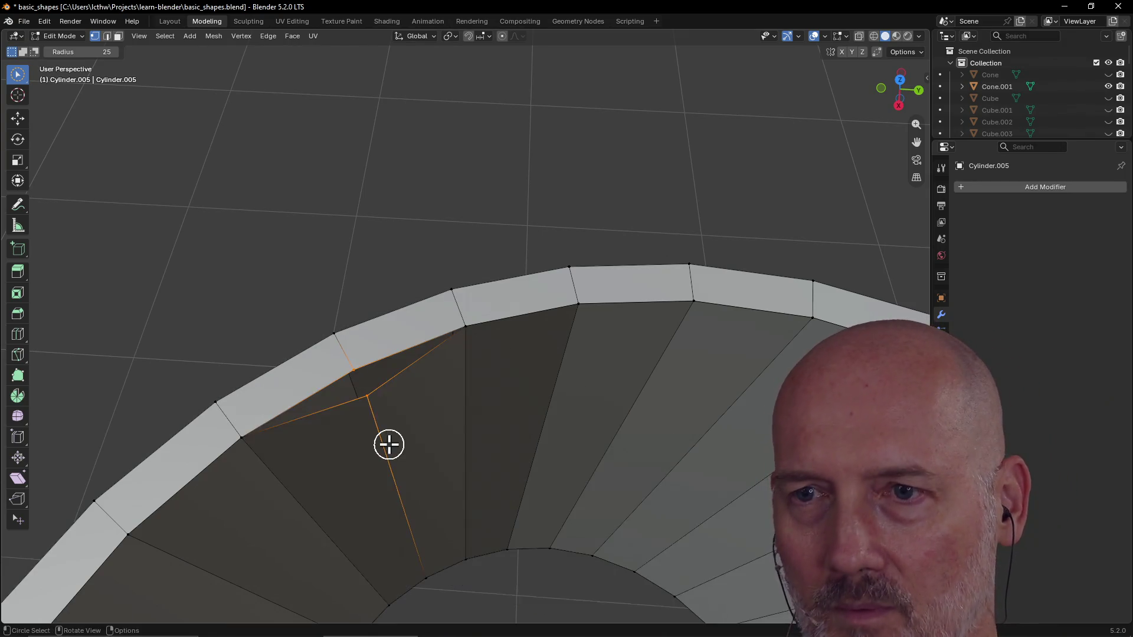
{"action": "key", "text": "m"}
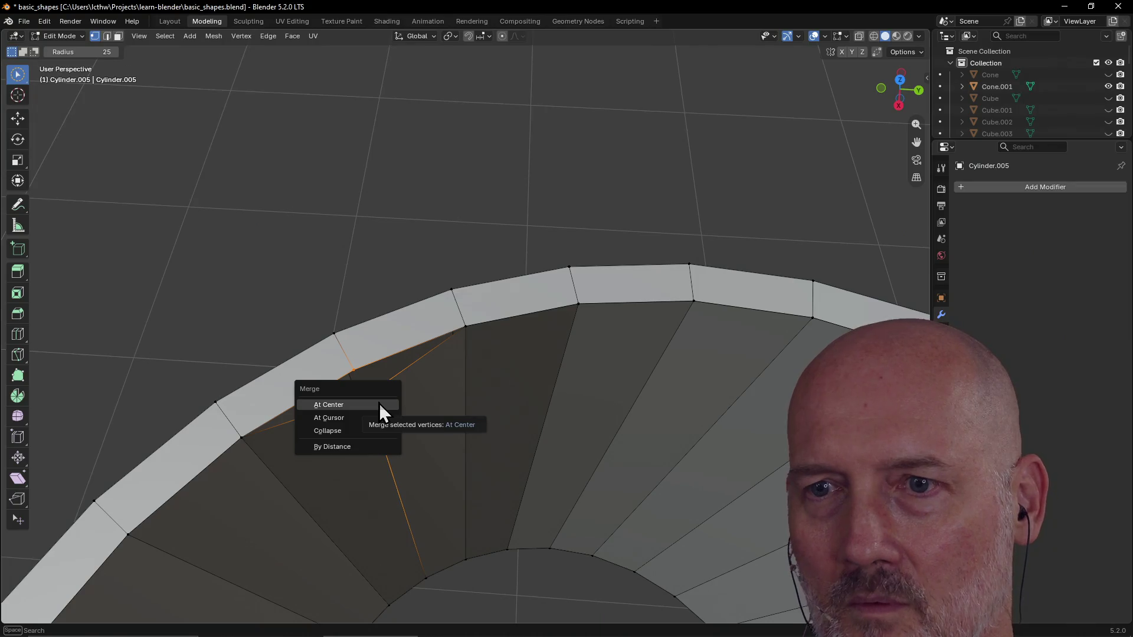
{"action": "left_click", "coordinate": [373, 428]}
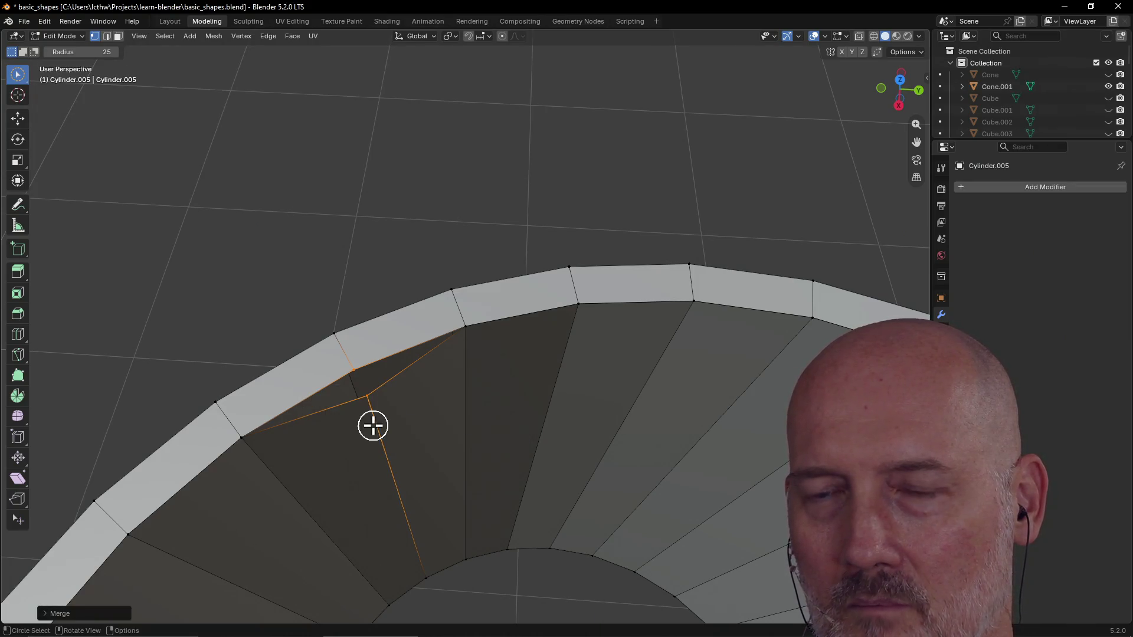
{"action": "key", "text": "ctrl+z"}
Step: Merge the seam vertices at centre once more, then undo it again
{"action": "key", "text": "m"}
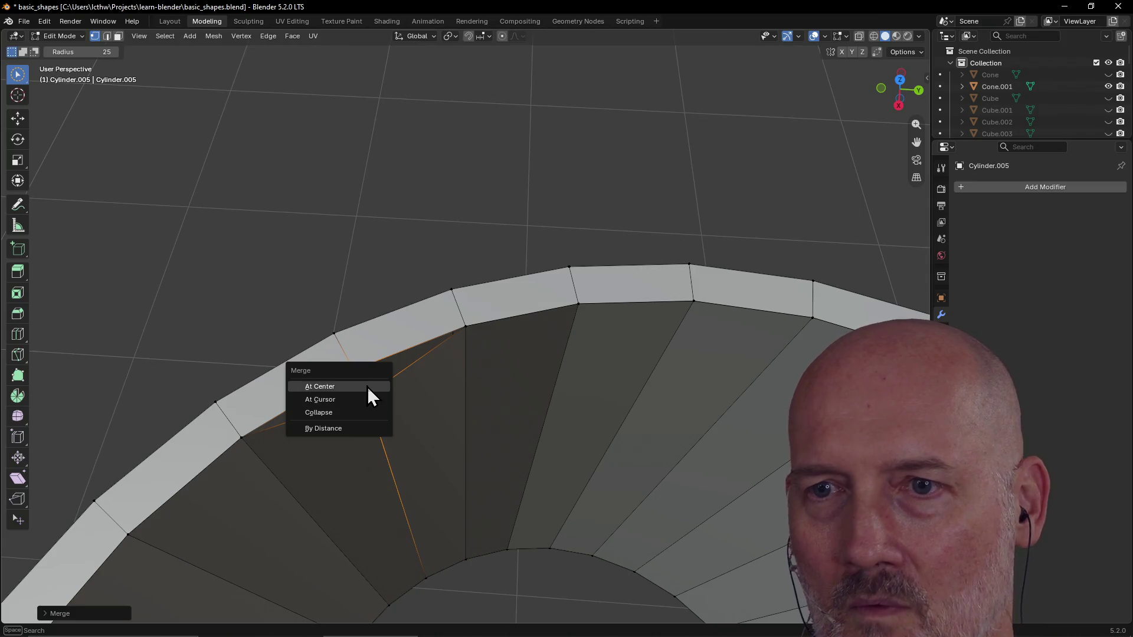
{"action": "left_click", "coordinate": [371, 388]}
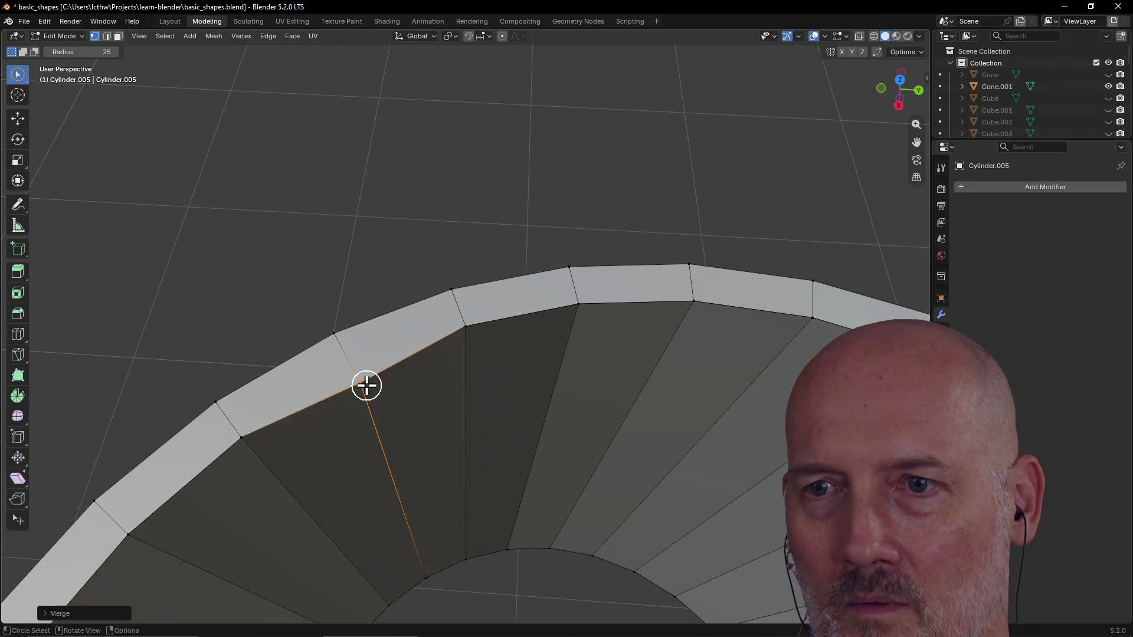
{"action": "key", "text": "ctrl+z"}
{"action": "key", "text": "m"}
{"action": "left_click", "coordinate": [395, 438]}
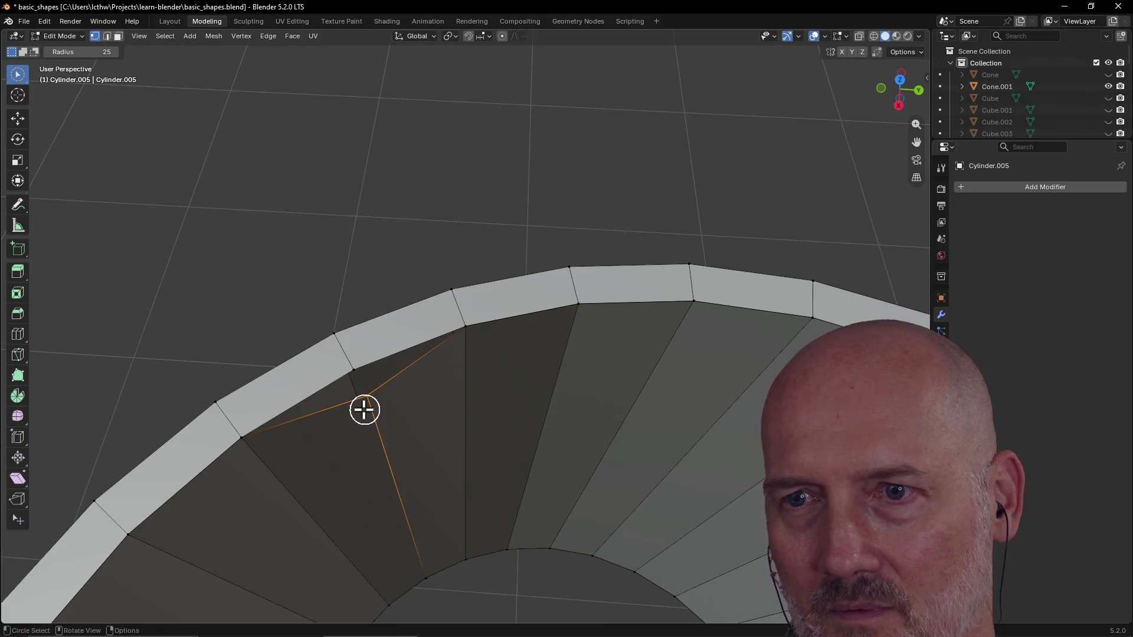
{"action": "scroll", "coordinate": [364, 410], "scroll_direction": "up", "scroll_amount": 2}
{"action": "scroll", "coordinate": [305, 402], "scroll_direction": "up", "scroll_amount": 2}
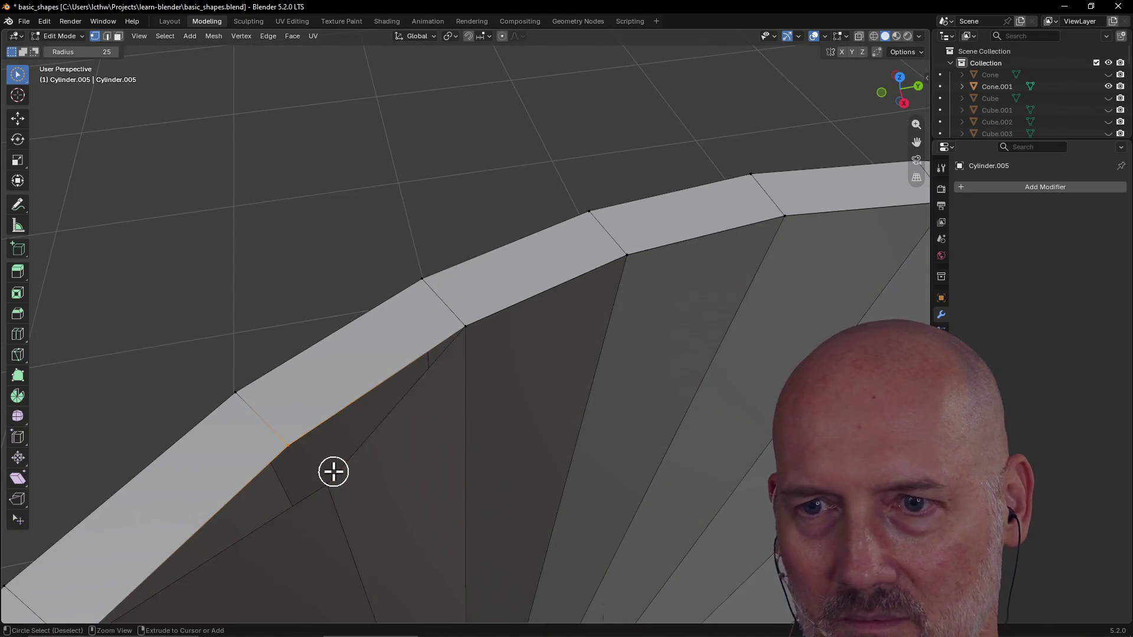
{"action": "scroll", "coordinate": [334, 472], "scroll_direction": "up", "scroll_amount": 2}
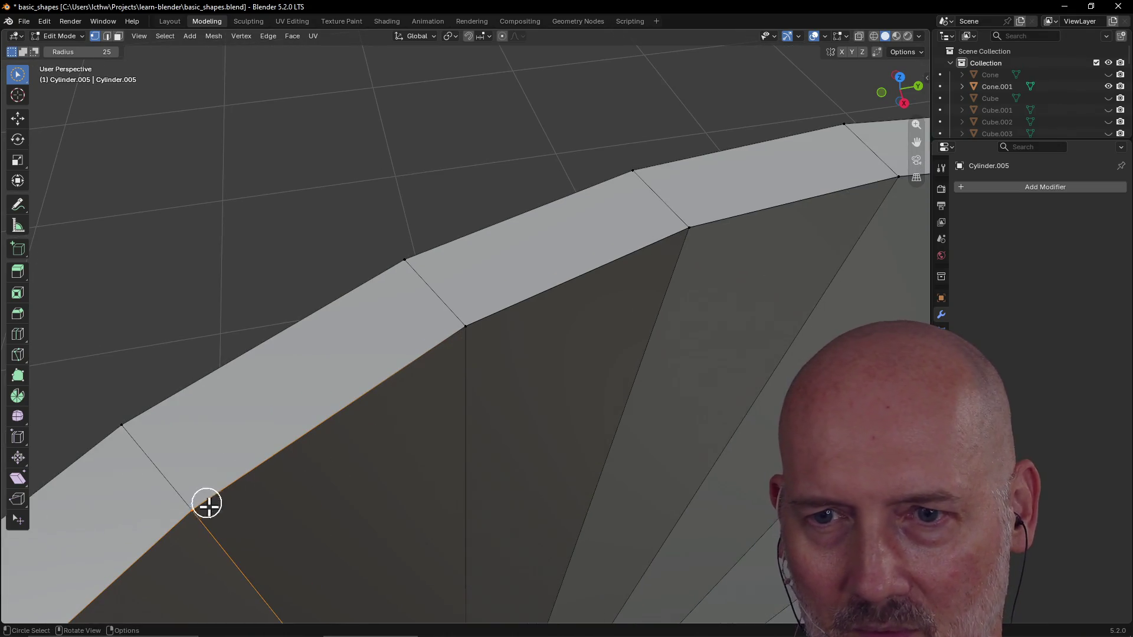
{"action": "scroll", "coordinate": [212, 507], "scroll_direction": "down", "scroll_amount": 4}
Step: Circle-select the rim edges at the seam, replacing the previous edge selection
{"action": "middle_click_drag", "start_coordinate": [320, 474], "coordinate": [604, 505]}
{"action": "key", "text": "c"}
{"action": "middle_click", "coordinate": [629, 536]}
{"action": "left_click", "coordinate": [655, 535]}
{"action": "left_click", "coordinate": [643, 542]}
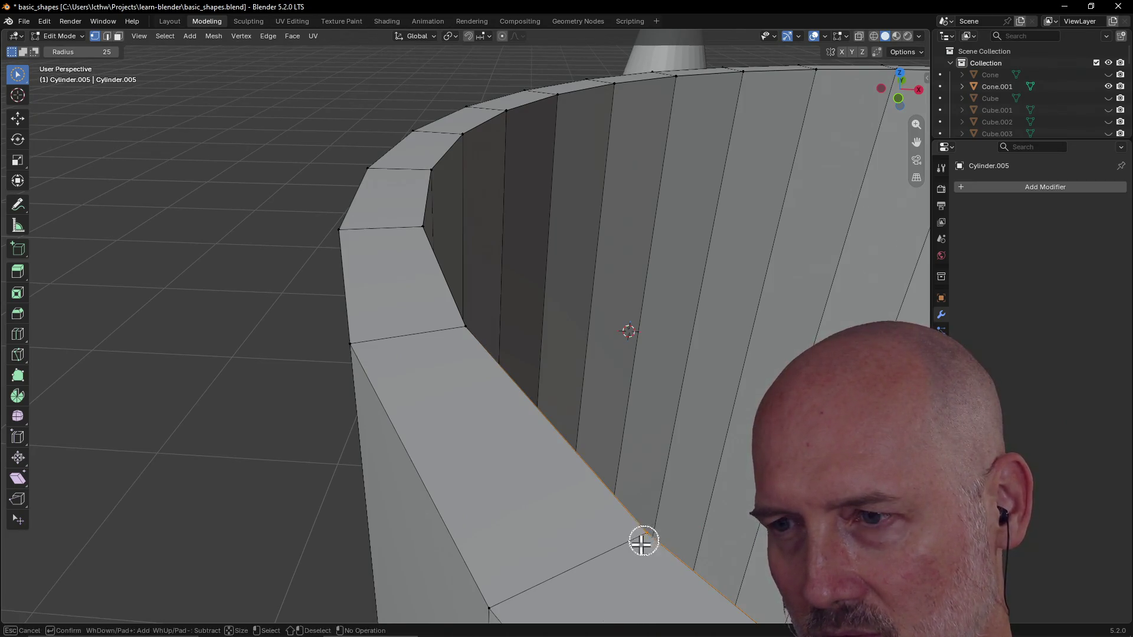
{"action": "middle_click_drag", "start_coordinate": [617, 543], "coordinate": [643, 489]}
{"action": "middle_click_drag", "start_coordinate": [629, 399], "coordinate": [628, 388]}
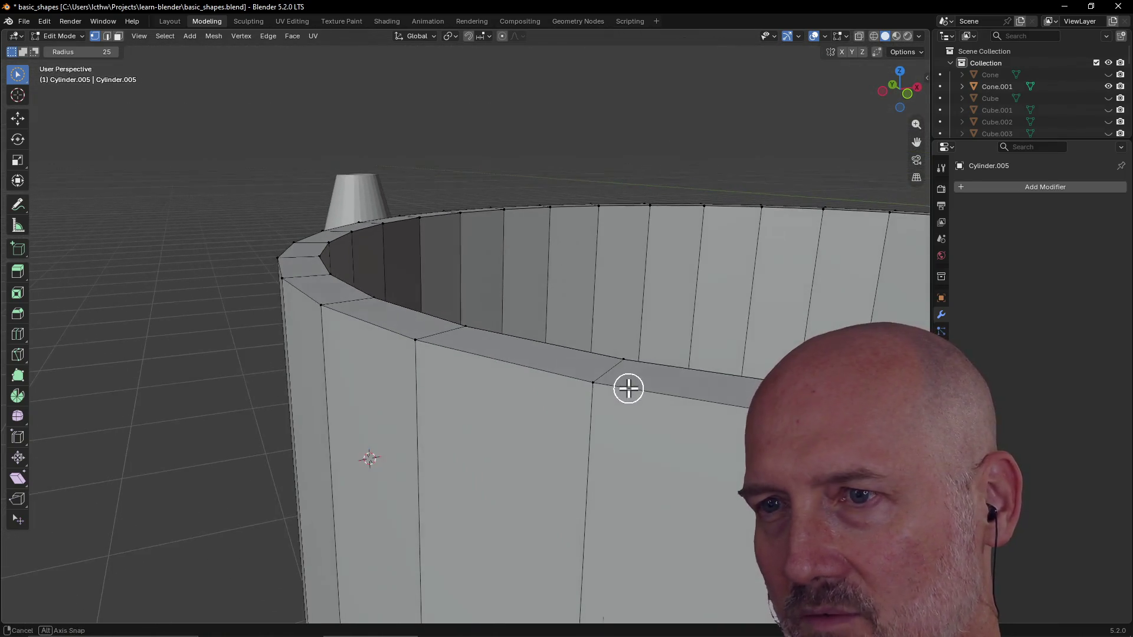
{"action": "left_click_drag", "start_coordinate": [627, 363], "coordinate": [628, 357]}
{"action": "right_click", "coordinate": [634, 338]}
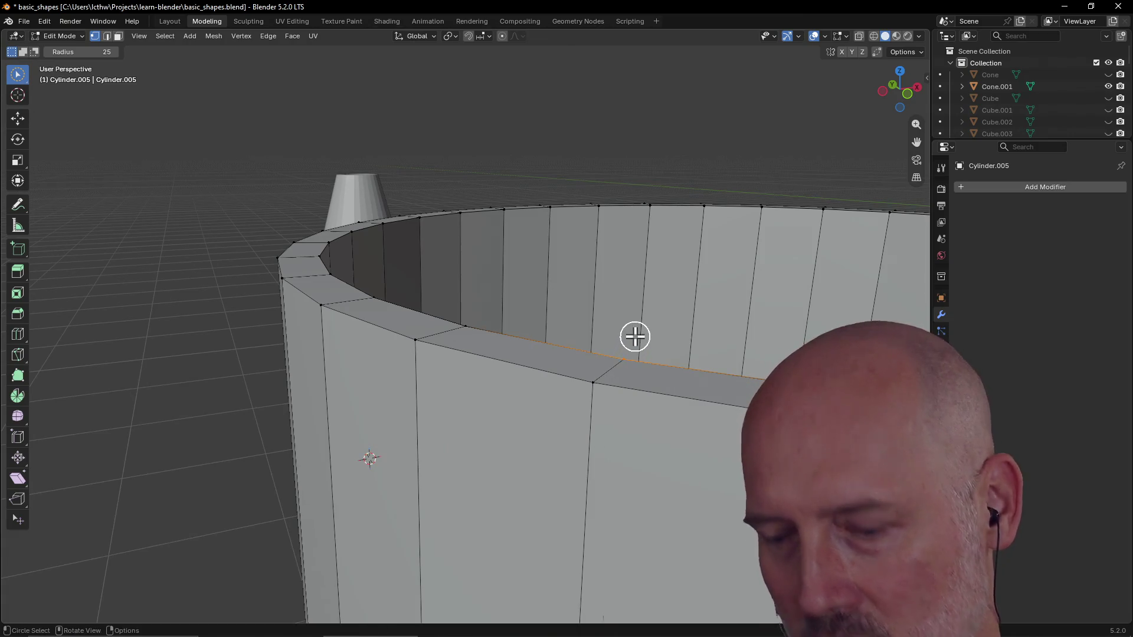
Step: Move the selected rim edge back up to the rim, then circle-select the inner-wall faces along it
{"action": "key", "text": "g"}
{"action": "left_click", "coordinate": [655, 328]}
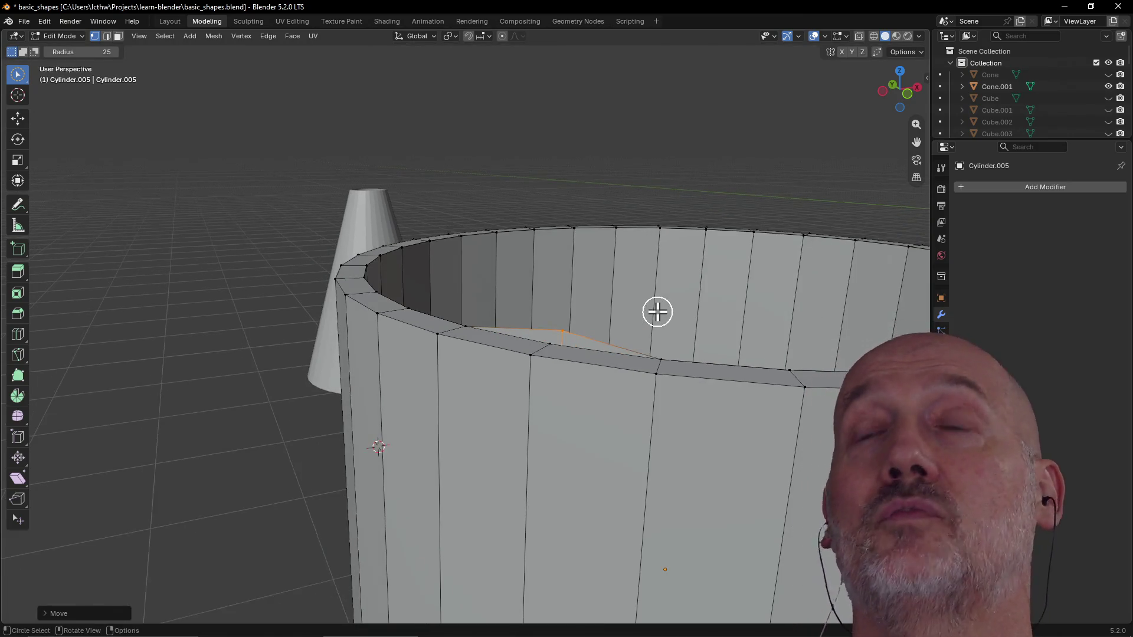
{"action": "middle_click_drag", "start_coordinate": [655, 328], "coordinate": [530, 386]}
{"action": "scroll", "coordinate": [434, 438], "scroll_direction": "up", "scroll_amount": 2}
{"action": "middle_click_drag", "start_coordinate": [439, 432], "coordinate": [482, 395]}
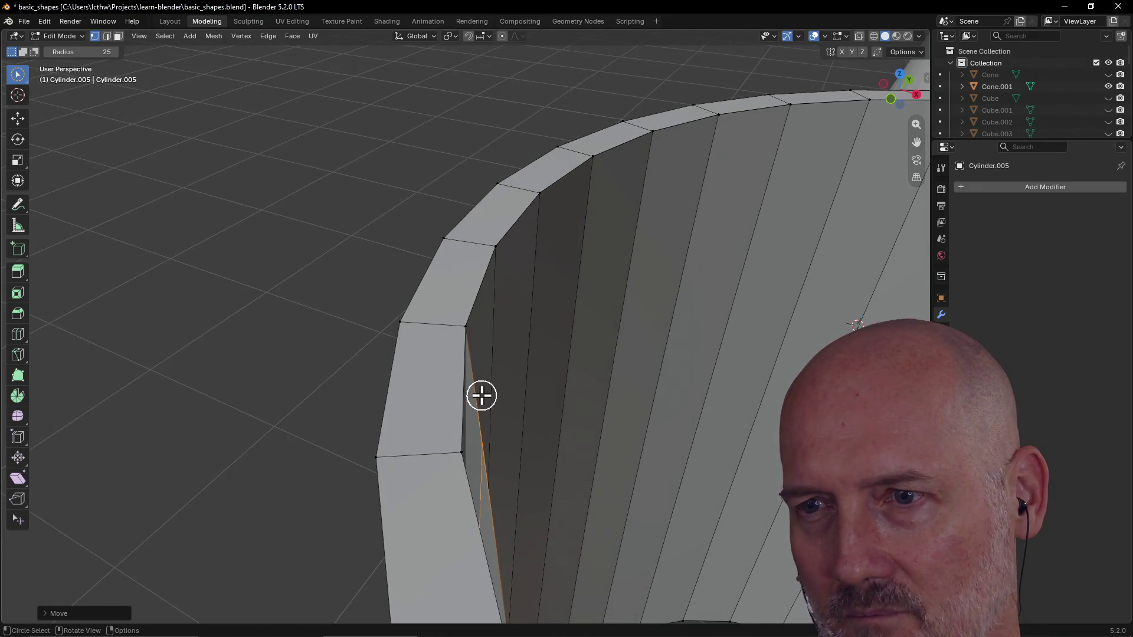
{"action": "scroll", "coordinate": [484, 445], "scroll_direction": "up", "scroll_amount": 1}
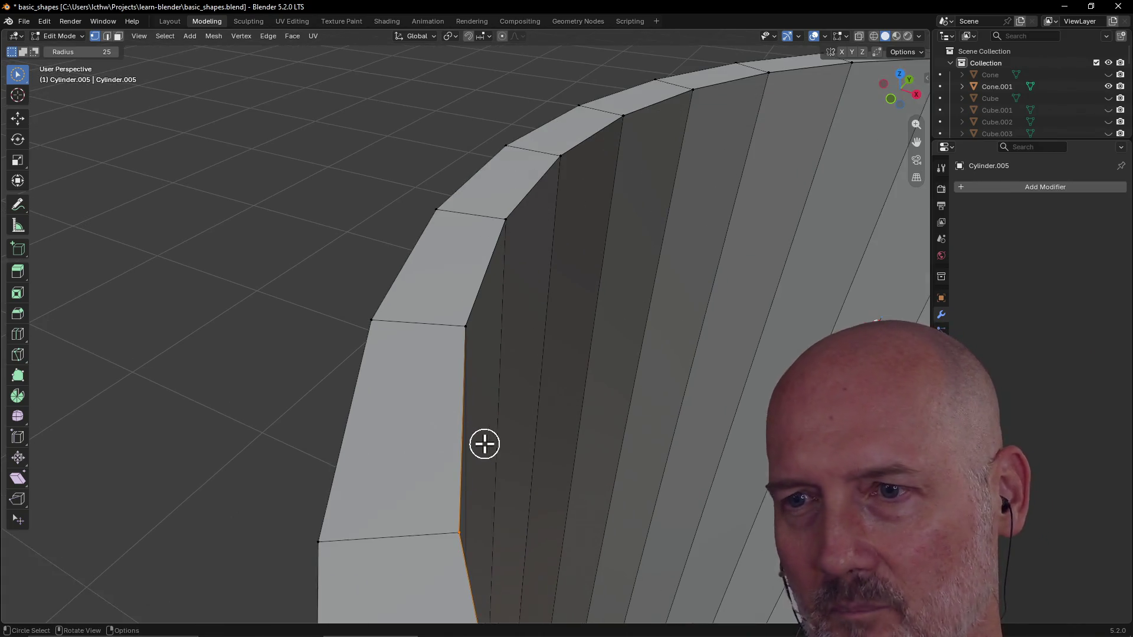
{"action": "mouse_move", "coordinate": [484, 443]}
{"action": "middle_mouse_down"}
{"action": "mouse_move", "coordinate": [543, 404]}
{"action": "mouse_move", "coordinate": [531, 389]}
{"action": "middle_mouse_up"}
{"action": "key", "text": "c"}
{"action": "left_click_drag", "start_coordinate": [374, 266], "coordinate": [587, 279]}
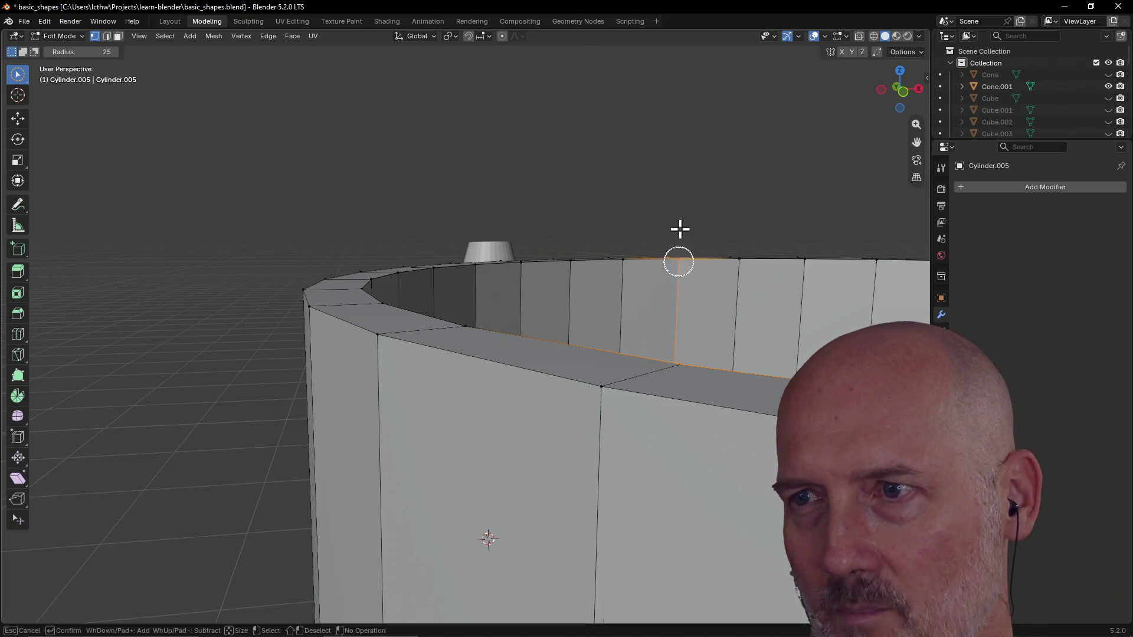
Step: Close in on the inner rim seam and begin moving the selected seam edge with G
{"action": "key", "text": "Return"}
{"action": "mouse_move", "coordinate": [688, 363]}
{"action": "middle_mouse_down"}
{"action": "mouse_move", "coordinate": [487, 425]}
{"action": "mouse_move", "coordinate": [436, 456]}
{"action": "mouse_move", "coordinate": [451, 464]}
{"action": "mouse_move", "coordinate": [455, 450]}
{"action": "mouse_move", "coordinate": [489, 443]}
{"action": "mouse_move", "coordinate": [402, 460]}
{"action": "mouse_move", "coordinate": [360, 446]}
{"action": "mouse_move", "coordinate": [473, 452]}
{"action": "mouse_move", "coordinate": [337, 445]}
{"action": "mouse_move", "coordinate": [351, 430]}
{"action": "mouse_move", "coordinate": [397, 460]}
{"action": "mouse_move", "coordinate": [466, 463]}
{"action": "mouse_move", "coordinate": [357, 463]}
{"action": "mouse_move", "coordinate": [314, 440]}
{"action": "mouse_move", "coordinate": [430, 454]}
{"action": "mouse_move", "coordinate": [334, 481]}
{"action": "mouse_move", "coordinate": [387, 479]}
{"action": "middle_mouse_up"}
{"action": "key", "text": "c"}
{"action": "scroll", "coordinate": [430, 453], "scroll_direction": "down", "scroll_amount": 4}
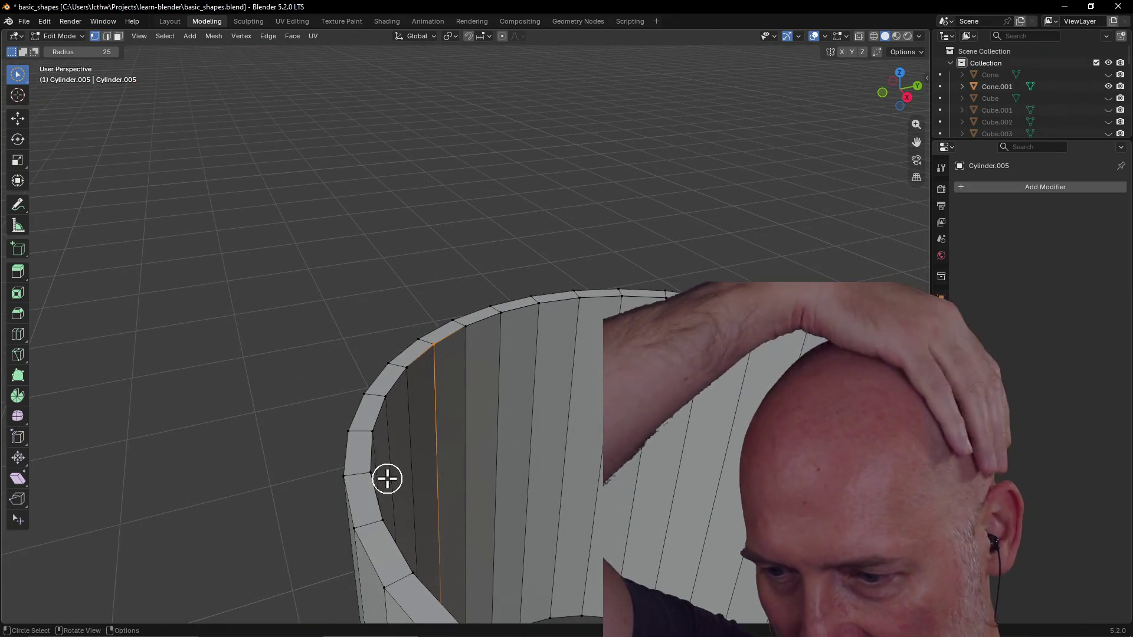
{"action": "middle_click_drag", "start_coordinate": [422, 454], "coordinate": [555, 440]}
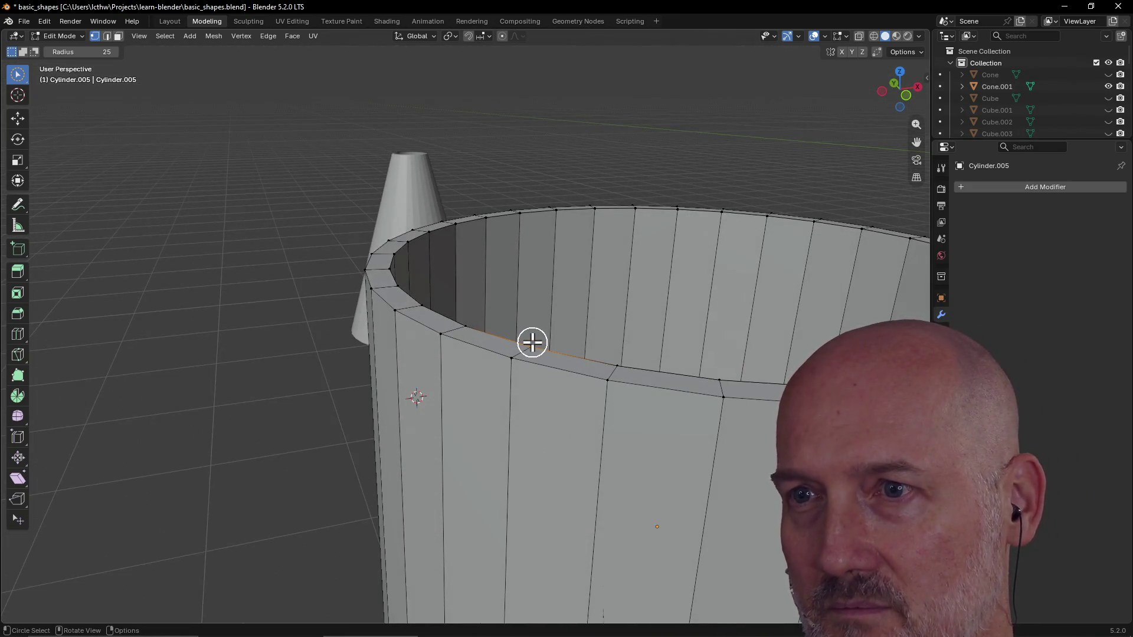
{"action": "mouse_move", "coordinate": [532, 341]}
{"action": "middle_mouse_down"}
{"action": "mouse_move", "coordinate": [445, 339]}
{"action": "mouse_move", "coordinate": [416, 431]}
{"action": "mouse_move", "coordinate": [403, 423]}
{"action": "mouse_move", "coordinate": [435, 403]}
{"action": "middle_mouse_up"}
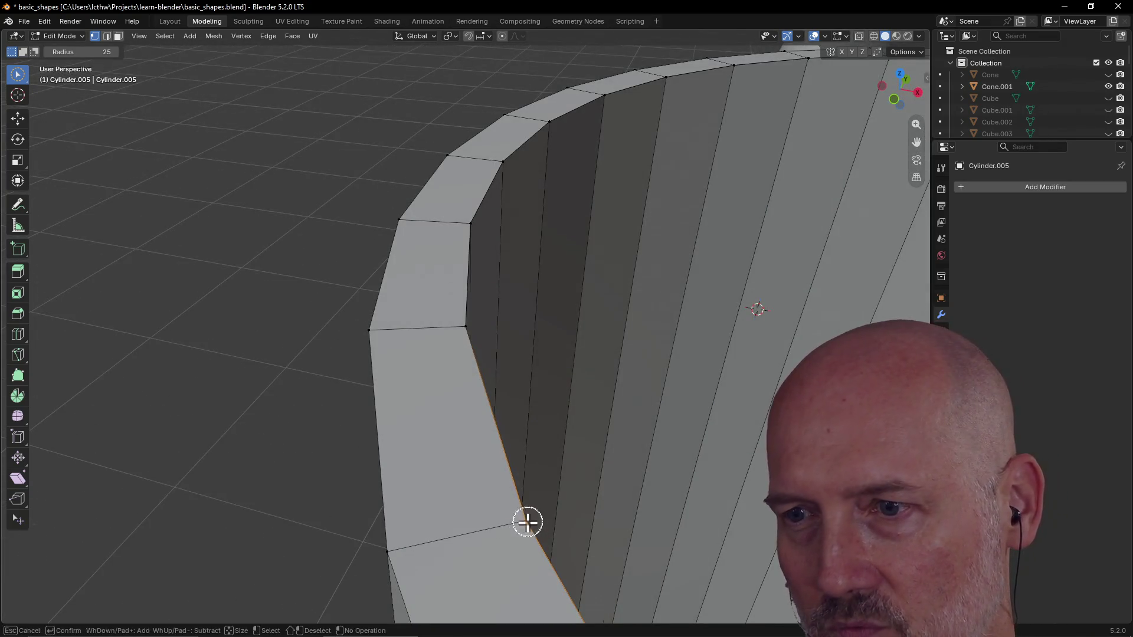
{"action": "key", "text": "g"}
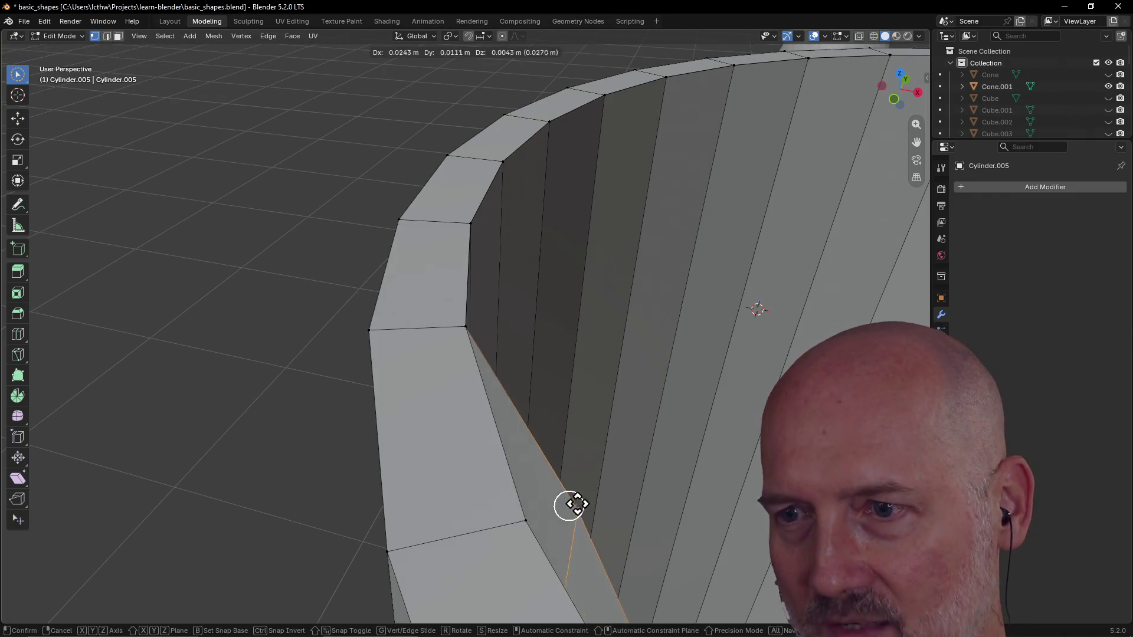
Step: Nudge the inner seam edge inward with several small G moves along the wall
{"action": "left_click", "coordinate": [548, 514]}
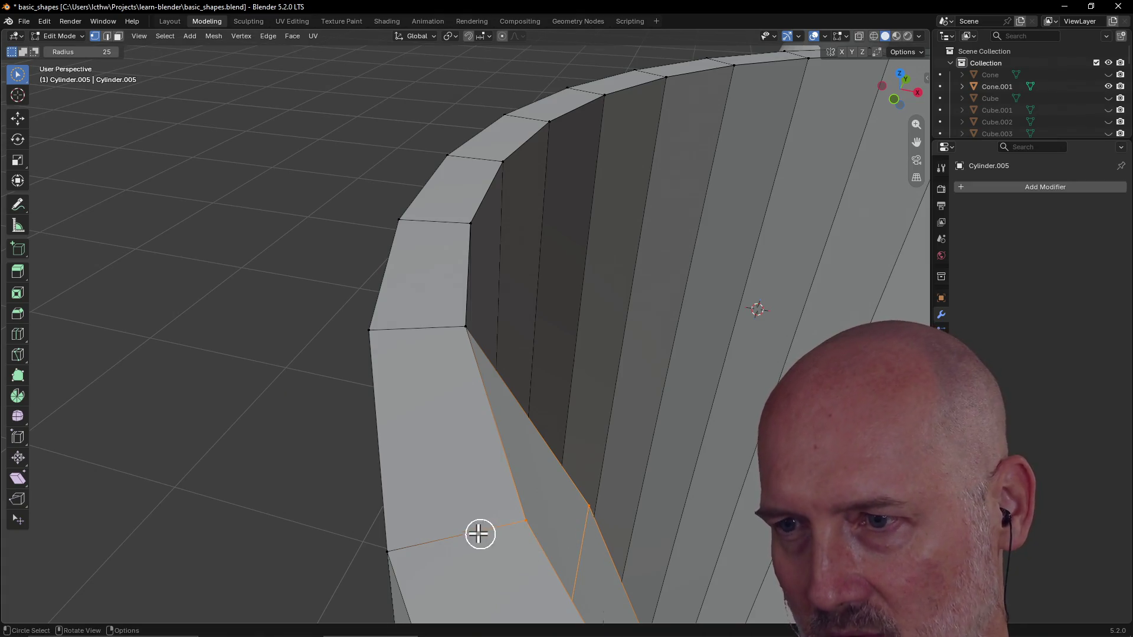
{"action": "key", "text": "g"}
{"action": "left_click", "coordinate": [573, 514]}
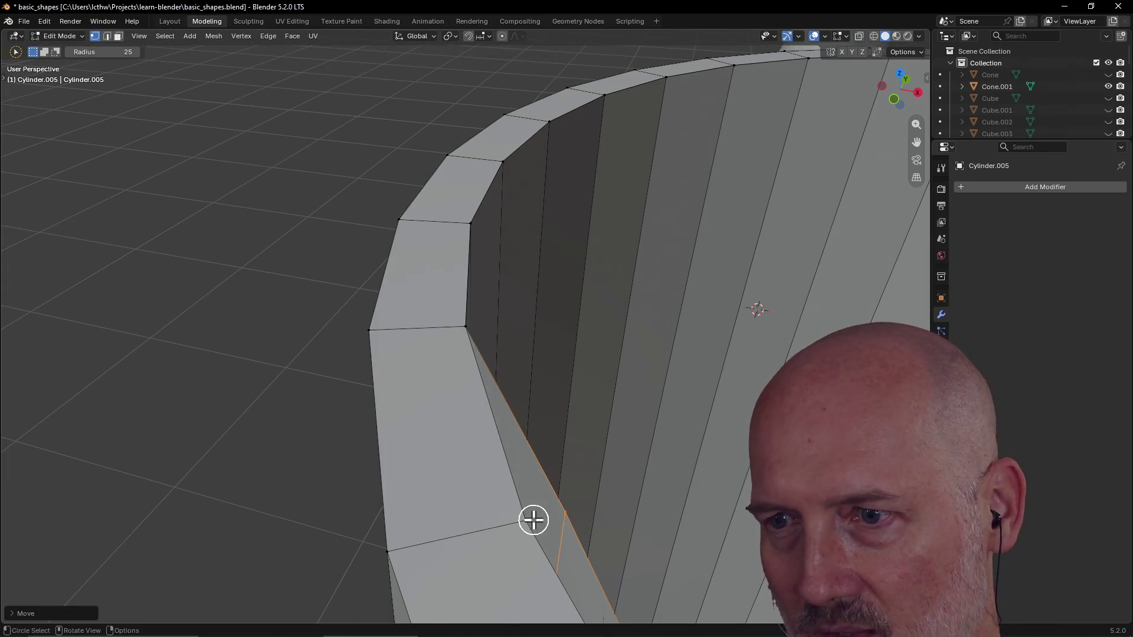
{"action": "key", "text": "g"}
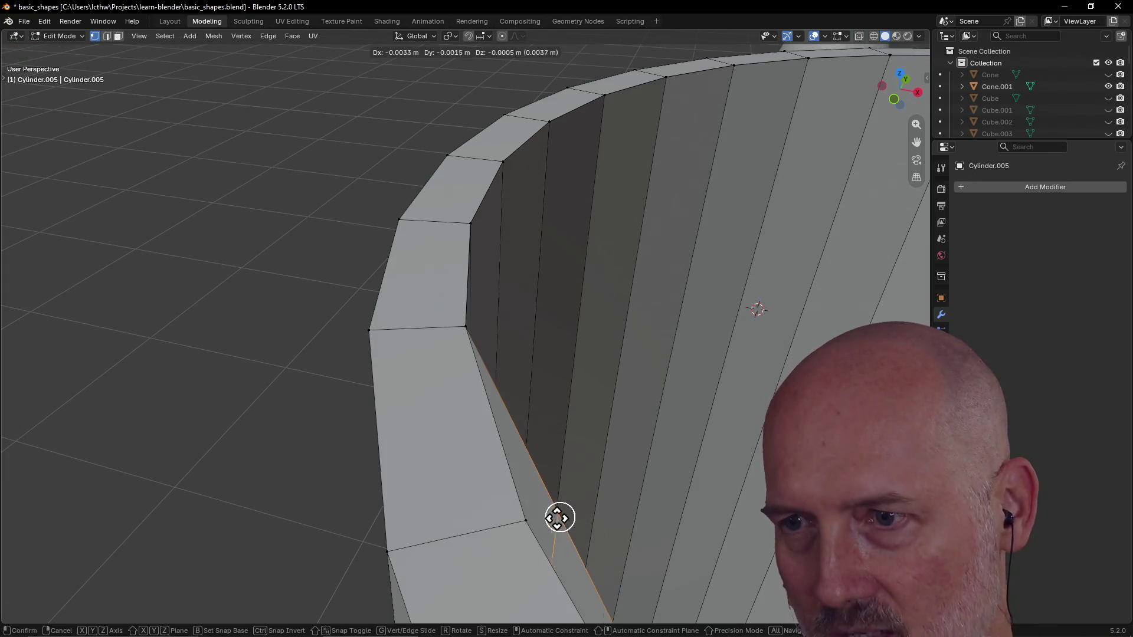
{"action": "left_click", "coordinate": [551, 521]}
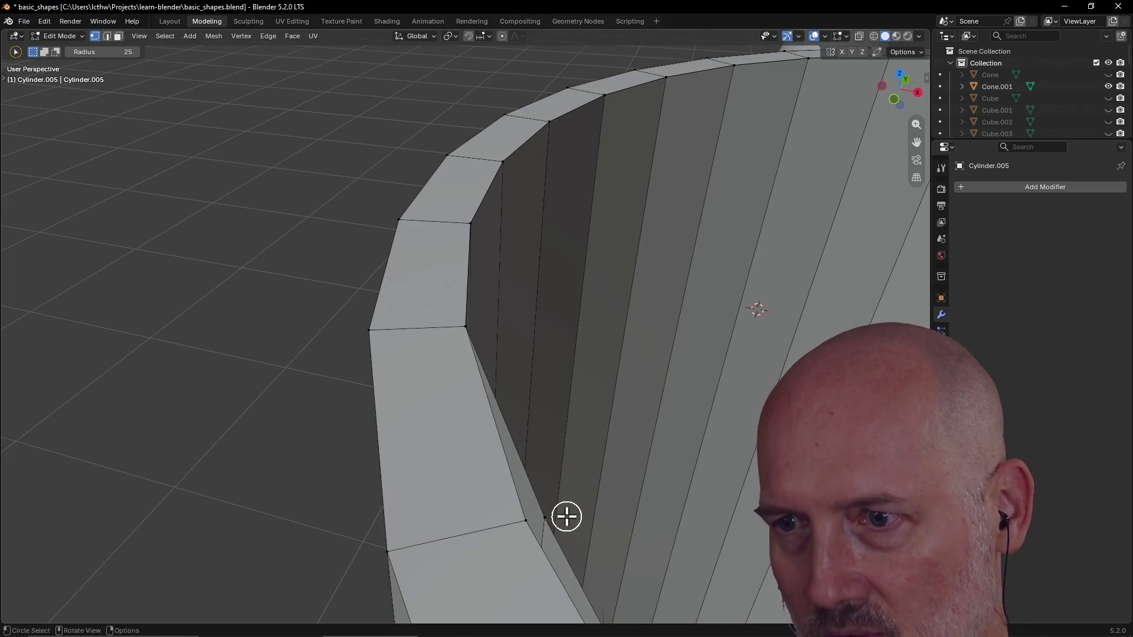
{"action": "key", "text": "g"}
{"action": "left_click", "coordinate": [535, 524]}
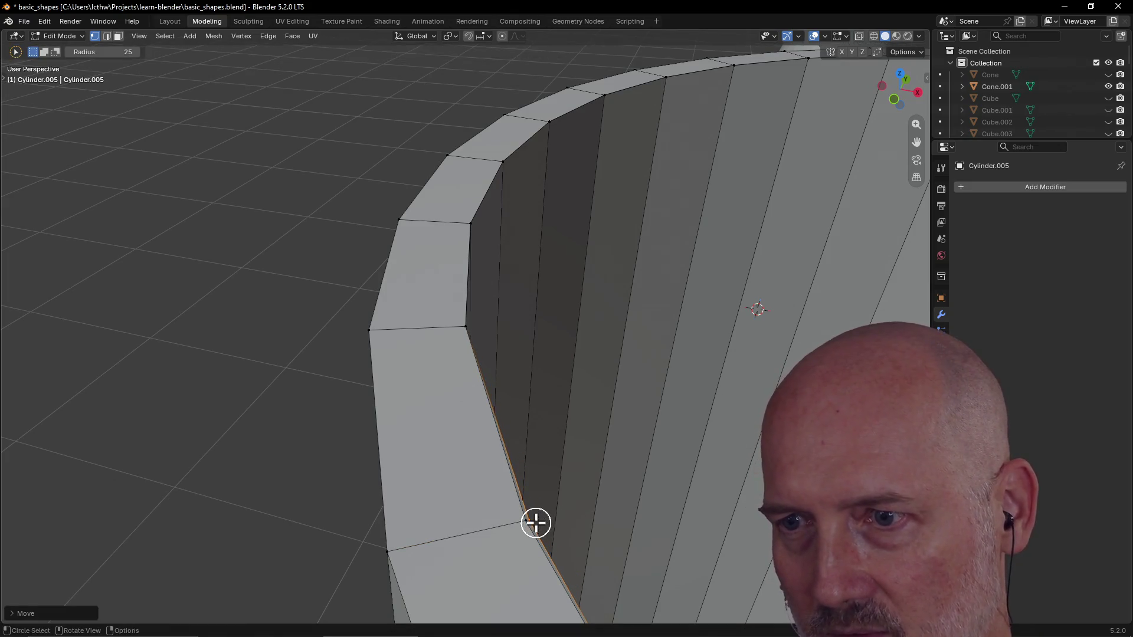
{"action": "left_click", "coordinate": [557, 513]}
{"action": "middle_click_drag", "start_coordinate": [554, 517], "coordinate": [552, 518]}
{"action": "key", "text": "g"}
{"action": "left_click", "coordinate": [539, 514]}
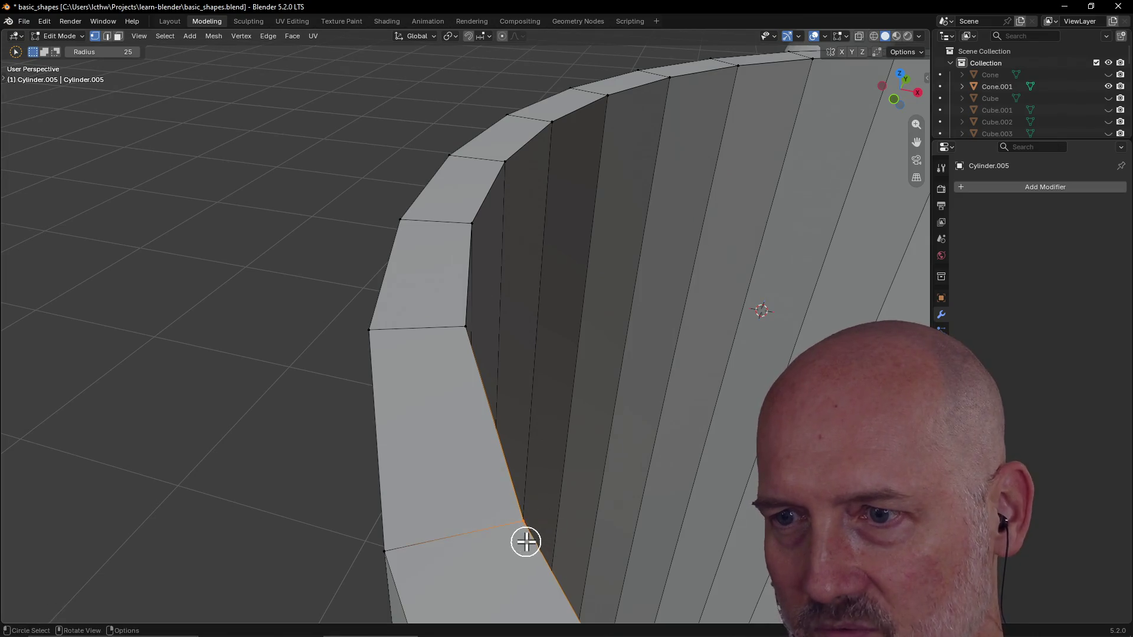
{"action": "scroll", "coordinate": [526, 541], "scroll_direction": "down", "scroll_amount": 2}
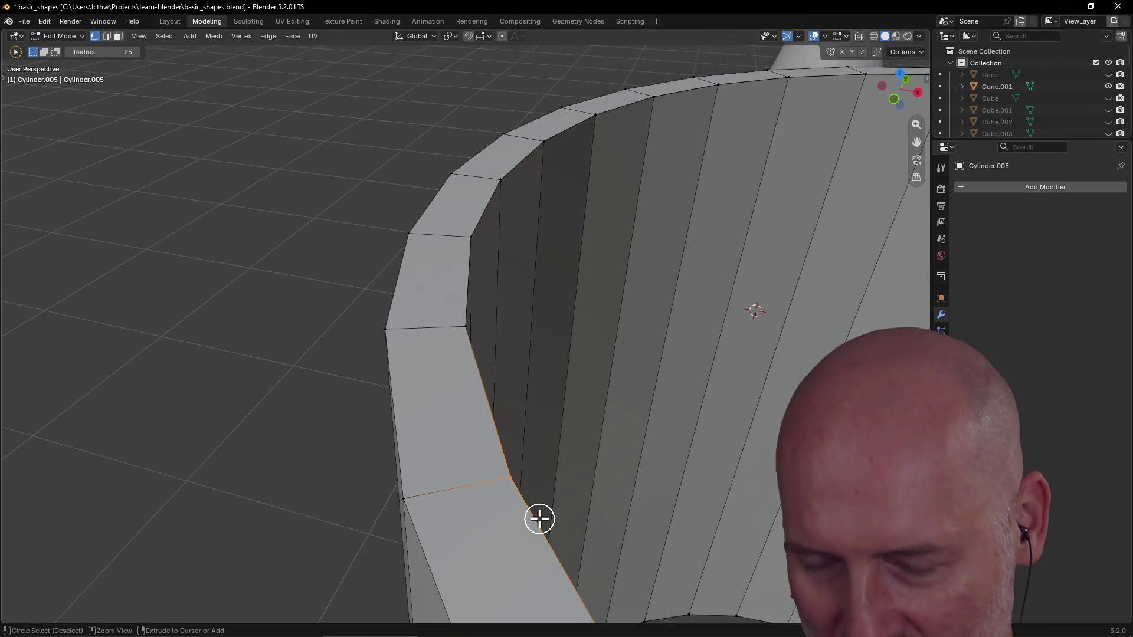
Step: Pull a neighbouring seam vertex inward and turn on X-ray (Alt+Z) to see hidden edges
{"action": "left_click_drag", "start_coordinate": [538, 519], "coordinate": [548, 526]}
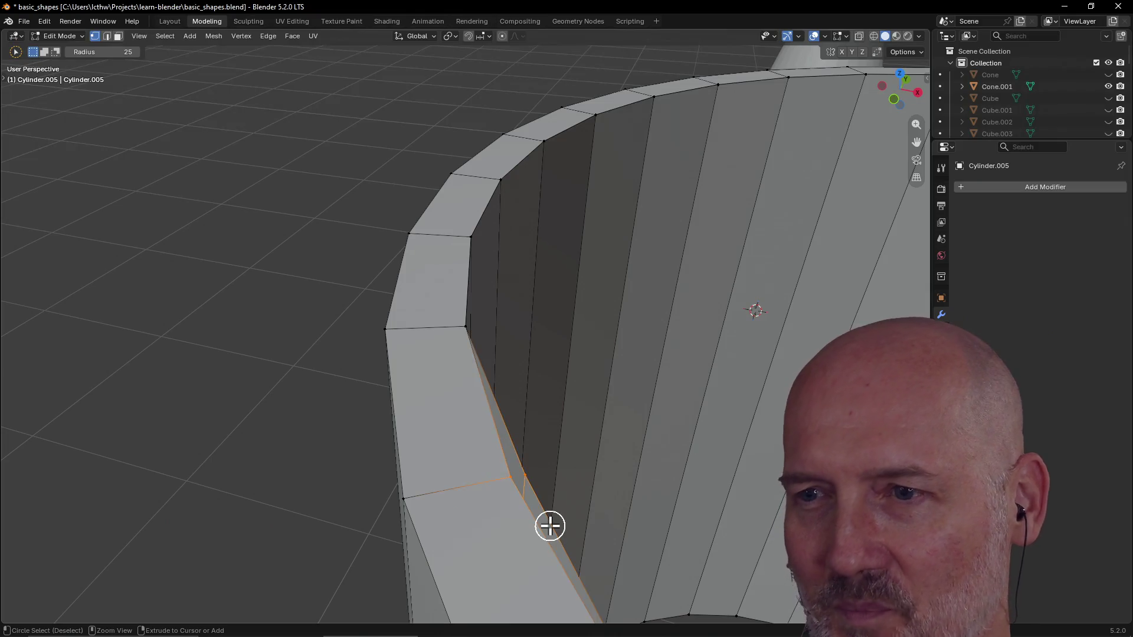
{"action": "key", "text": "g"}
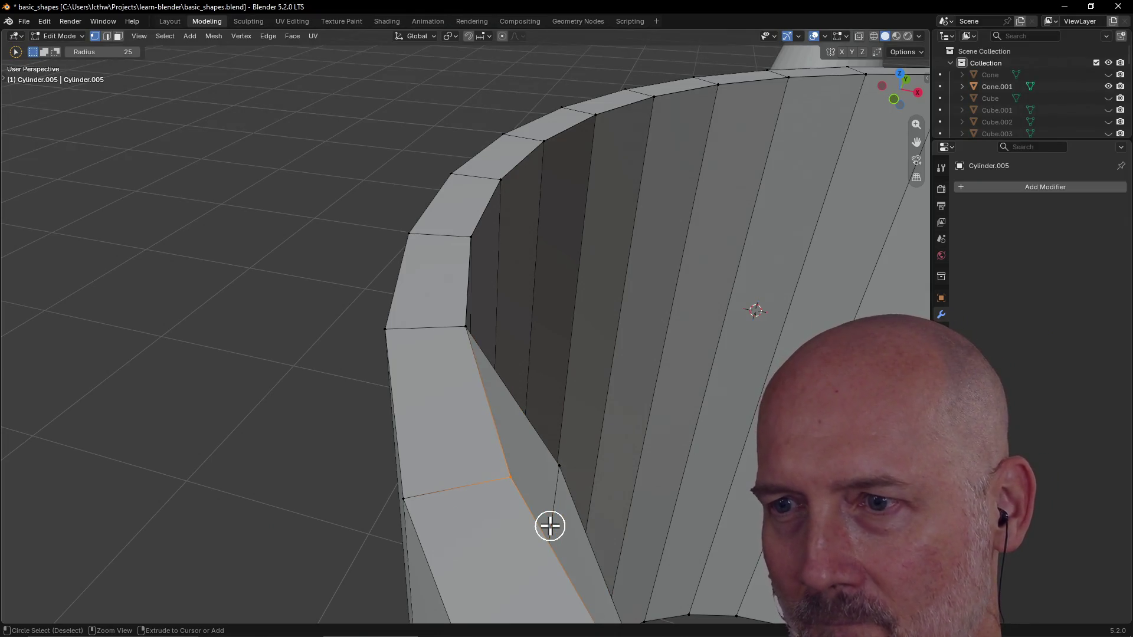
{"action": "key", "text": "m"}
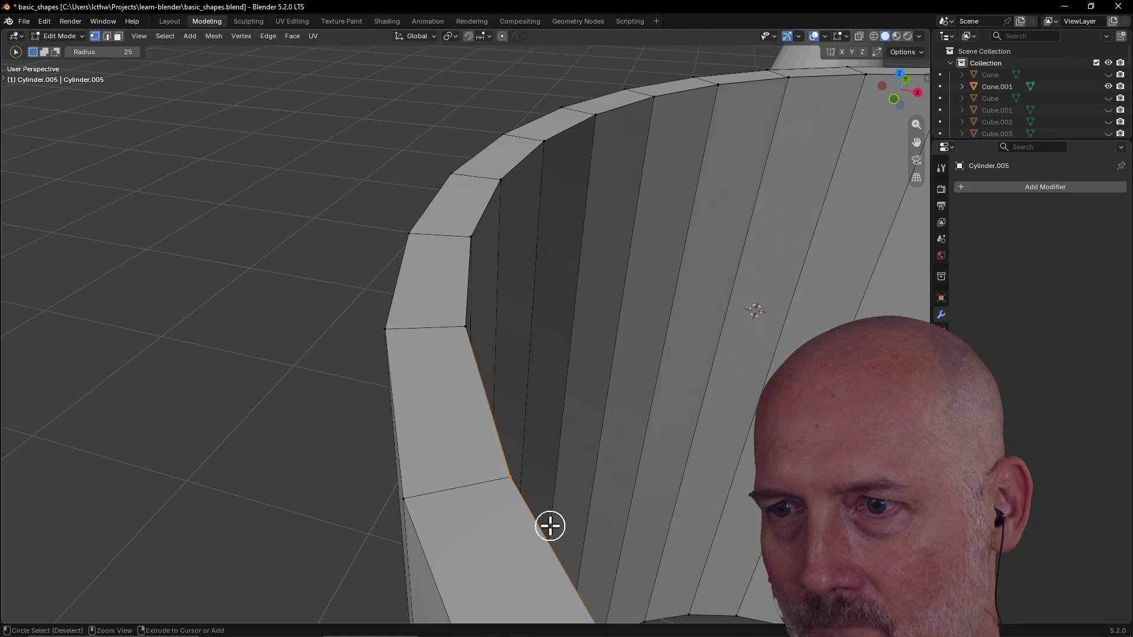
{"action": "scroll", "coordinate": [522, 496], "scroll_direction": "up", "scroll_amount": 2}
{"action": "mouse_move", "coordinate": [487, 482]}
{"action": "middle_mouse_down"}
{"action": "mouse_move", "coordinate": [373, 454]}
{"action": "mouse_move", "coordinate": [407, 458]}
{"action": "middle_mouse_up"}
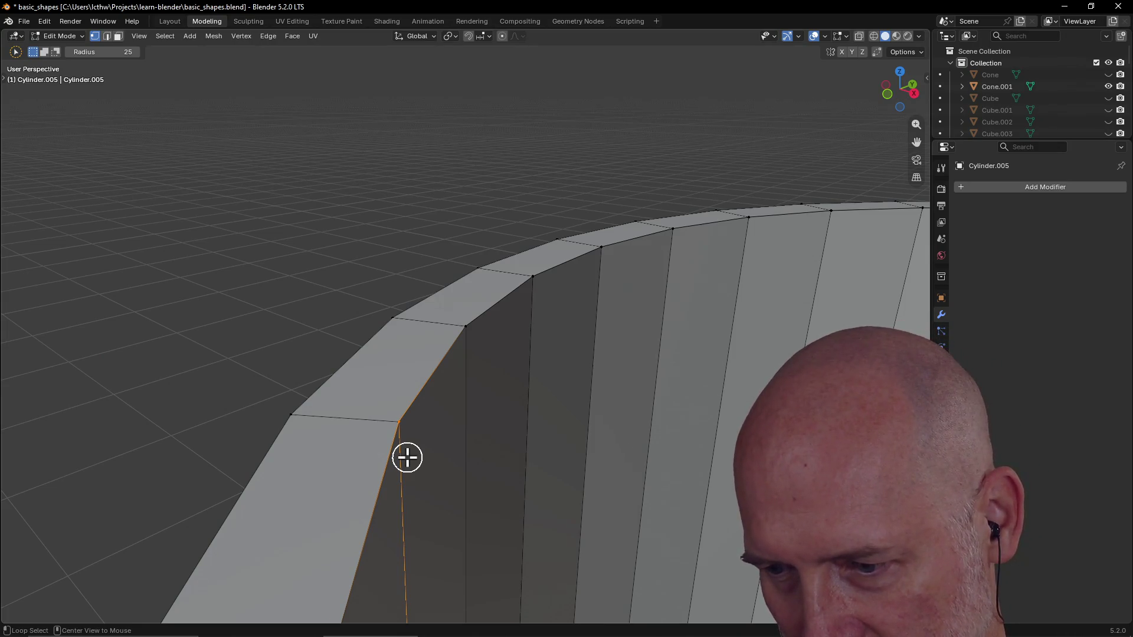
{"action": "key", "text": "alt+z"}
{"action": "middle_click_drag", "start_coordinate": [397, 435], "coordinate": [469, 442]}
Step: Test-move the seam edge below the rim, undo it, and bring up the merge options
{"action": "left_click", "coordinate": [556, 435]}
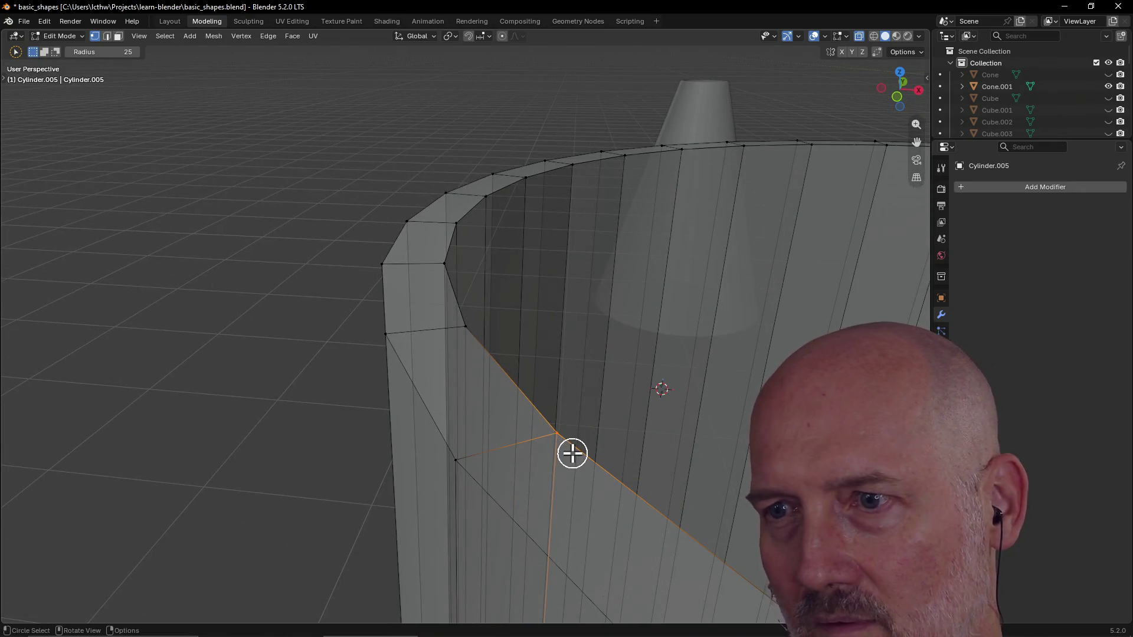
{"action": "middle_click_drag", "start_coordinate": [572, 454], "coordinate": [576, 462]}
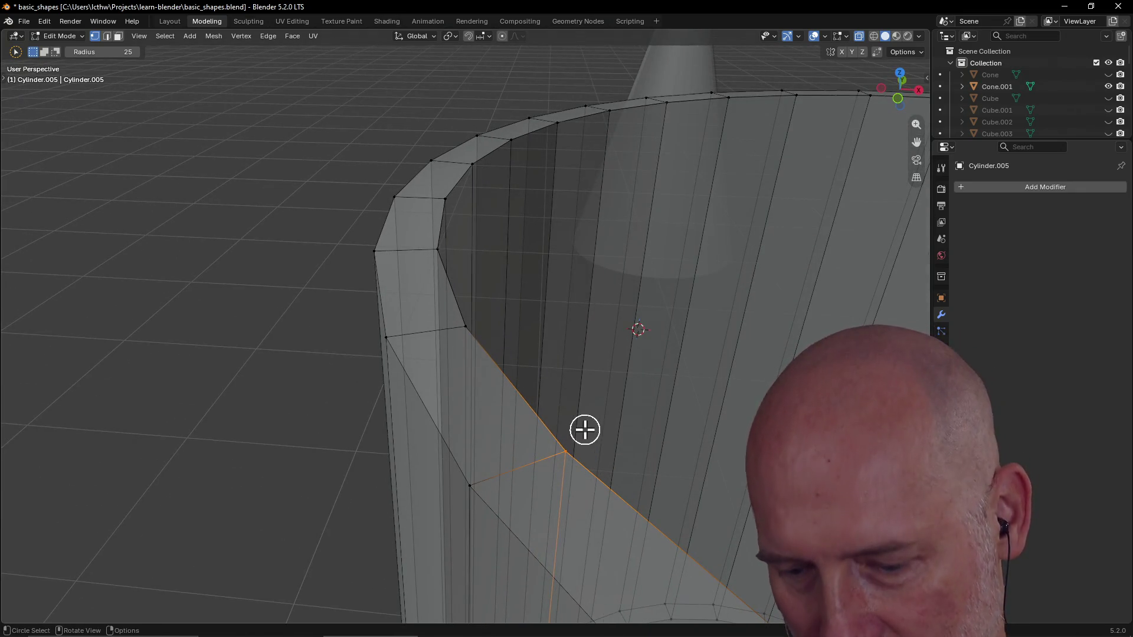
{"action": "key", "text": "g"}
{"action": "left_click", "coordinate": [635, 427]}
{"action": "key", "text": "ctrl+z"}
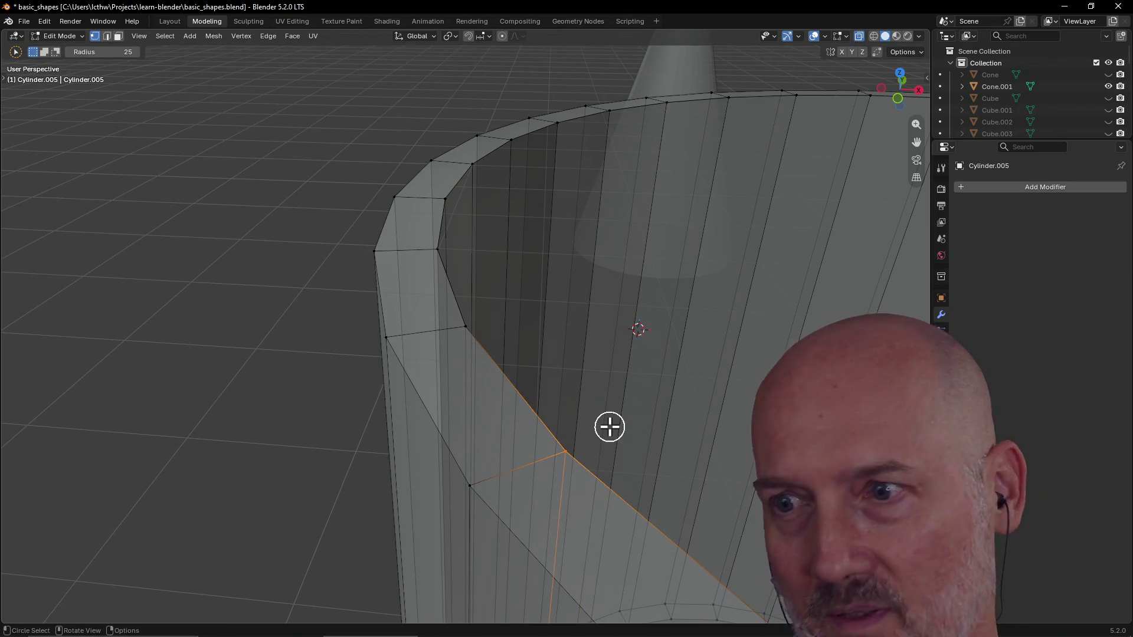
{"action": "mouse_move", "coordinate": [609, 427]}
{"action": "middle_mouse_down"}
{"action": "mouse_move", "coordinate": [643, 418]}
{"action": "mouse_move", "coordinate": [593, 435]}
{"action": "middle_mouse_up"}
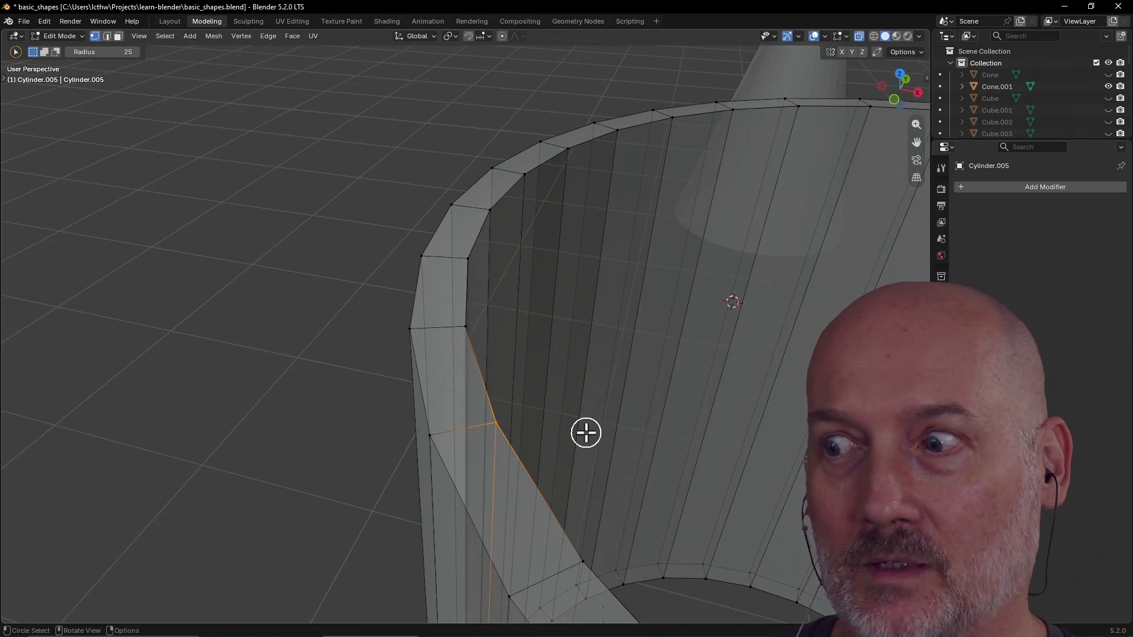
{"action": "key", "text": "m"}
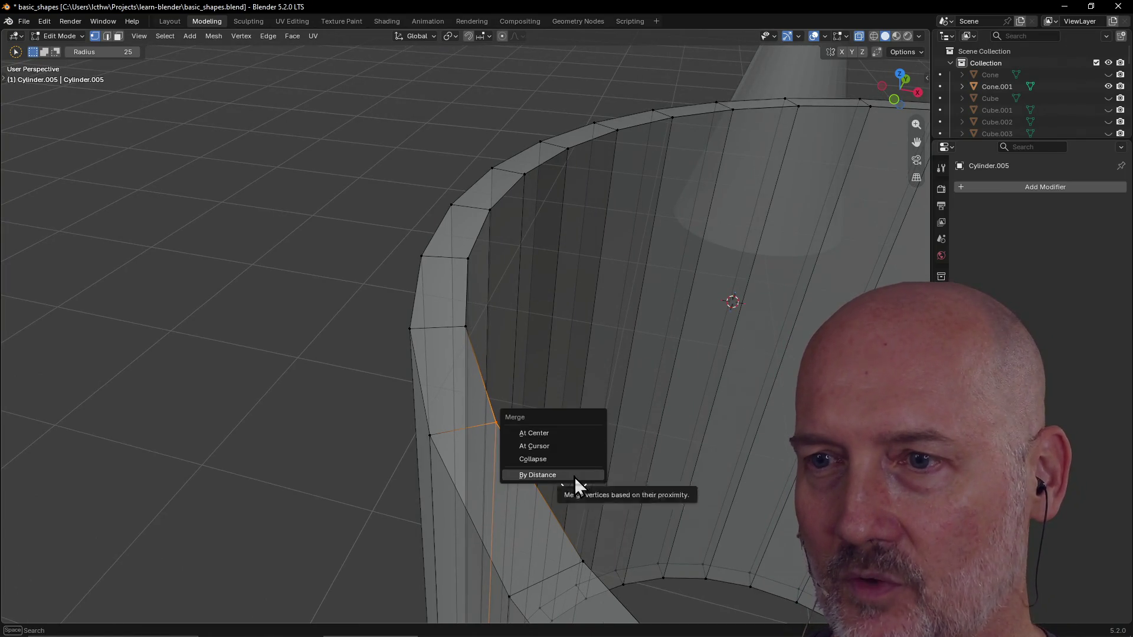
Step: Merge the seam vertices by distance, then test-move an inner rim vertex and undo
{"action": "left_click", "coordinate": [537, 475]}
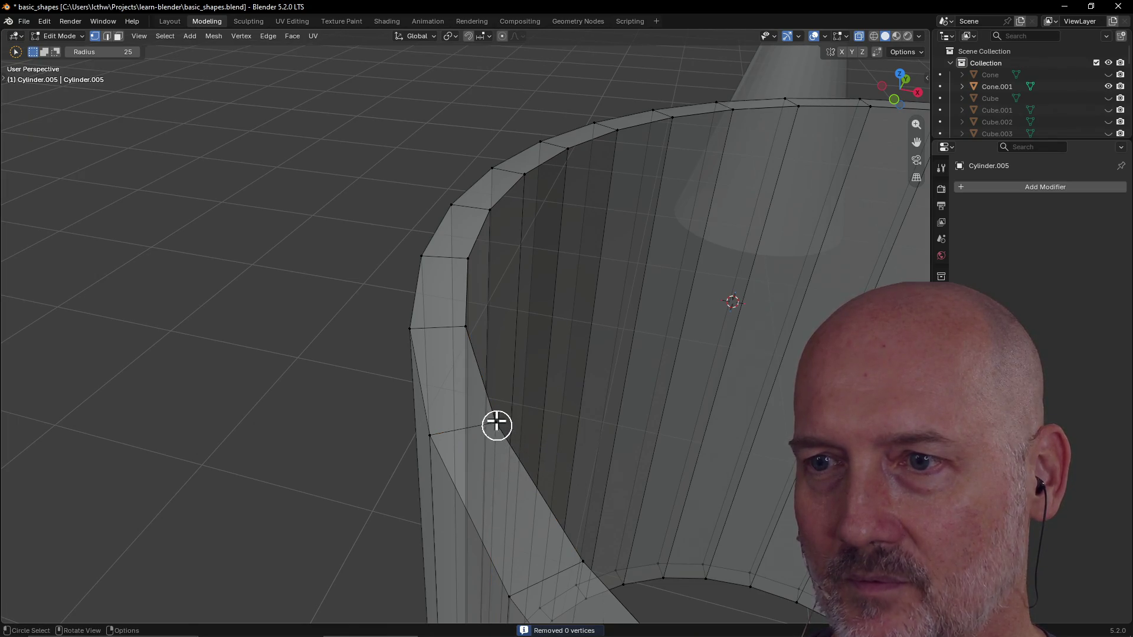
{"action": "left_click", "coordinate": [496, 425]}
{"action": "left_click_drag", "start_coordinate": [496, 425], "coordinate": [579, 410]}
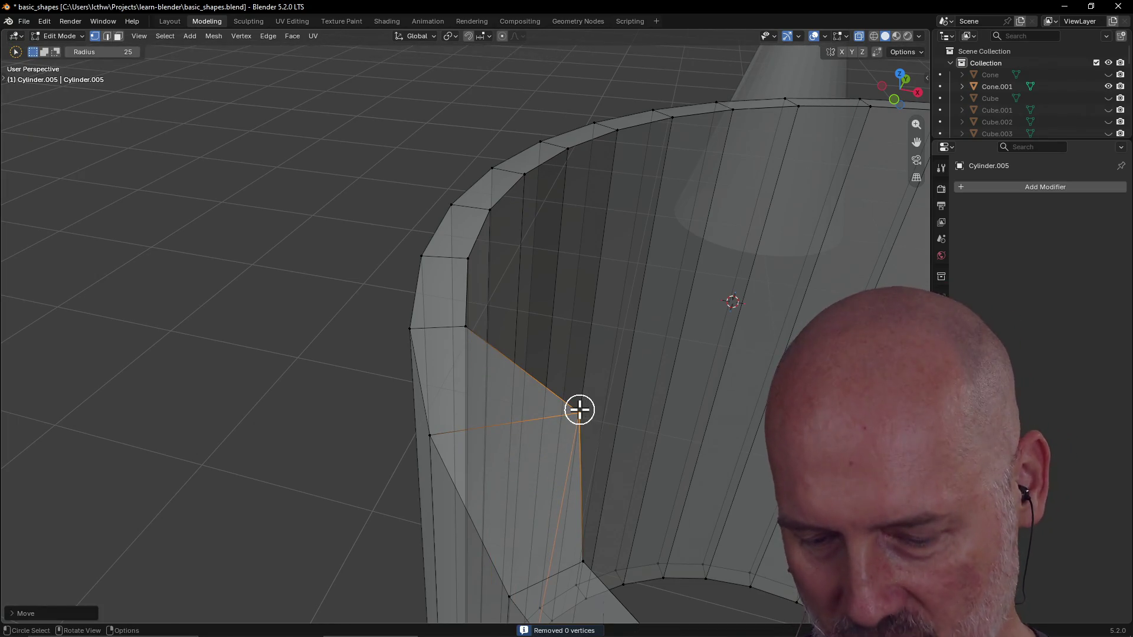
{"action": "key", "text": "ctrl+z"}
Step: Run merge by distance on another inner rim seam vertex, test-drag it, undo, and look down into the cup
{"action": "left_click", "coordinate": [466, 333]}
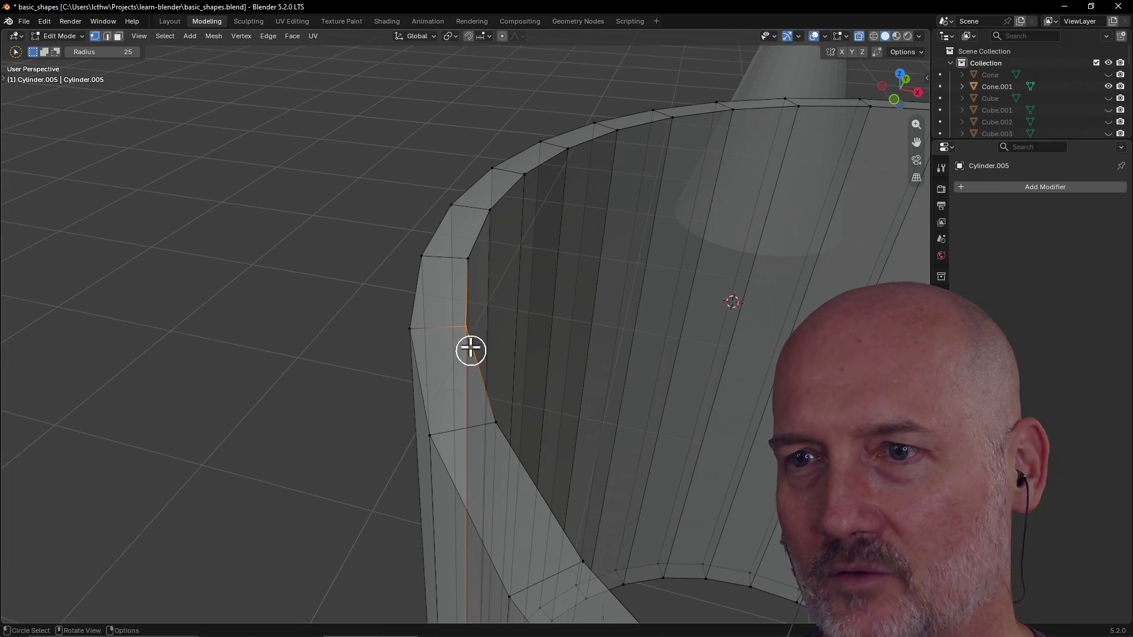
{"action": "key", "text": "m"}
{"action": "left_click", "coordinate": [477, 354]}
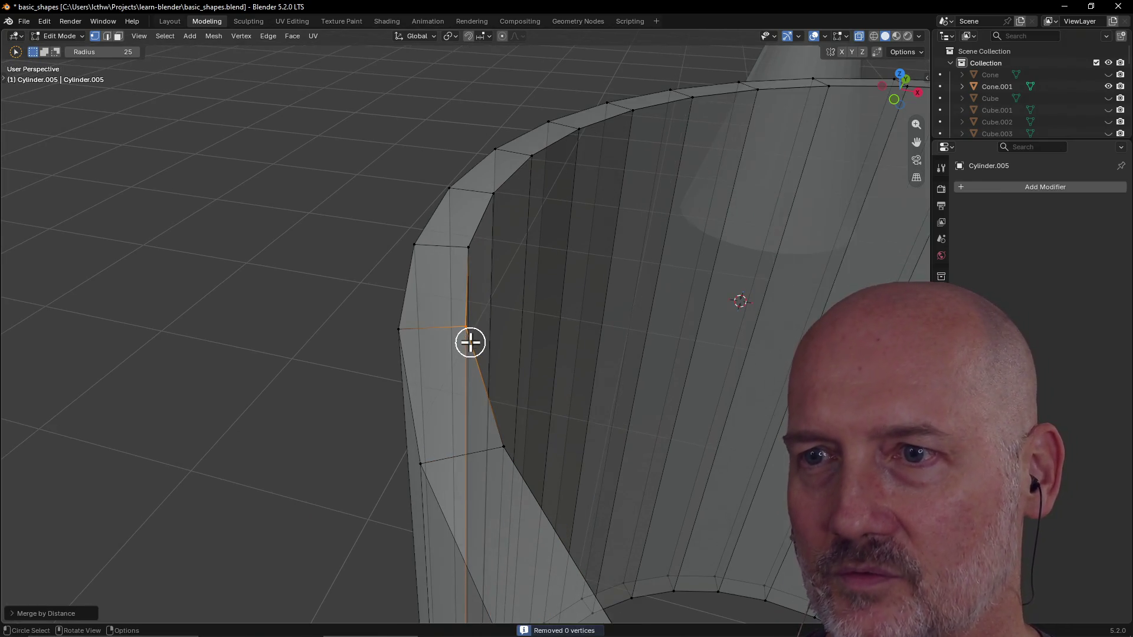
{"action": "left_click", "coordinate": [425, 334]}
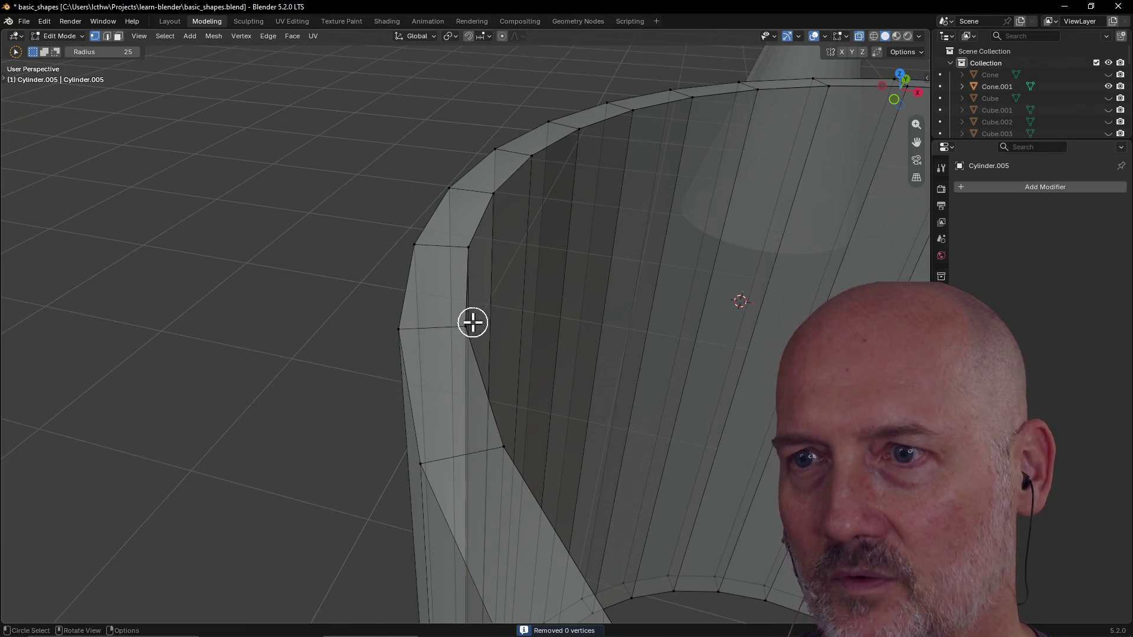
{"action": "left_click", "coordinate": [472, 322]}
{"action": "left_click_drag", "start_coordinate": [472, 323], "coordinate": [535, 318]}
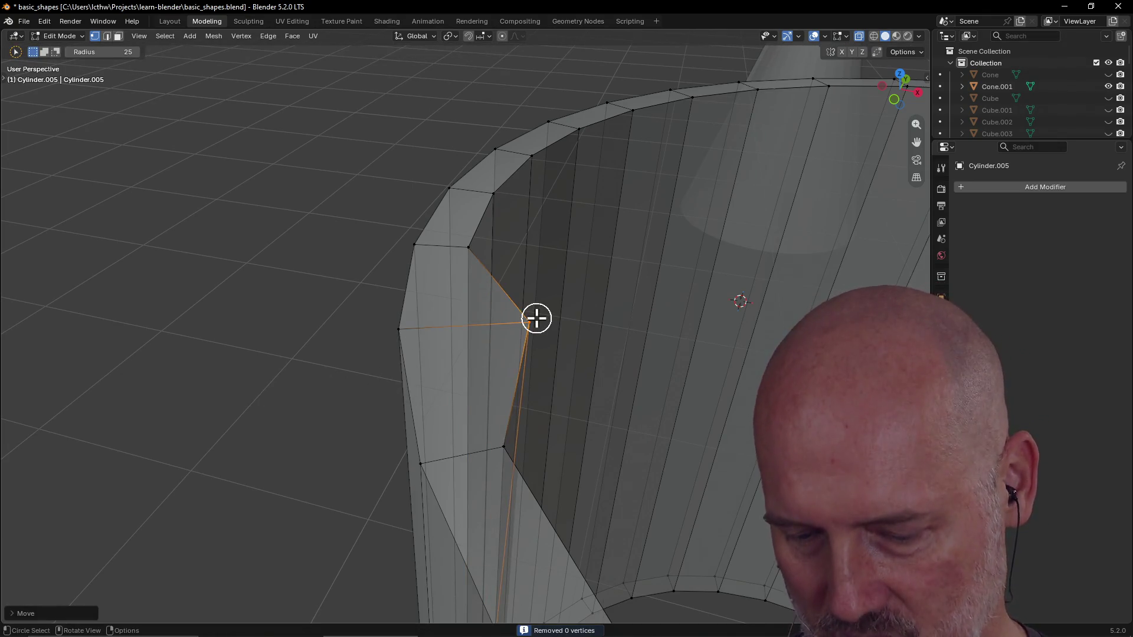
{"action": "key", "text": "ctrl+z"}
{"action": "mouse_move", "coordinate": [473, 247]}
{"action": "middle_mouse_down"}
{"action": "mouse_move", "coordinate": [554, 272]}
{"action": "mouse_move", "coordinate": [448, 249]}
{"action": "middle_mouse_up"}
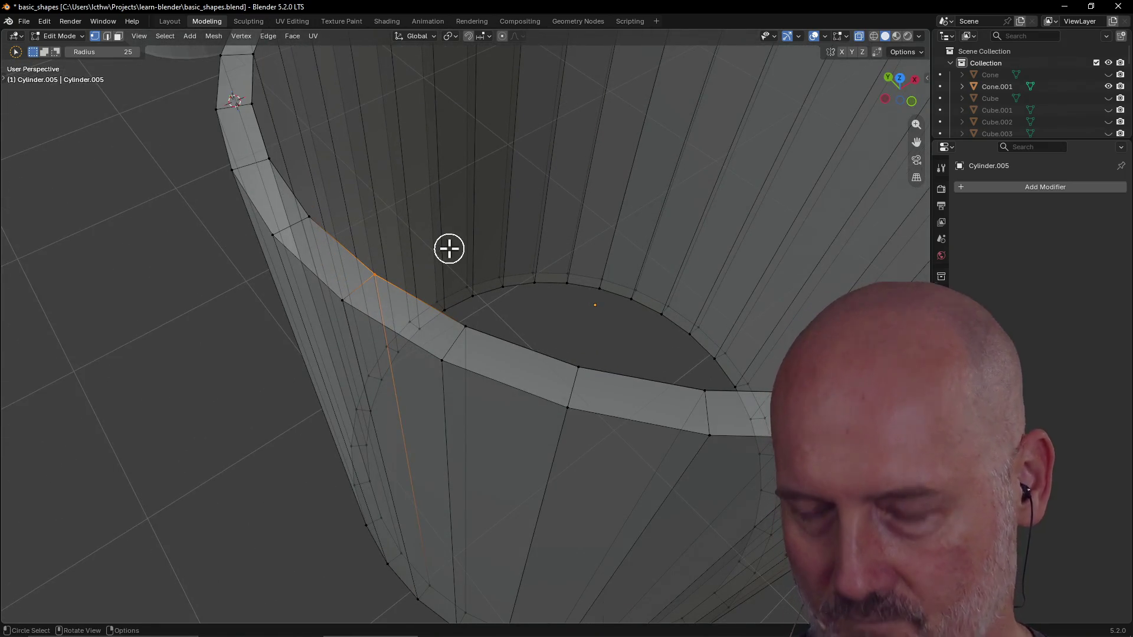
Step: Merge by distance on two further rim seam vertices, removing none, and orbit to the other side
{"action": "key", "text": "m"}
{"action": "left_click", "coordinate": [445, 256]}
{"action": "left_click", "coordinate": [309, 220]}
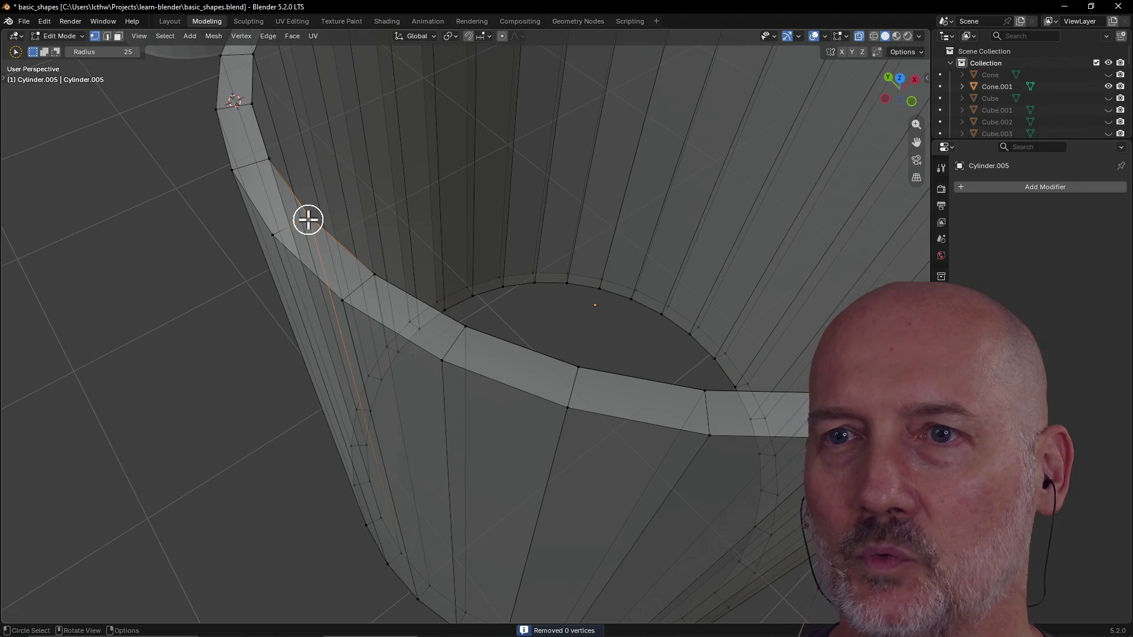
{"action": "scroll", "coordinate": [319, 220], "scroll_direction": "up", "scroll_amount": 1}
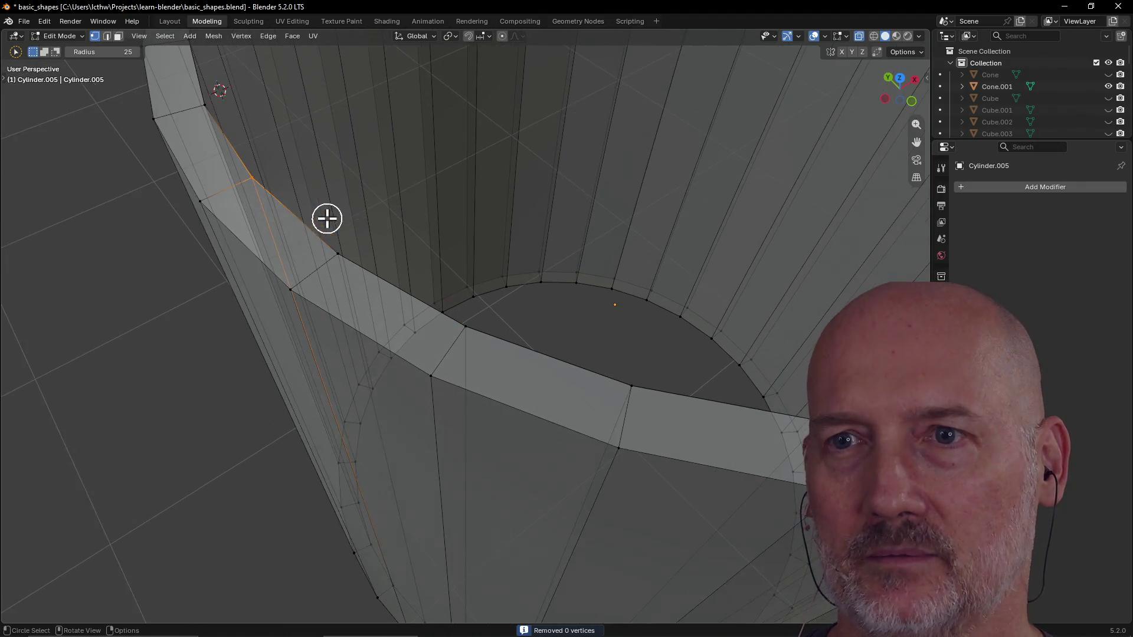
{"action": "scroll", "coordinate": [316, 216], "scroll_direction": "down", "scroll_amount": 1}
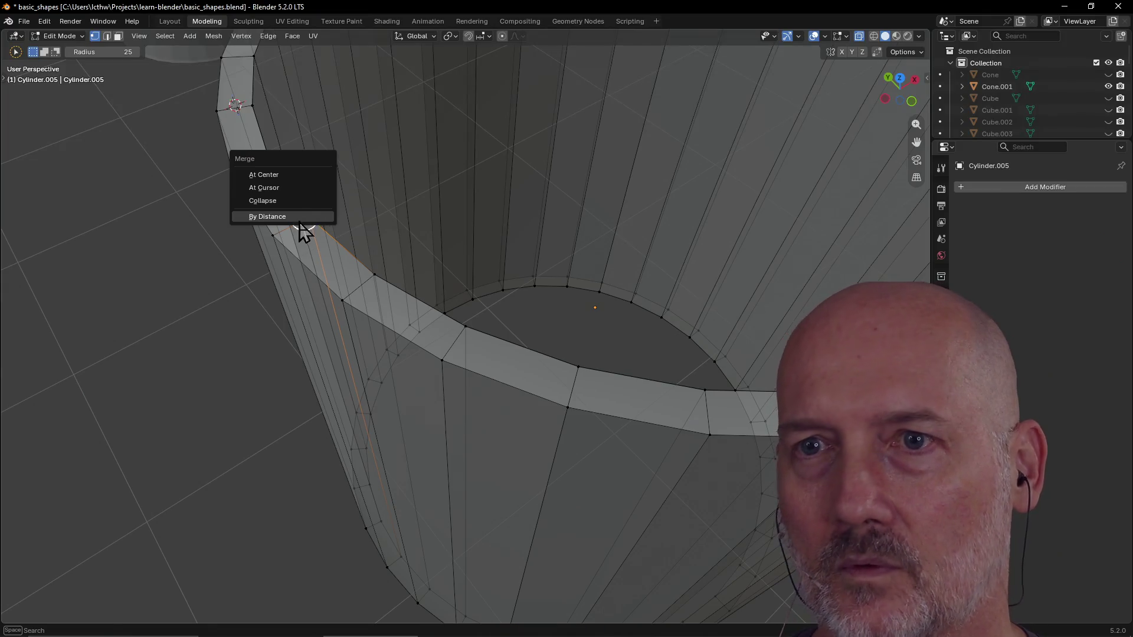
{"action": "left_click", "coordinate": [320, 219]}
{"action": "scroll", "coordinate": [286, 168], "scroll_direction": "down", "scroll_amount": 3}
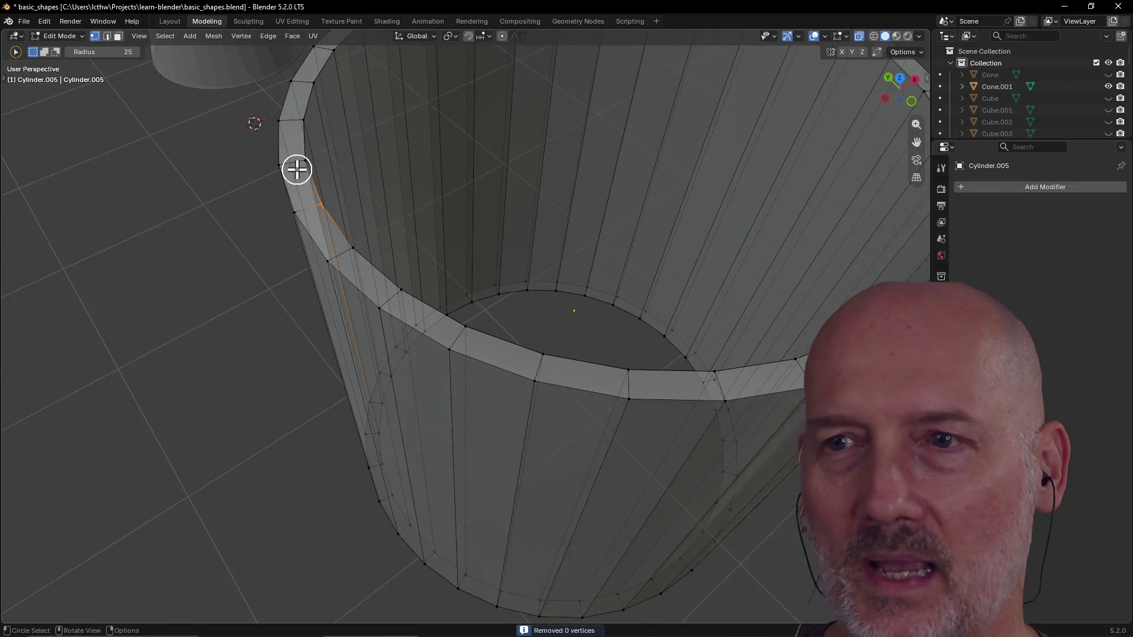
{"action": "middle_click_drag", "start_coordinate": [301, 173], "coordinate": [273, 254]}
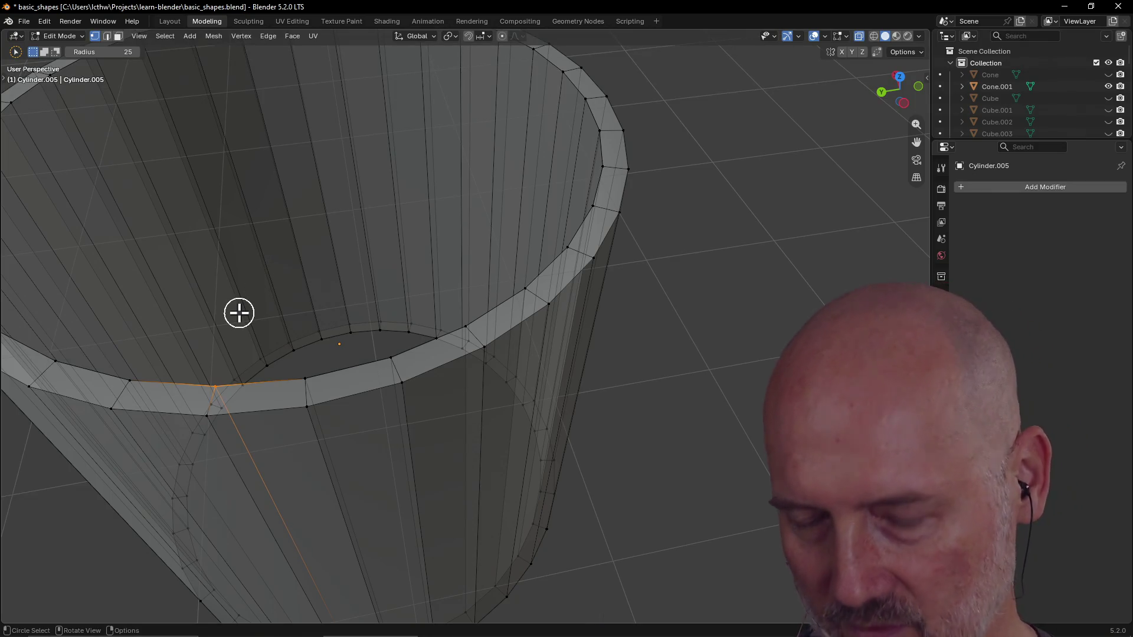
{"action": "scroll", "coordinate": [238, 312], "scroll_direction": "down", "scroll_amount": 3}
{"action": "scroll", "coordinate": [238, 312], "scroll_direction": "up", "scroll_amount": 3}
{"action": "scroll", "coordinate": [241, 323], "scroll_direction": "down", "scroll_amount": 3}
{"action": "scroll", "coordinate": [242, 331], "scroll_direction": "down", "scroll_amount": 1}
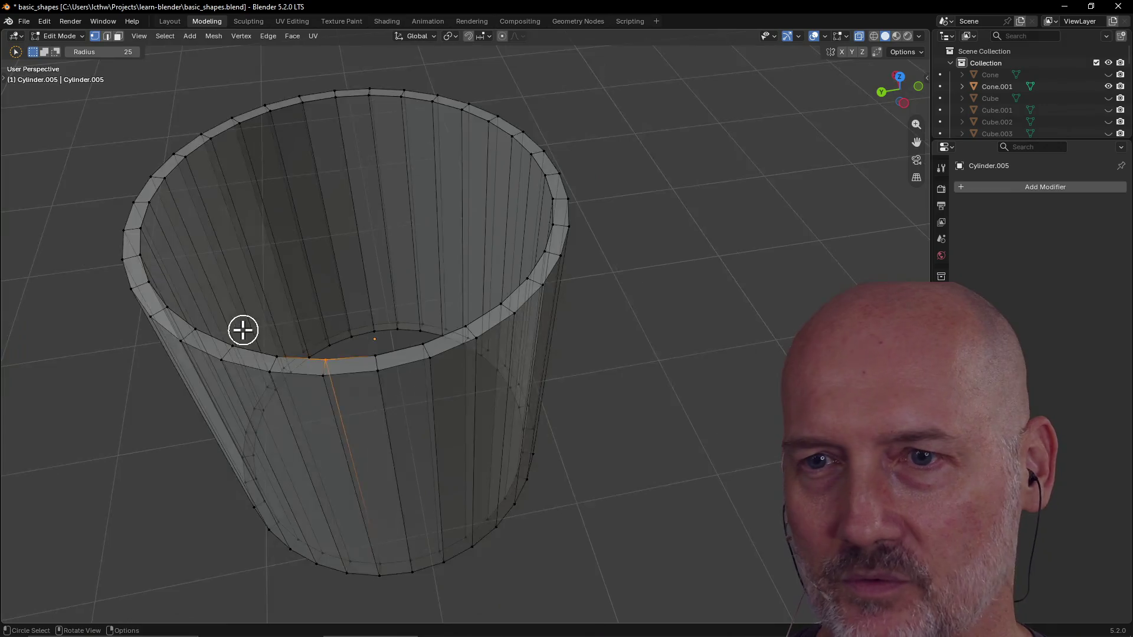
{"action": "scroll", "coordinate": [243, 330], "scroll_direction": "up", "scroll_amount": 3}
{"action": "scroll", "coordinate": [267, 299], "scroll_direction": "up", "scroll_amount": 1}
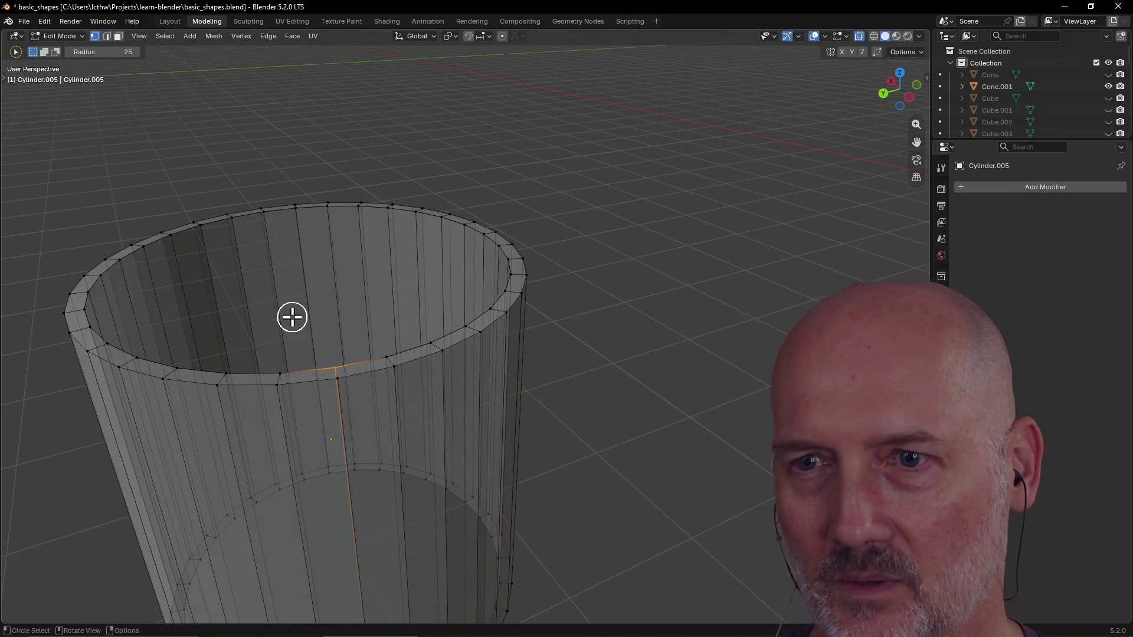
{"action": "scroll", "coordinate": [266, 299], "scroll_direction": "up", "scroll_amount": 1}
Step: Merge by distance on three successive rim seam vertices, each removing zero vertices
{"action": "key", "text": "m"}
{"action": "left_click", "coordinate": [292, 320]}
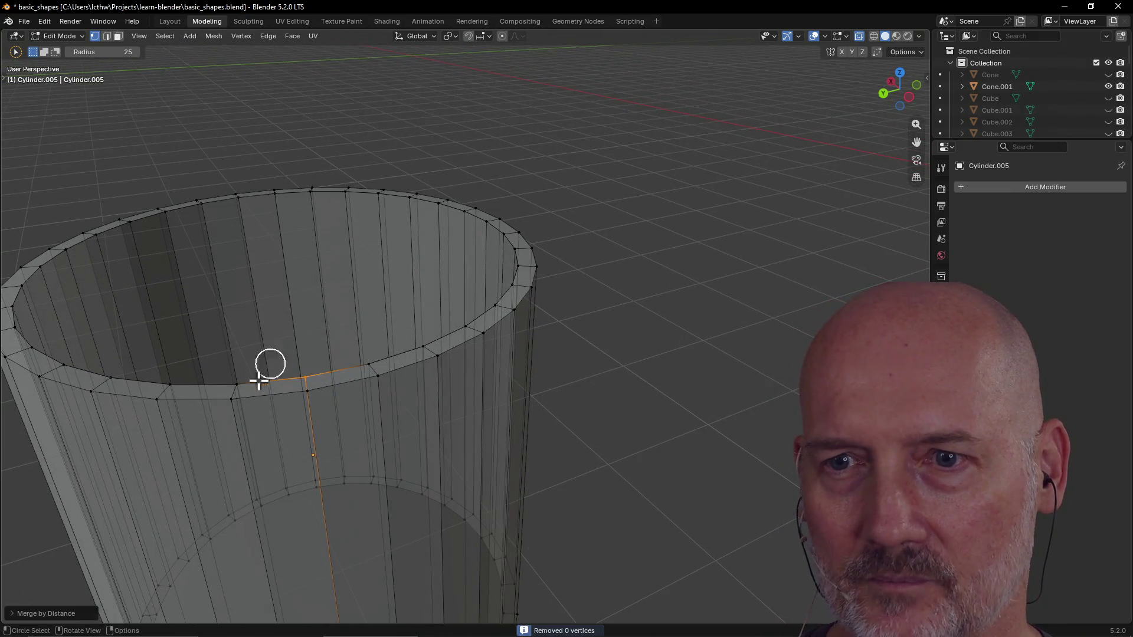
{"action": "left_click", "coordinate": [239, 378]}
{"action": "key", "text": "m"}
{"action": "left_click", "coordinate": [254, 367]}
{"action": "left_click", "coordinate": [163, 375]}
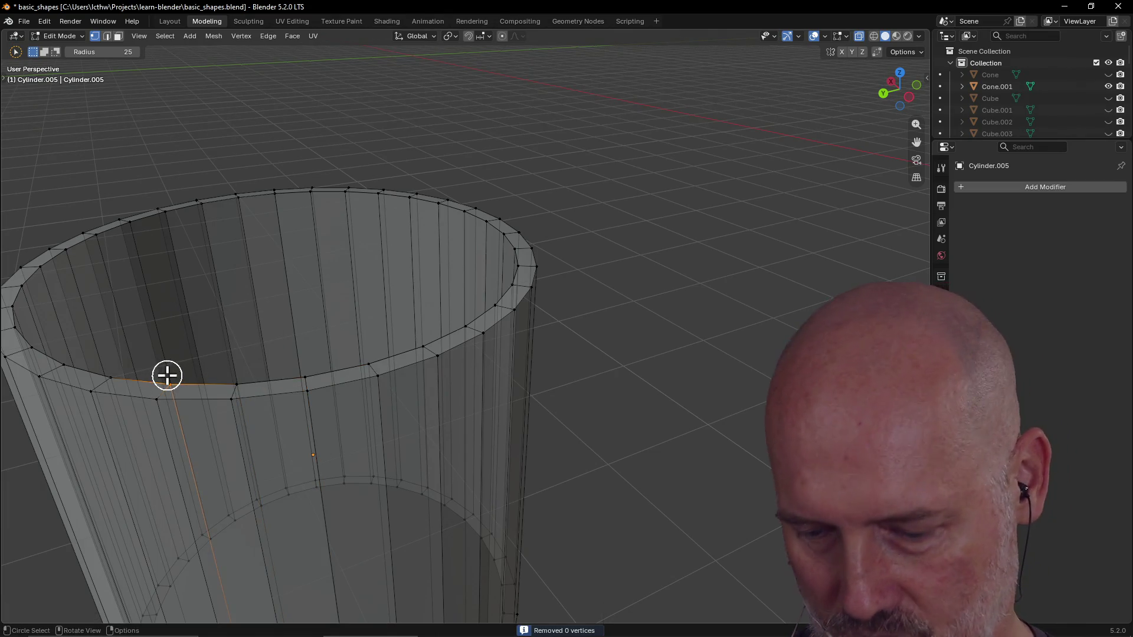
{"action": "key", "text": "m"}
{"action": "left_click", "coordinate": [168, 382]}
Step: Continue merging by distance on the seam vertices further left along the rim
{"action": "left_click", "coordinate": [114, 374]}
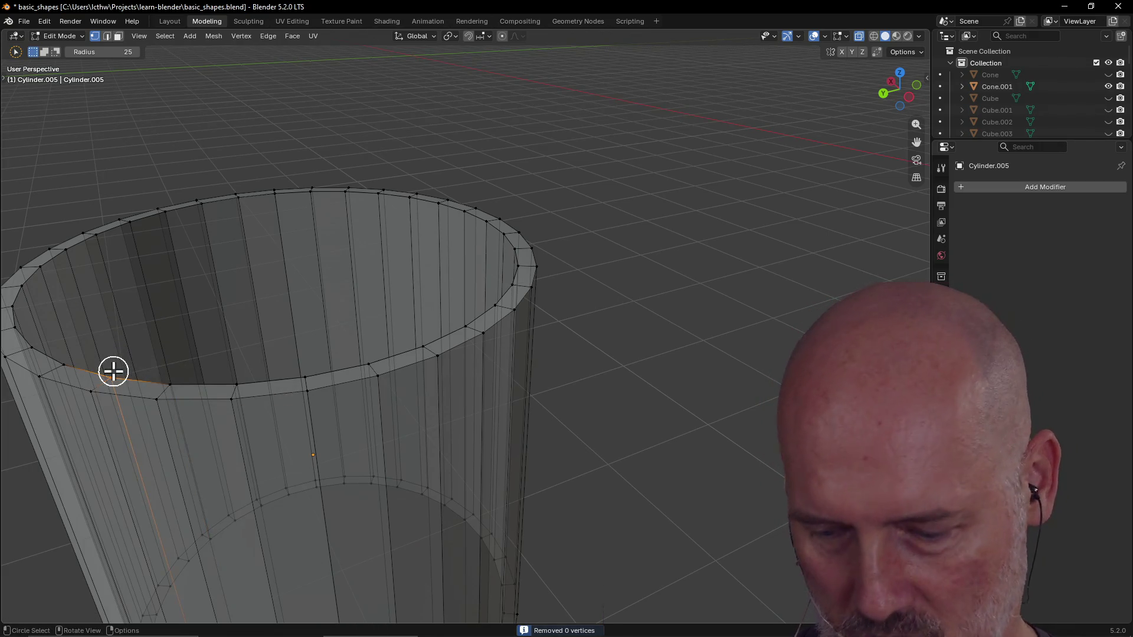
{"action": "key", "text": "m"}
{"action": "left_click", "coordinate": [119, 381]}
{"action": "left_click", "coordinate": [69, 360]}
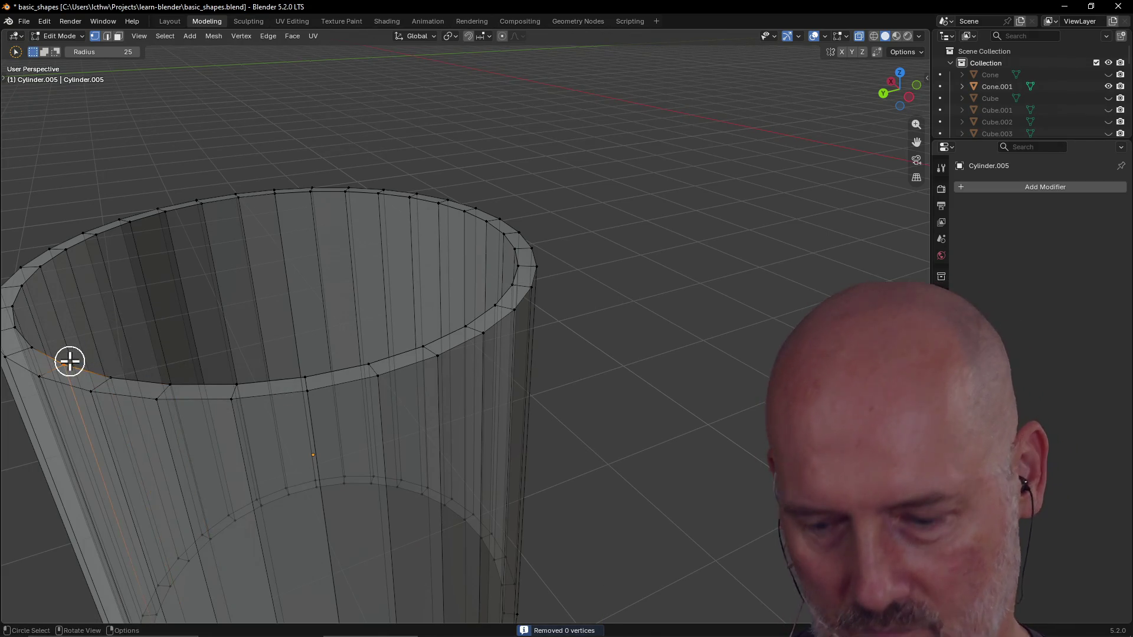
{"action": "key", "text": "m"}
{"action": "left_click", "coordinate": [65, 363]}
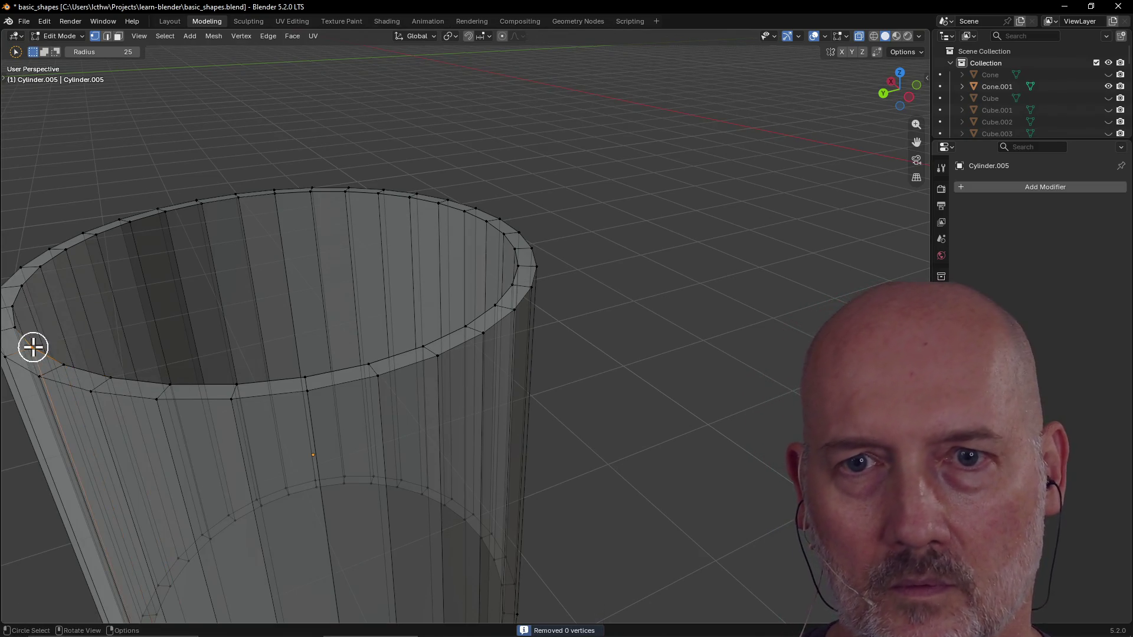
{"action": "key", "text": "m"}
{"action": "left_click", "coordinate": [35, 350]}
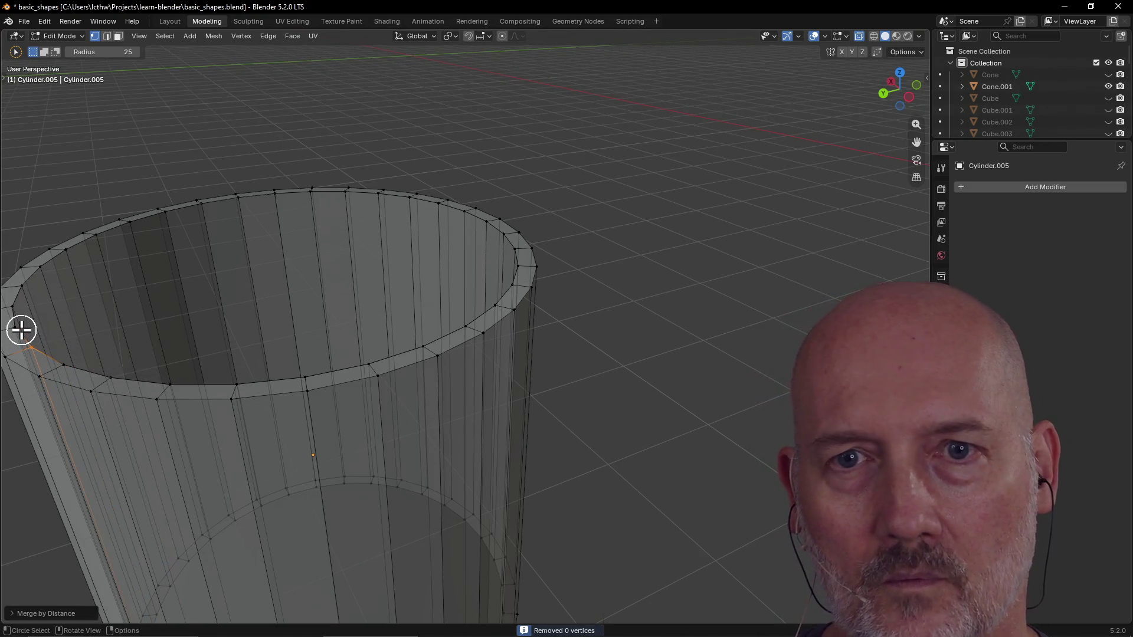
{"action": "scroll", "coordinate": [20, 330], "scroll_direction": "down", "scroll_amount": 3}
Step: Select a seam edge on the rim's other side and bring up its merge options
{"action": "middle_click_drag", "start_coordinate": [20, 330], "coordinate": [265, 424]}
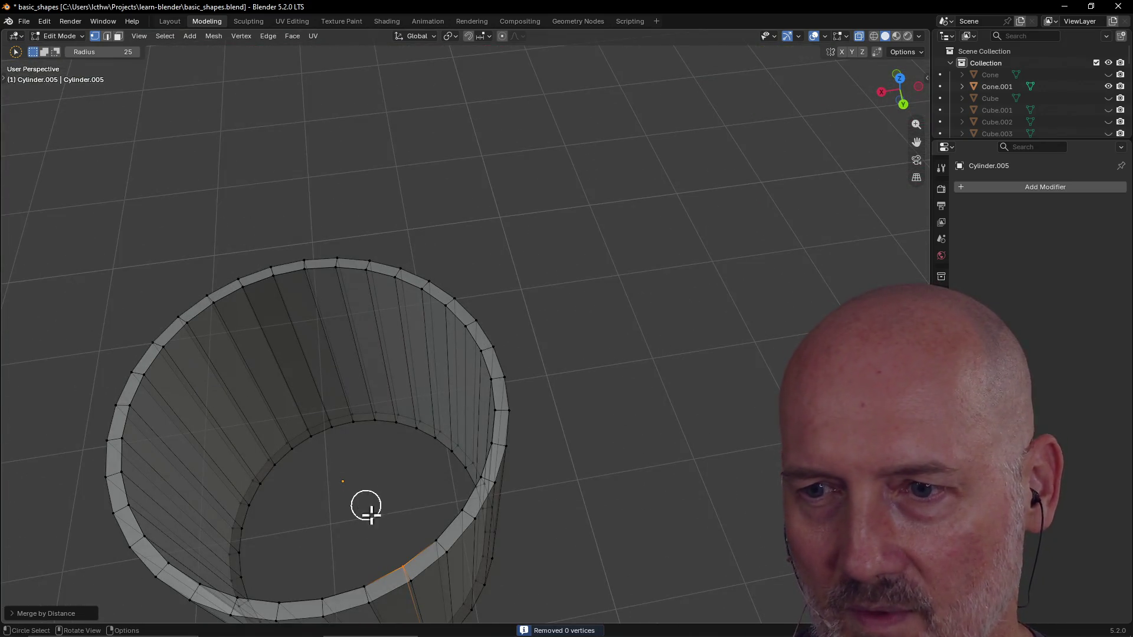
{"action": "left_click", "coordinate": [430, 531]}
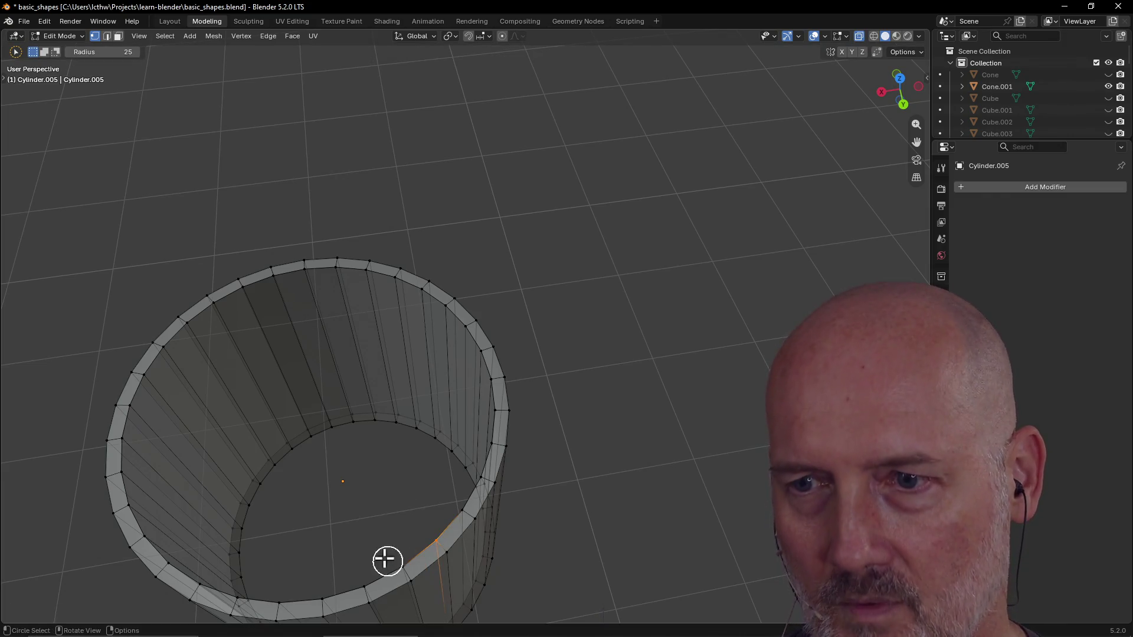
{"action": "middle_click_drag", "start_coordinate": [387, 560], "coordinate": [319, 496]}
{"action": "scroll", "coordinate": [318, 496], "scroll_direction": "down", "scroll_amount": 3}
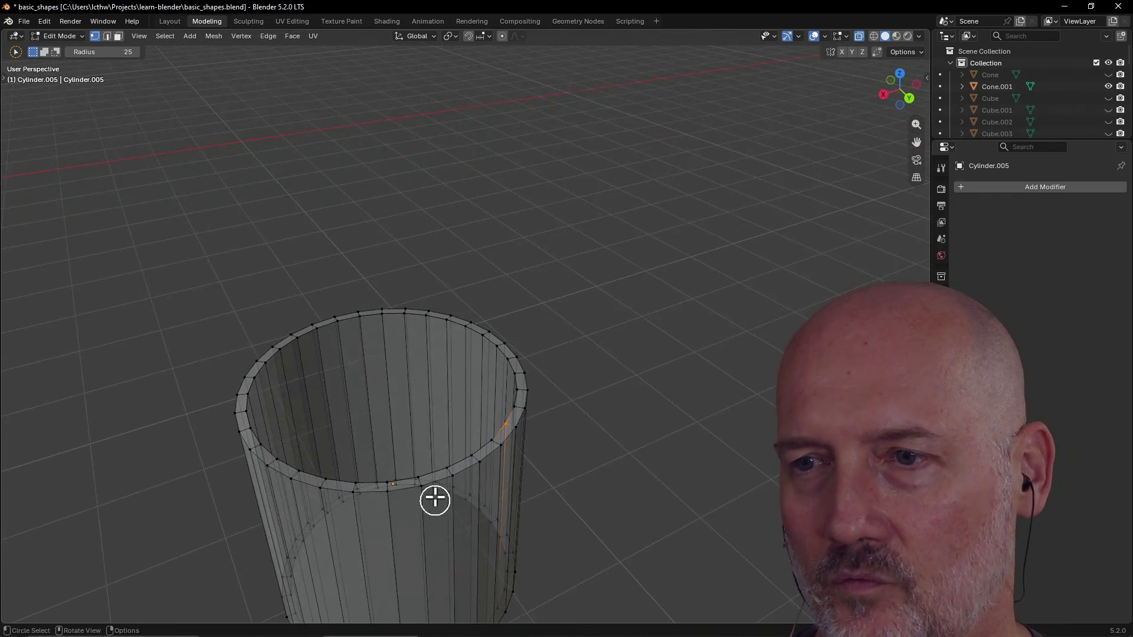
{"action": "scroll", "coordinate": [435, 501], "scroll_direction": "up", "scroll_amount": 3}
{"action": "middle_click_drag", "start_coordinate": [434, 500], "coordinate": [455, 484]}
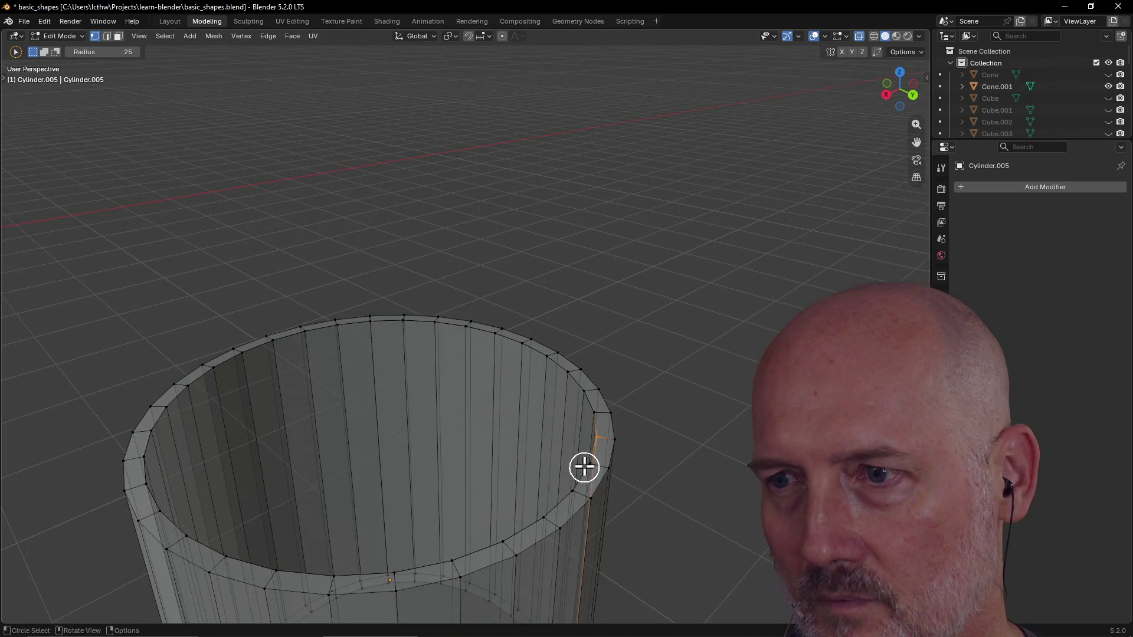
{"action": "key", "text": "m"}
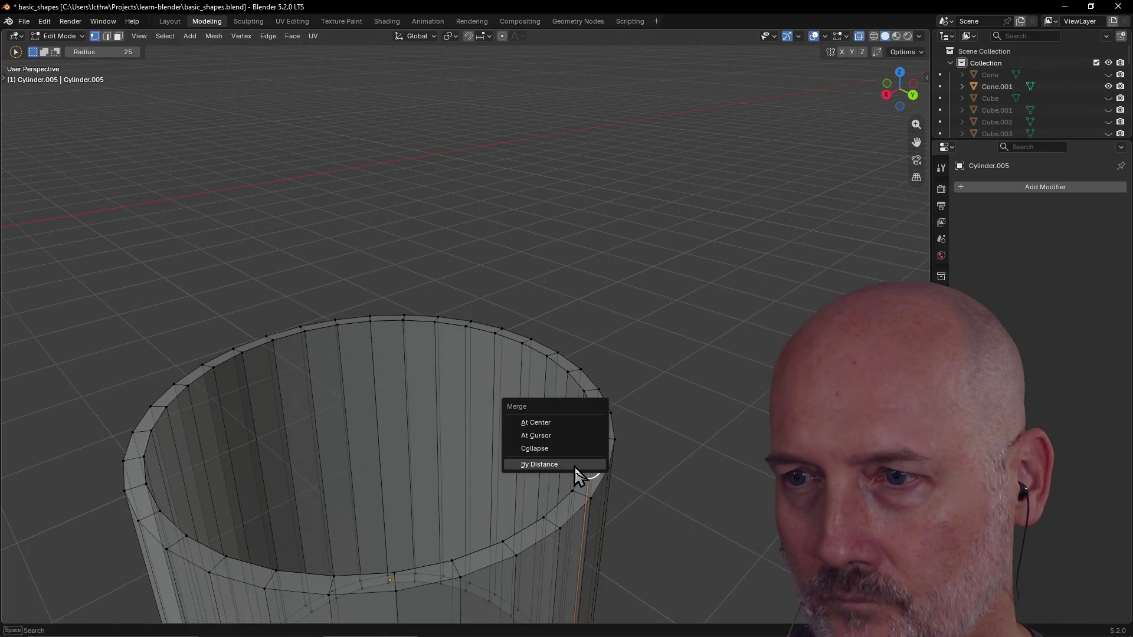
Step: Repeat merge by distance on the rim seam vertices on this side, still removing none
{"action": "left_click", "coordinate": [580, 483]}
{"action": "key", "text": "m"}
{"action": "left_click", "coordinate": [549, 496]}
{"action": "key", "text": "m"}
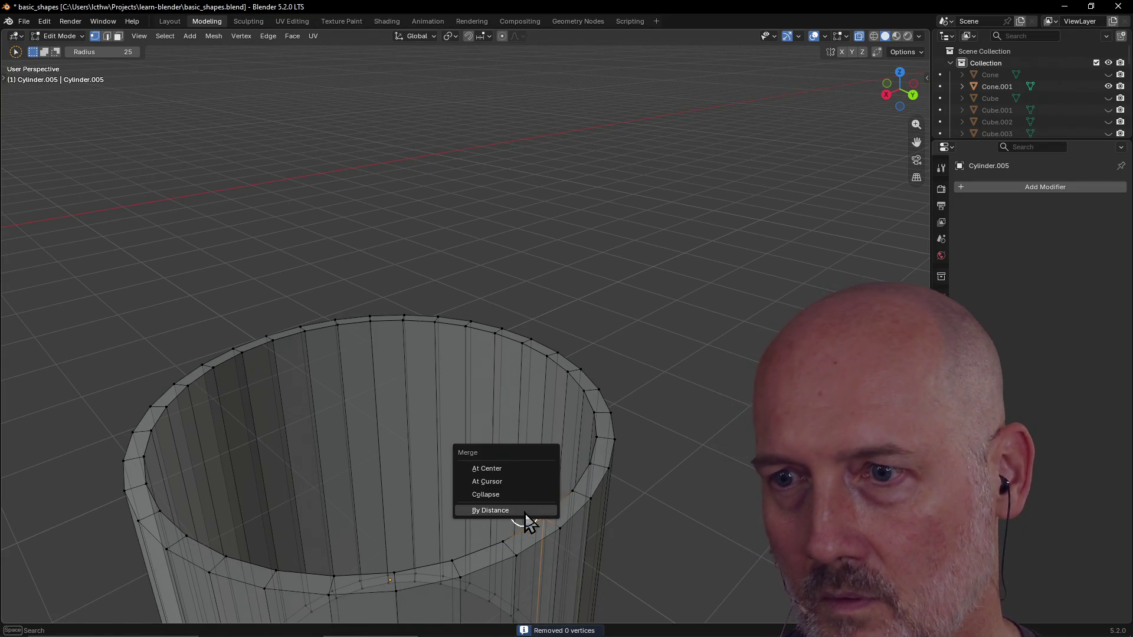
{"action": "left_click", "coordinate": [526, 522]}
{"action": "key", "text": "m"}
{"action": "left_click", "coordinate": [509, 540]}
{"action": "key", "text": "m"}
{"action": "left_click", "coordinate": [404, 554]}
{"action": "key", "text": "m"}
{"action": "left_click", "coordinate": [389, 566]}
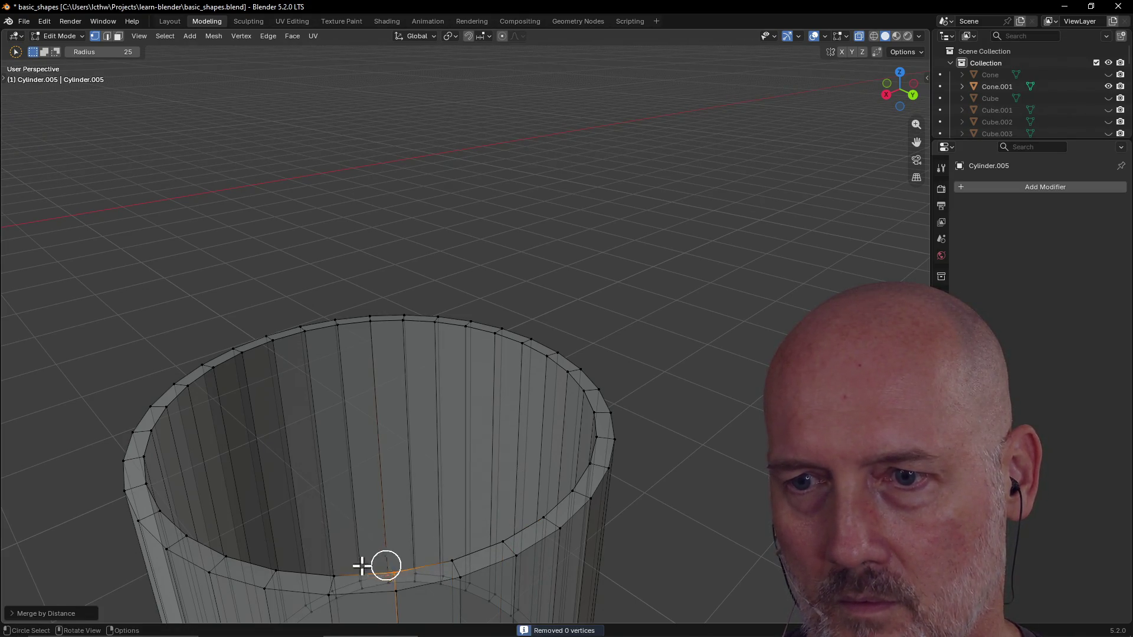
{"action": "key", "text": "m"}
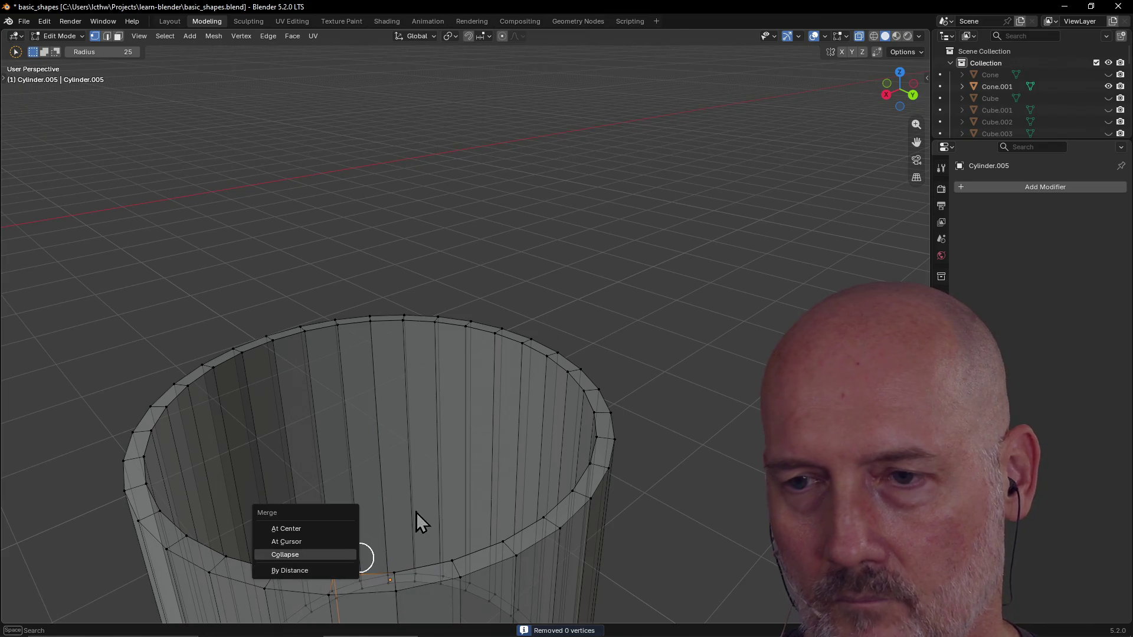
{"action": "left_click", "coordinate": [450, 513]}
Step: From a new angle, merge by distance on the remaining seam vertices one by one
{"action": "mouse_move", "coordinate": [446, 506]}
{"action": "middle_mouse_down"}
{"action": "mouse_move", "coordinate": [390, 522]}
{"action": "mouse_move", "coordinate": [430, 483]}
{"action": "middle_mouse_up"}
{"action": "key", "text": "m"}
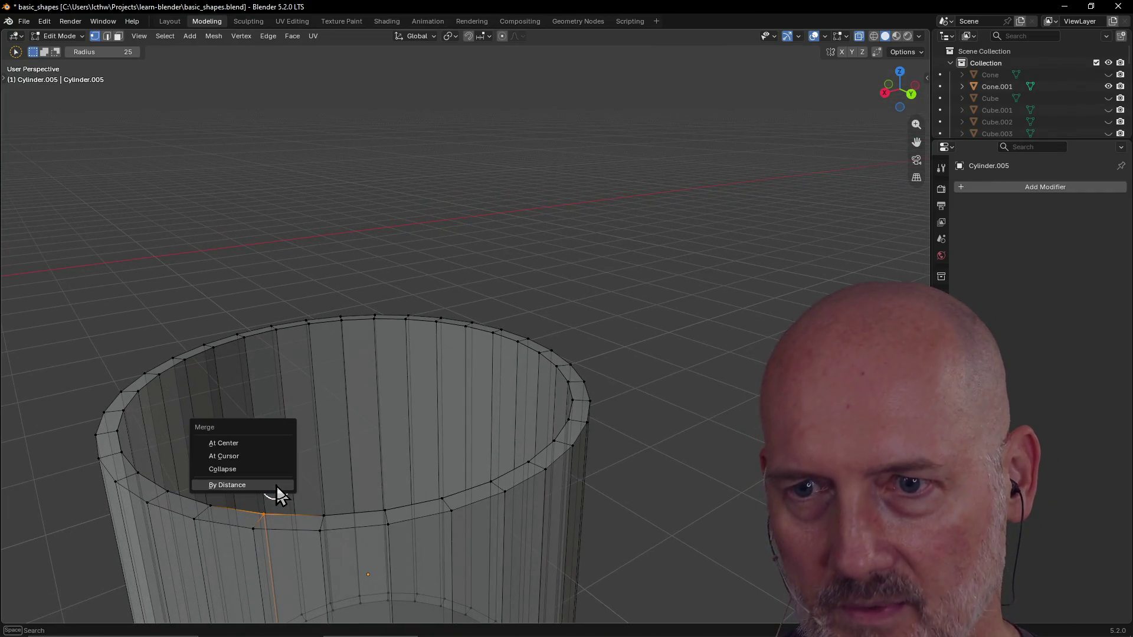
{"action": "left_click", "coordinate": [270, 487]}
{"action": "left_click", "coordinate": [213, 501]}
{"action": "key", "text": "m"}
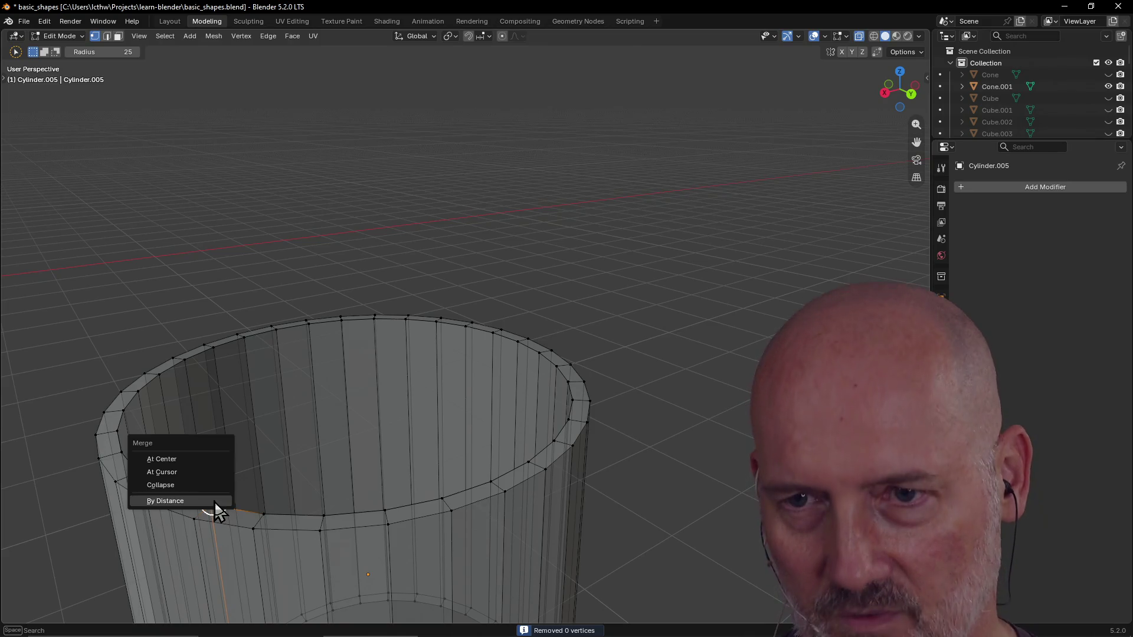
{"action": "left_click", "coordinate": [215, 498]}
{"action": "left_click", "coordinate": [175, 485]}
{"action": "key", "text": "m"}
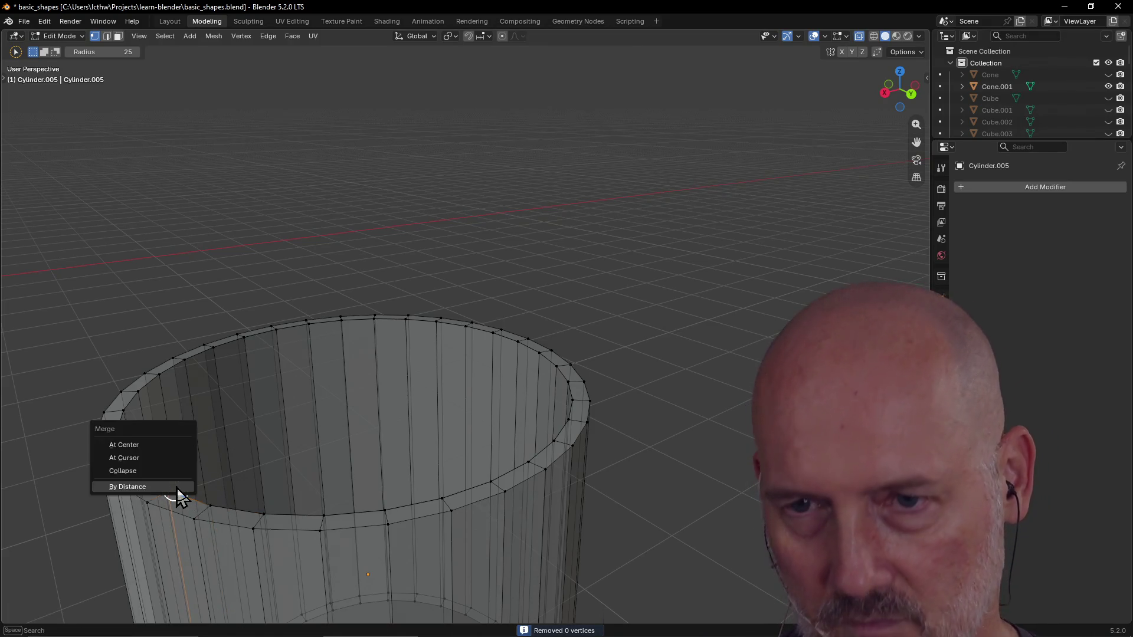
{"action": "left_click", "coordinate": [177, 488]}
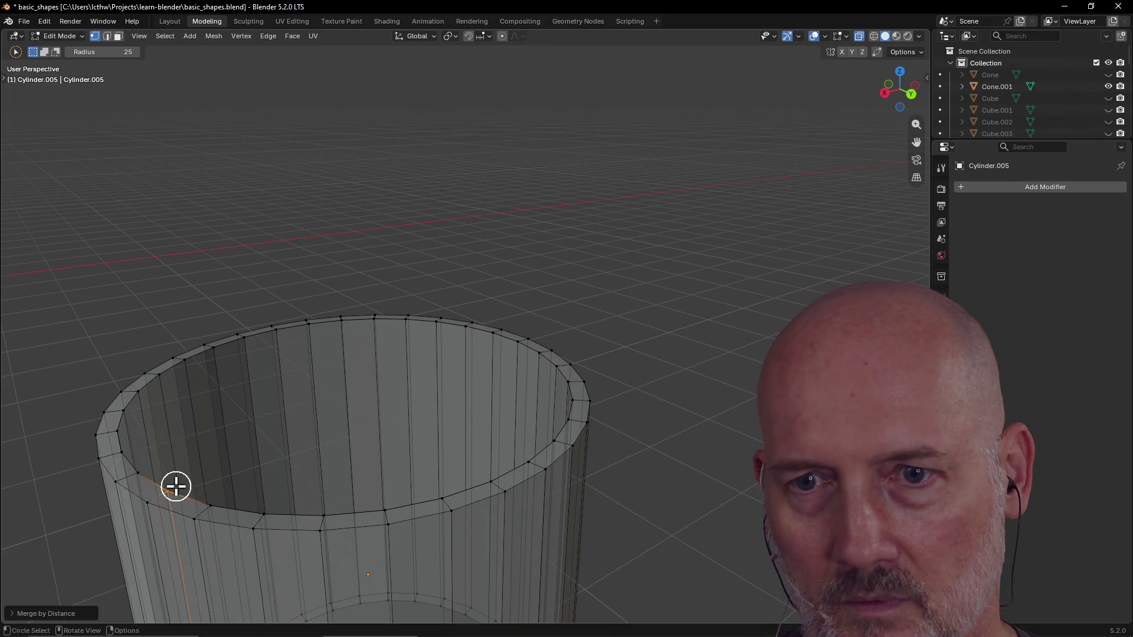
{"action": "key", "text": "m"}
{"action": "left_click", "coordinate": [148, 474]}
{"action": "scroll", "coordinate": [151, 451], "scroll_direction": "down", "scroll_amount": 3}
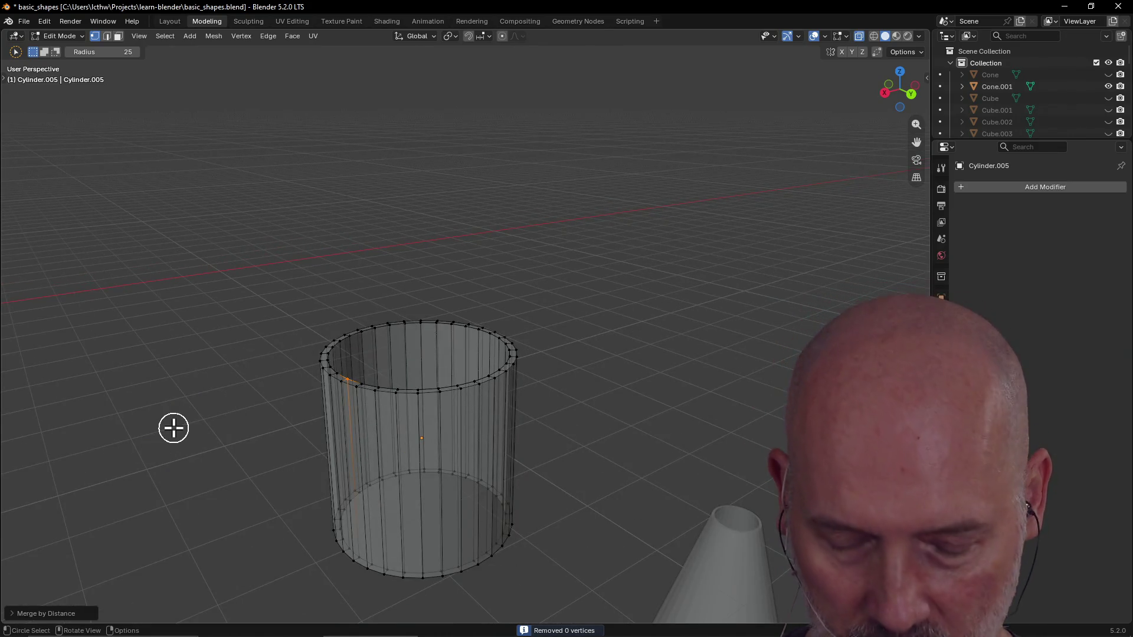
Step: Switch to the blender_study_guide.md notes in GVim
{"action": "key", "text": "alt+Tab"}
{"action": "key", "text": "Tab"}
{"action": "key", "text": "Tab"}
{"action": "key", "text": "Tab"}
{"action": "key", "text": "Tab"}
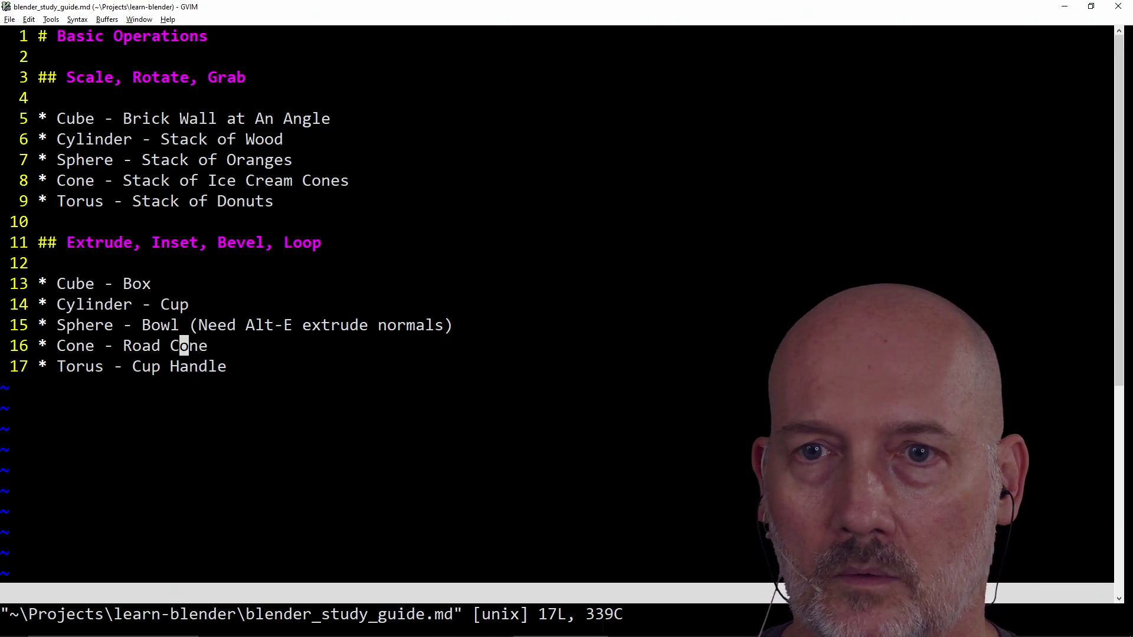
Step: Append the Alt-Z 'select nodes next to each other' note to the Road Cone line and drop its colon
{"action": "key", "text": "a"}
{"action": "type", "text": ":"}
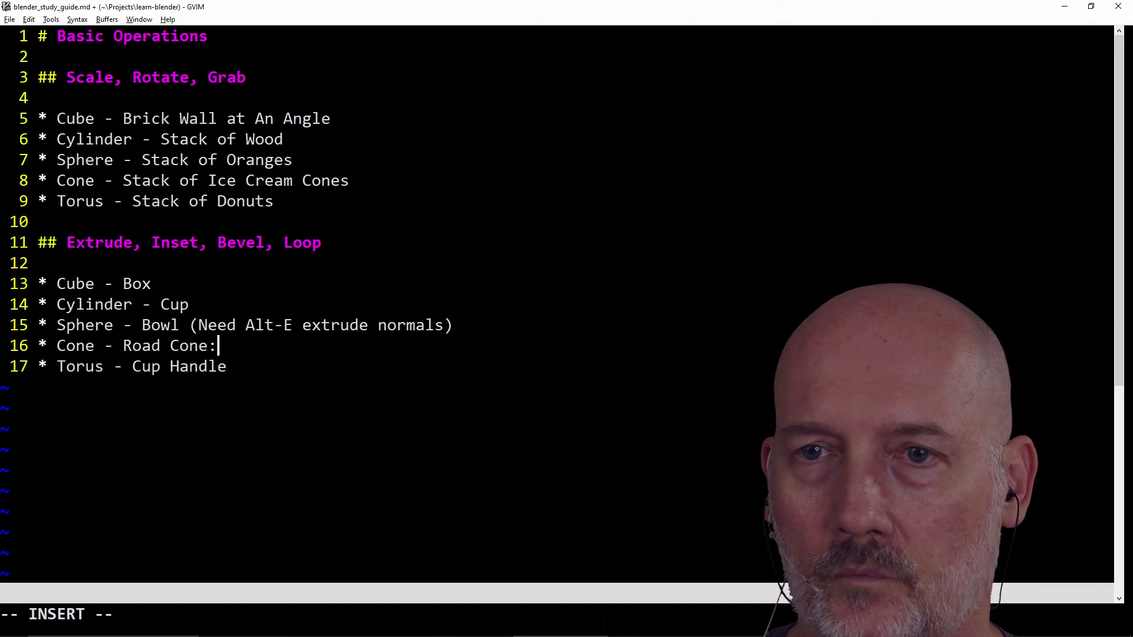
{"action": "type", "text": " Alt-Z"}
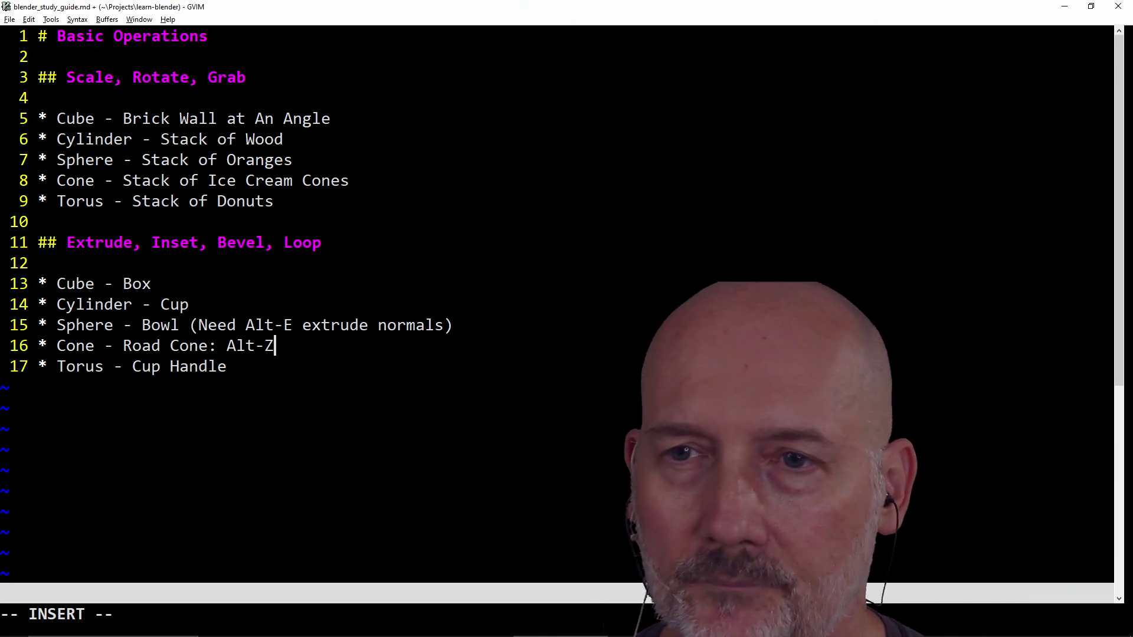
{"action": "type", "text": " t"}
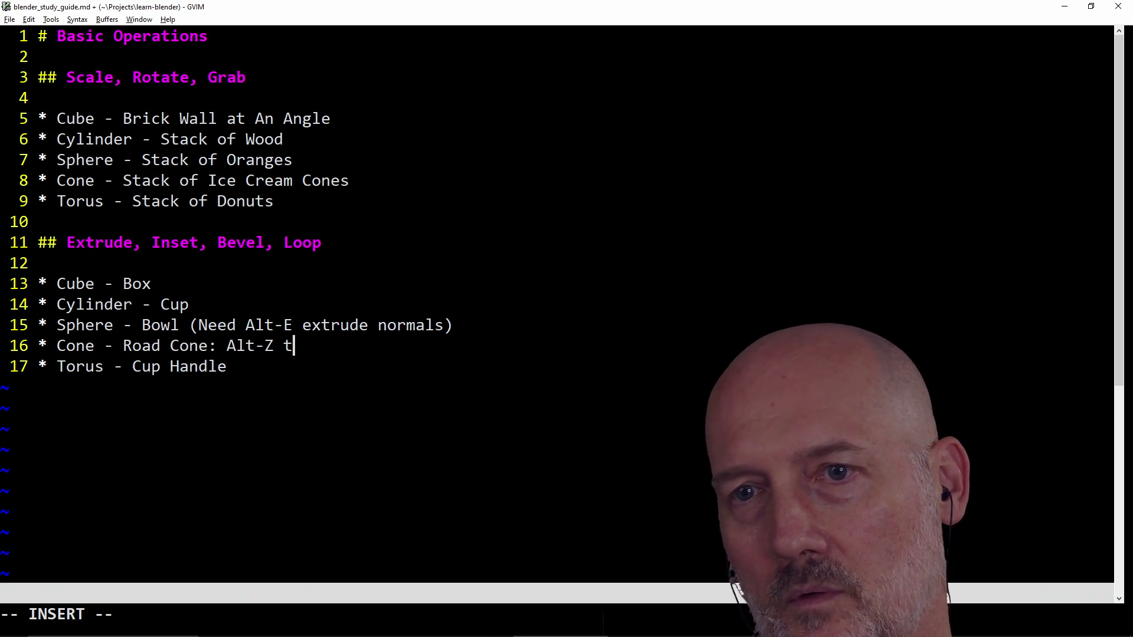
{"action": "type", "text": "o actually select nodes"}
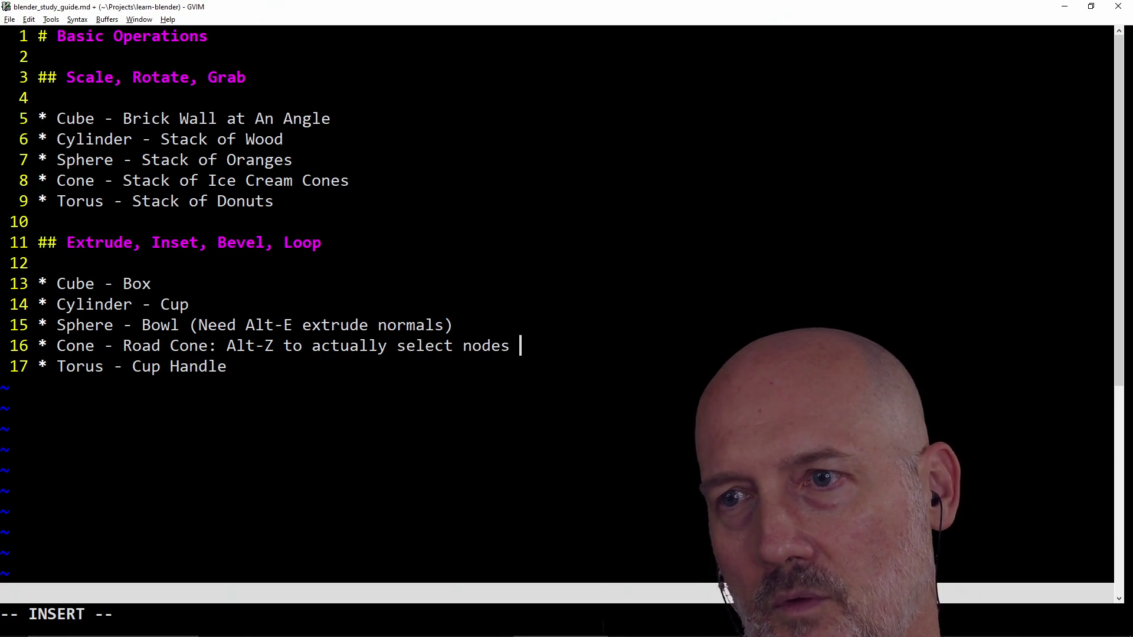
{"action": "type", "text": "achother."}
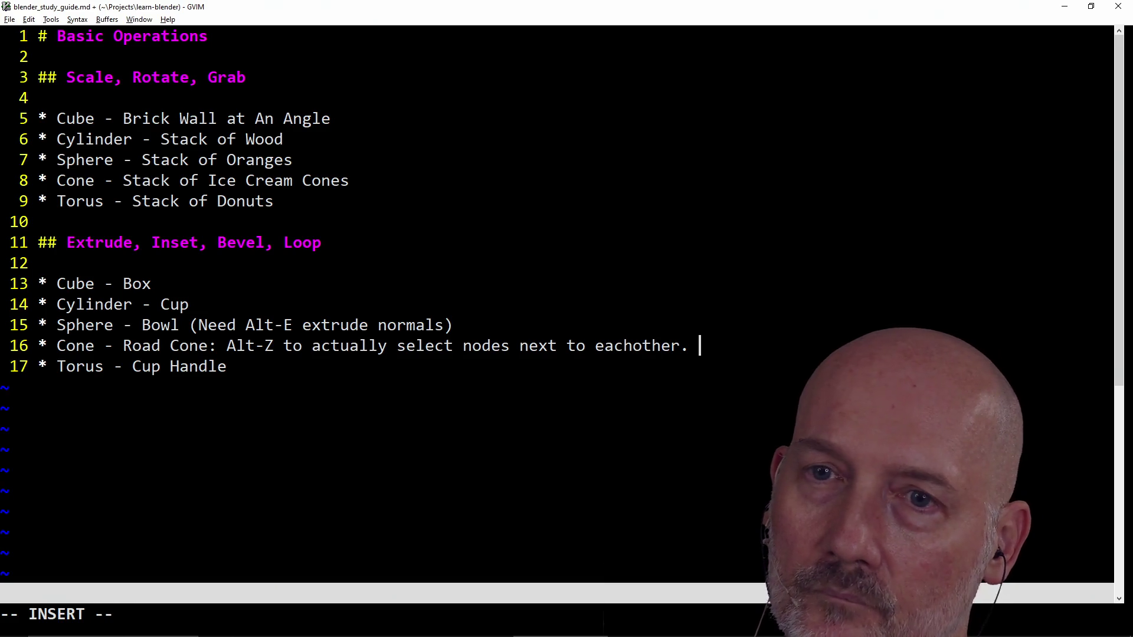
{"action": "key", "text": "Escape"}
{"action": "key", "text": "h"}
{"action": "key", "text": "h"}
{"action": "key", "text": "h"}
{"action": "key", "text": "h"}
{"action": "key", "text": "h"}
{"action": "key", "text": "h"}
{"action": "key", "text": "h"}
{"action": "key", "text": "h"}
{"action": "key", "text": "h"}
{"action": "key", "text": "b"}
{"action": "key", "text": "b"}
{"action": "key", "text": "b"}
{"action": "key", "text": "b"}
{"action": "key", "text": "h"}
{"action": "key", "text": "x"}
Step: Split the note onto its own sub-bullet line prefixed '* Starting from Cylinder works but'
{"action": "key", "text": "i"}
{"action": "key", "text": "Return"}
{"action": "type", "text": "("}
{"action": "key", "text": "BackSpace"}
{"action": "type", "text": "* Strti"}
{"action": "key", "text": "BackSpace"}
{"action": "key", "text": "BackSpace"}
{"action": "key", "text": "BackSpace"}
{"action": "type", "text": "arting from S"}
{"action": "key", "text": "BackSpace"}
{"action": "type", "text": "Cylinder works but t"}
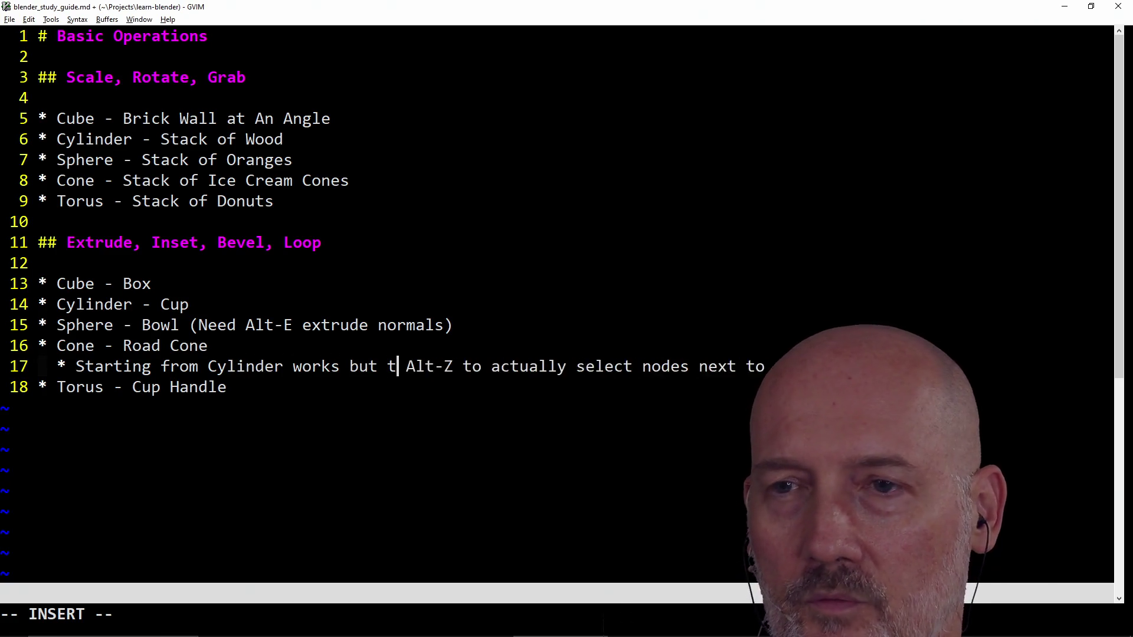
{"action": "type", "text": "o weld t"}
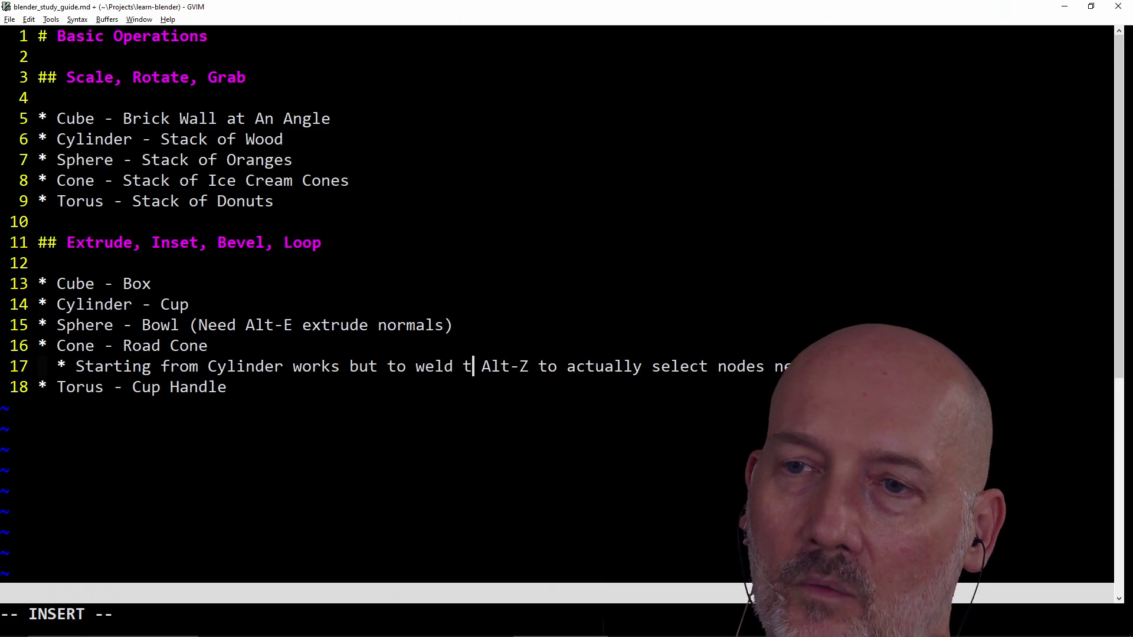
{"action": "type", "text": "he top together"}
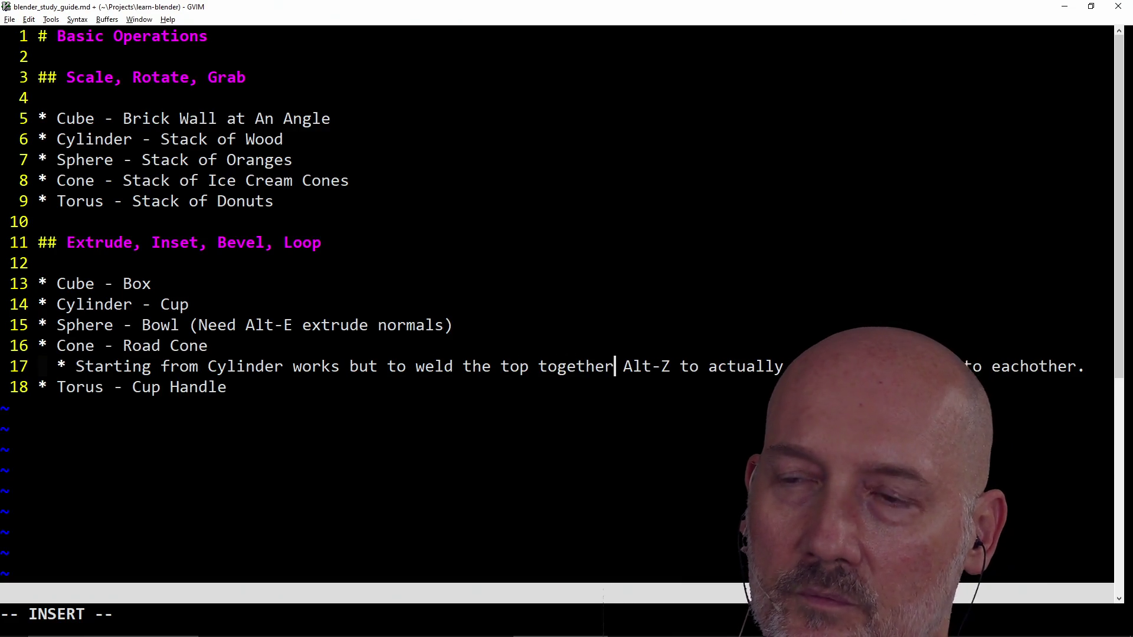
{"action": "type", "text": ","}
Step: Add the 'starting from Cone, knife then Z/A across' sub-bullet, save with :w, and return to Blender
{"action": "key", "text": "Escape"}
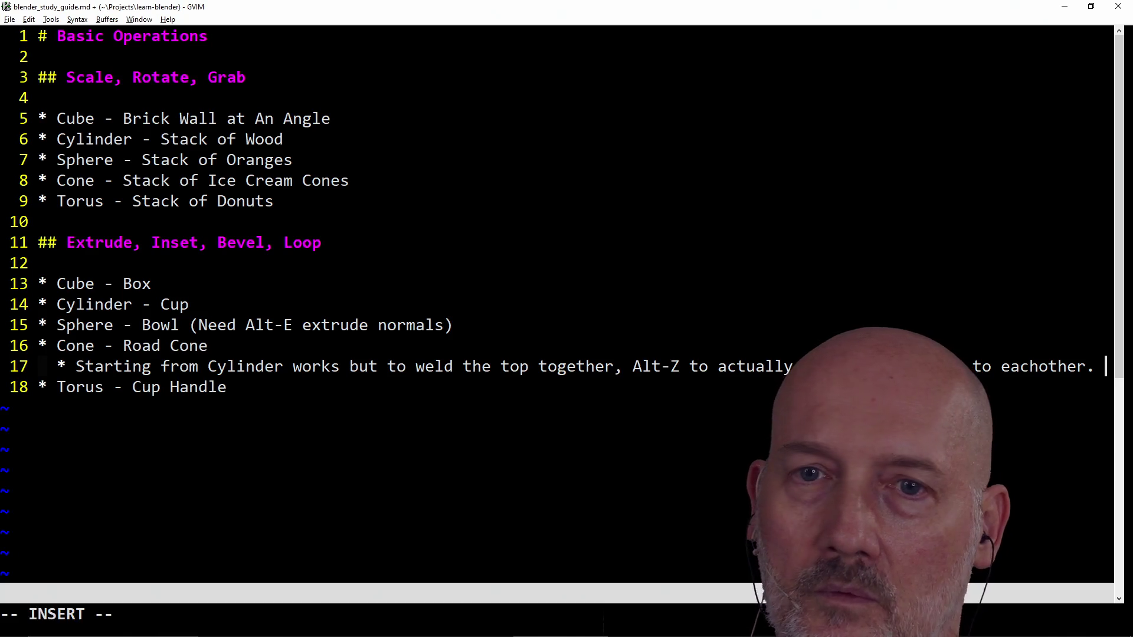
{"action": "type", "text": "o"}
{"action": "type", "text": "  *"}
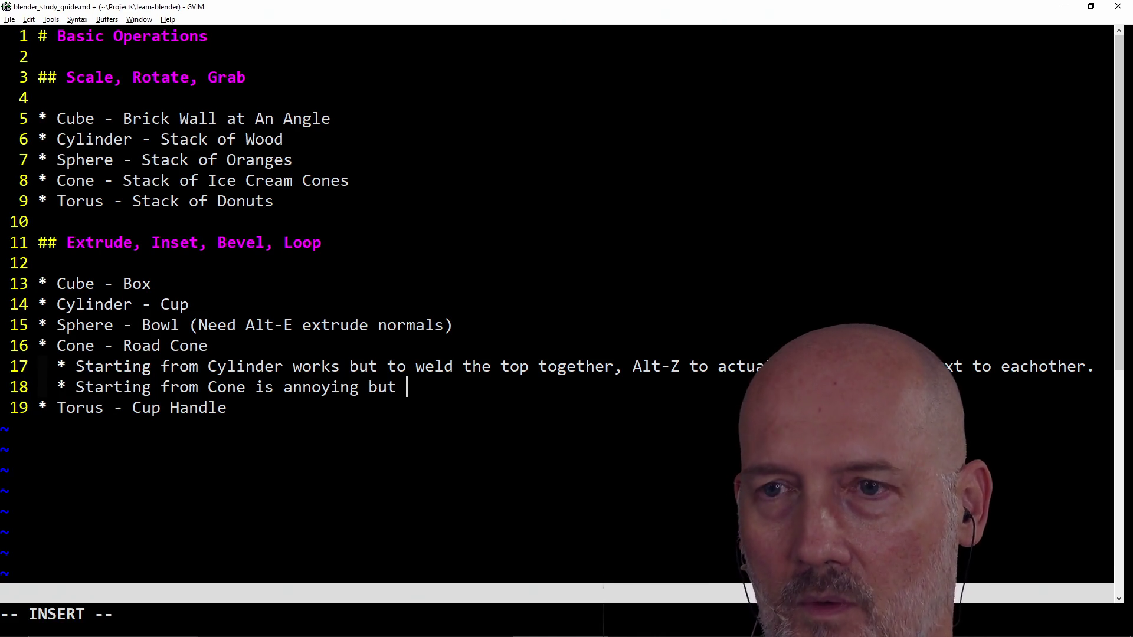
{"action": "type", "text": "rther"}
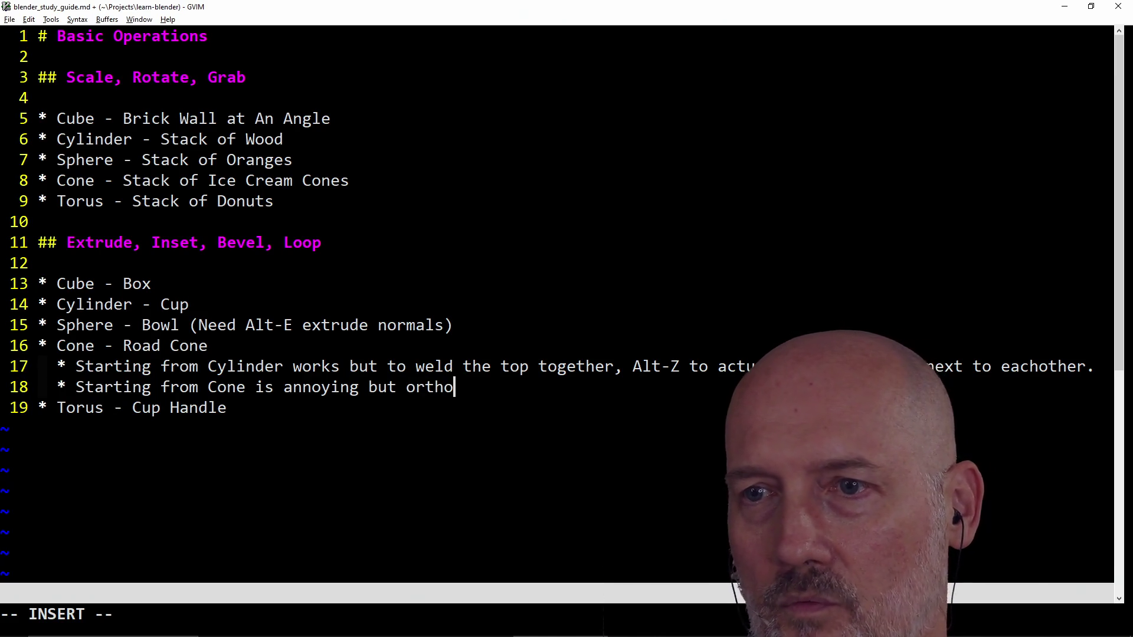
{"action": "type", "text": " select fro"}
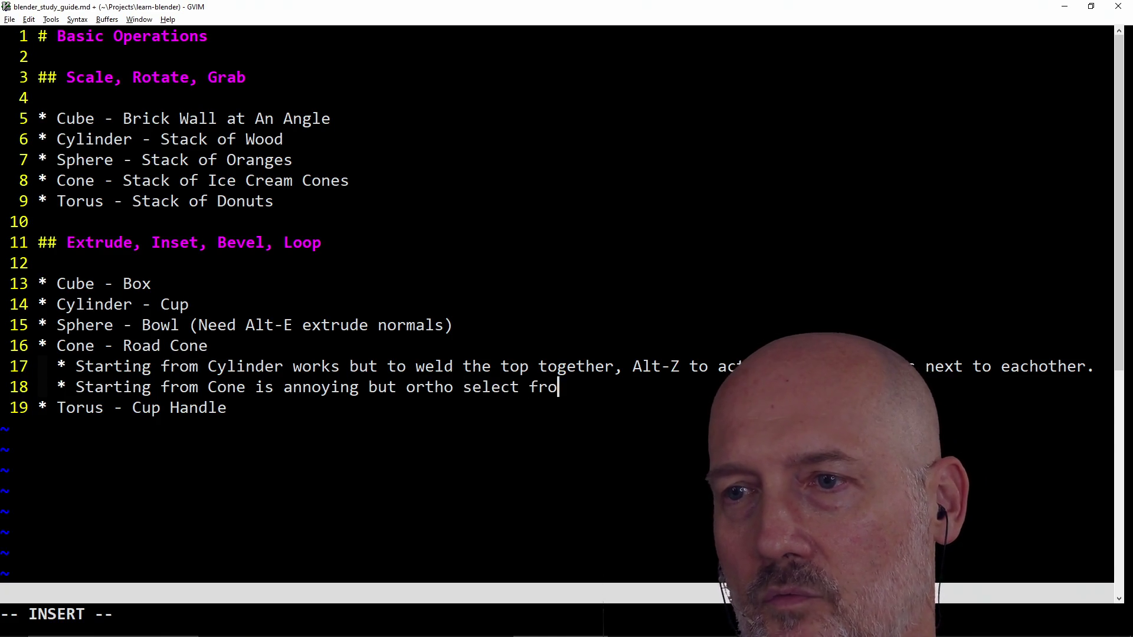
{"action": "type", "text": "nt/back. Kn"}
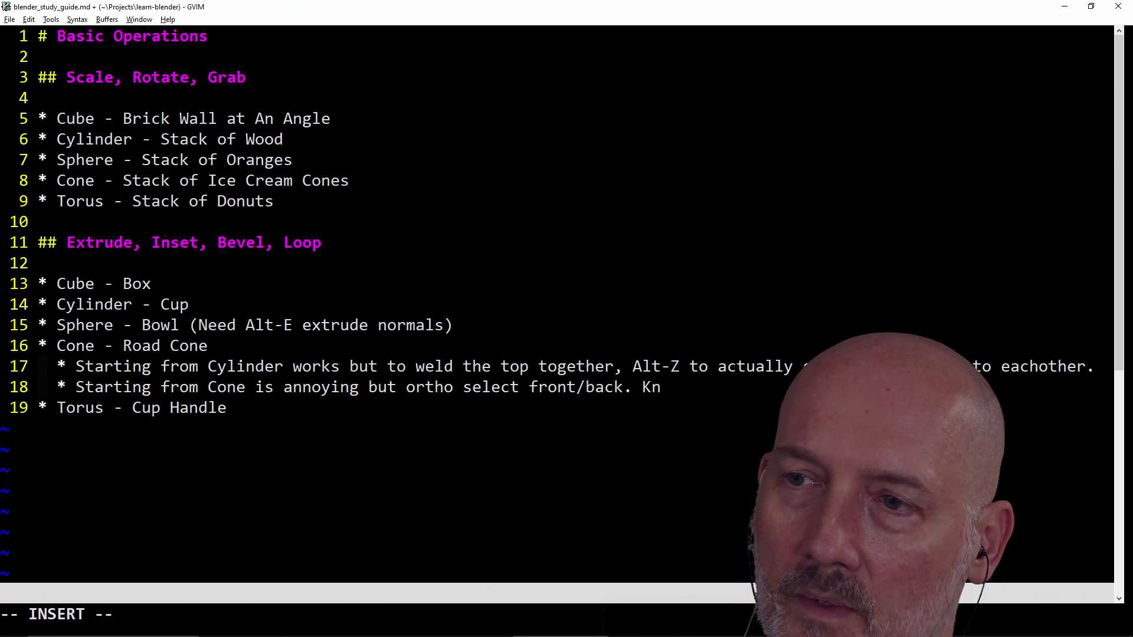
{"action": "type", "text": "ife then z"}
{"action": "key", "text": "BackSpace"}
{"action": "type", "text": "Z/A to"}
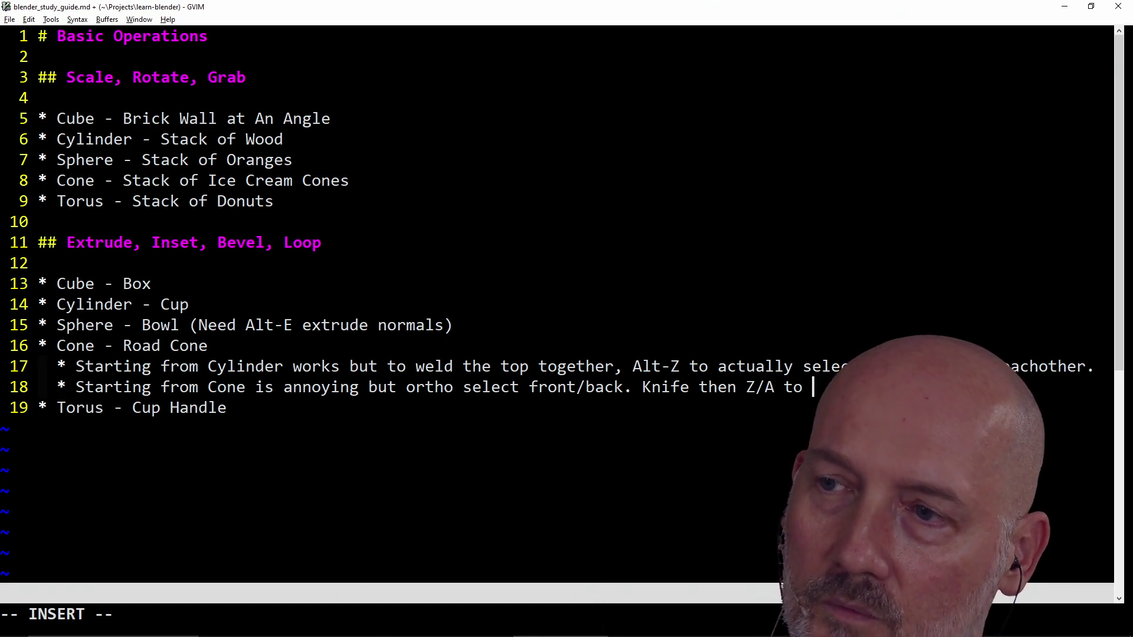
{"action": "scroll", "coordinate": [253, 372], "scroll_direction": "down", "scroll_amount": 3}
{"action": "type", "text": "cut across."}
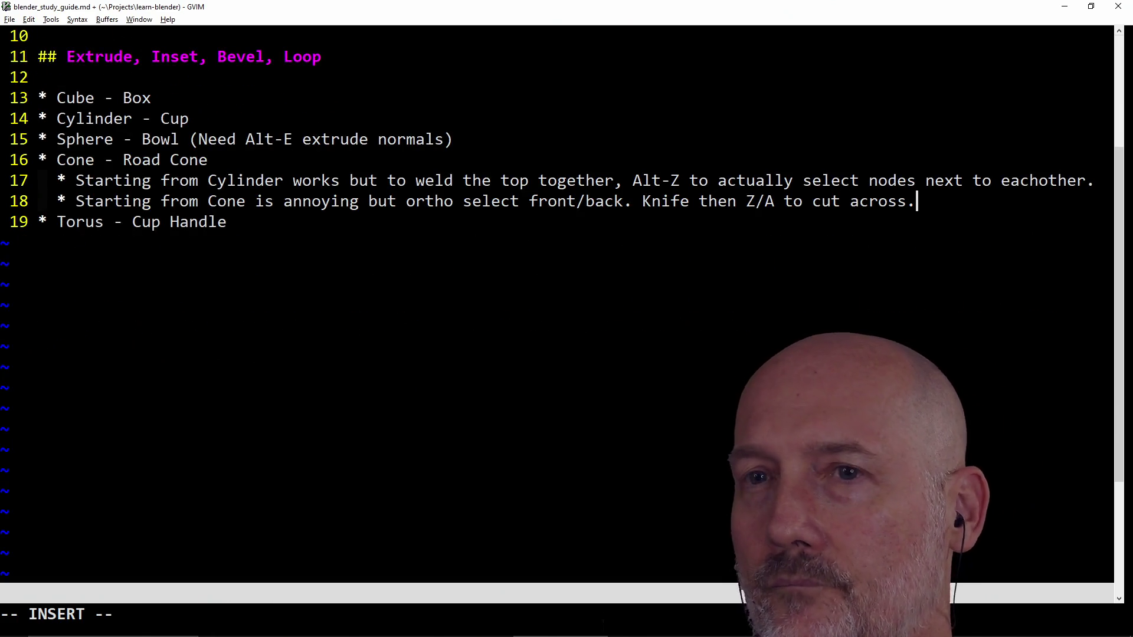
{"action": "key", "text": "Escape"}
{"action": "type", "text": ":w"}
{"action": "key", "text": "Return"}
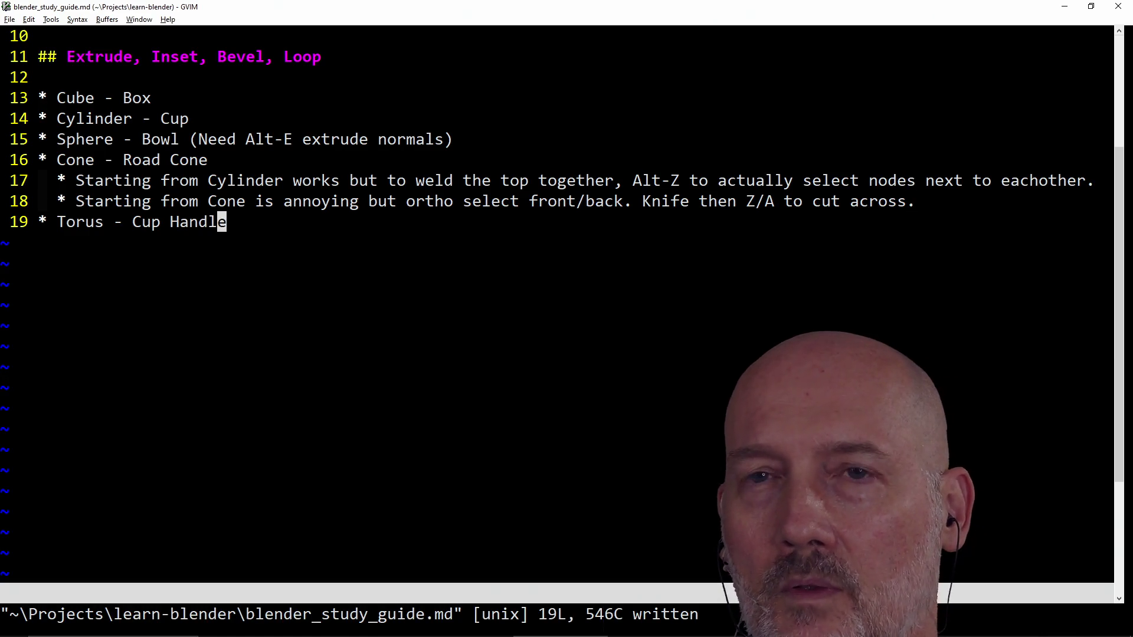
{"action": "key", "text": "alt+Tab"}
{"action": "scroll", "coordinate": [324, 390], "scroll_direction": "up", "scroll_amount": 3}
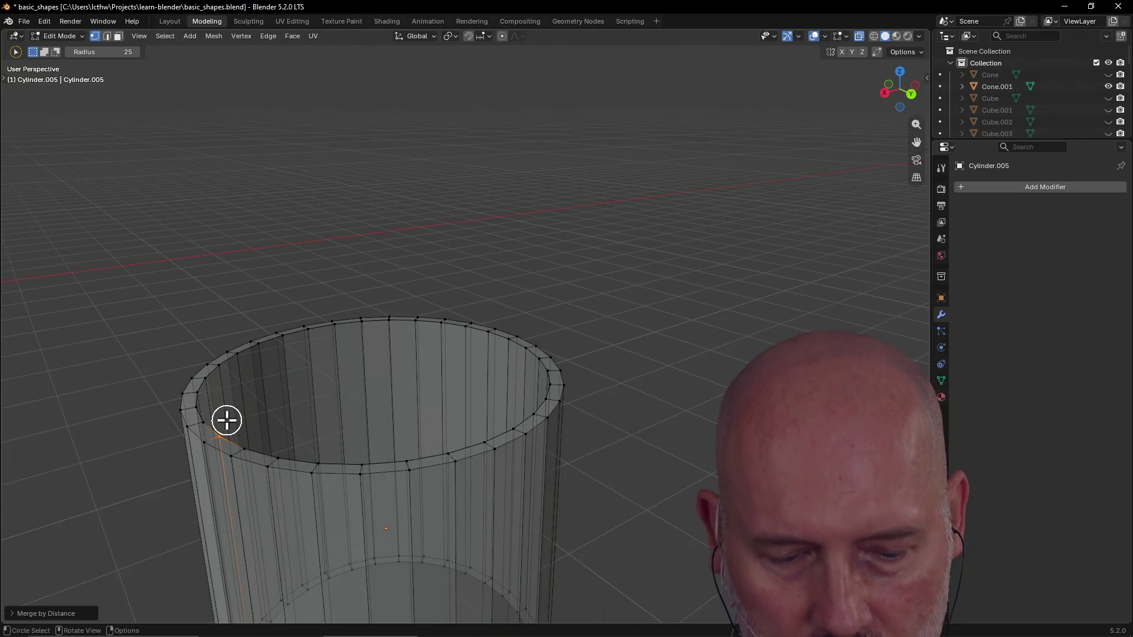
Step: Merge the first run of doubled rim-seam vertices one by one with Merge > By Distance
{"action": "middle_click_drag", "start_coordinate": [213, 422], "coordinate": [252, 496]}
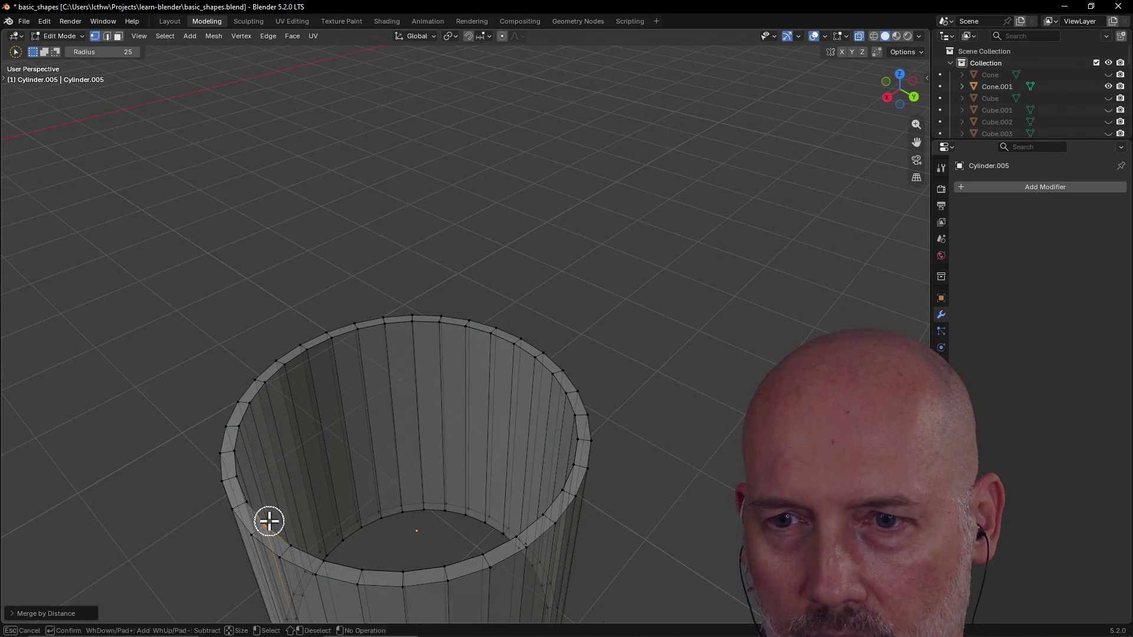
{"action": "left_click", "coordinate": [269, 520]}
{"action": "key", "text": "m"}
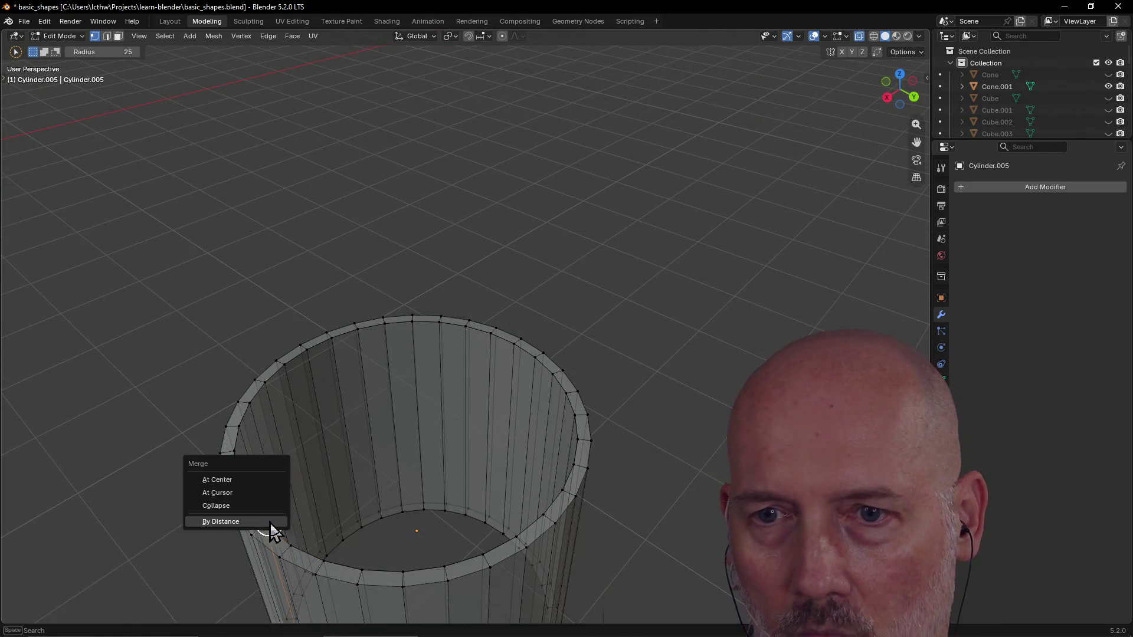
{"action": "left_click", "coordinate": [273, 530]}
{"action": "key", "text": "m"}
{"action": "left_click", "coordinate": [258, 494]}
{"action": "key", "text": "m"}
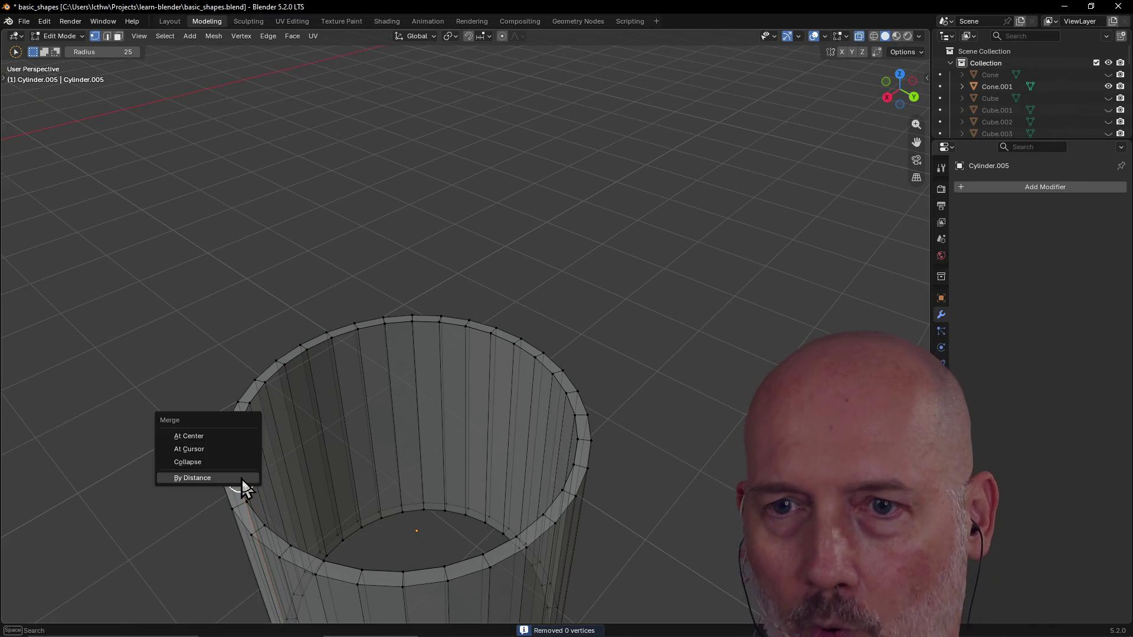
{"action": "left_click", "coordinate": [244, 493]}
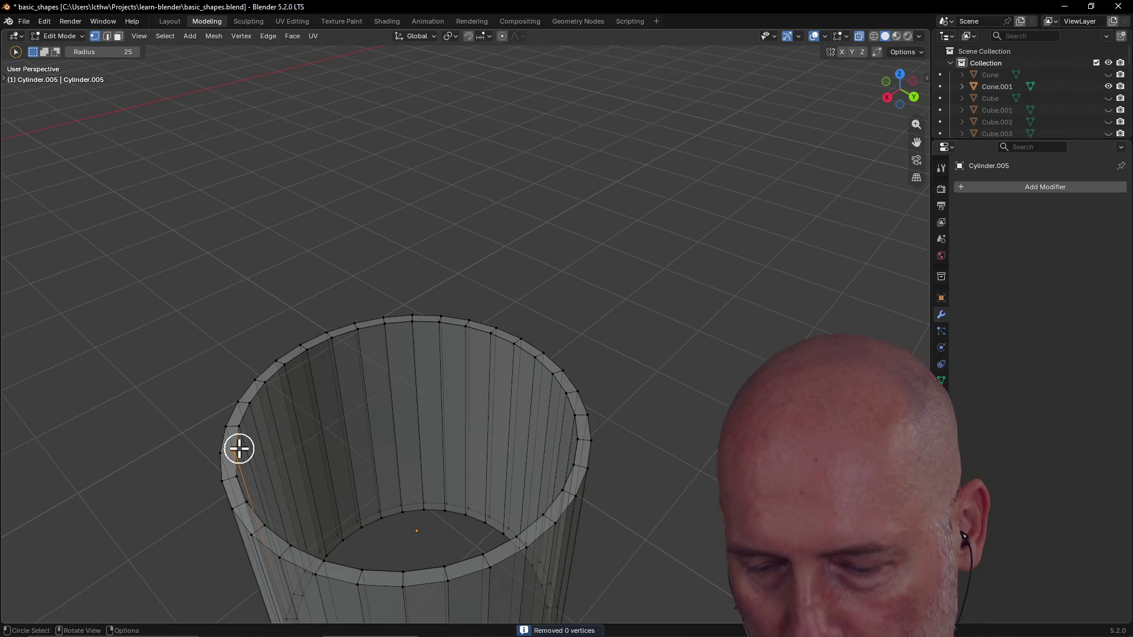
{"action": "key", "text": "m"}
{"action": "left_click", "coordinate": [243, 449]}
{"action": "key", "text": "m"}
{"action": "left_click", "coordinate": [243, 428]}
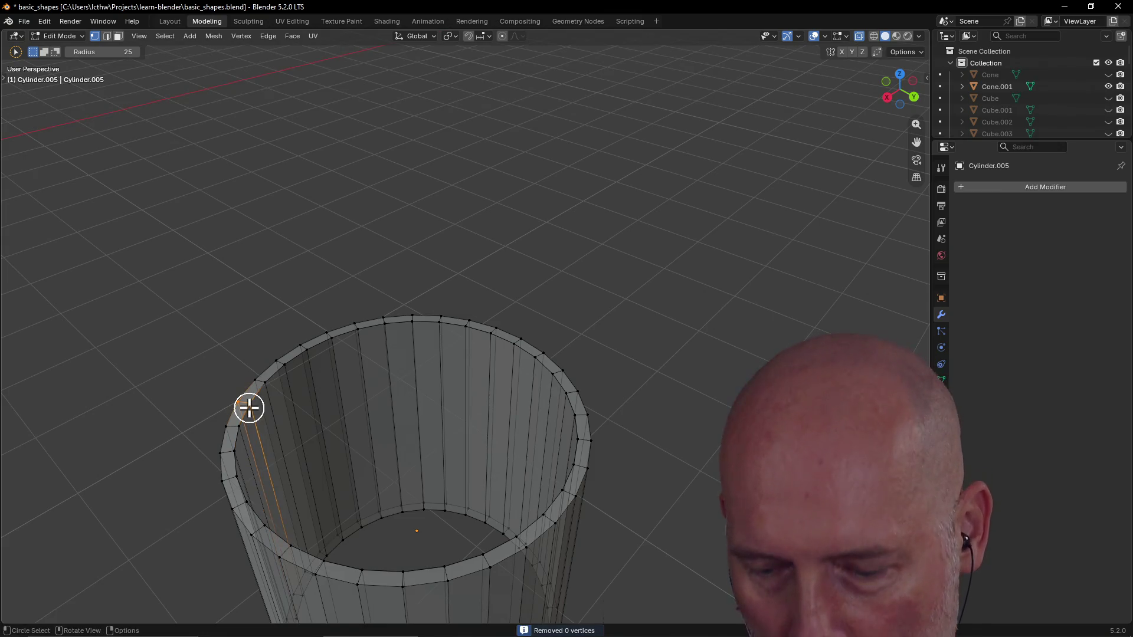
{"action": "key", "text": "m"}
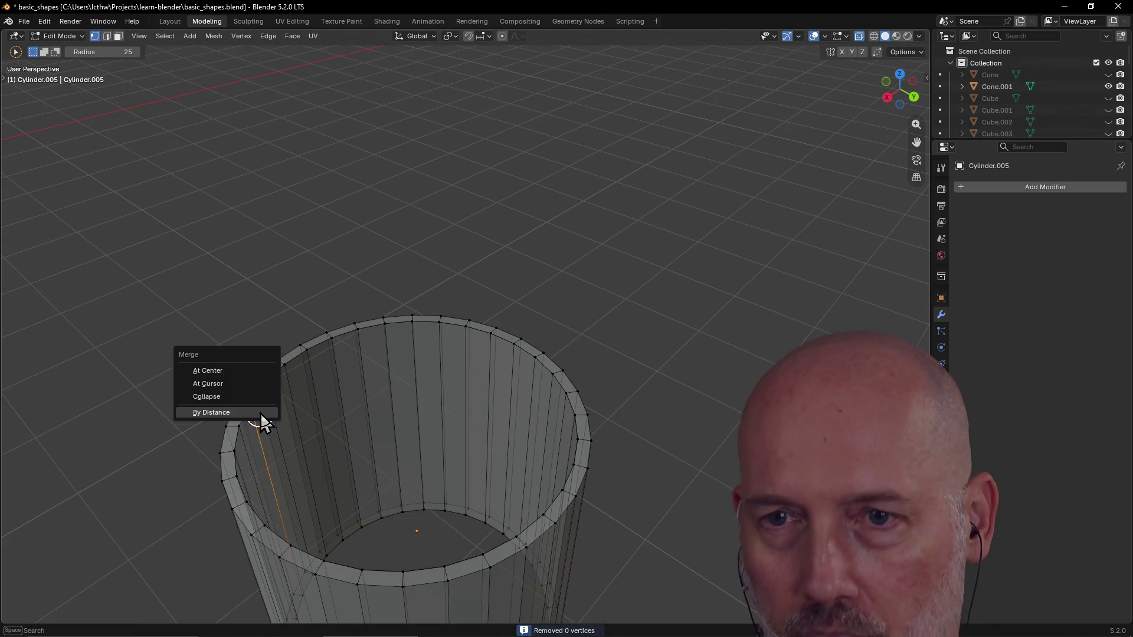
{"action": "left_click", "coordinate": [222, 397]}
{"action": "left_click", "coordinate": [275, 389]}
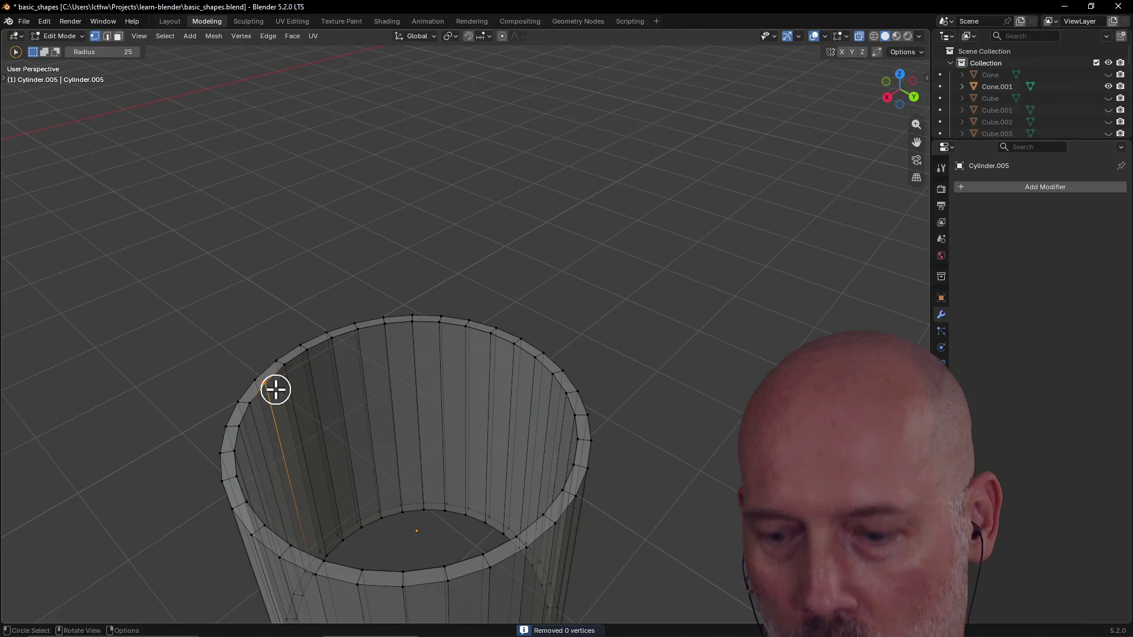
{"action": "key", "text": "m"}
{"action": "left_click", "coordinate": [278, 397]}
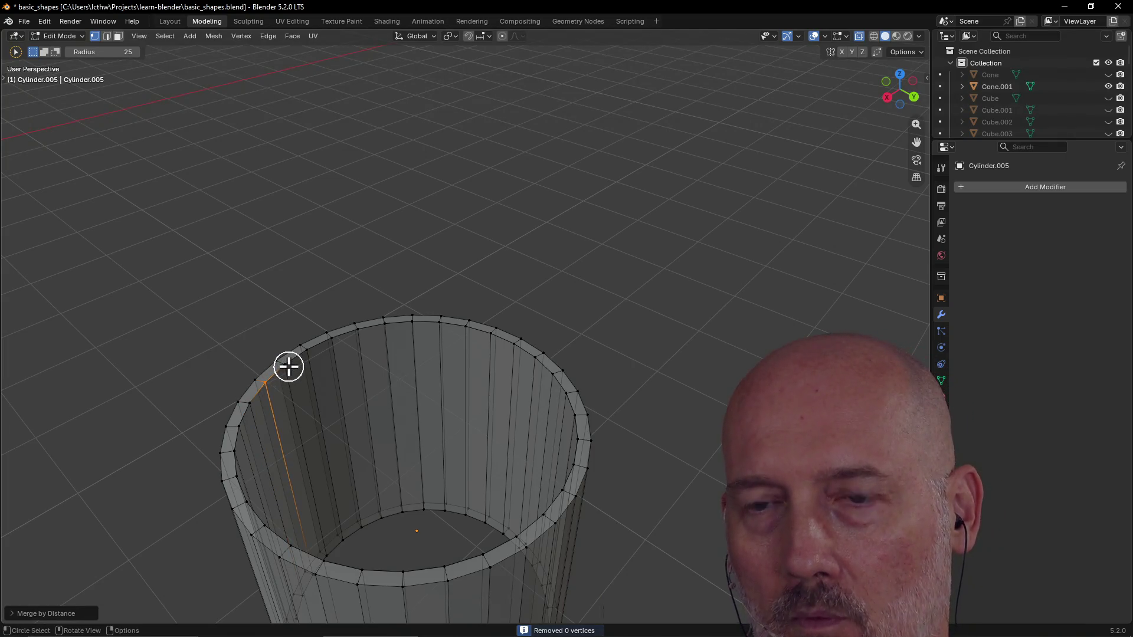
Step: Nudge a seam vertex with G to check it, then undo the move
{"action": "key", "text": "g"}
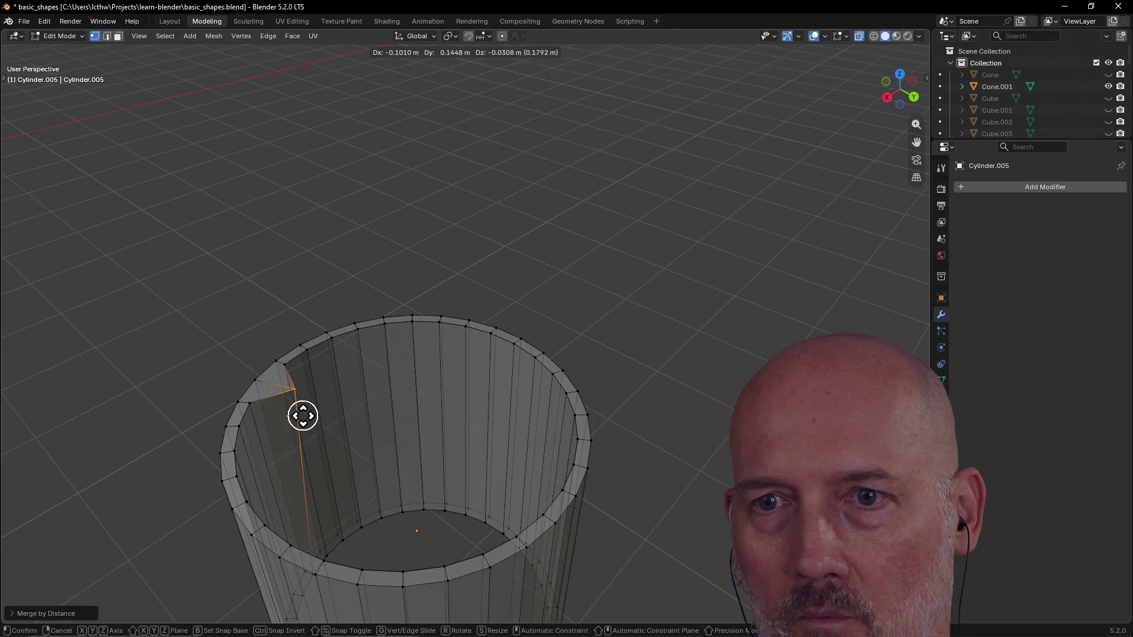
{"action": "left_click", "coordinate": [301, 415]}
{"action": "key", "text": "ctrl+z"}
Step: Continue along the rim merging each remaining seam vertex by distance
{"action": "left_click", "coordinate": [282, 369]}
{"action": "key", "text": "m"}
{"action": "left_click", "coordinate": [277, 368]}
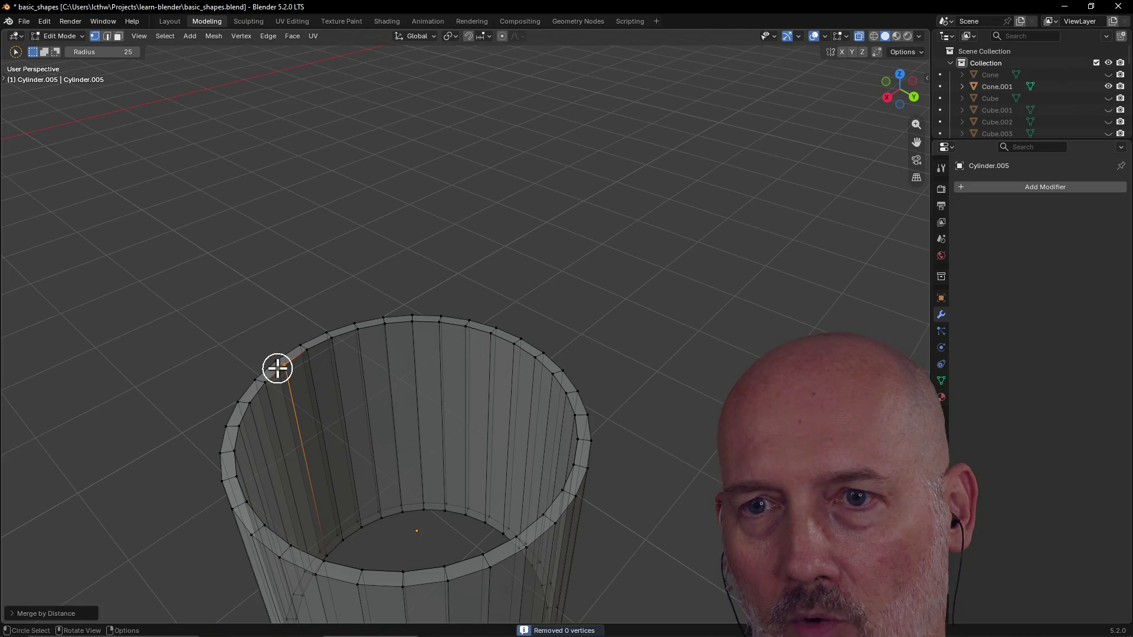
{"action": "left_click", "coordinate": [308, 353]}
{"action": "key", "text": "m"}
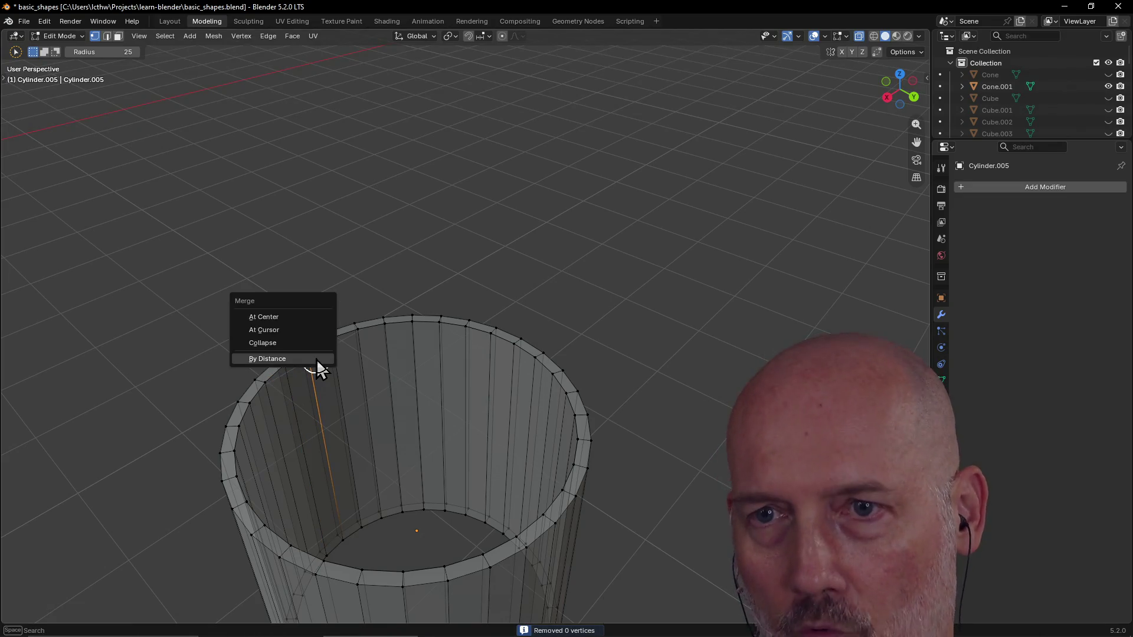
{"action": "left_click", "coordinate": [319, 353]}
{"action": "left_click", "coordinate": [348, 341]}
{"action": "key", "text": "m"}
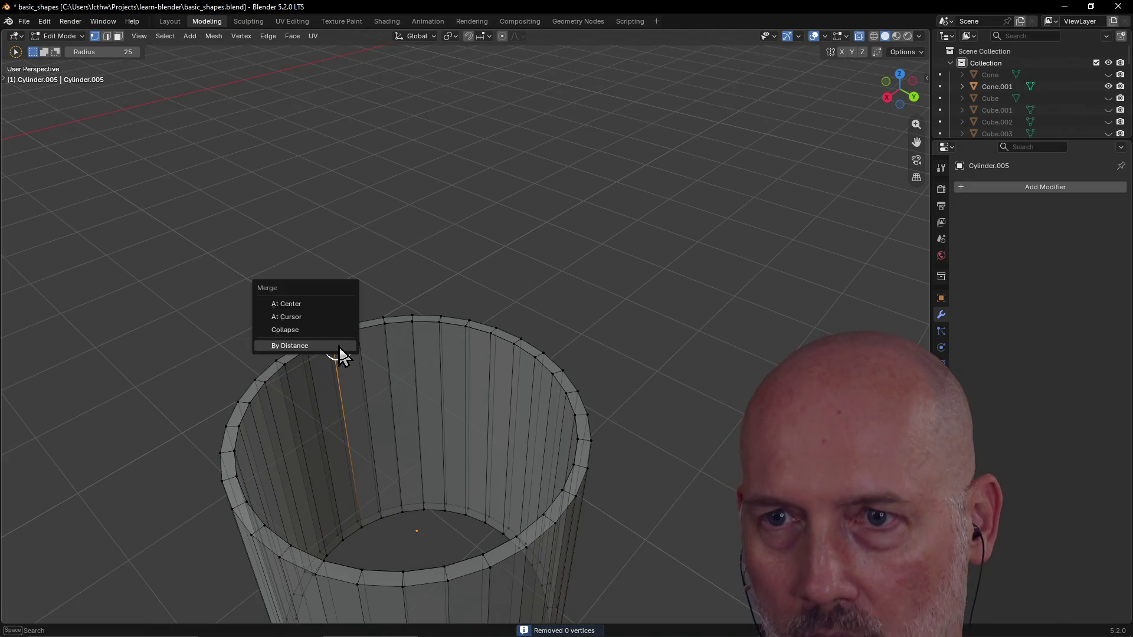
{"action": "left_click", "coordinate": [348, 350]}
{"action": "left_click", "coordinate": [358, 338]}
{"action": "key", "text": "m"}
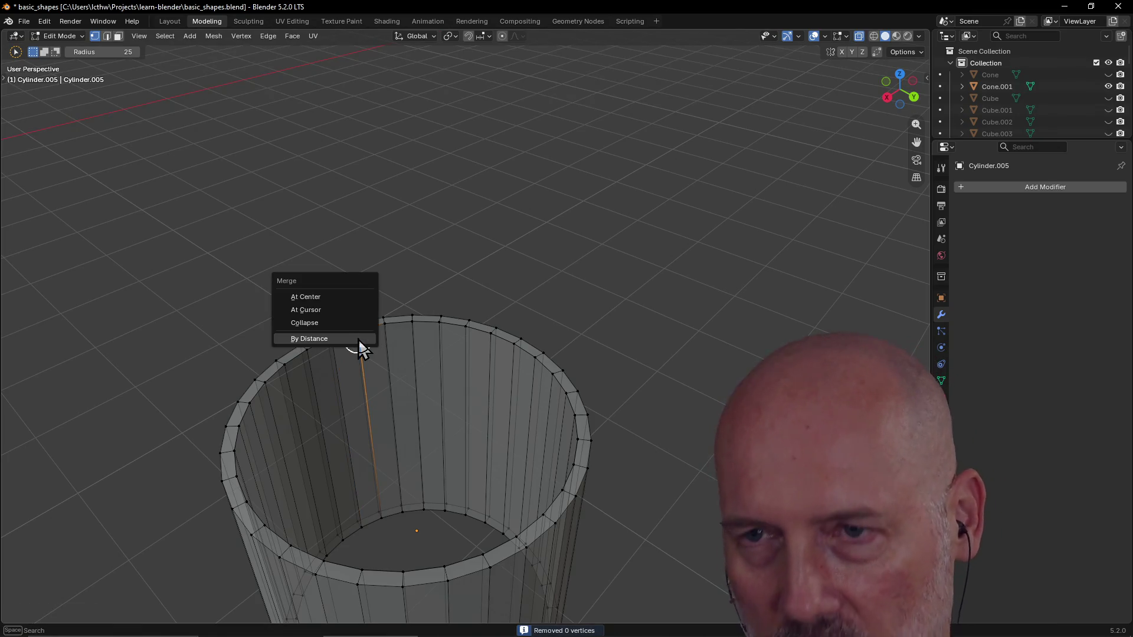
{"action": "left_click", "coordinate": [359, 347]}
{"action": "left_click", "coordinate": [392, 336]}
{"action": "left_click", "coordinate": [390, 334]}
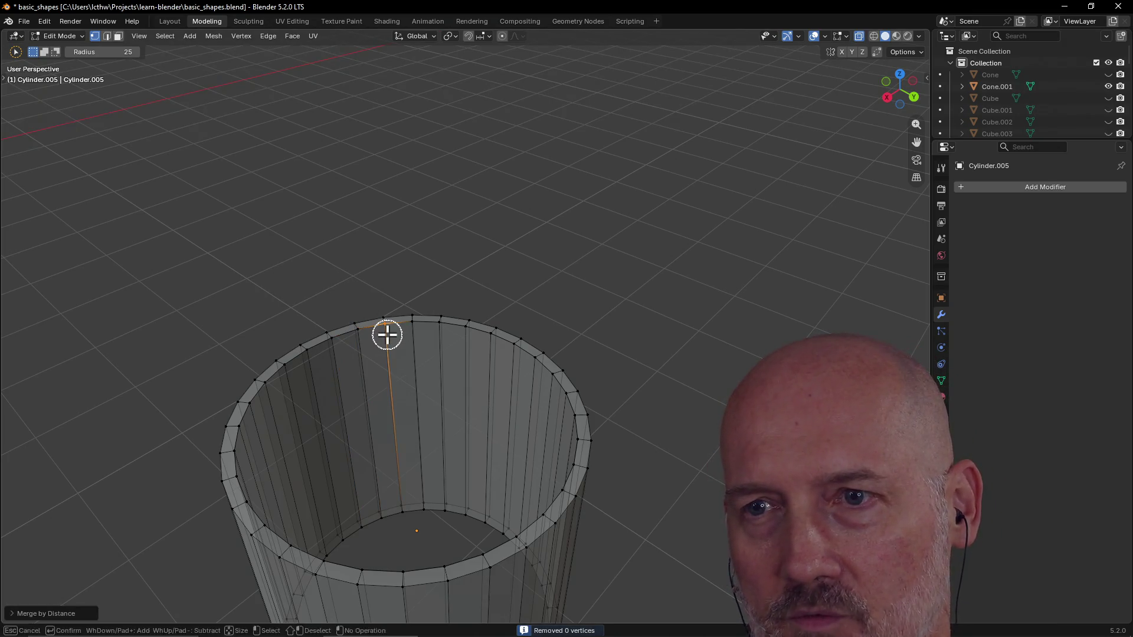
{"action": "key", "text": "m"}
{"action": "left_click", "coordinate": [391, 344]}
{"action": "left_click", "coordinate": [414, 334]}
{"action": "key", "text": "m"}
{"action": "left_click", "coordinate": [416, 341]}
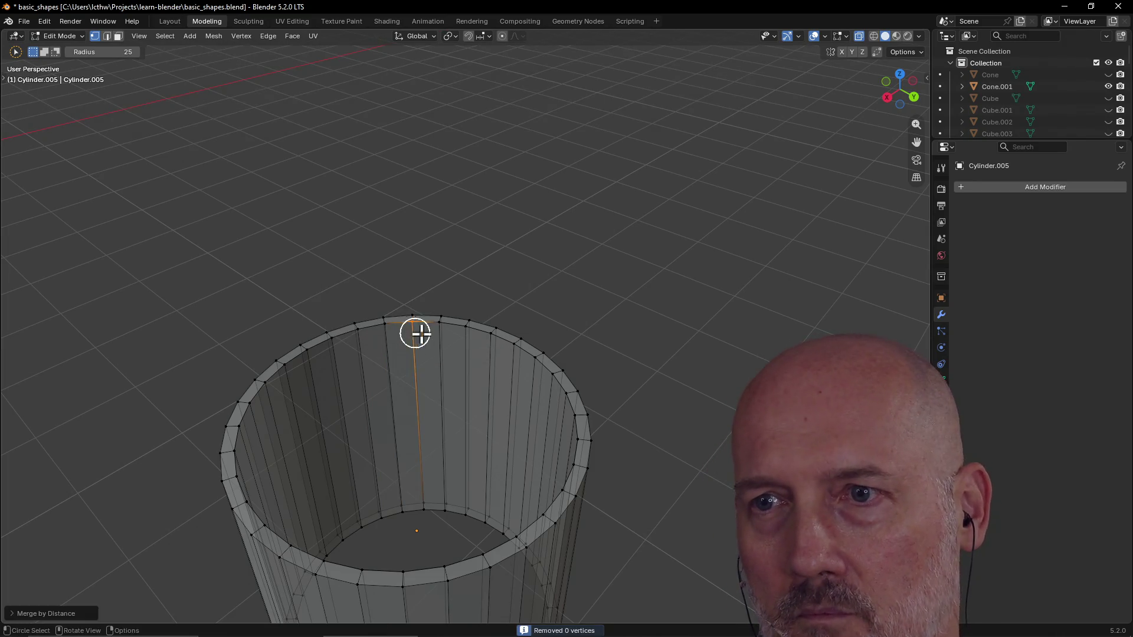
{"action": "left_click", "coordinate": [436, 333]}
{"action": "key", "text": "m"}
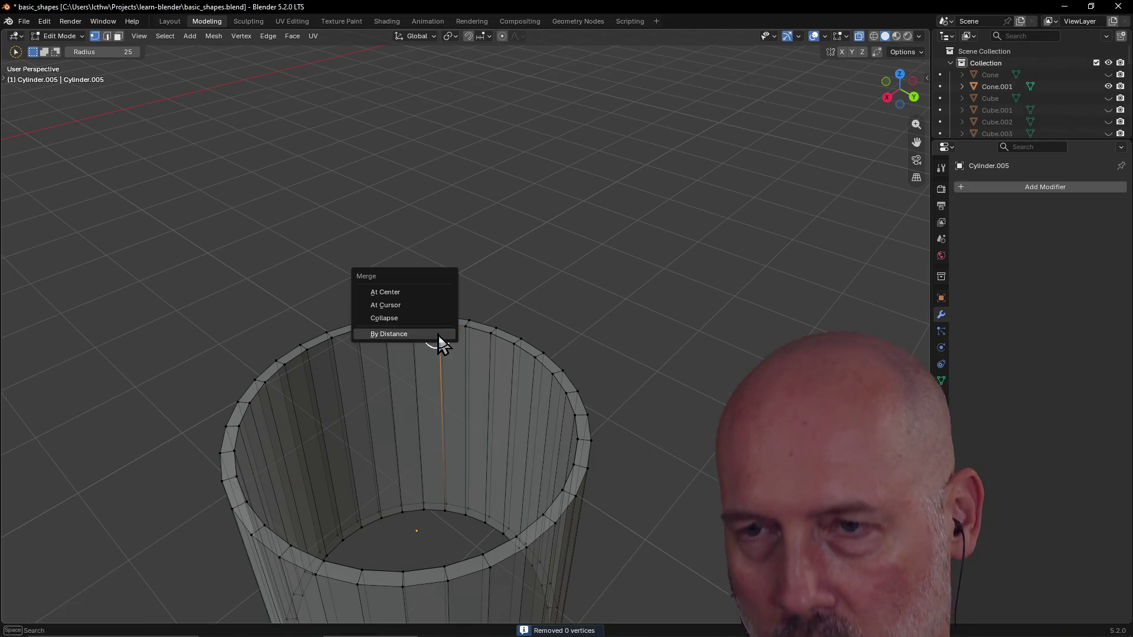
{"action": "left_click", "coordinate": [441, 335]}
{"action": "left_click", "coordinate": [463, 338]}
{"action": "key", "text": "m"}
{"action": "left_click", "coordinate": [463, 338]}
Step: Pull the last rim seam vertex outward with G and leave it moved to inspect the seam
{"action": "left_click", "coordinate": [479, 344]}
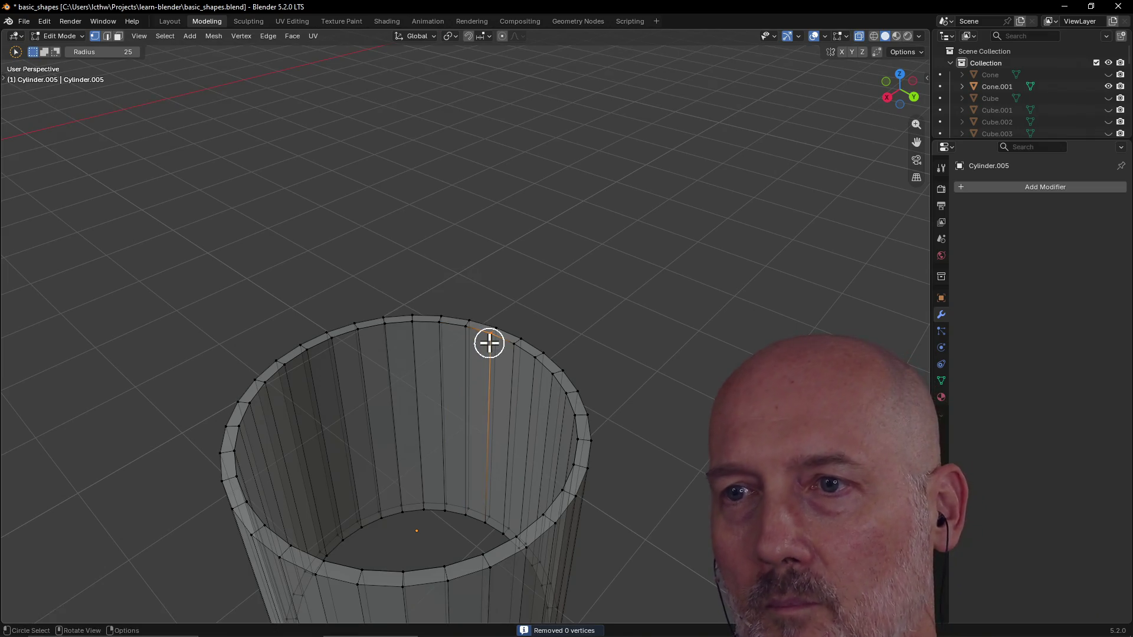
{"action": "key", "text": "g"}
{"action": "left_click", "coordinate": [479, 363]}
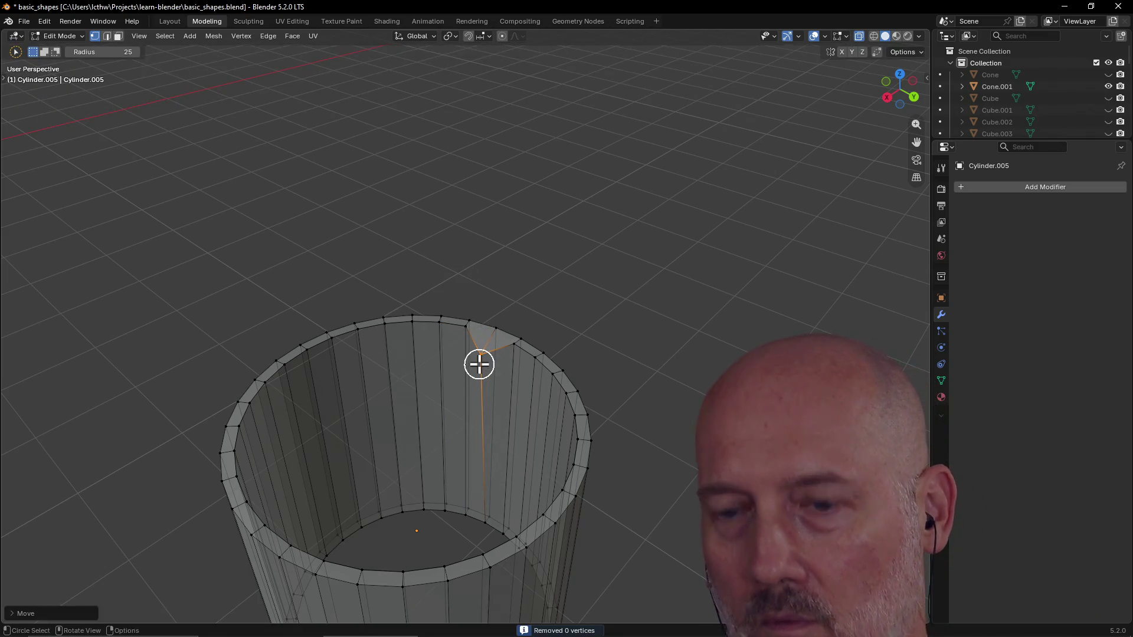
{"action": "key", "text": "m"}
{"action": "scroll", "coordinate": [509, 326], "scroll_direction": "up", "scroll_amount": 3}
Step: Frame the selected inner-rim seam edges with View Selected and merge by distance, removing zero vertices
{"action": "mouse_move", "coordinate": [509, 327]}
{"action": "middle_mouse_down"}
{"action": "mouse_move", "coordinate": [408, 350]}
{"action": "mouse_move", "coordinate": [451, 341]}
{"action": "mouse_move", "coordinate": [614, 232]}
{"action": "mouse_move", "coordinate": [663, 241]}
{"action": "mouse_move", "coordinate": [672, 284]}
{"action": "middle_mouse_up"}
{"action": "scroll", "coordinate": [488, 310], "scroll_direction": "up", "scroll_amount": 2}
{"action": "scroll", "coordinate": [489, 311], "scroll_direction": "up", "scroll_amount": 3}
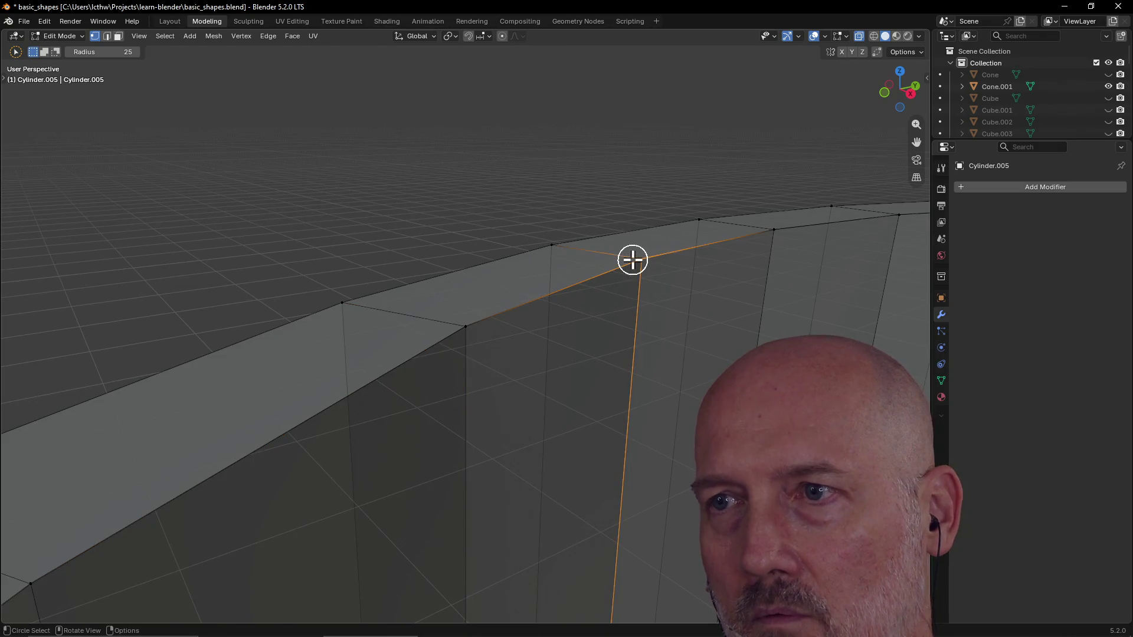
{"action": "key", "text": "grave"}
{"action": "left_click", "coordinate": [716, 298]}
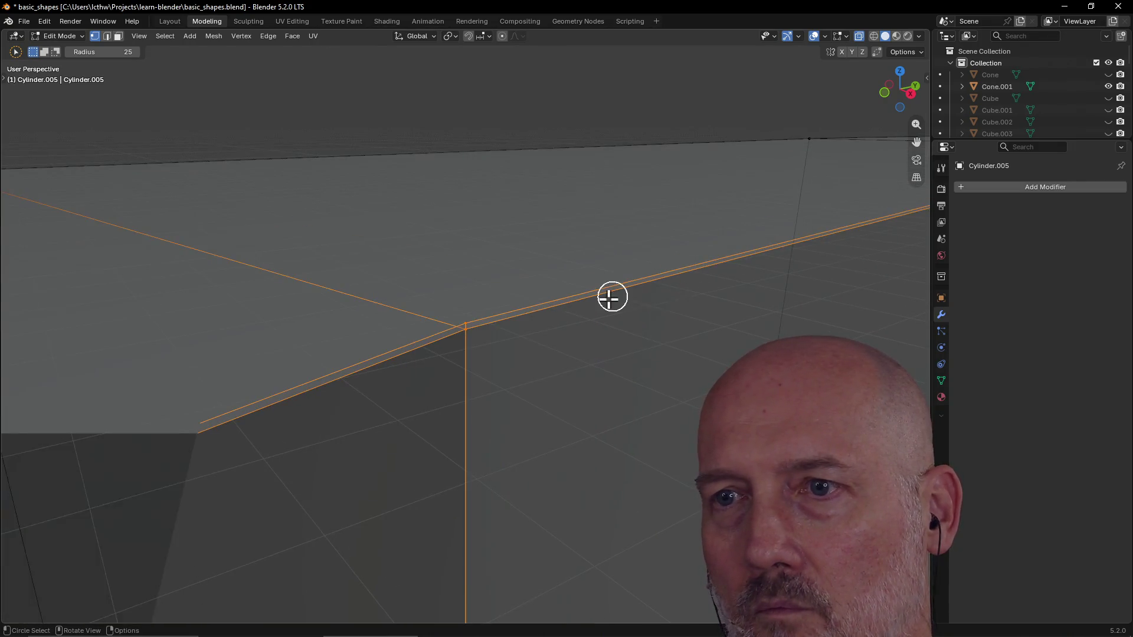
{"action": "key", "text": "m"}
{"action": "left_click", "coordinate": [611, 305]}
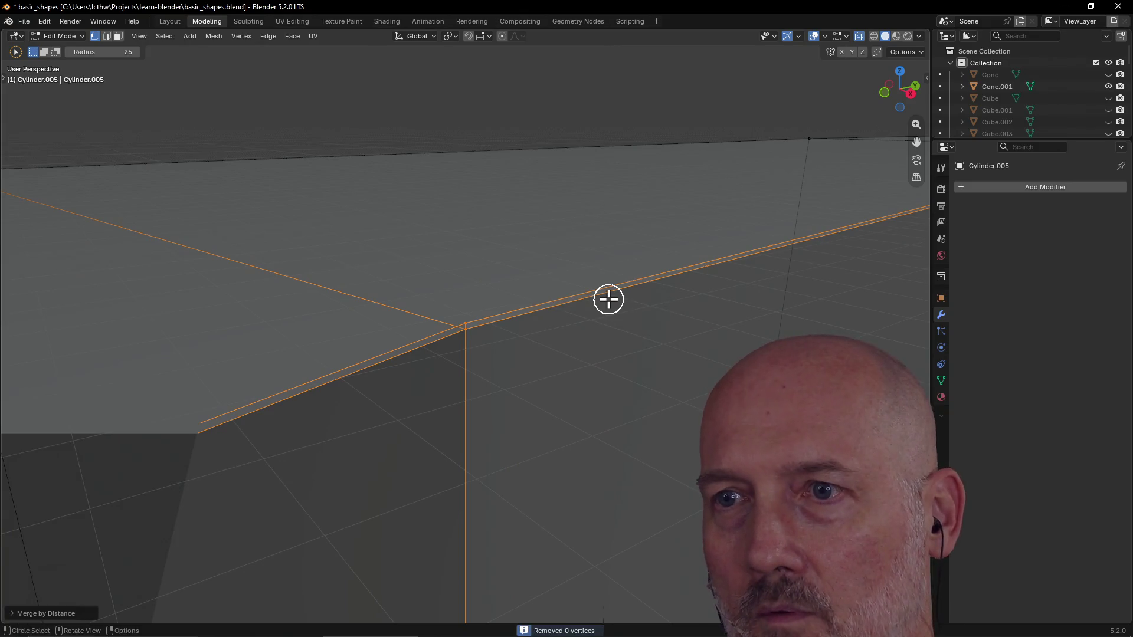
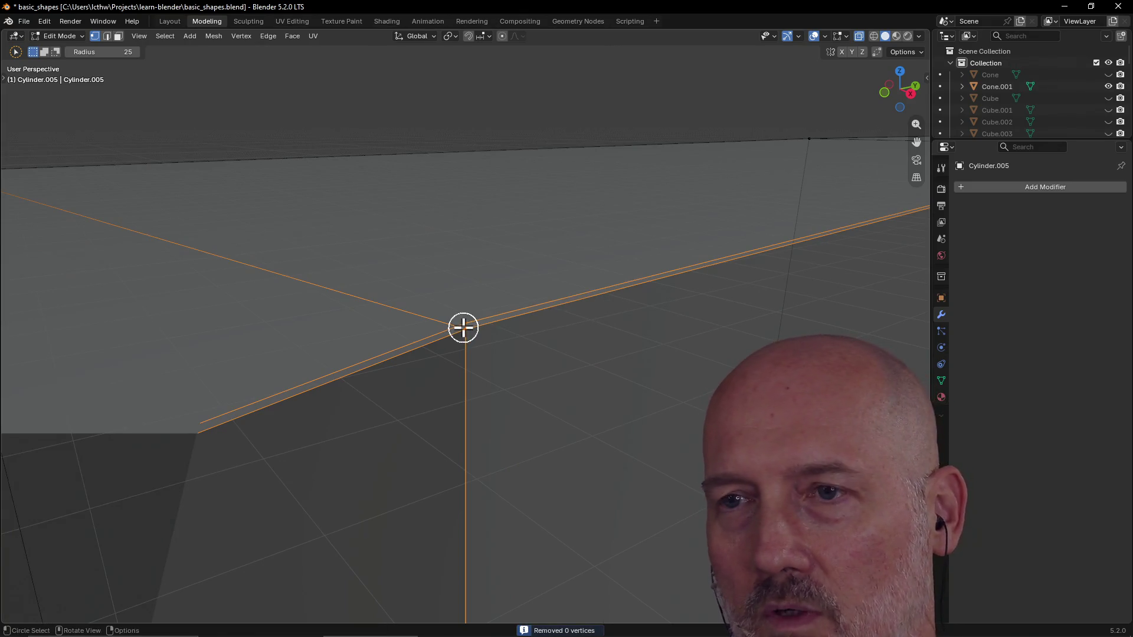
{"action": "scroll", "coordinate": [463, 328], "scroll_direction": "up", "scroll_amount": 2}
Step: Merge the first two doubled rim vertices At Center, framing each with View Selected
{"action": "key", "text": "m"}
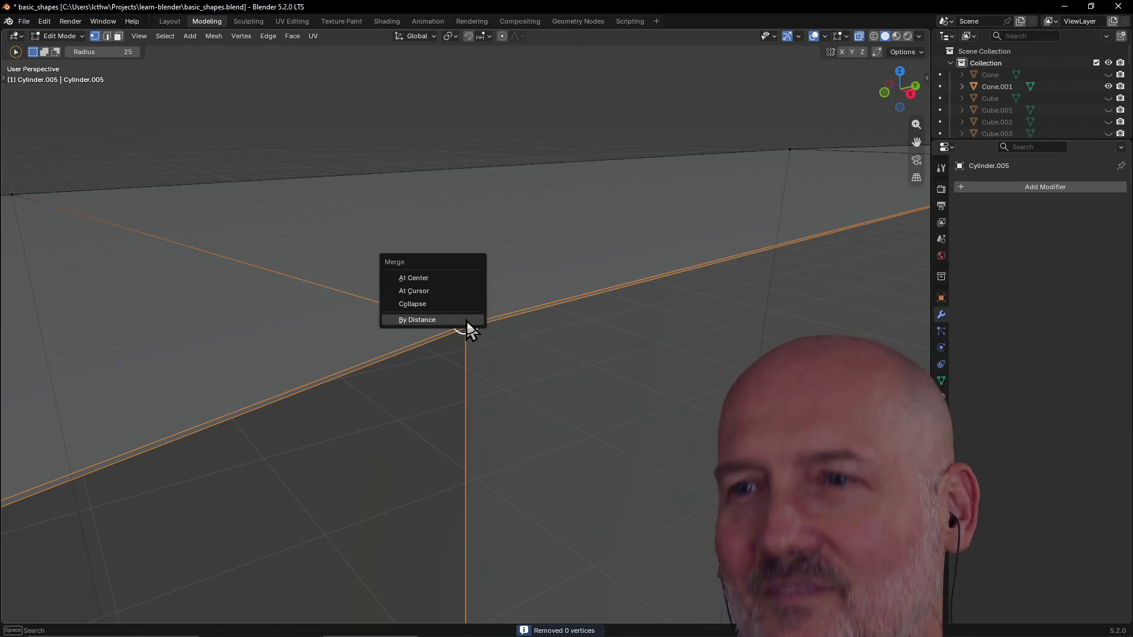
{"action": "left_click", "coordinate": [442, 280]}
{"action": "left_click", "coordinate": [508, 321]}
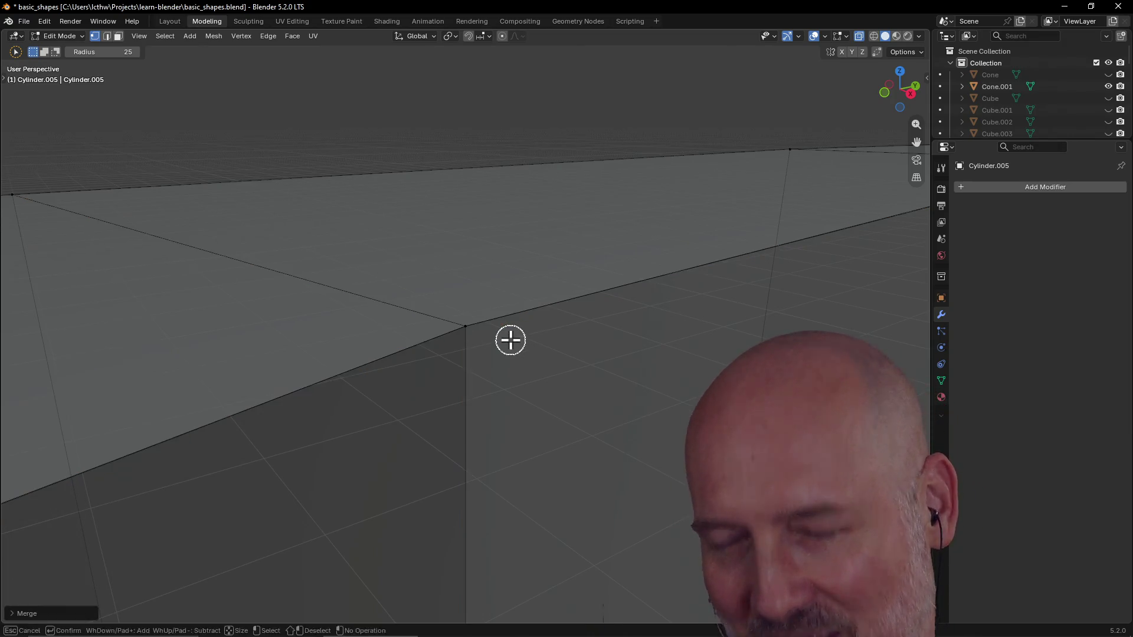
{"action": "middle_click_drag", "start_coordinate": [508, 321], "coordinate": [559, 328]}
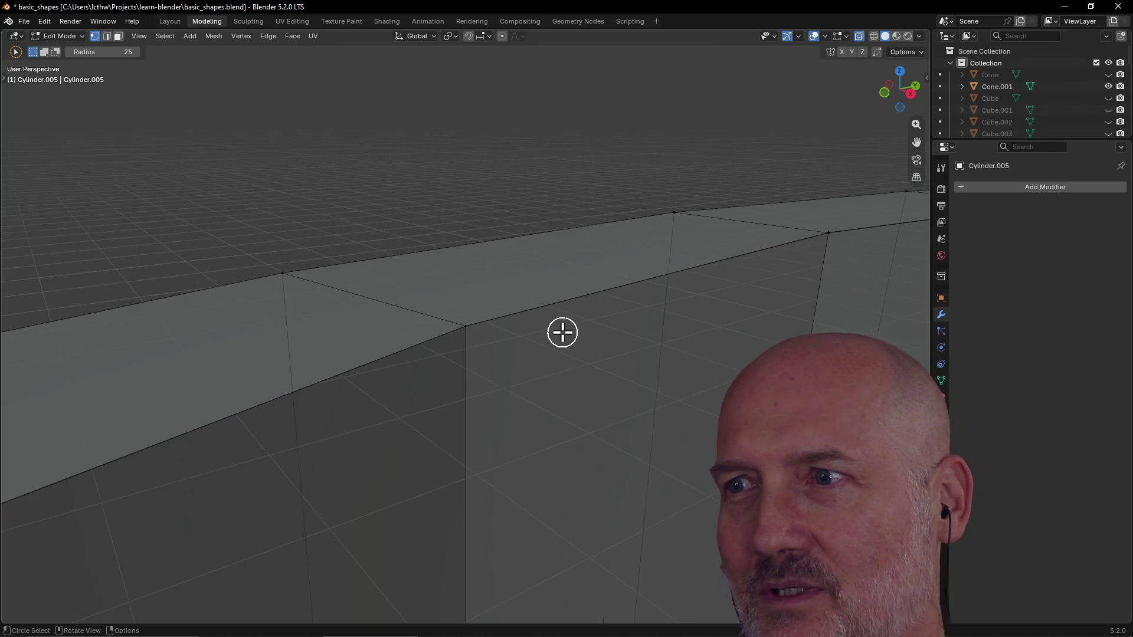
{"action": "left_click", "coordinate": [831, 237]}
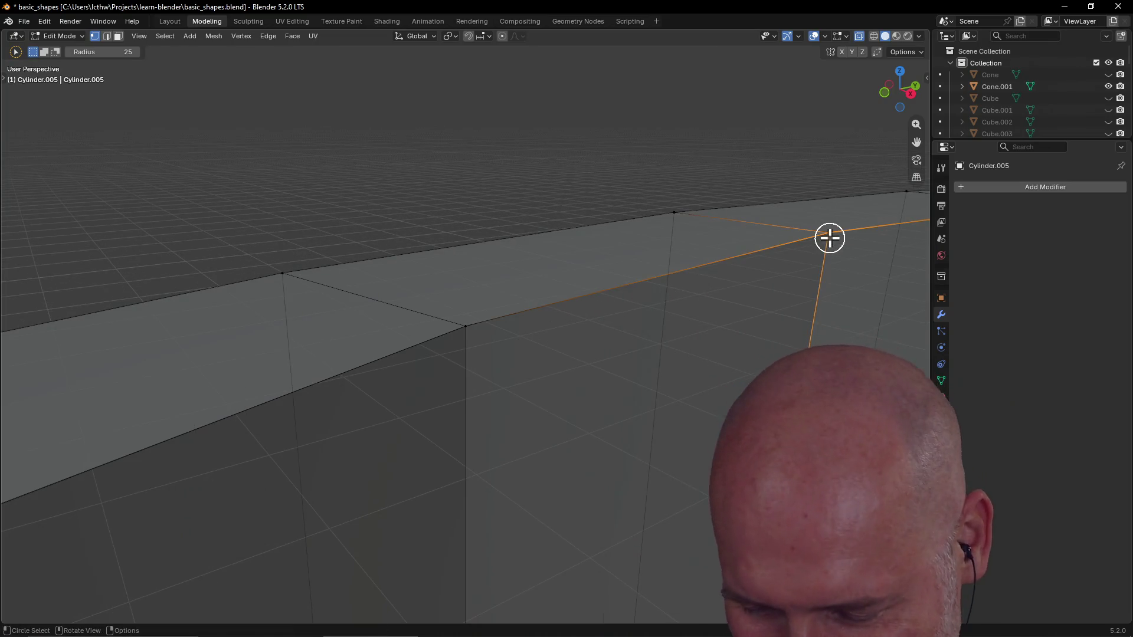
{"action": "right_click", "coordinate": [830, 237]}
{"action": "left_click", "coordinate": [638, 260]}
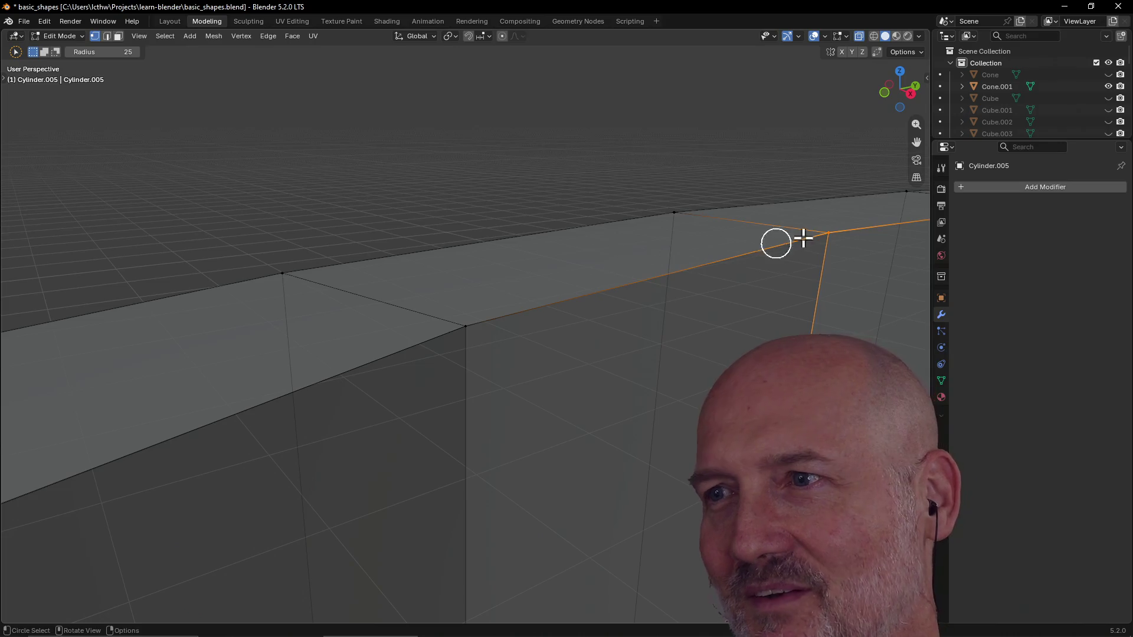
{"action": "key", "text": "grave"}
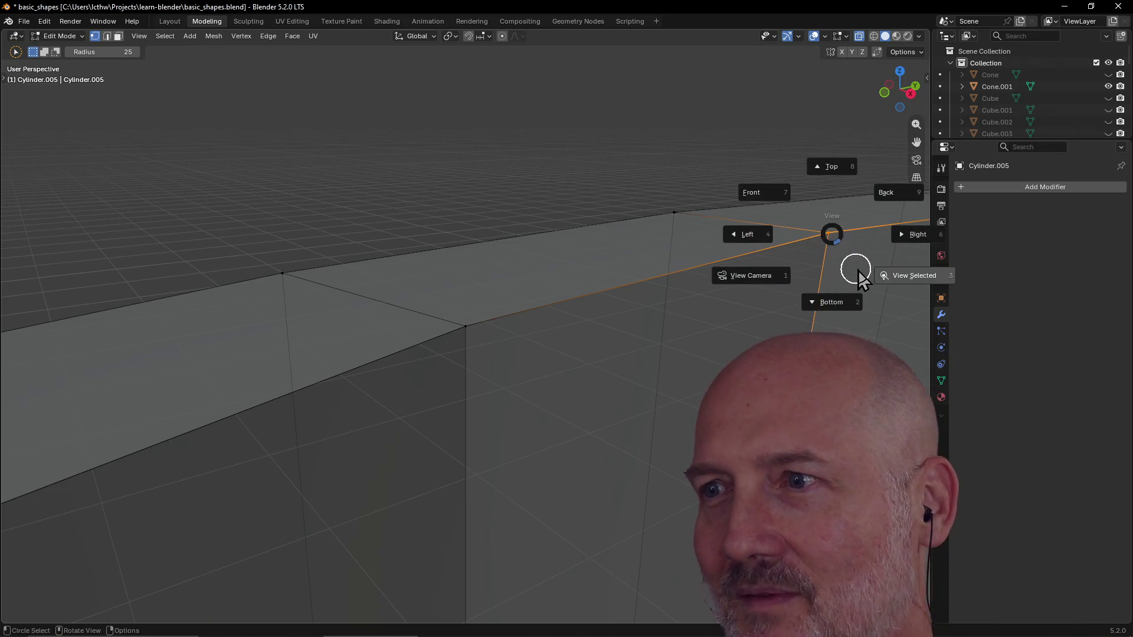
{"action": "left_click", "coordinate": [911, 272]}
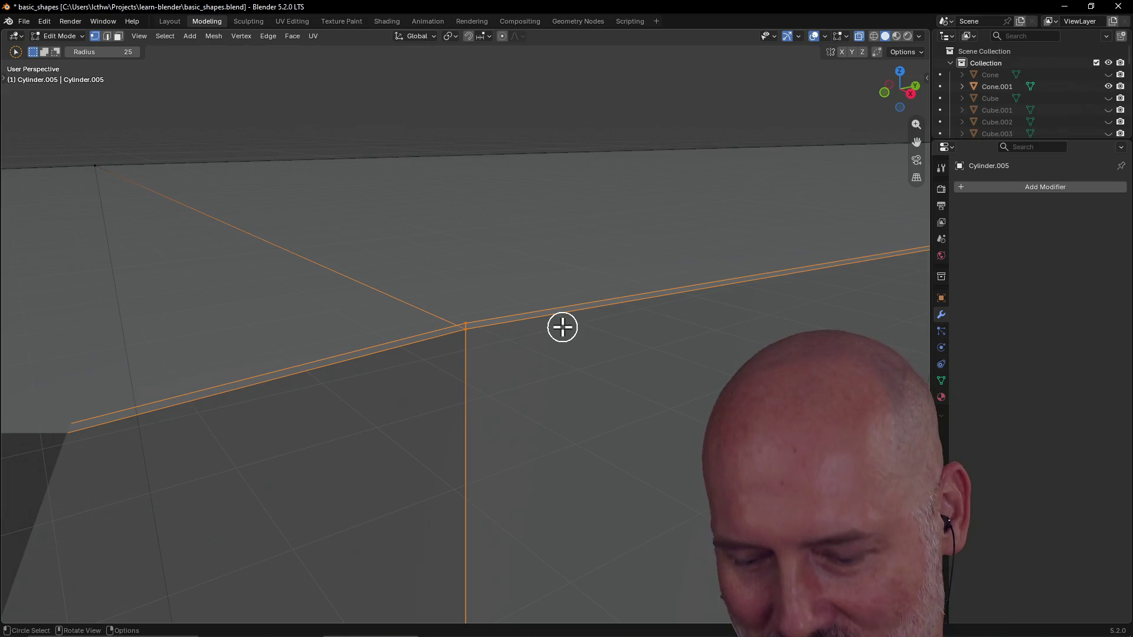
{"action": "key", "text": "m"}
{"action": "left_click", "coordinate": [538, 325]}
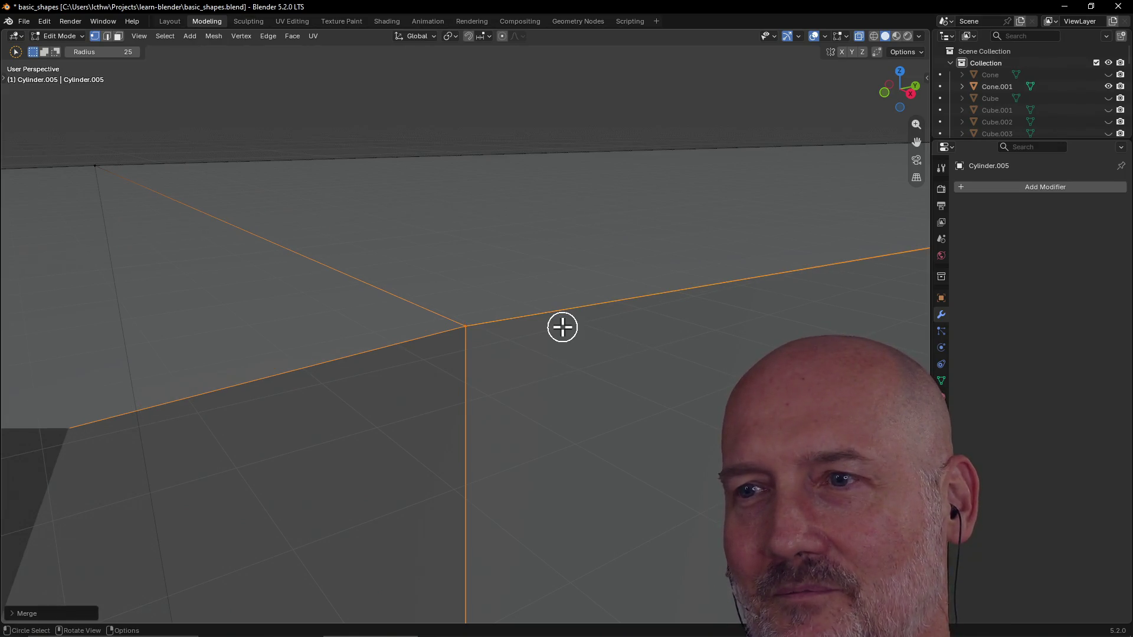
Step: Merge the corner vertex At Center after a By Distance merge removes nothing, then pick the next one
{"action": "middle_click_drag", "start_coordinate": [562, 328], "coordinate": [706, 285]}
{"action": "left_click", "coordinate": [706, 283]}
{"action": "key", "text": "grave"}
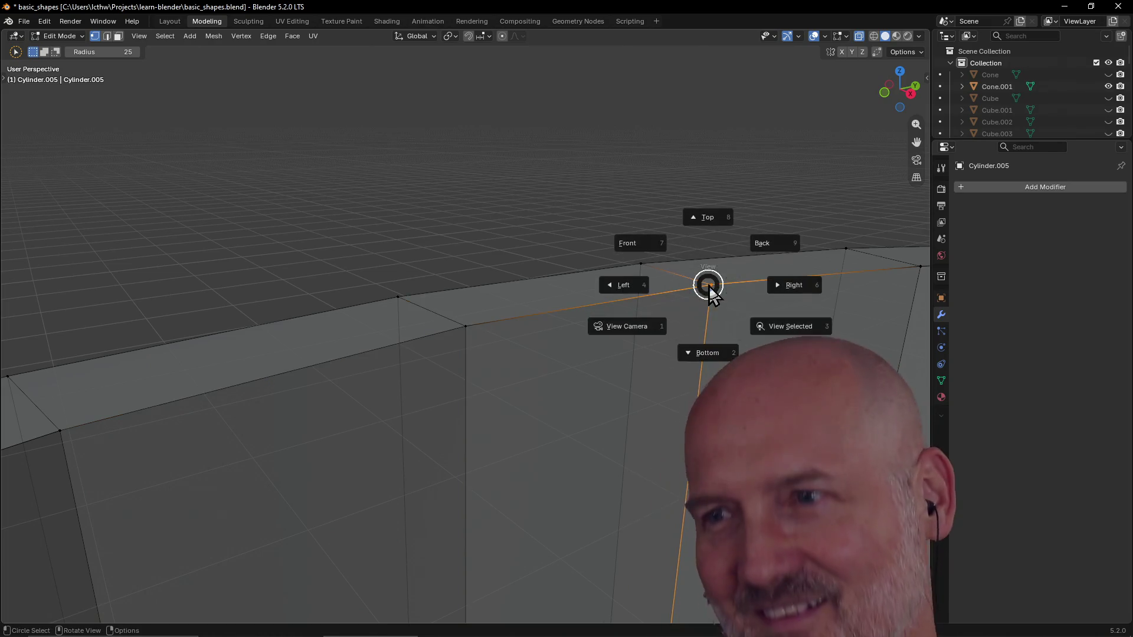
{"action": "left_click", "coordinate": [794, 285]}
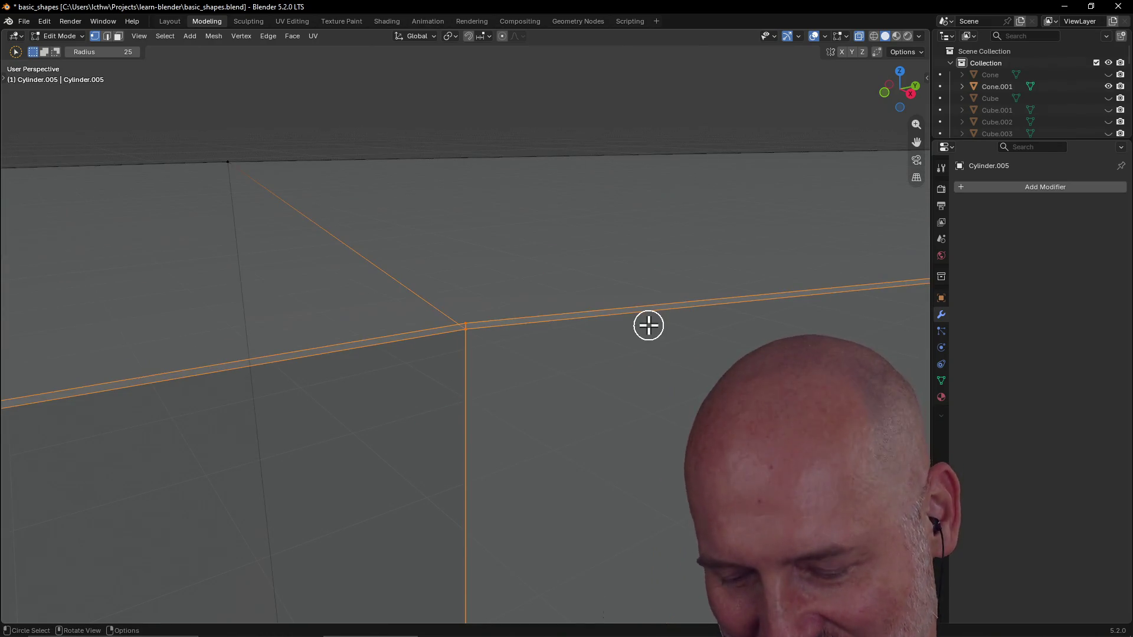
{"action": "key", "text": "m"}
{"action": "left_click", "coordinate": [631, 370]}
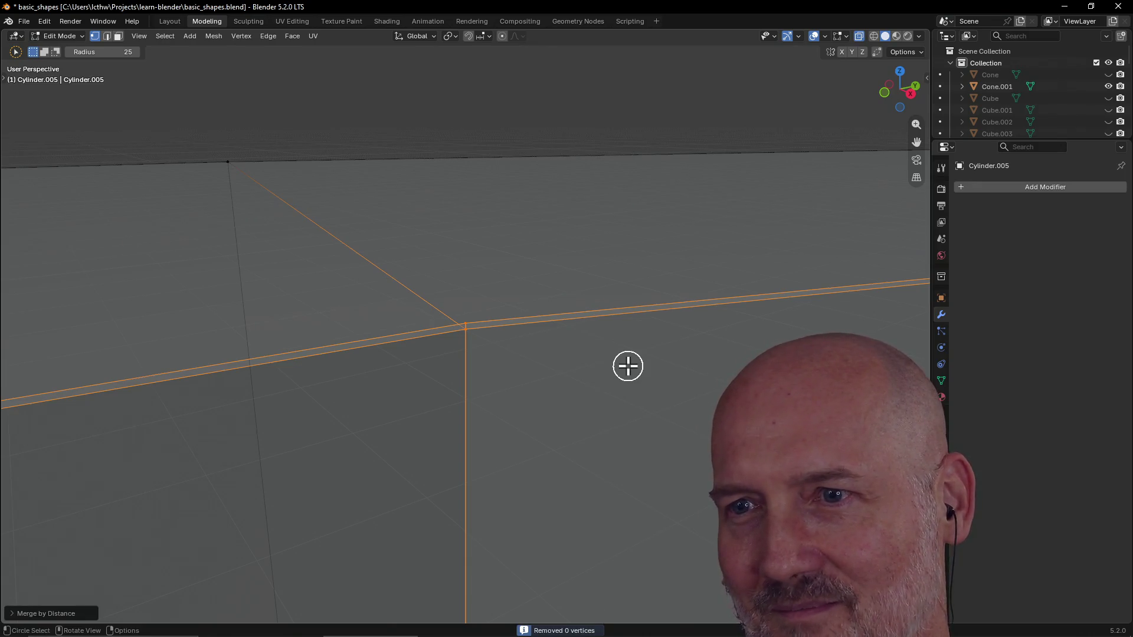
{"action": "key", "text": "m"}
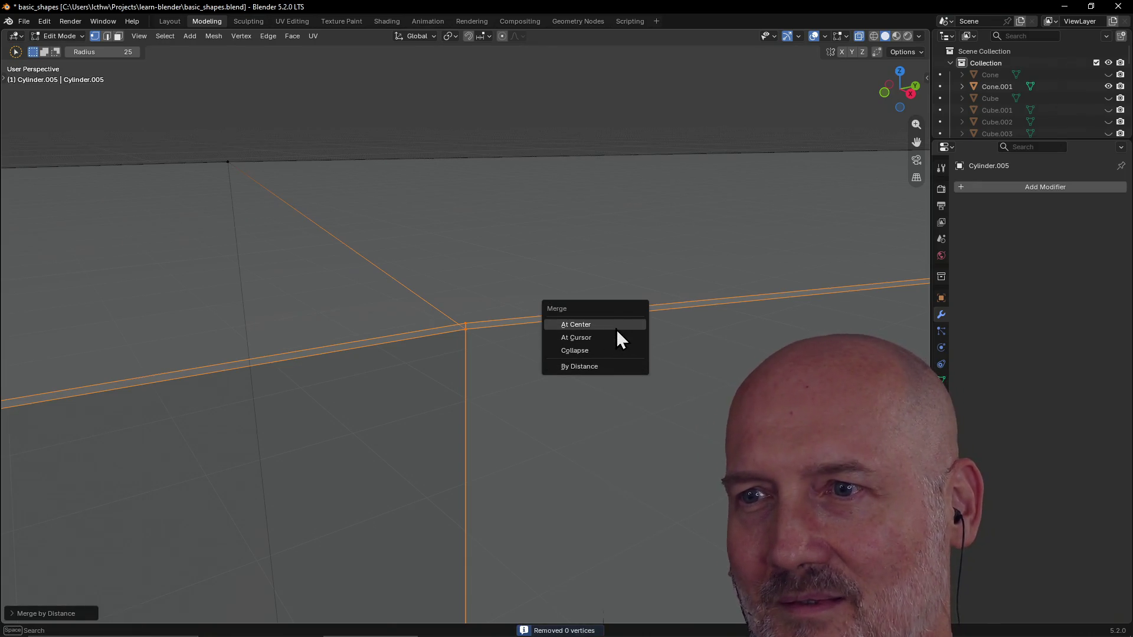
{"action": "left_click", "coordinate": [619, 334]}
{"action": "middle_click_drag", "start_coordinate": [616, 329], "coordinate": [638, 353]}
{"action": "left_click", "coordinate": [661, 292]}
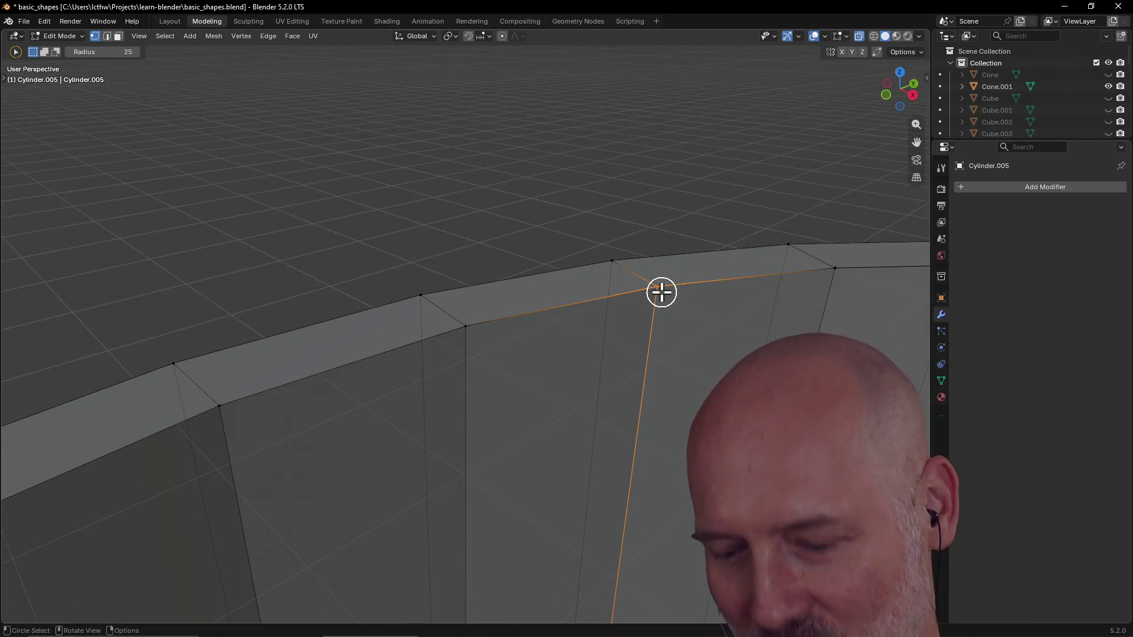
Step: Merge three more doubled rim vertices At Center, zooming onto each with View Selected
{"action": "key", "text": "m"}
{"action": "left_click", "coordinate": [619, 292]}
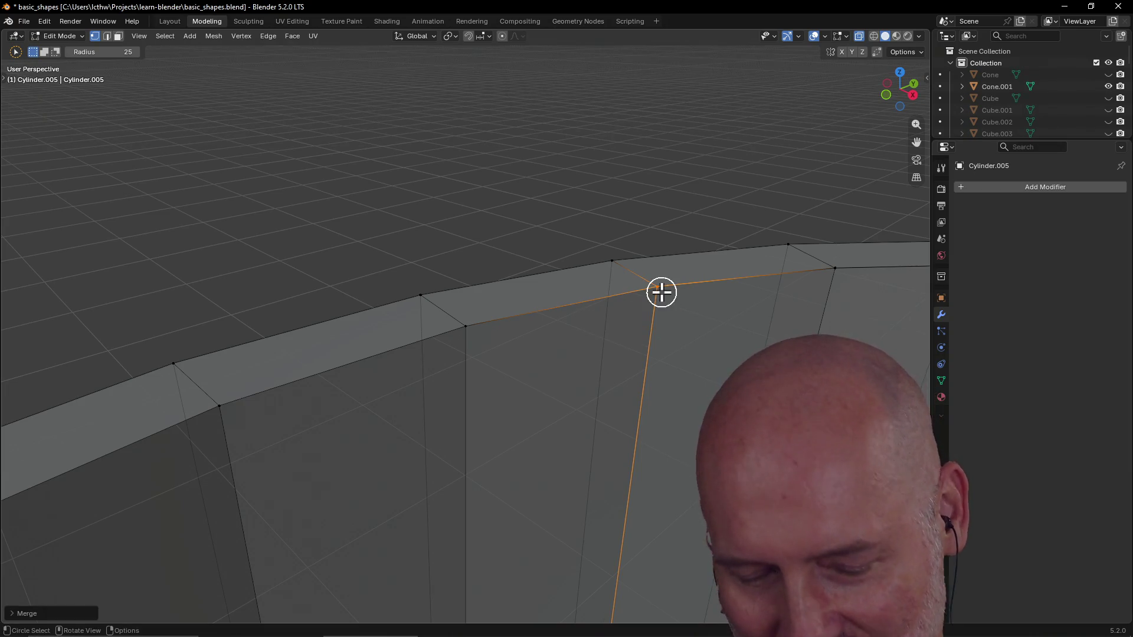
{"action": "key", "text": "grave"}
{"action": "left_click", "coordinate": [733, 340]}
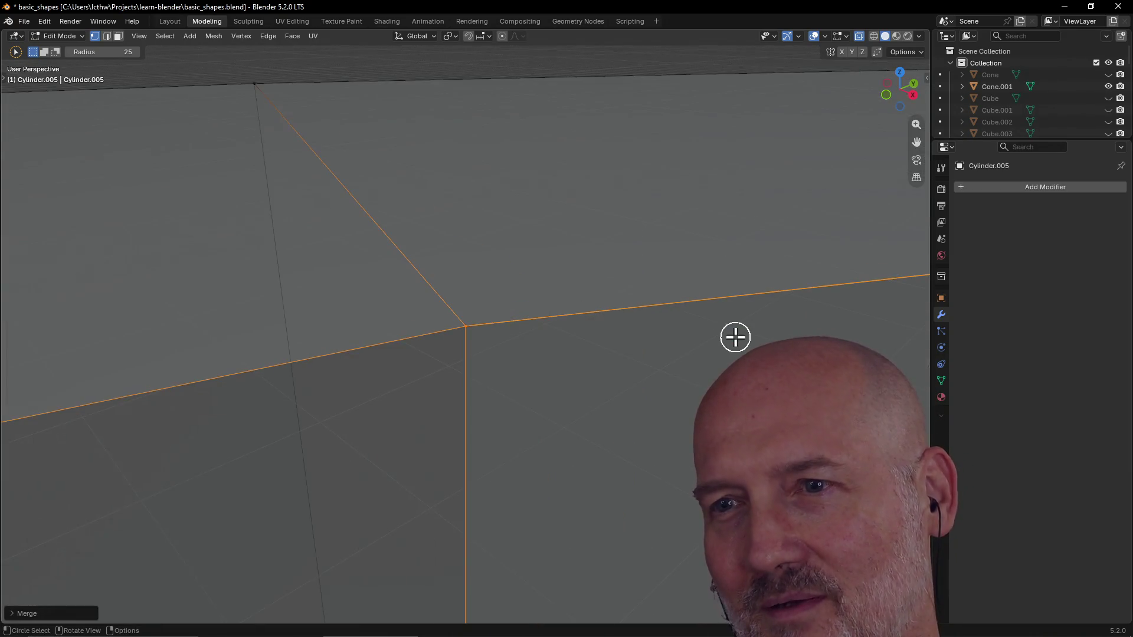
{"action": "scroll", "coordinate": [735, 336], "scroll_direction": "down", "scroll_amount": 3}
{"action": "scroll", "coordinate": [735, 336], "scroll_direction": "down", "scroll_amount": 1}
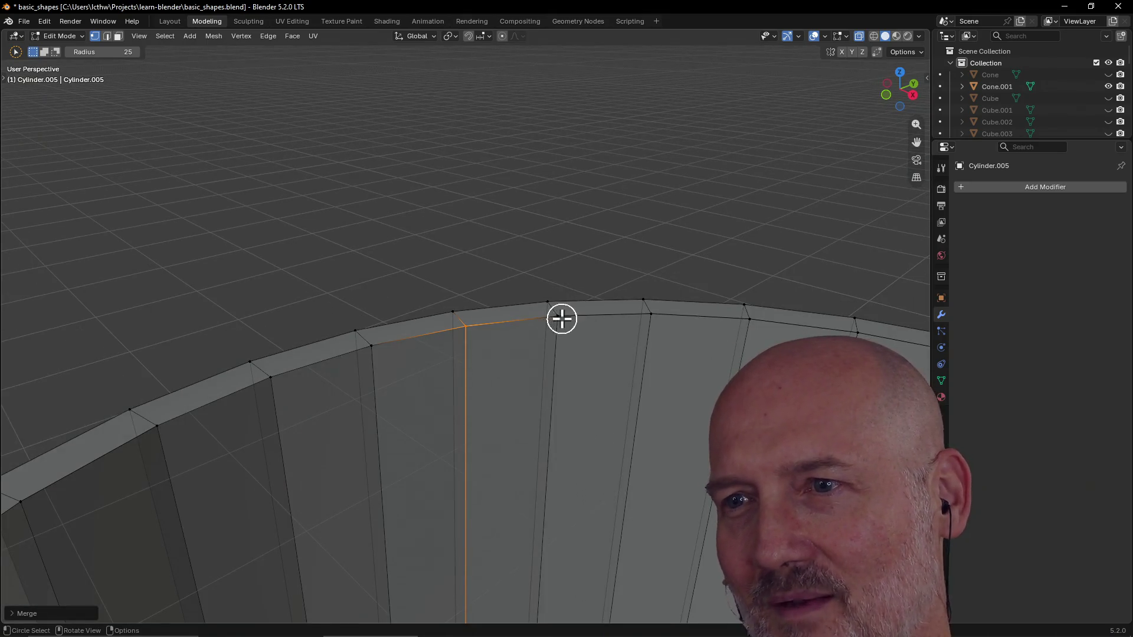
{"action": "key", "text": "m"}
{"action": "left_click", "coordinate": [562, 320]}
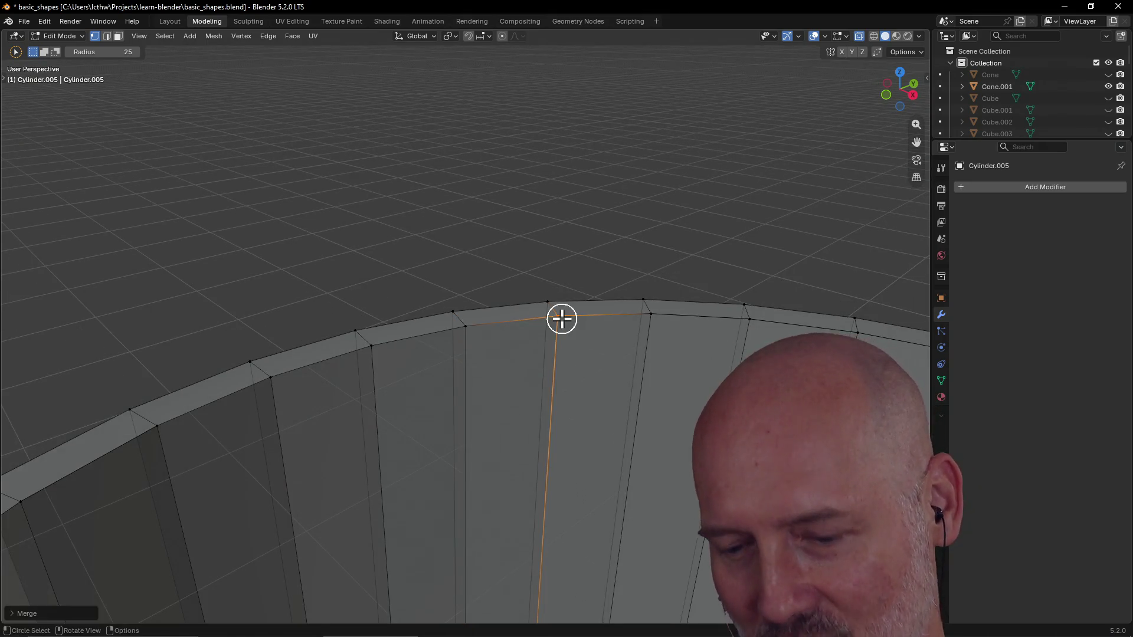
{"action": "key", "text": "grave"}
{"action": "left_click", "coordinate": [610, 361]}
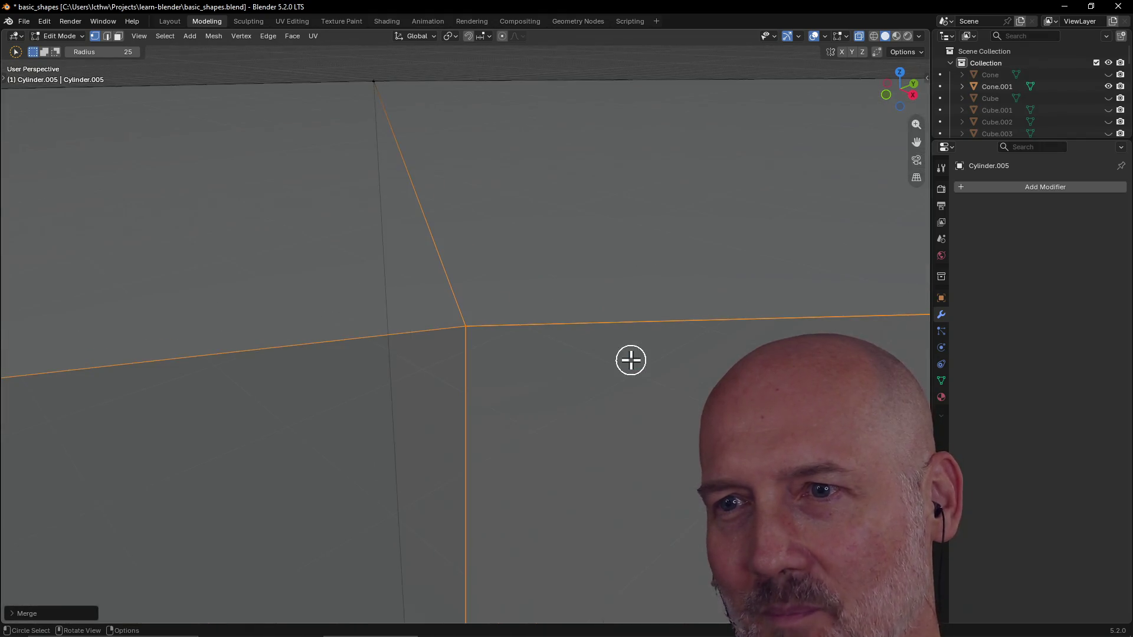
{"action": "scroll", "coordinate": [631, 359], "scroll_direction": "down", "scroll_amount": 2}
{"action": "scroll", "coordinate": [631, 359], "scroll_direction": "down", "scroll_amount": 2}
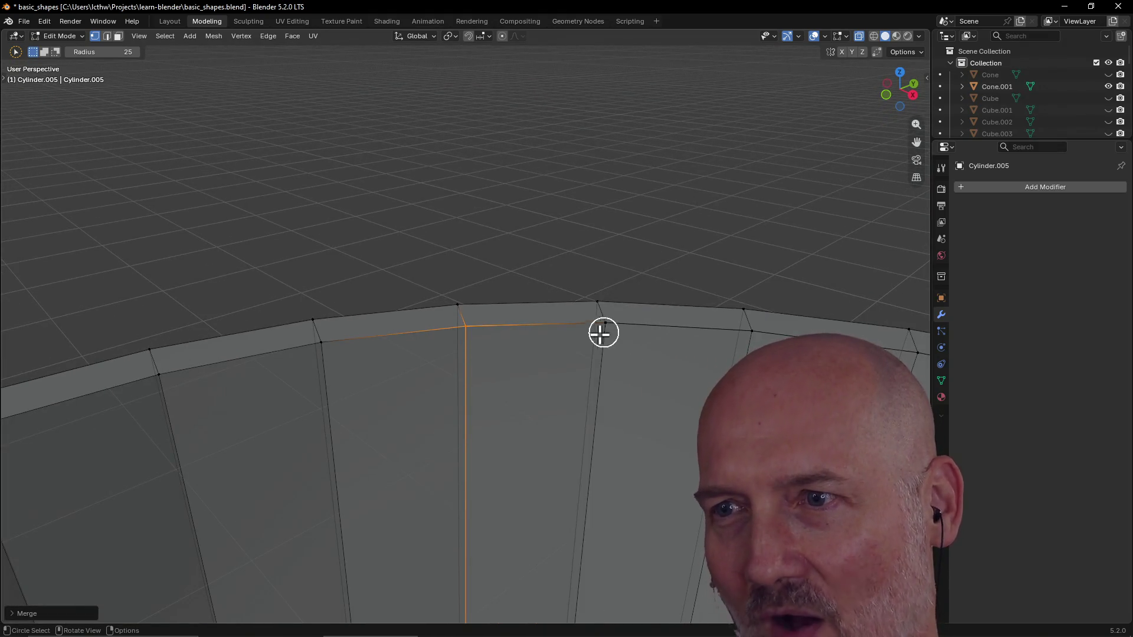
{"action": "left_click", "coordinate": [600, 332]}
{"action": "key", "text": "m"}
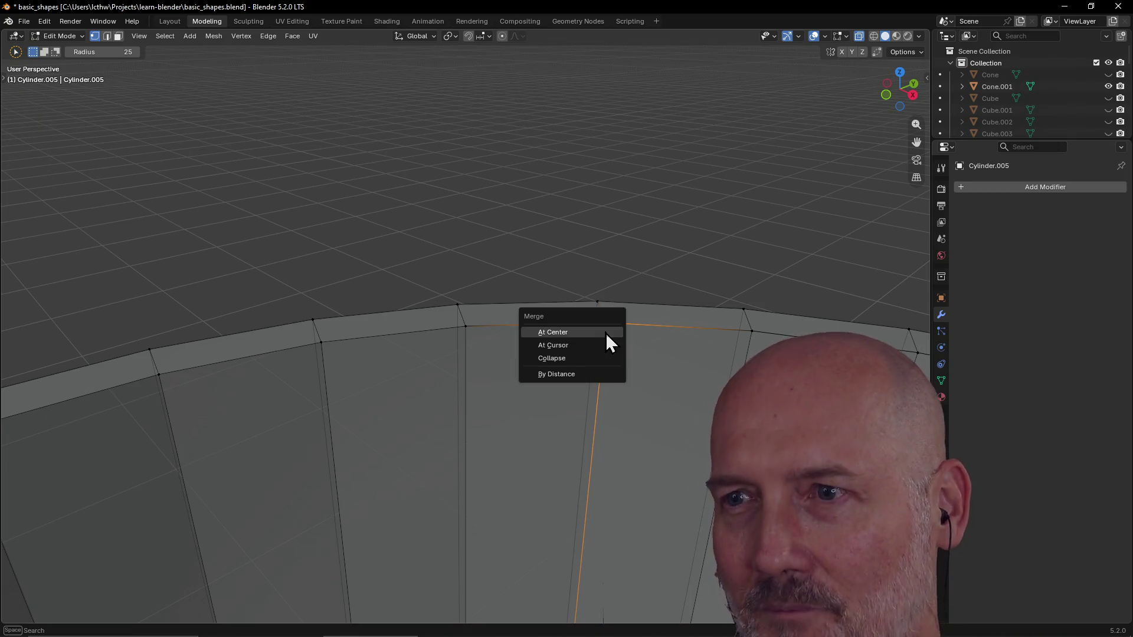
{"action": "left_click", "coordinate": [608, 336]}
{"action": "key", "text": "grave"}
{"action": "left_click", "coordinate": [683, 375]}
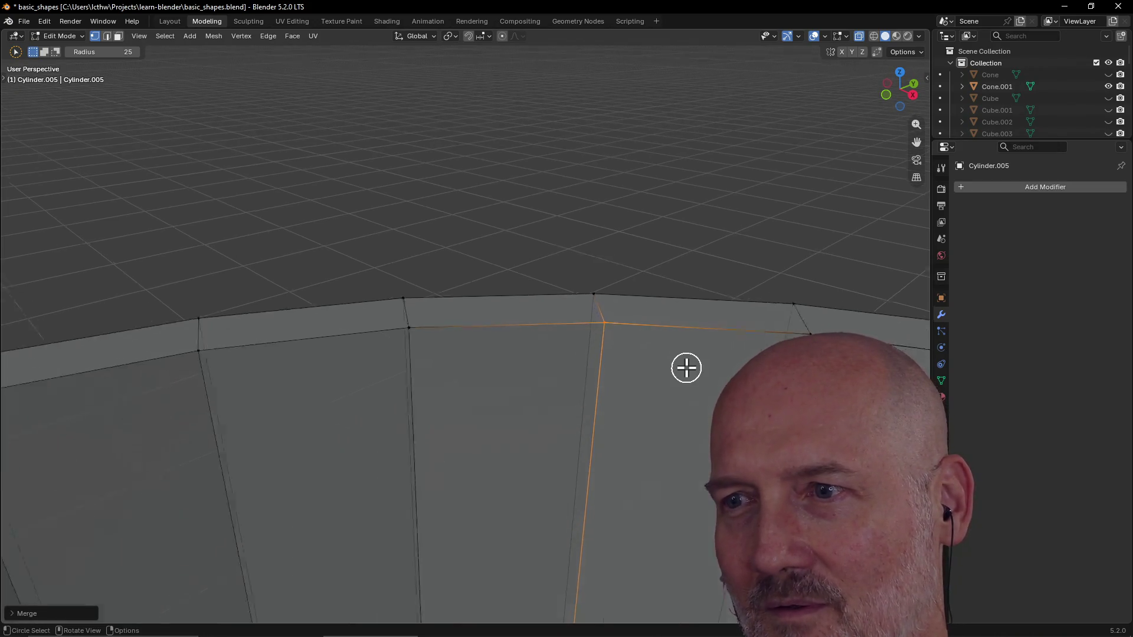
{"action": "scroll", "coordinate": [686, 369], "scroll_direction": "down", "scroll_amount": 3}
{"action": "scroll", "coordinate": [686, 369], "scroll_direction": "down", "scroll_amount": 3}
{"action": "scroll", "coordinate": [619, 363], "scroll_direction": "down", "scroll_amount": 2}
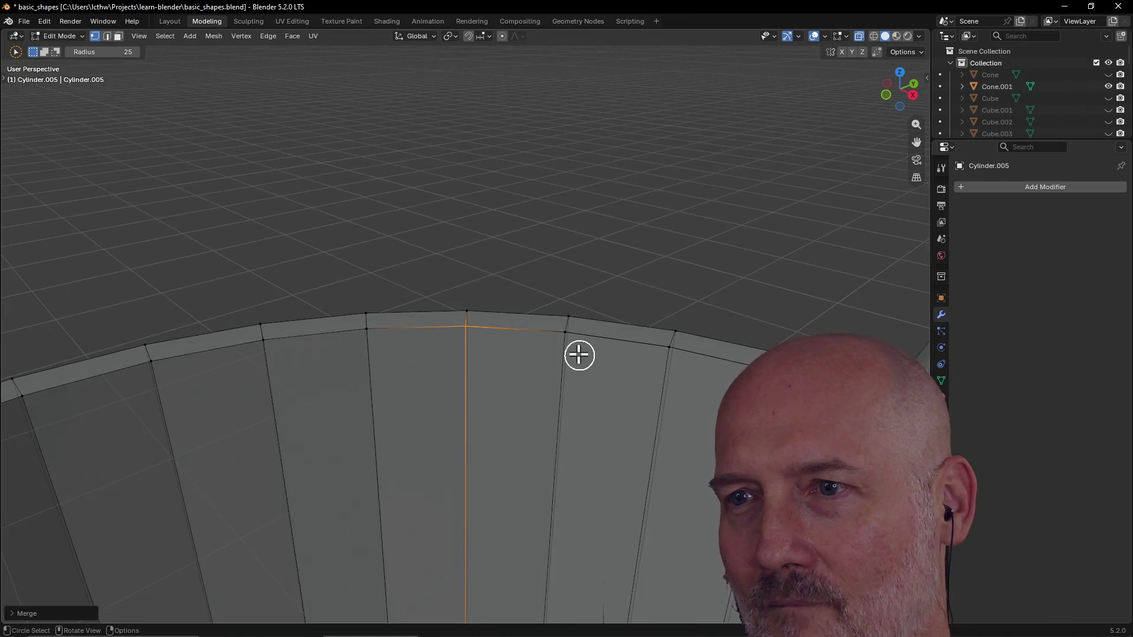
Step: Weld the next two doubled vertices along the inner rim seam At Center
{"action": "left_click", "coordinate": [563, 340]}
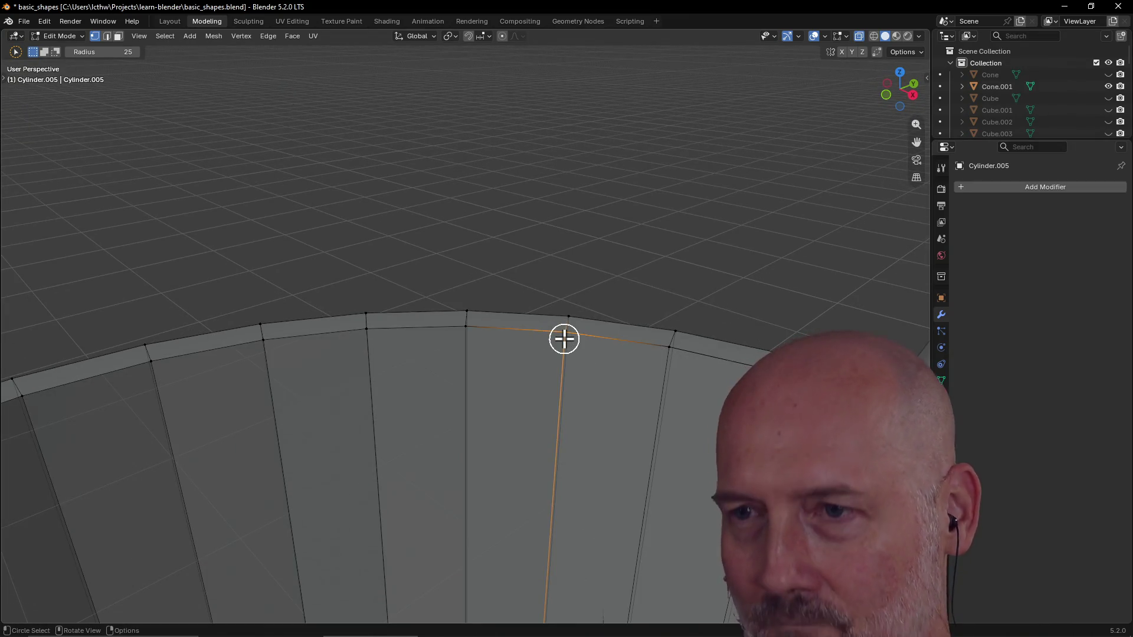
{"action": "key", "text": "m"}
{"action": "left_click", "coordinate": [645, 382]}
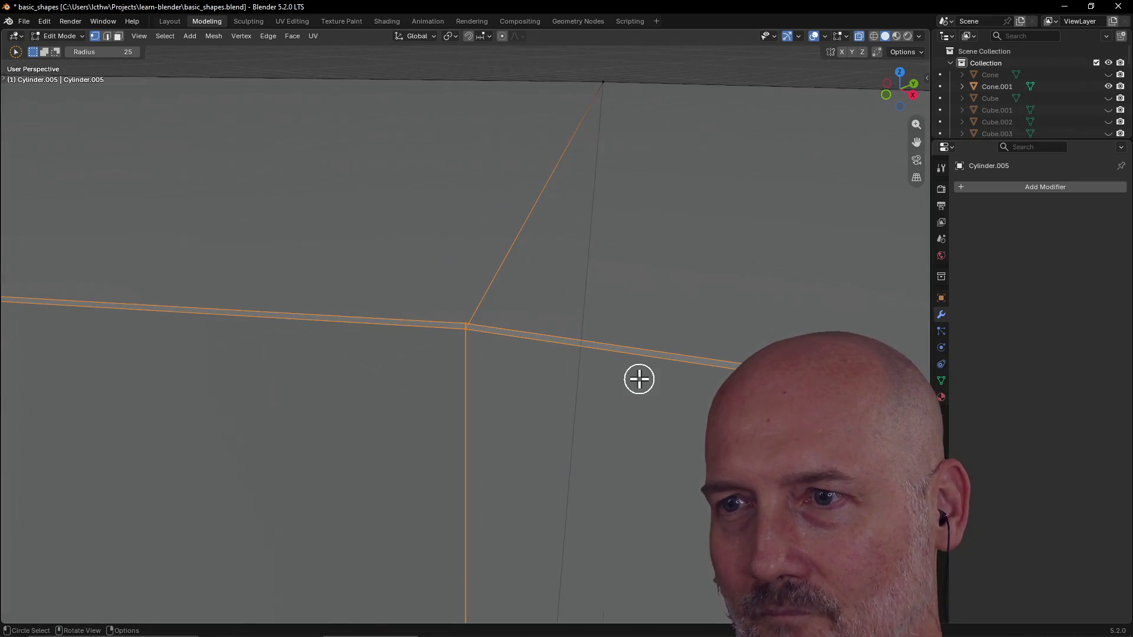
{"action": "key", "text": "m"}
{"action": "left_click", "coordinate": [639, 379]}
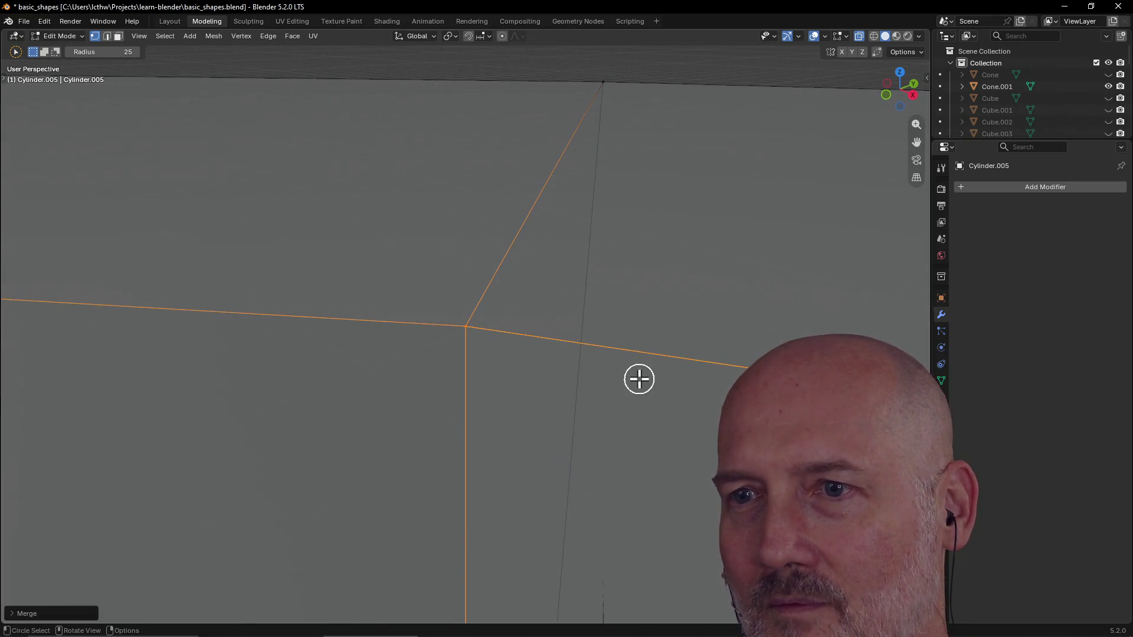
{"action": "scroll", "coordinate": [639, 379], "scroll_direction": "down", "scroll_amount": 3}
{"action": "left_click", "coordinate": [609, 352]}
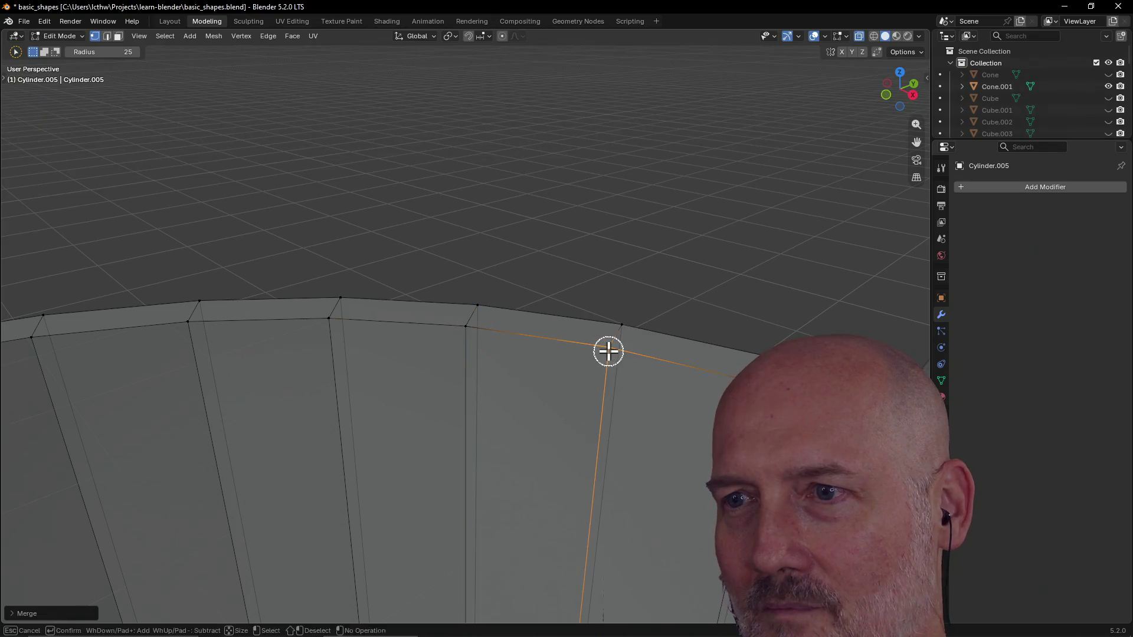
{"action": "key", "text": "m"}
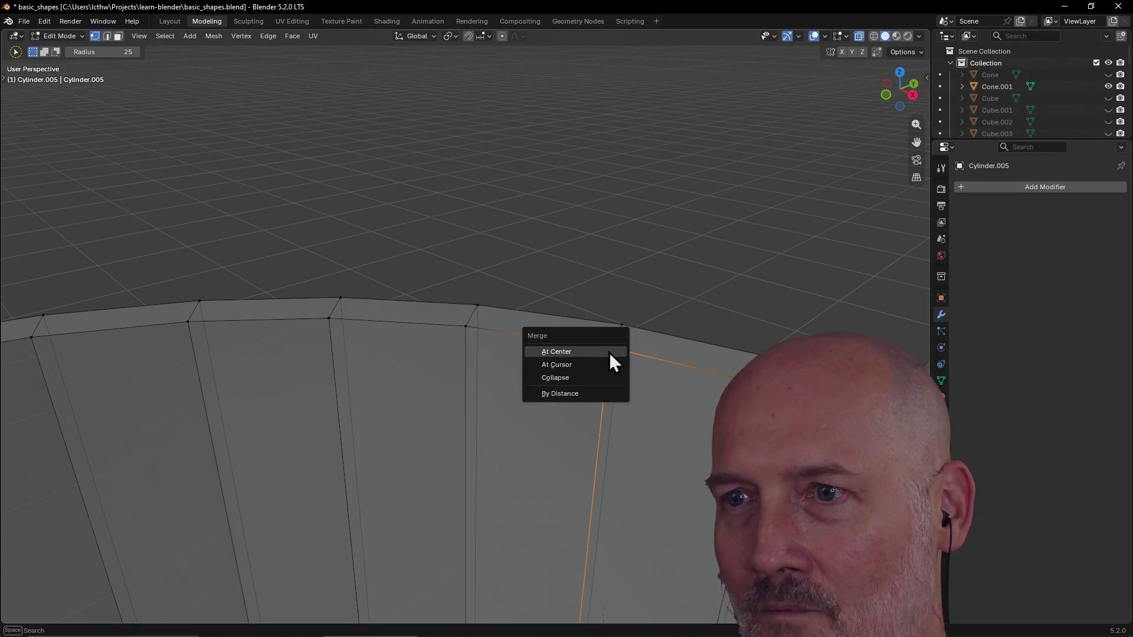
{"action": "left_click", "coordinate": [612, 362]}
{"action": "key", "text": "grave"}
{"action": "left_click", "coordinate": [689, 393]}
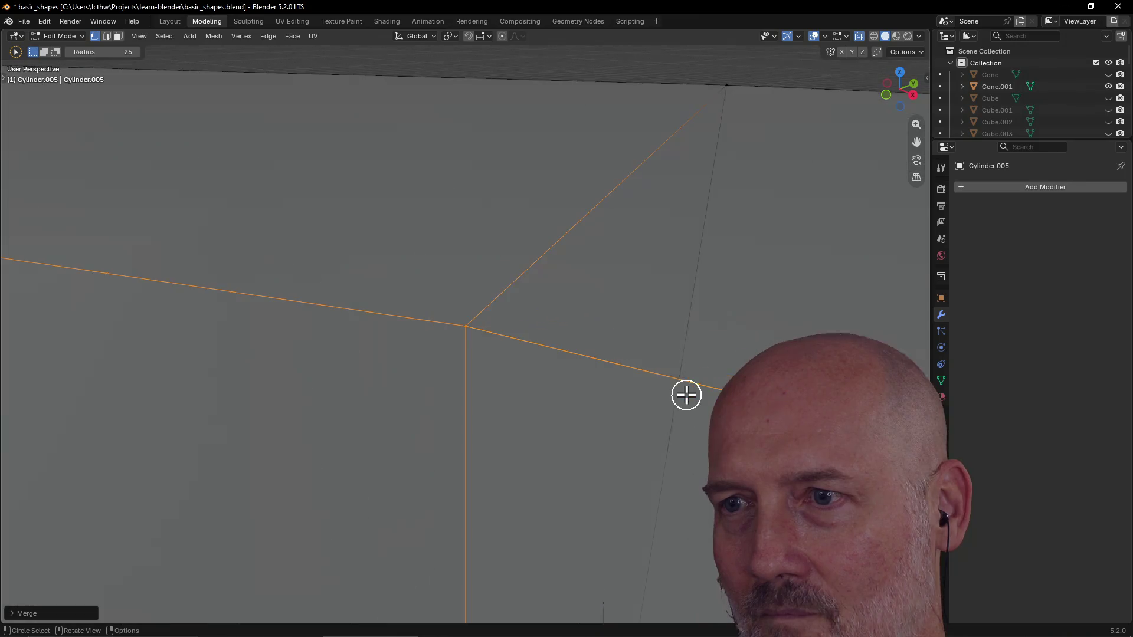
{"action": "scroll", "coordinate": [650, 361], "scroll_direction": "down", "scroll_amount": 5}
{"action": "scroll", "coordinate": [650, 361], "scroll_direction": "down", "scroll_amount": 4}
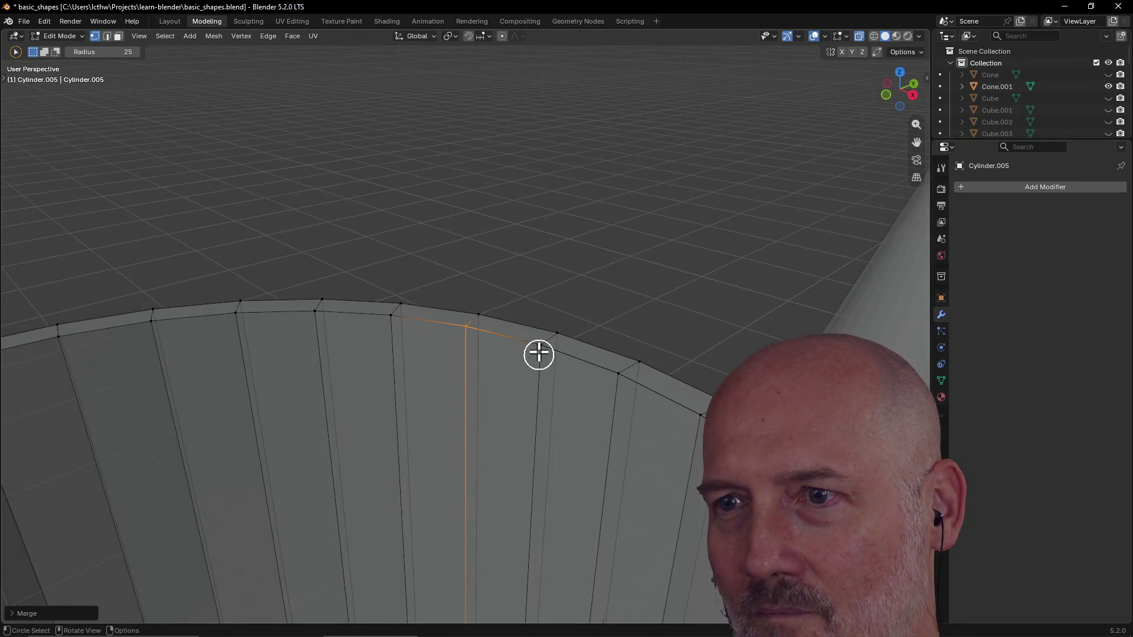
Step: Merge three further doubled rim vertices and a doubled edge At Center
{"action": "key", "text": "m"}
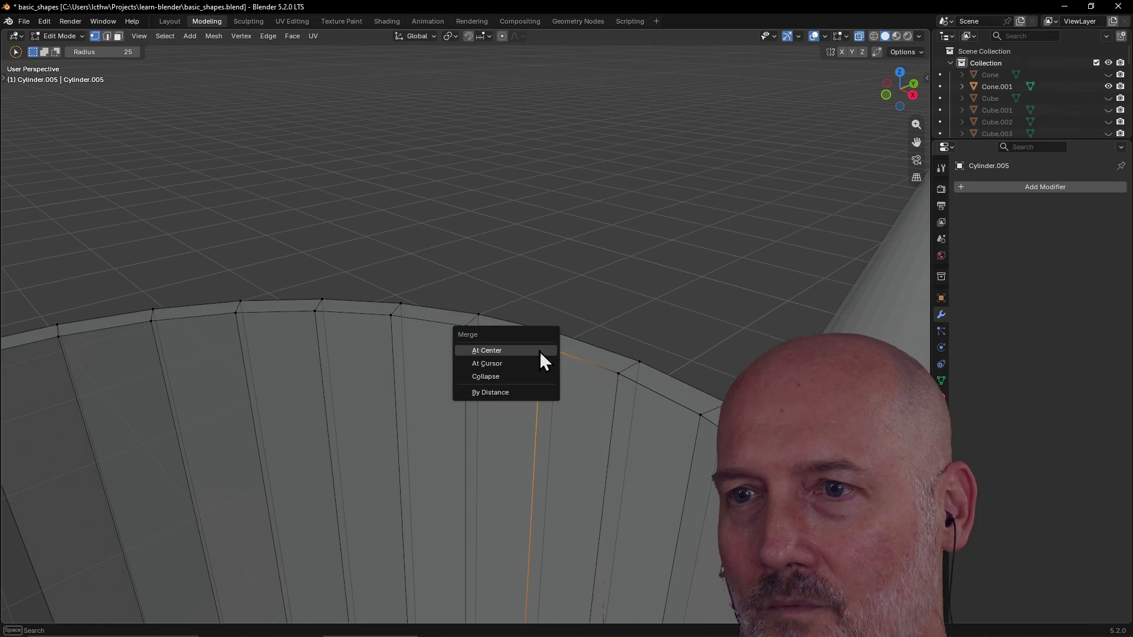
{"action": "left_click", "coordinate": [542, 354]}
{"action": "left_click", "coordinate": [620, 382]}
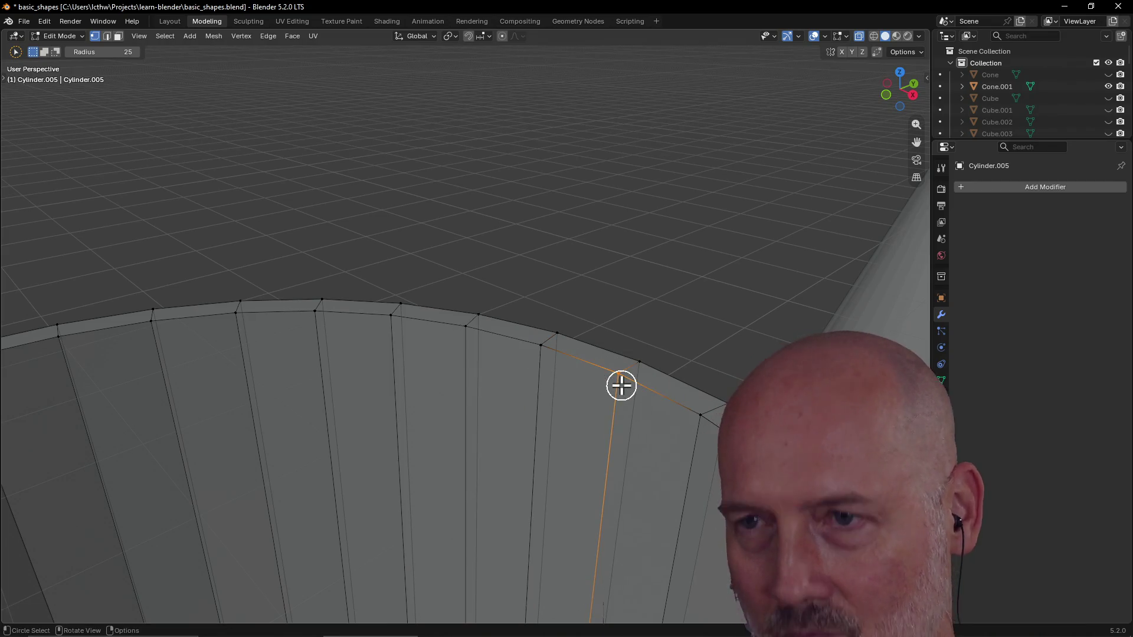
{"action": "key", "text": "m"}
{"action": "left_click", "coordinate": [624, 392]}
{"action": "left_click", "coordinate": [705, 420]}
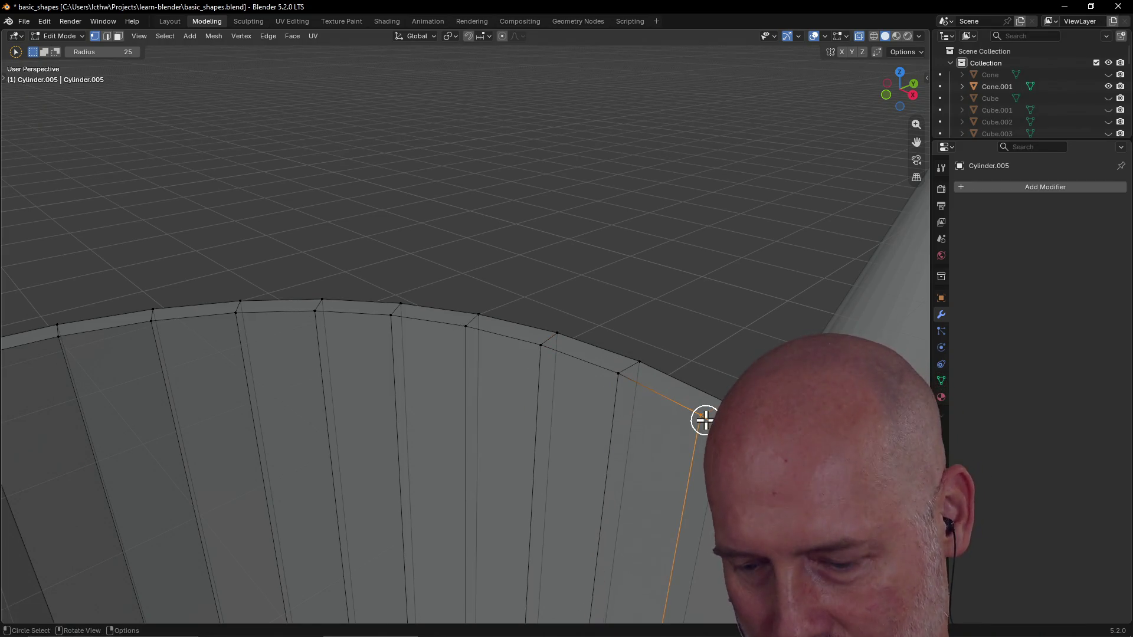
{"action": "key", "text": "m"}
{"action": "left_click", "coordinate": [697, 423]}
{"action": "scroll", "coordinate": [662, 415], "scroll_direction": "down", "scroll_amount": 5}
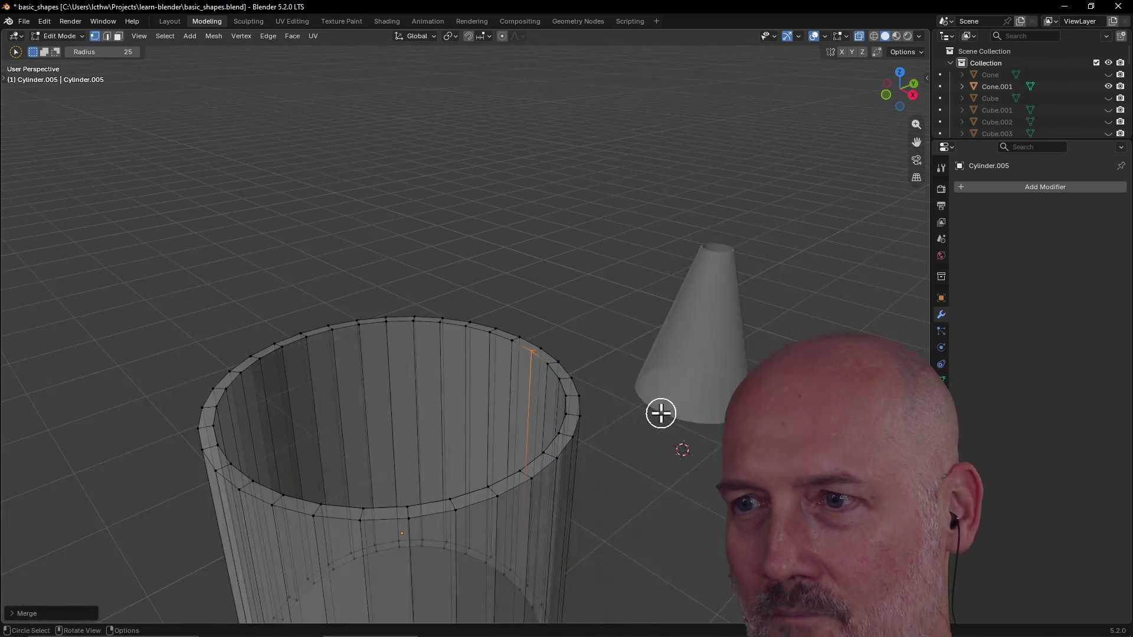
Step: Merge three consecutive doubled rim edges At Center and frame the last one
{"action": "middle_click_drag", "start_coordinate": [655, 412], "coordinate": [664, 407]}
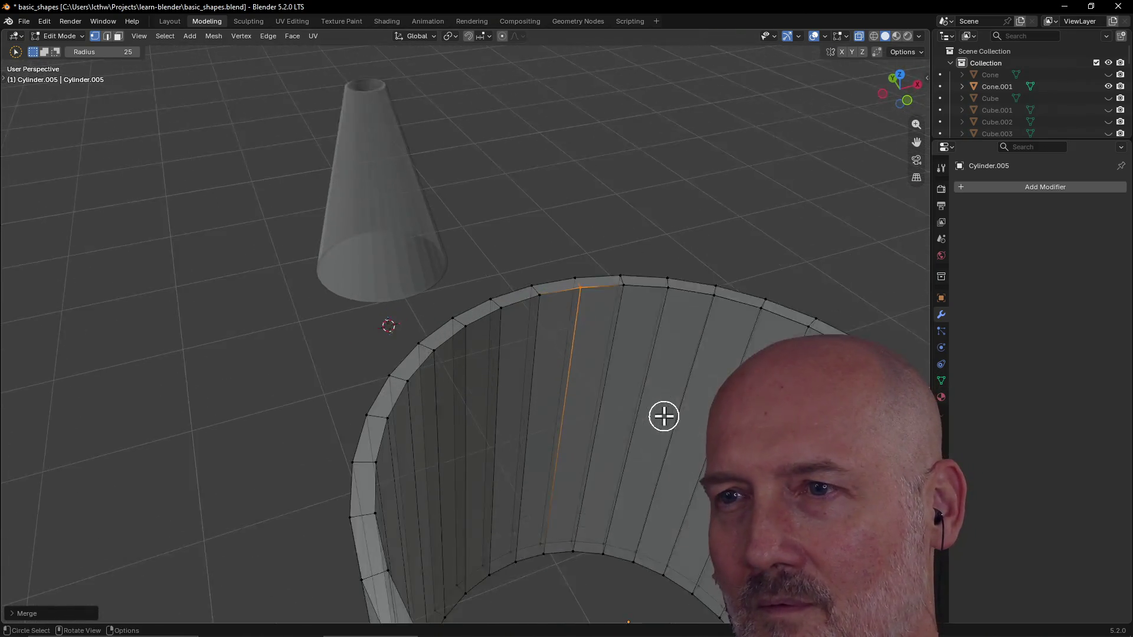
{"action": "scroll", "coordinate": [664, 408], "scroll_direction": "up", "scroll_amount": 5}
{"action": "left_click", "coordinate": [720, 274]}
{"action": "key", "text": "m"}
{"action": "left_click", "coordinate": [682, 263]}
{"action": "left_click", "coordinate": [801, 265]}
{"action": "key", "text": "m"}
{"action": "left_click", "coordinate": [770, 267]}
{"action": "left_click", "coordinate": [871, 274]}
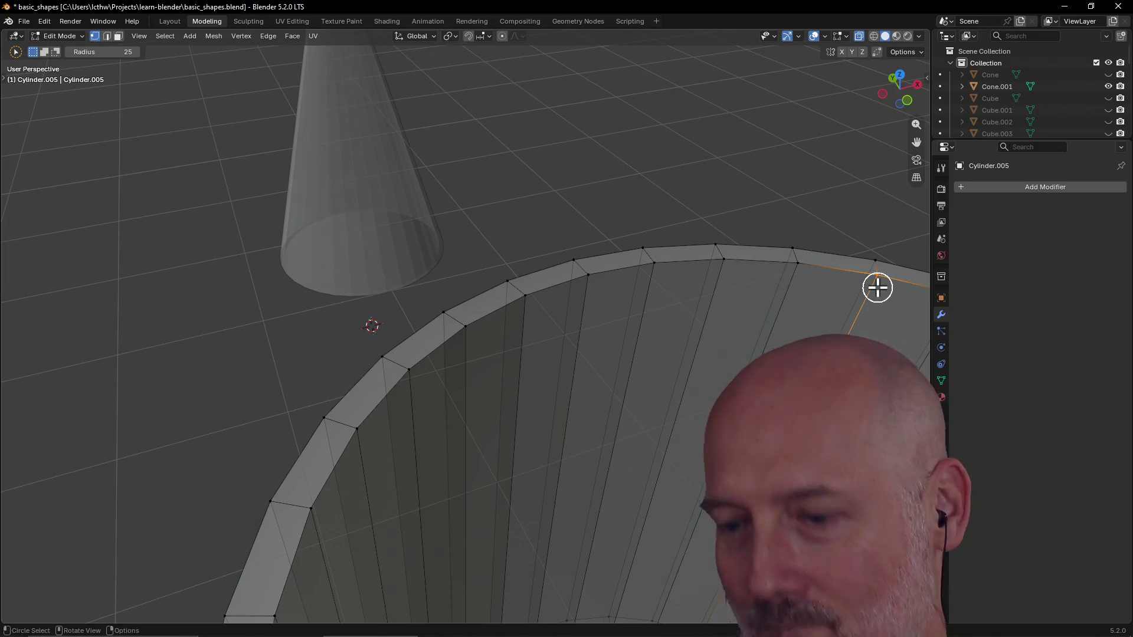
{"action": "key", "text": "m"}
{"action": "left_click", "coordinate": [877, 289]}
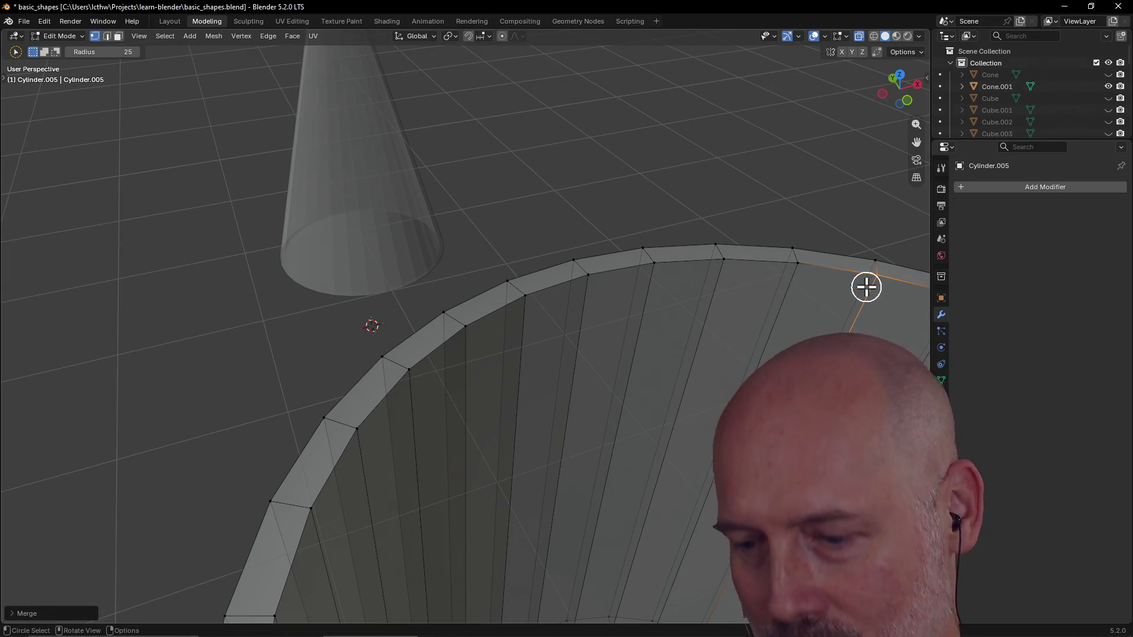
{"action": "key", "text": "grave"}
{"action": "left_click", "coordinate": [937, 335]}
Step: Frame and merge two more doubled rim edges At Center
{"action": "mouse_move", "coordinate": [828, 292]}
{"action": "middle_mouse_down"}
{"action": "mouse_move", "coordinate": [799, 297]}
{"action": "mouse_move", "coordinate": [855, 297]}
{"action": "middle_mouse_up"}
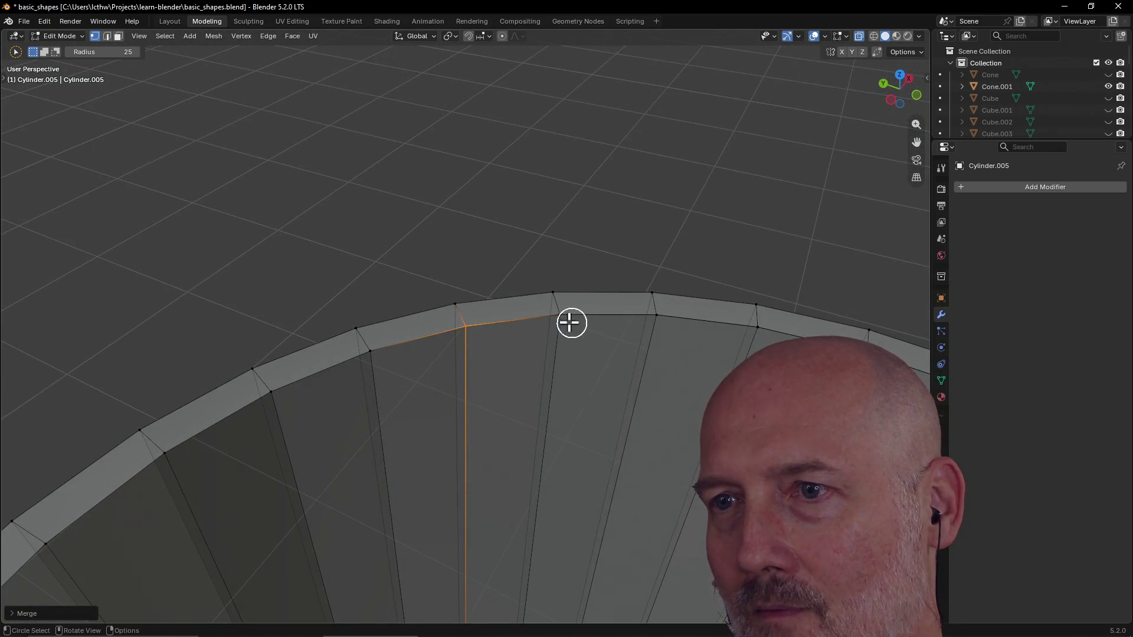
{"action": "left_click", "coordinate": [570, 323]}
{"action": "key", "text": "grave"}
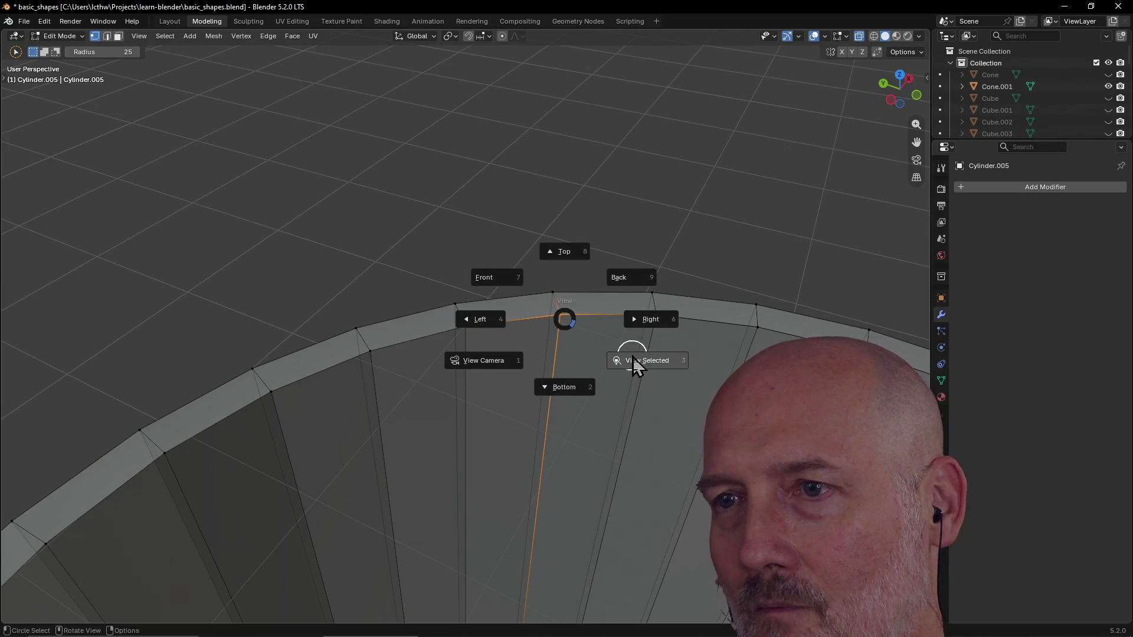
{"action": "left_click", "coordinate": [634, 365]}
{"action": "key", "text": "m"}
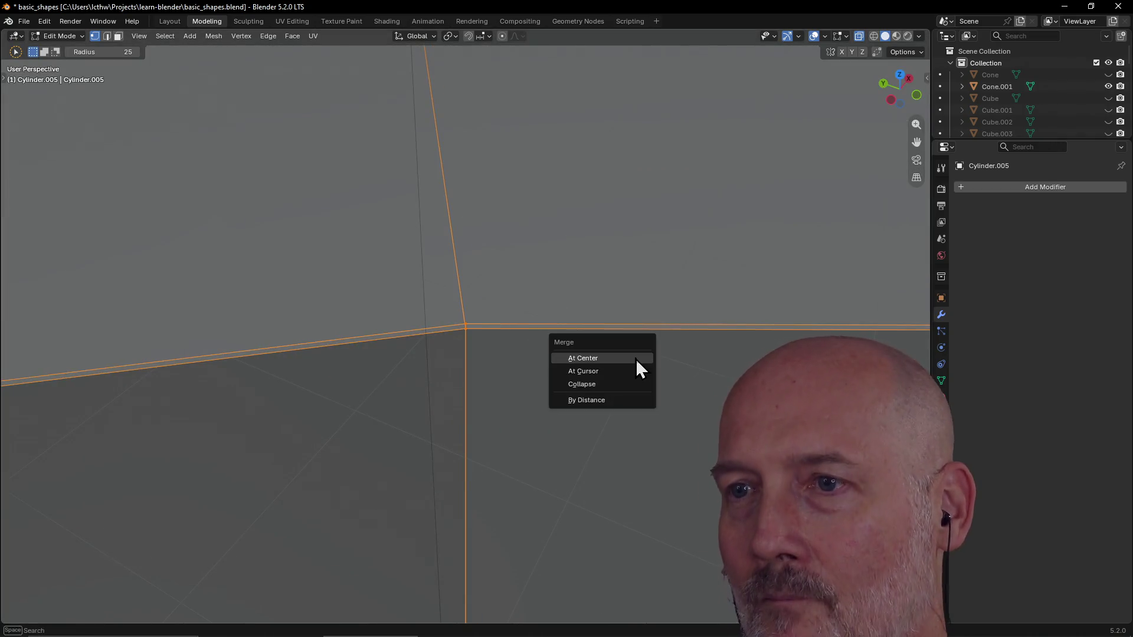
{"action": "left_click", "coordinate": [641, 360]}
{"action": "scroll", "coordinate": [634, 357], "scroll_direction": "down", "scroll_amount": 4}
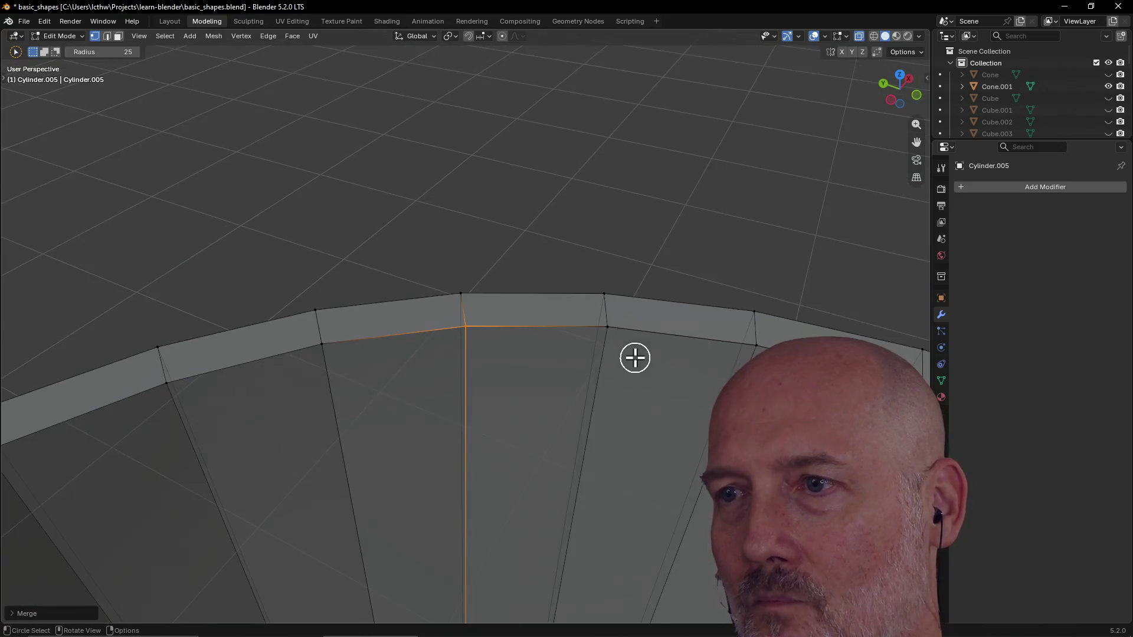
{"action": "left_click", "coordinate": [611, 333]}
{"action": "key", "text": "grave"}
{"action": "left_click", "coordinate": [682, 371]}
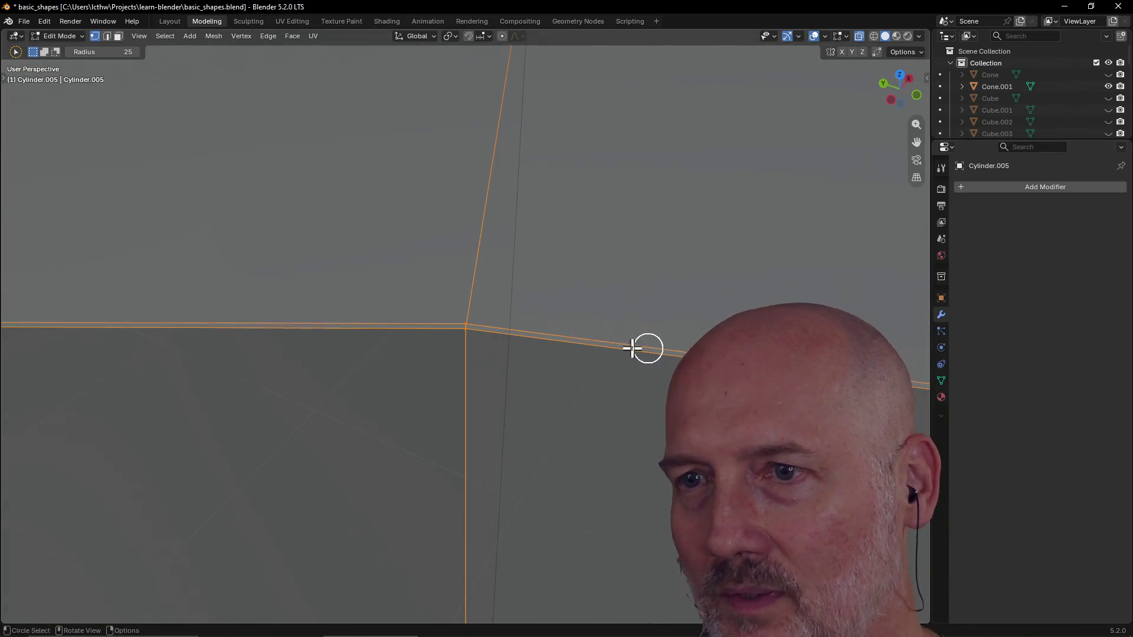
{"action": "key", "text": "m"}
{"action": "left_click", "coordinate": [576, 348]}
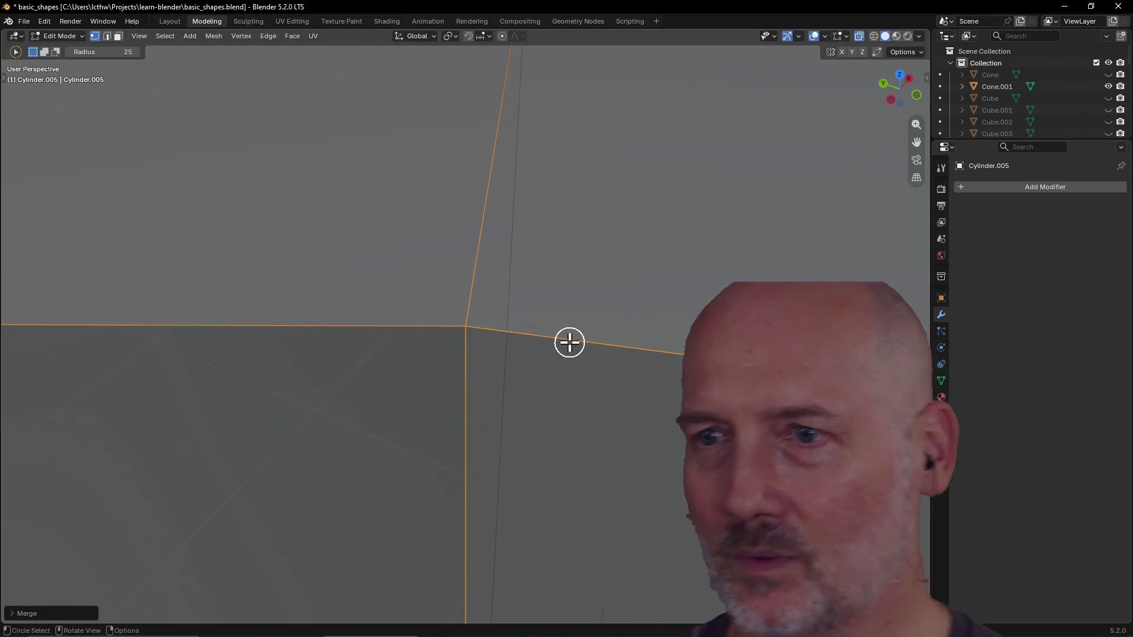
{"action": "scroll", "coordinate": [570, 344], "scroll_direction": "down", "scroll_amount": 5}
Step: Merge three further doubled rim edges At Center, framing each close up
{"action": "middle_click_drag", "start_coordinate": [570, 344], "coordinate": [599, 312]}
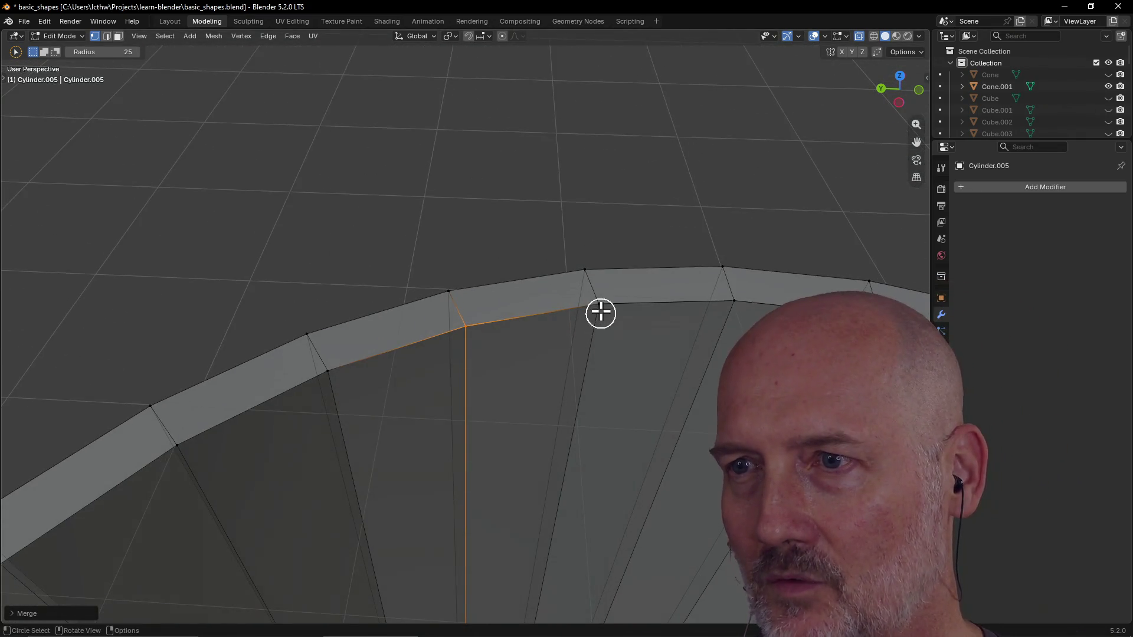
{"action": "key", "text": "grave"}
{"action": "left_click", "coordinate": [677, 352]}
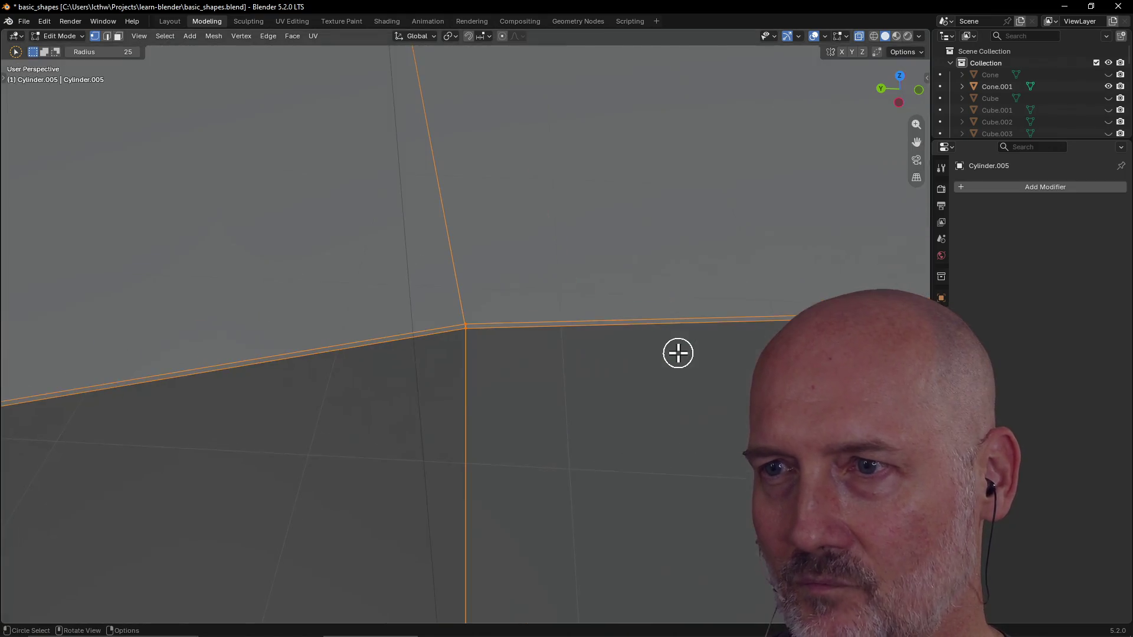
{"action": "key", "text": "m"}
{"action": "left_click", "coordinate": [678, 353]}
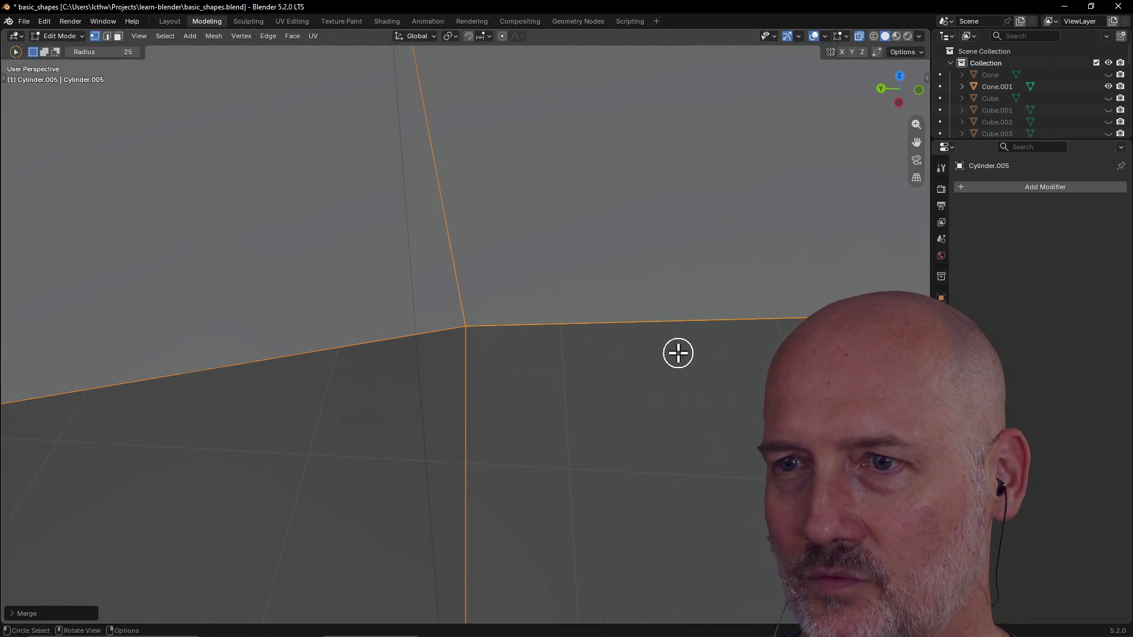
{"action": "scroll", "coordinate": [677, 354], "scroll_direction": "down", "scroll_amount": 3}
{"action": "scroll", "coordinate": [677, 353], "scroll_direction": "down", "scroll_amount": 3}
{"action": "key", "text": "grave"}
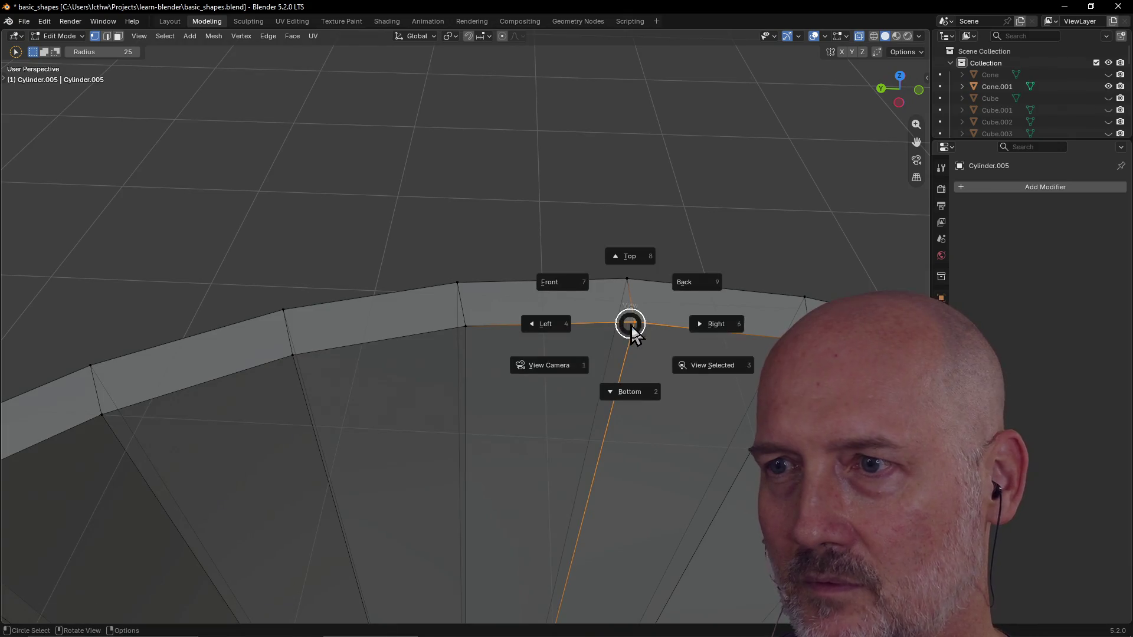
{"action": "left_click", "coordinate": [713, 365]}
{"action": "key", "text": "m"}
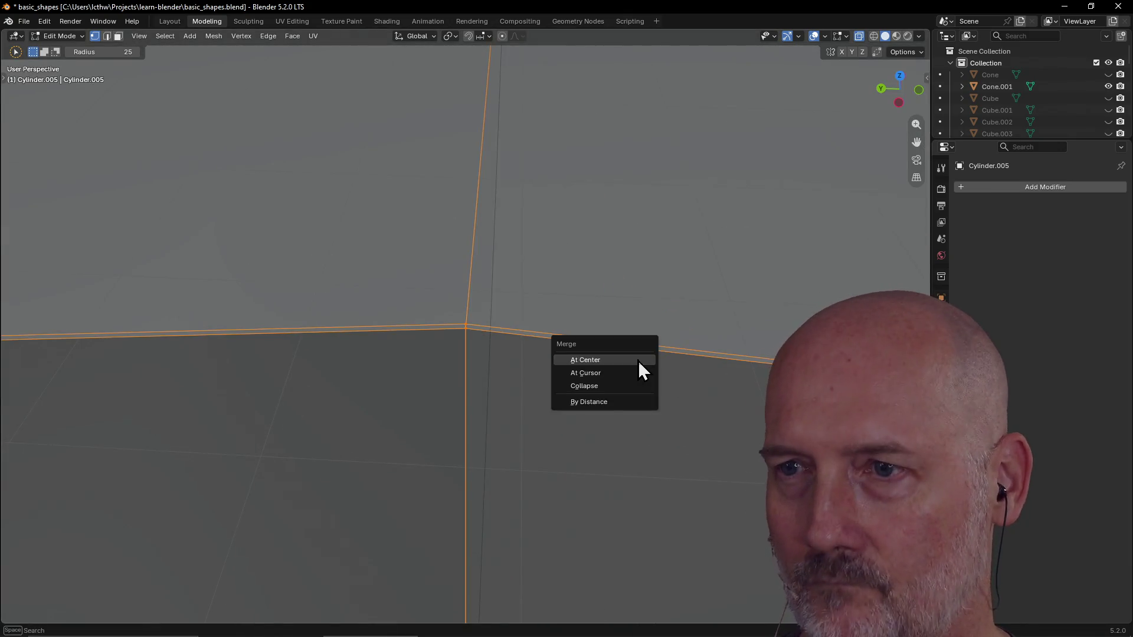
{"action": "left_click", "coordinate": [644, 356]}
{"action": "scroll", "coordinate": [638, 359], "scroll_direction": "down", "scroll_amount": 3}
{"action": "scroll", "coordinate": [637, 358], "scroll_direction": "down", "scroll_amount": 2}
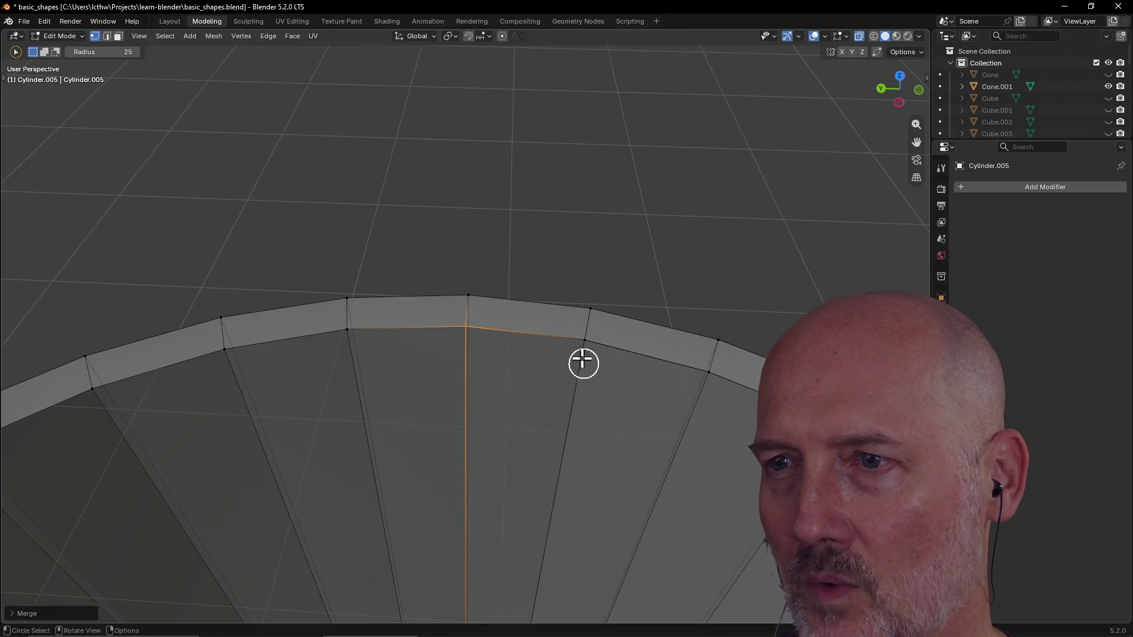
{"action": "key", "text": "grave"}
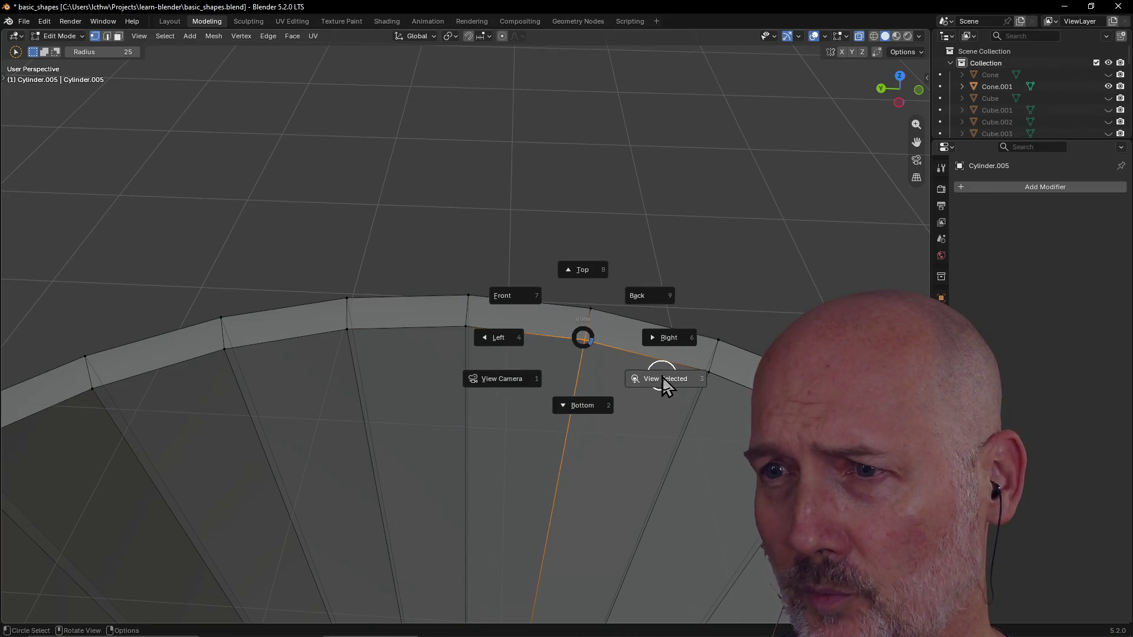
{"action": "left_click", "coordinate": [663, 379]}
{"action": "key", "text": "m"}
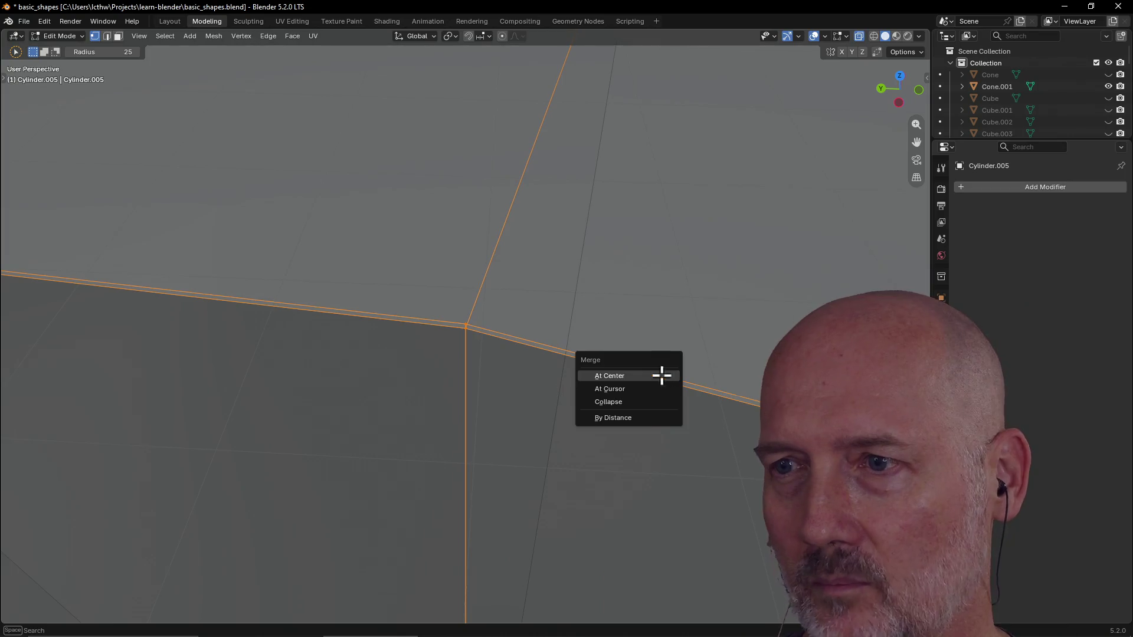
{"action": "left_click", "coordinate": [662, 376]}
{"action": "scroll", "coordinate": [662, 377], "scroll_direction": "down", "scroll_amount": 3}
{"action": "scroll", "coordinate": [663, 376], "scroll_direction": "down", "scroll_amount": 2}
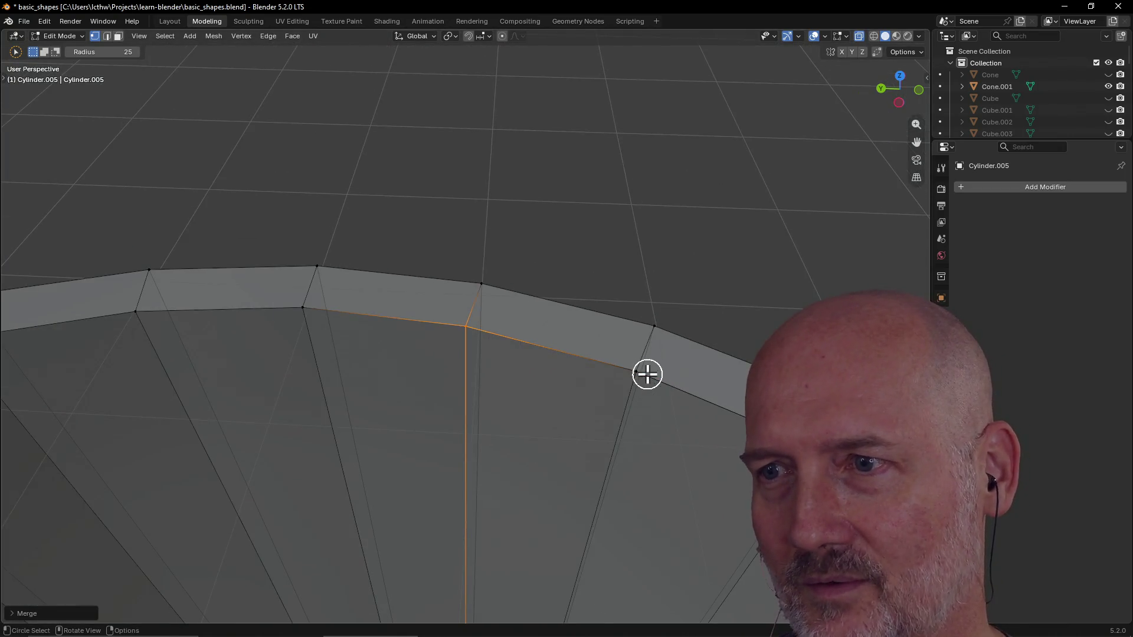
Step: Merge the next two doubled vertex pairs on the rim At Center
{"action": "key", "text": "grave"}
{"action": "left_click", "coordinate": [716, 380]}
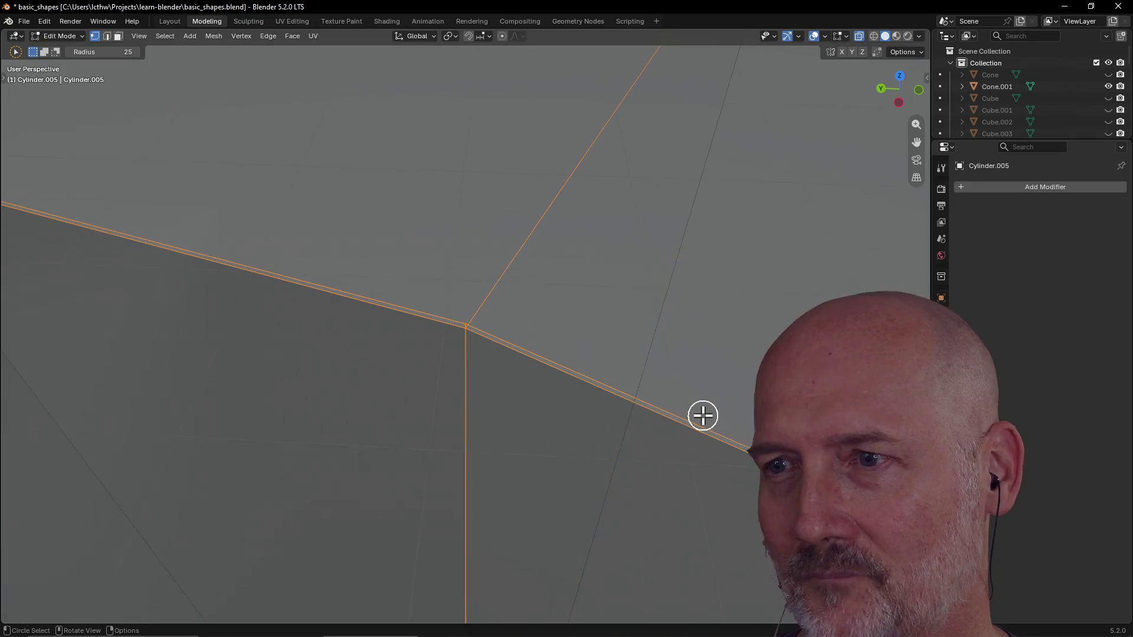
{"action": "key", "text": "m"}
{"action": "left_click", "coordinate": [702, 414]}
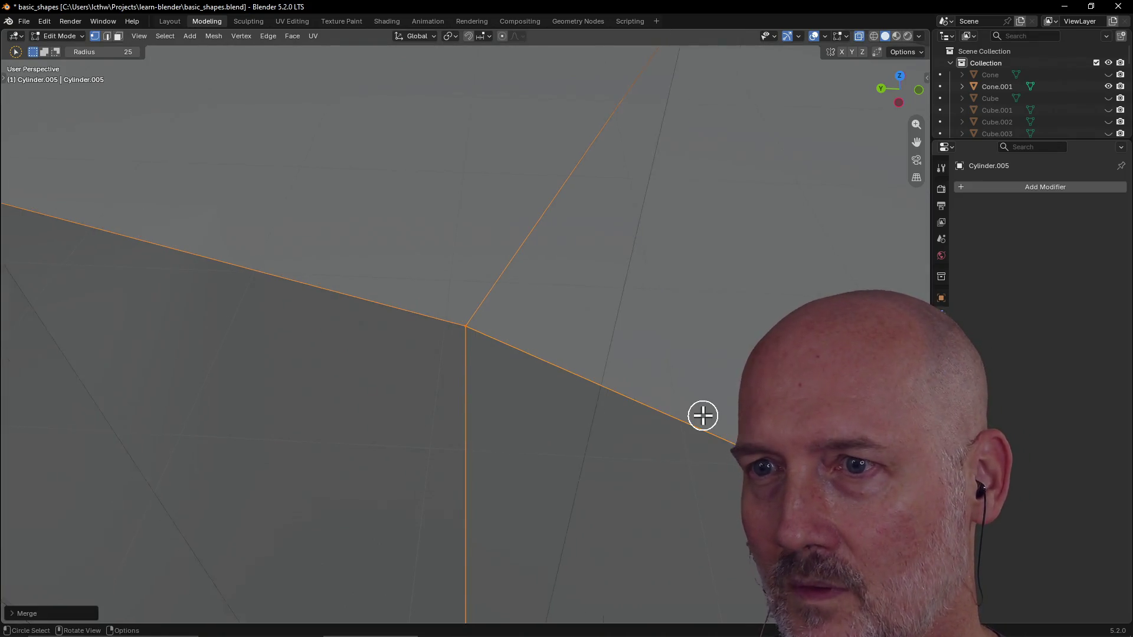
{"action": "scroll", "coordinate": [702, 416], "scroll_direction": "down", "scroll_amount": 3}
{"action": "scroll", "coordinate": [702, 415], "scroll_direction": "down", "scroll_amount": 2}
{"action": "scroll", "coordinate": [713, 393], "scroll_direction": "down", "scroll_amount": 2}
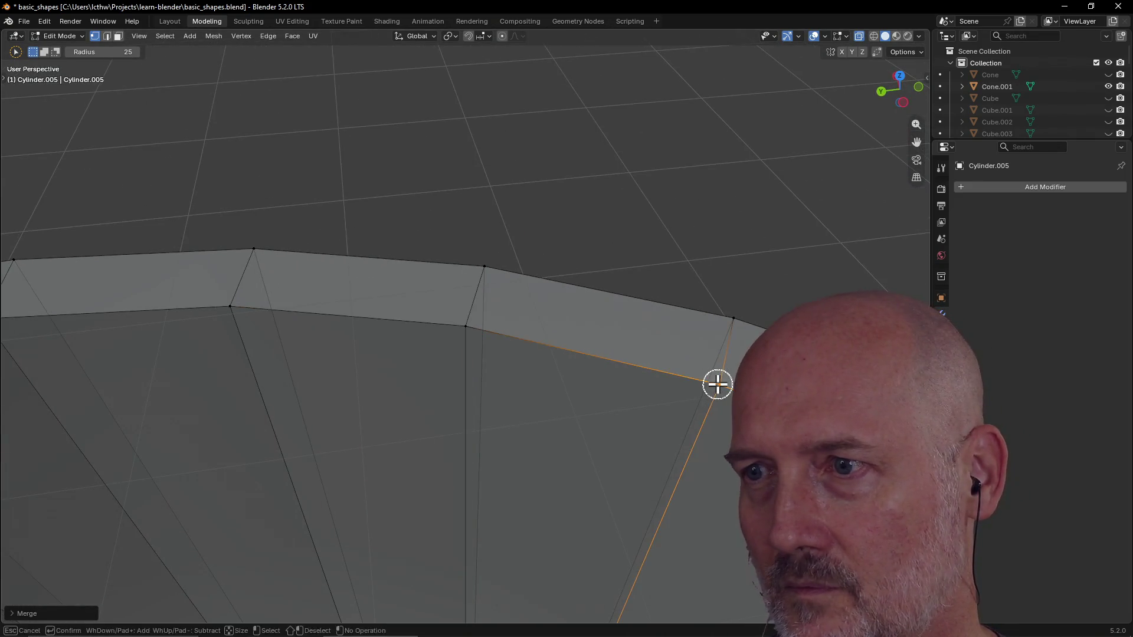
{"action": "key", "text": "grave"}
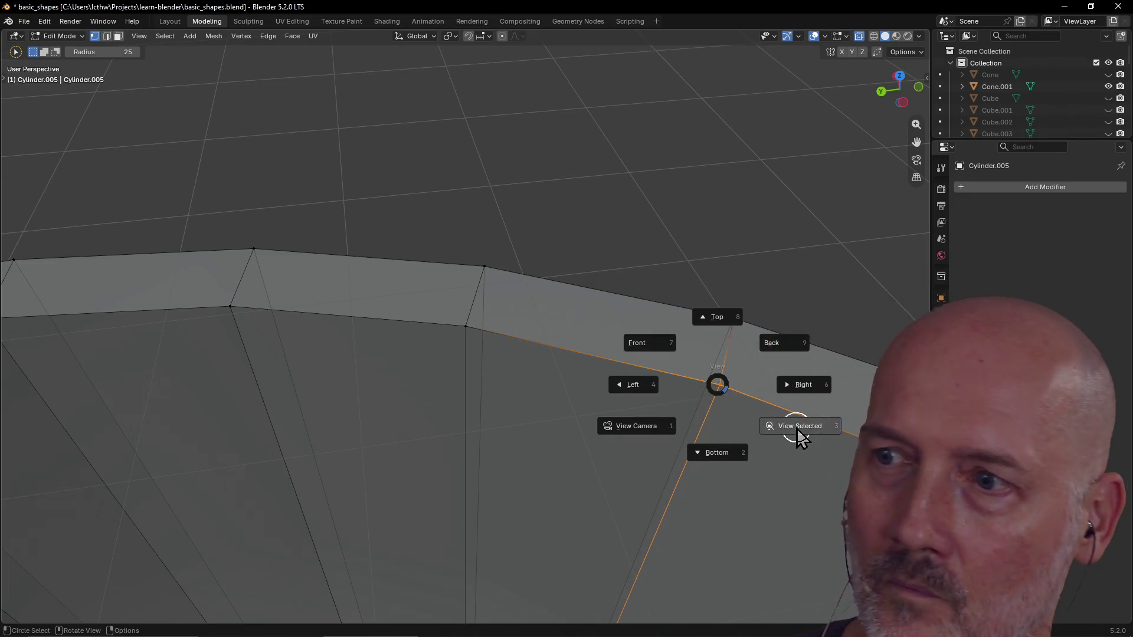
{"action": "left_click", "coordinate": [797, 451]}
{"action": "key", "text": "m"}
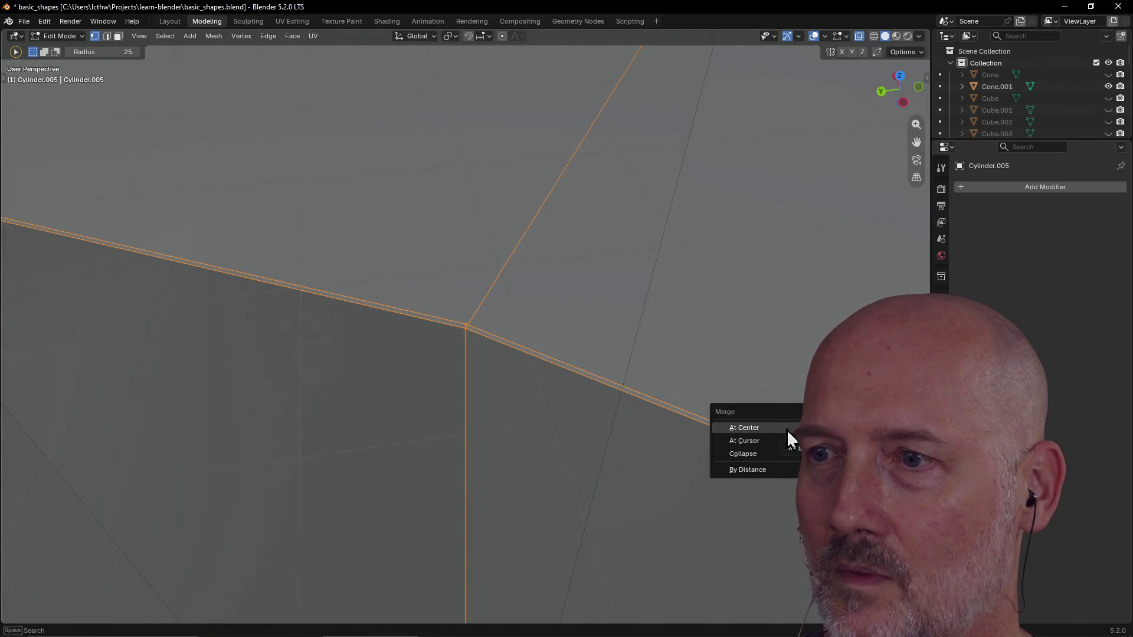
{"action": "left_click", "coordinate": [754, 425]}
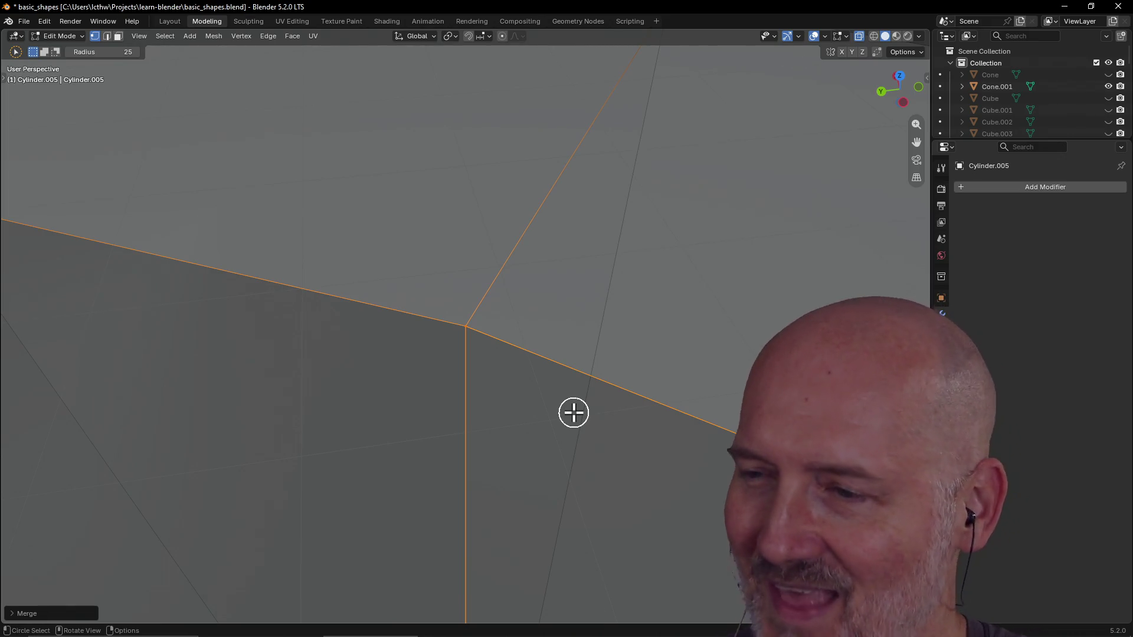
Step: Merge the last doubled rim vertex At Center, deselect and orbit to view the whole cylinder
{"action": "mouse_move", "coordinate": [572, 412]}
{"action": "middle_mouse_down"}
{"action": "mouse_move", "coordinate": [557, 385]}
{"action": "mouse_move", "coordinate": [651, 316]}
{"action": "mouse_move", "coordinate": [784, 272]}
{"action": "middle_mouse_up"}
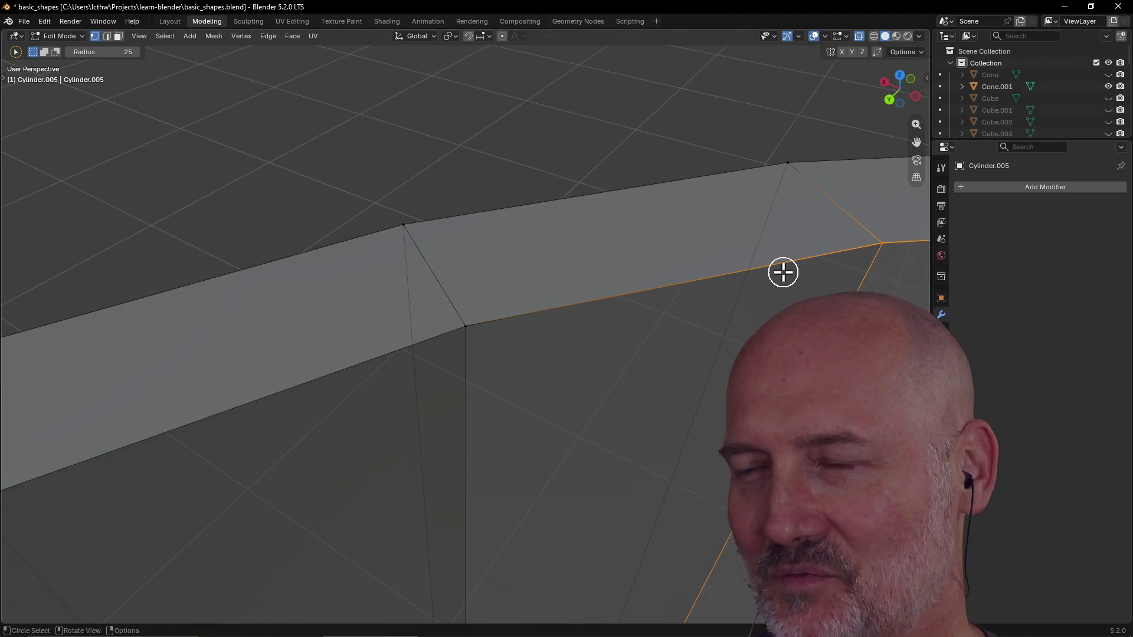
{"action": "key", "text": "grave"}
{"action": "left_click", "coordinate": [867, 313]}
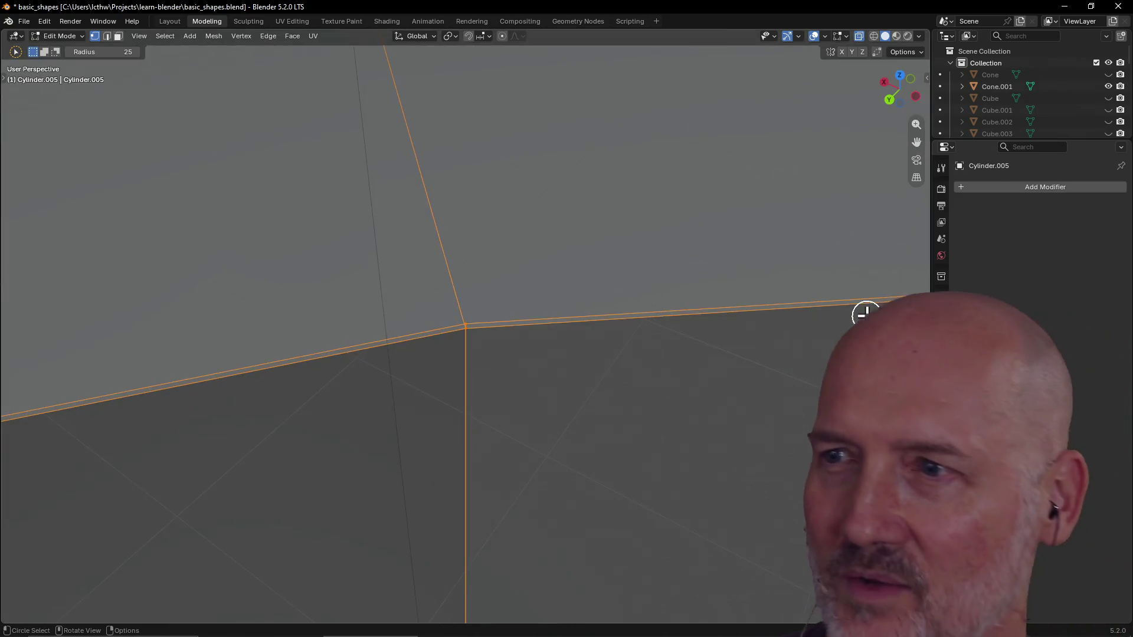
{"action": "scroll", "coordinate": [489, 321], "scroll_direction": "down", "scroll_amount": 3}
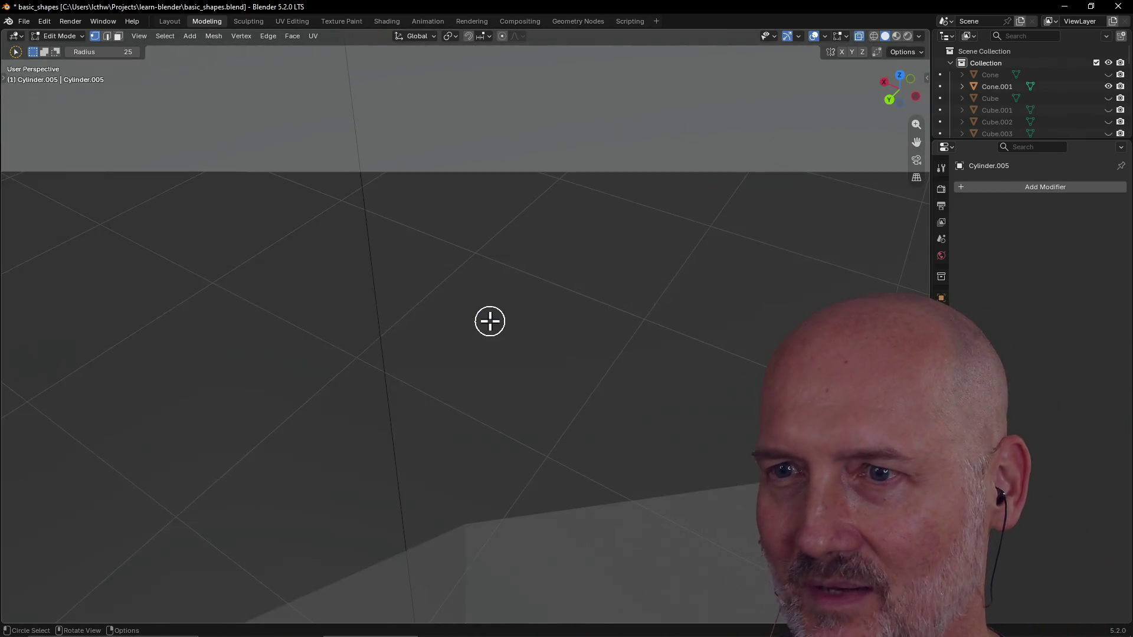
{"action": "scroll", "coordinate": [490, 322], "scroll_direction": "up", "scroll_amount": 3}
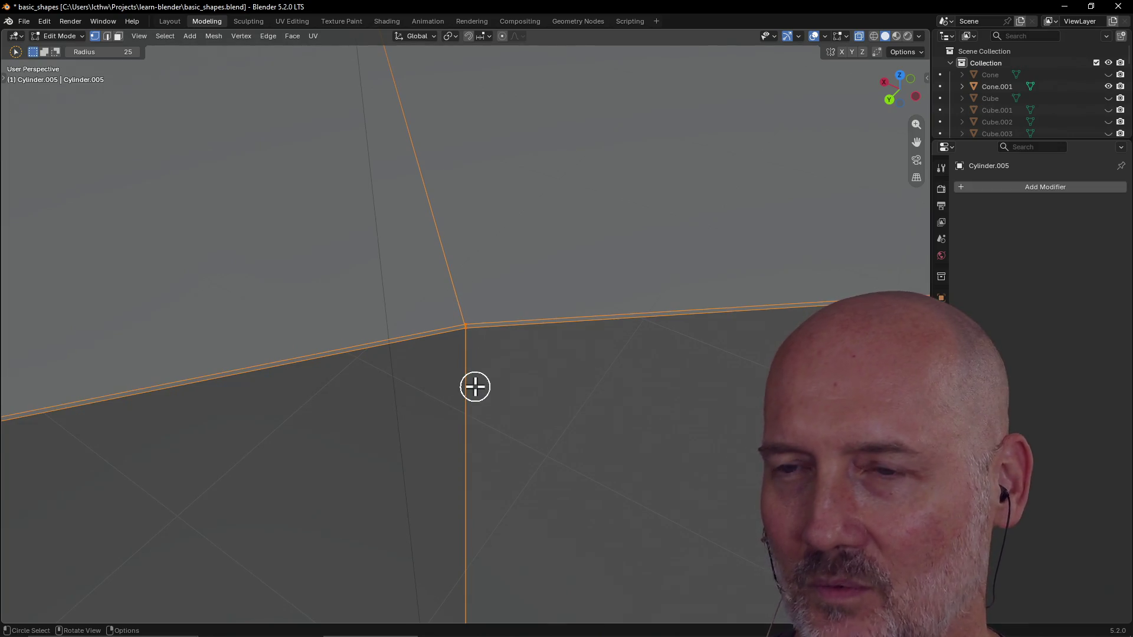
{"action": "middle_click_drag", "start_coordinate": [475, 386], "coordinate": [475, 386]}
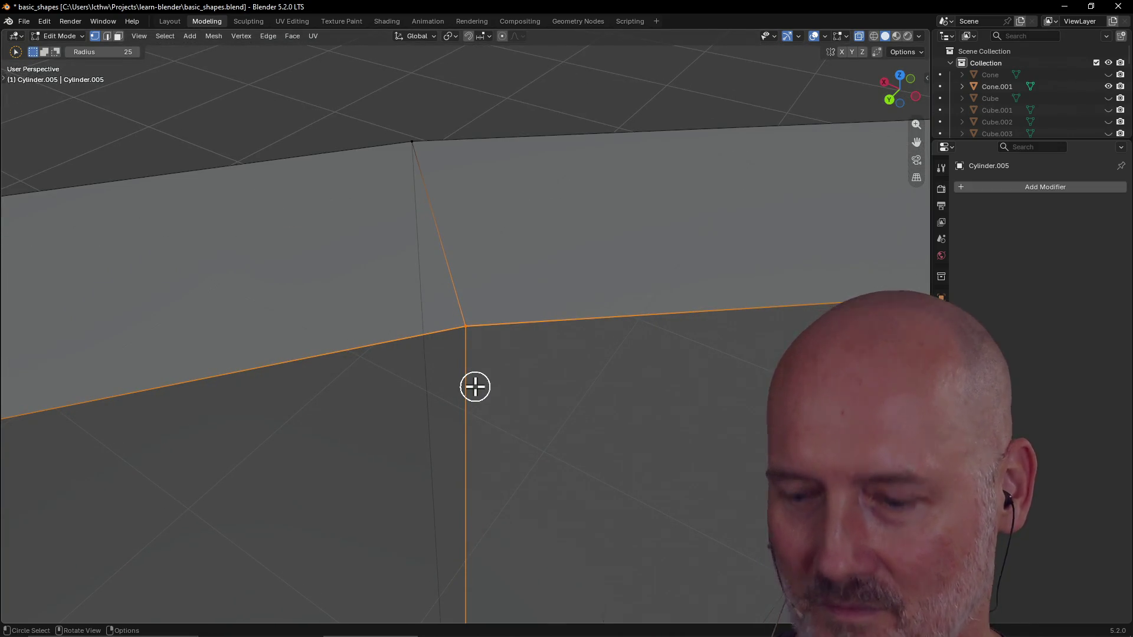
{"action": "key", "text": "m"}
{"action": "left_click", "coordinate": [465, 389]}
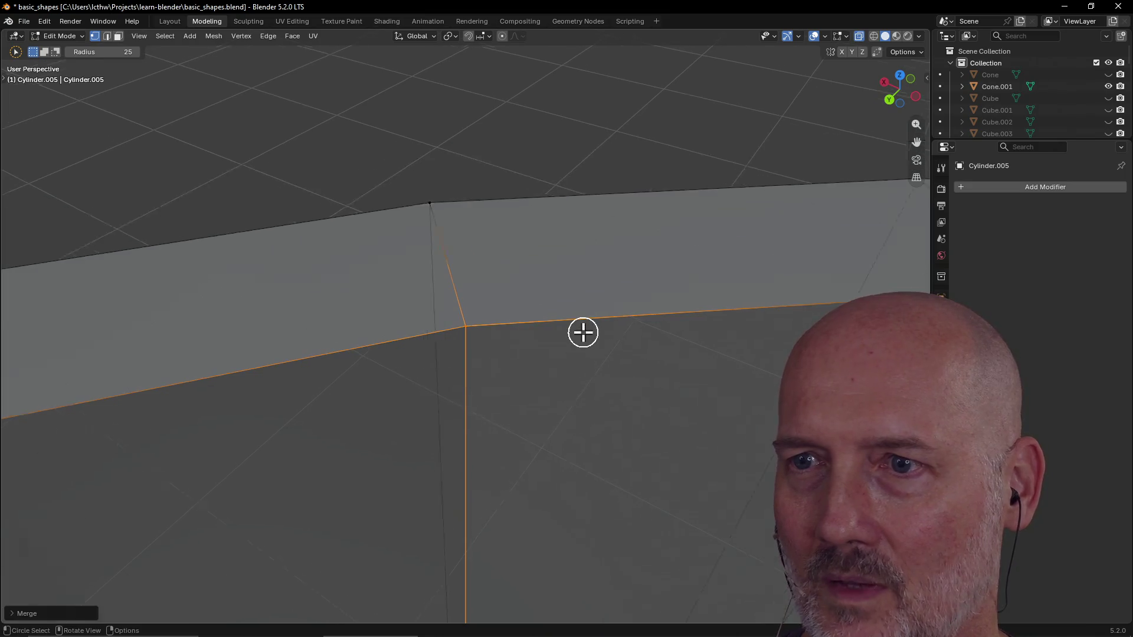
{"action": "scroll", "coordinate": [583, 333], "scroll_direction": "down", "scroll_amount": 1}
{"action": "scroll", "coordinate": [673, 305], "scroll_direction": "down", "scroll_amount": 2}
{"action": "left_click", "coordinate": [550, 355]}
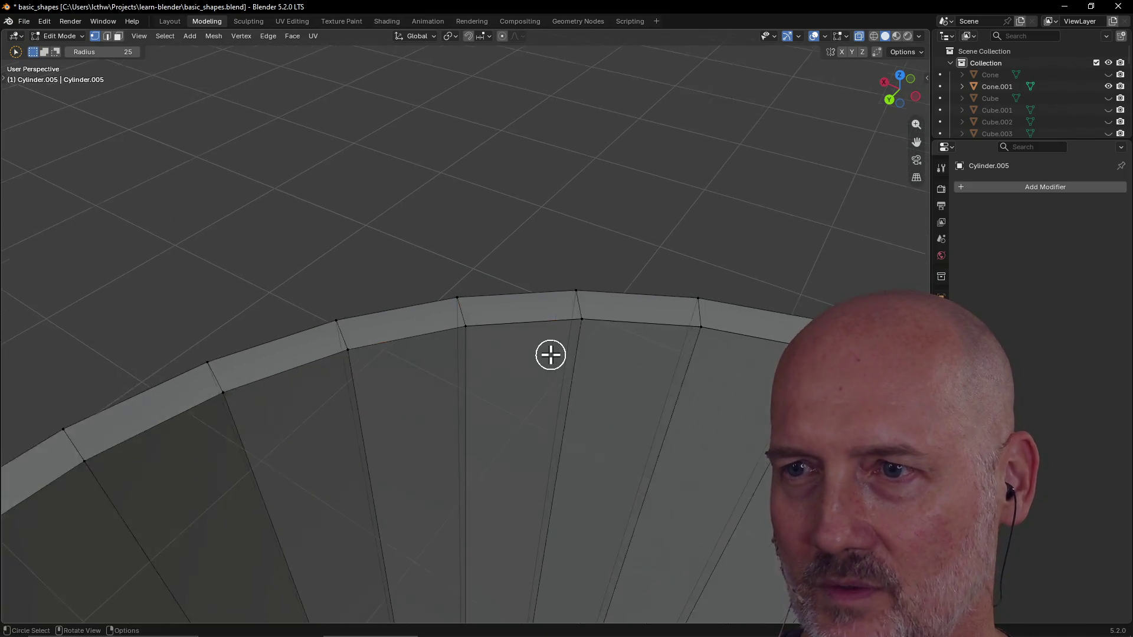
{"action": "scroll", "coordinate": [550, 354], "scroll_direction": "down", "scroll_amount": 6}
{"action": "mouse_move", "coordinate": [549, 355]}
{"action": "middle_mouse_down"}
{"action": "mouse_move", "coordinate": [523, 434]}
{"action": "mouse_move", "coordinate": [458, 428]}
{"action": "middle_mouse_up"}
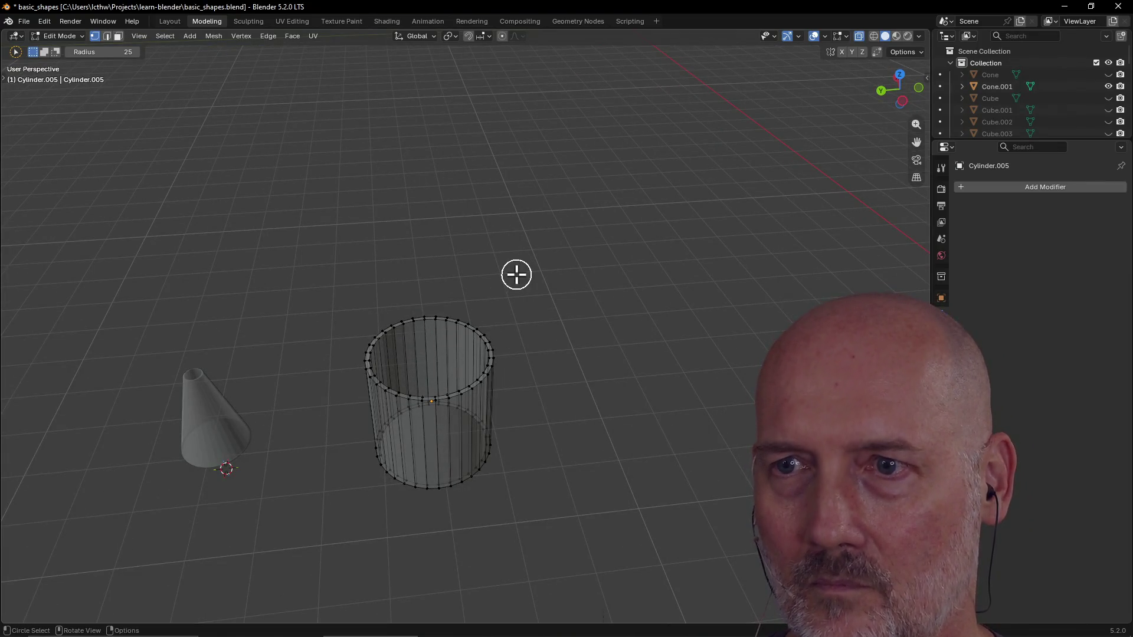
Step: Select the whole cylinder and merge By Distance, expanding the Adjust Last Operation panel
{"action": "key", "text": "a"}
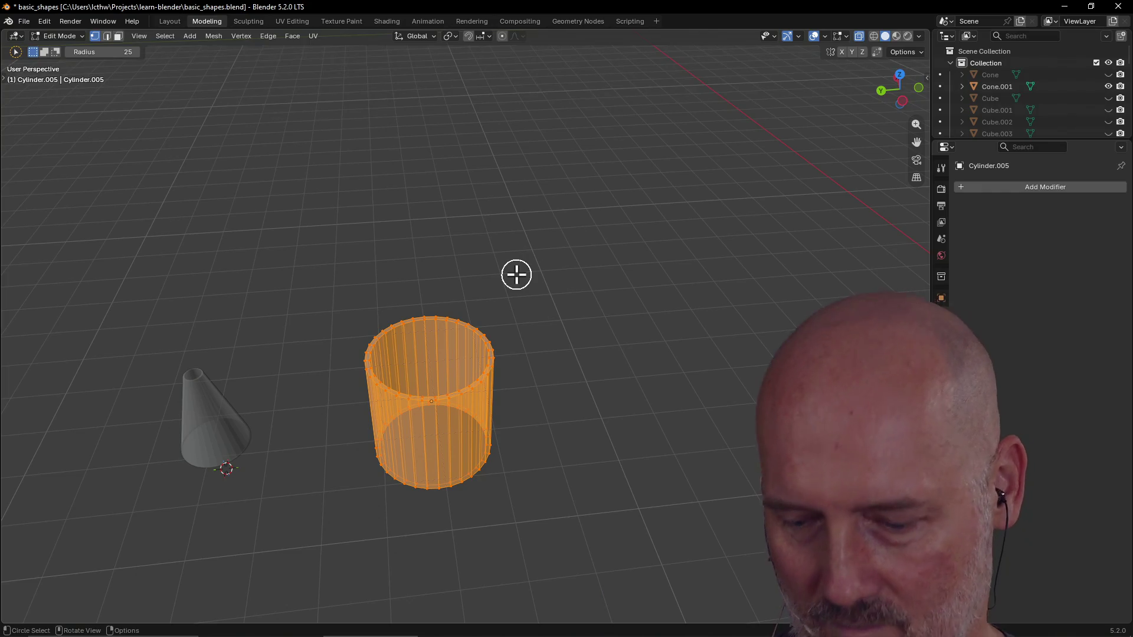
{"action": "key", "text": "m"}
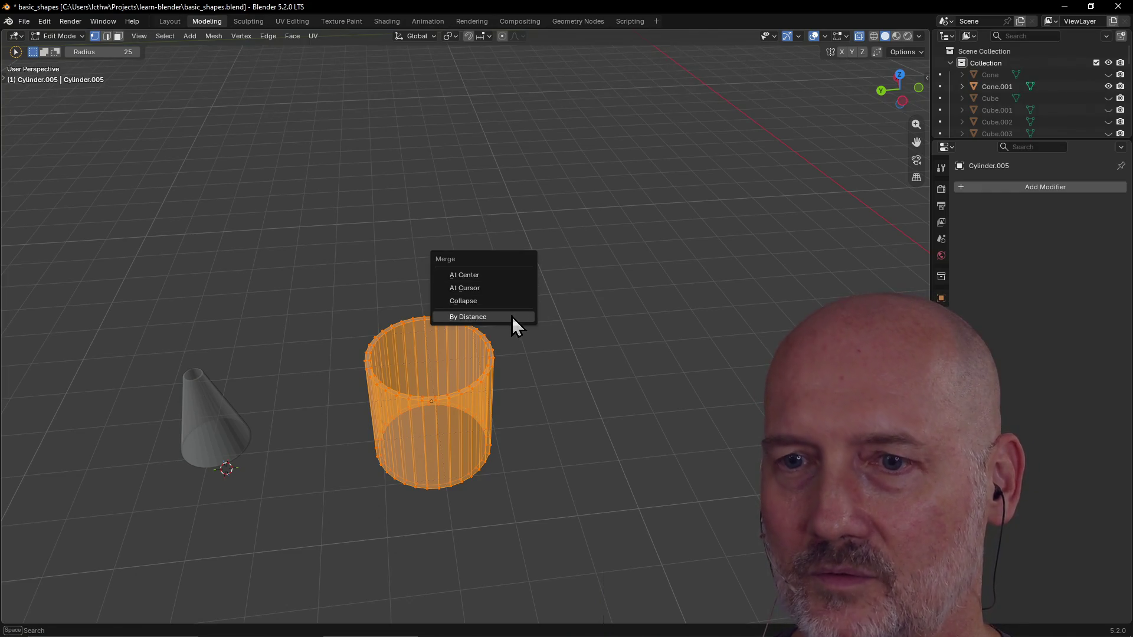
{"action": "left_click", "coordinate": [516, 319]}
{"action": "left_click", "coordinate": [17, 614]}
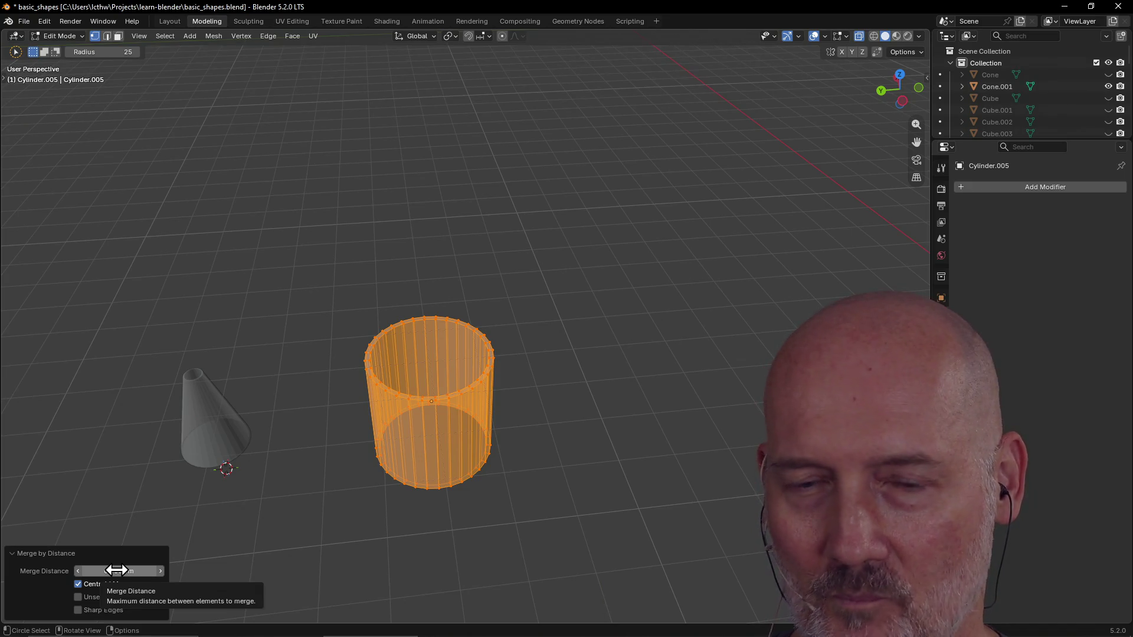
{"action": "left_click", "coordinate": [12, 554]}
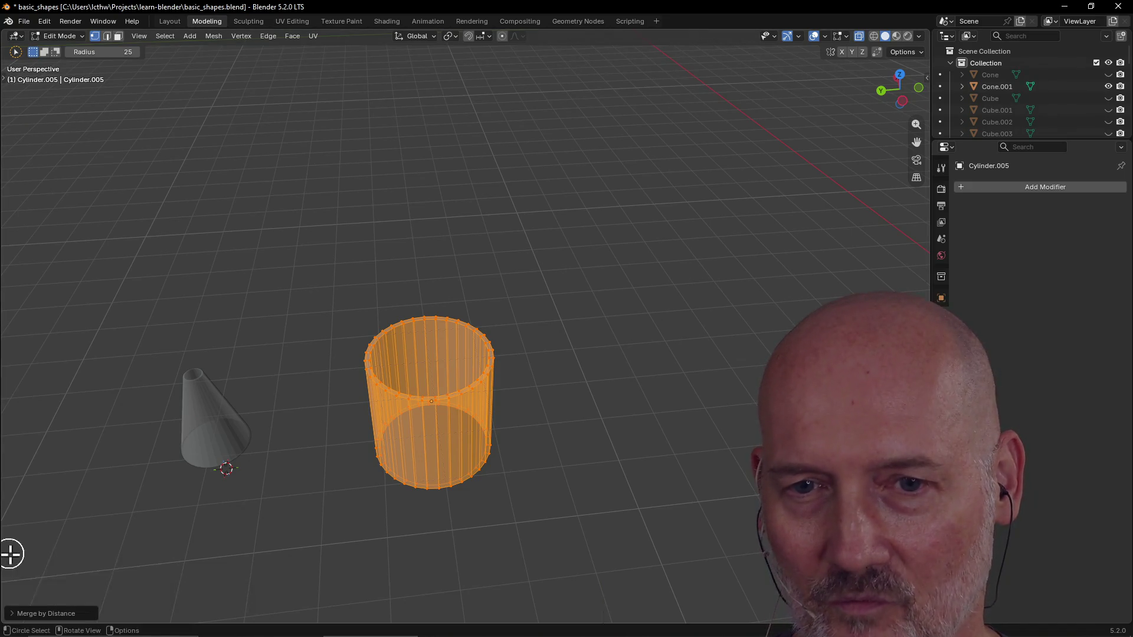
{"action": "left_click", "coordinate": [16, 614]}
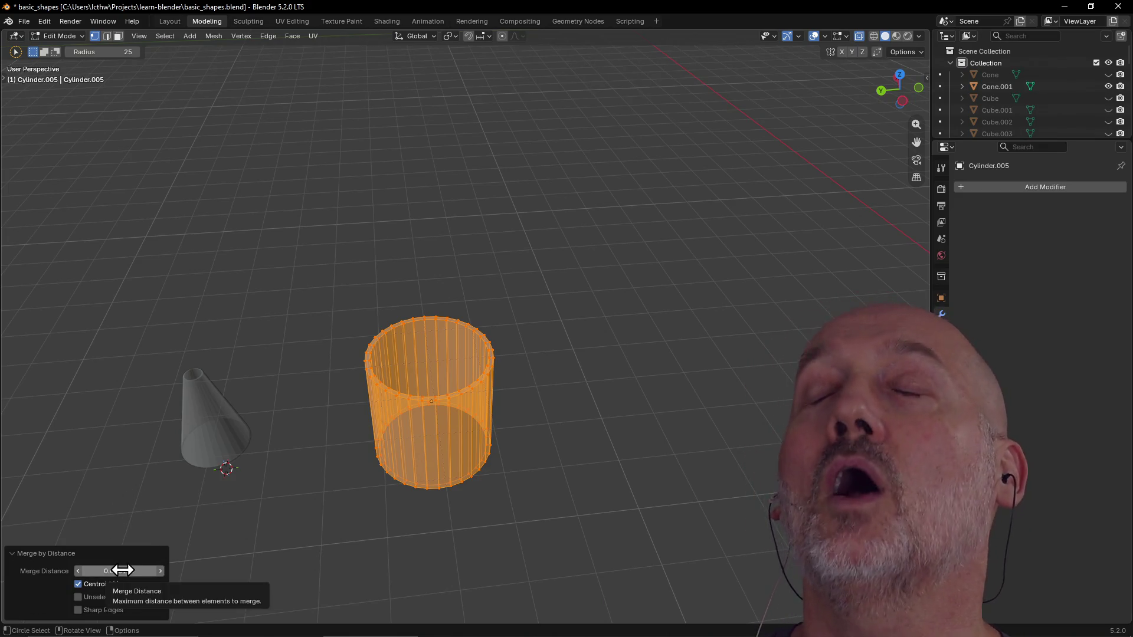
{"action": "mouse_move", "coordinate": [120, 571]}
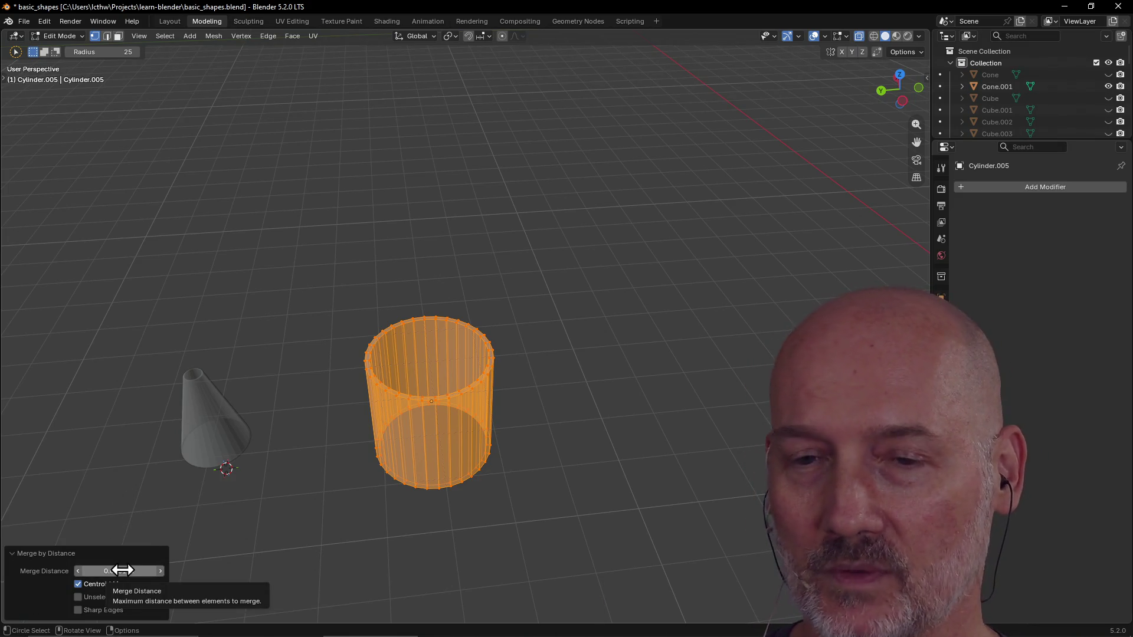
Step: Step Merge Distance up to 0.0301 m, removing 10 duplicate vertices, then deselect
{"action": "left_click", "coordinate": [160, 570]}
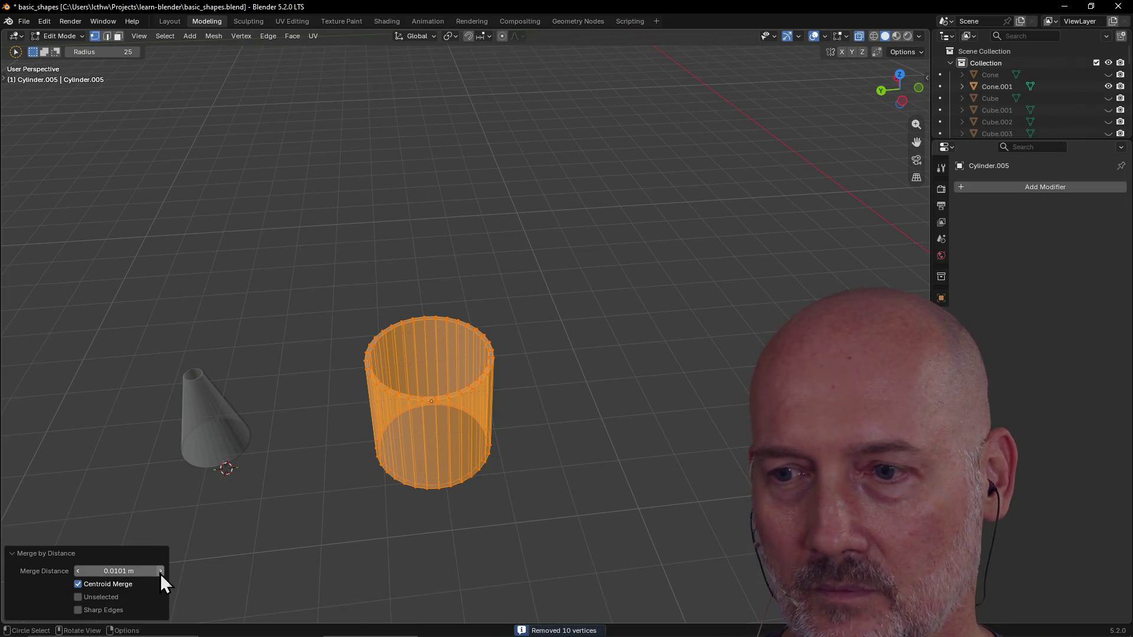
{"action": "left_click", "coordinate": [161, 571]}
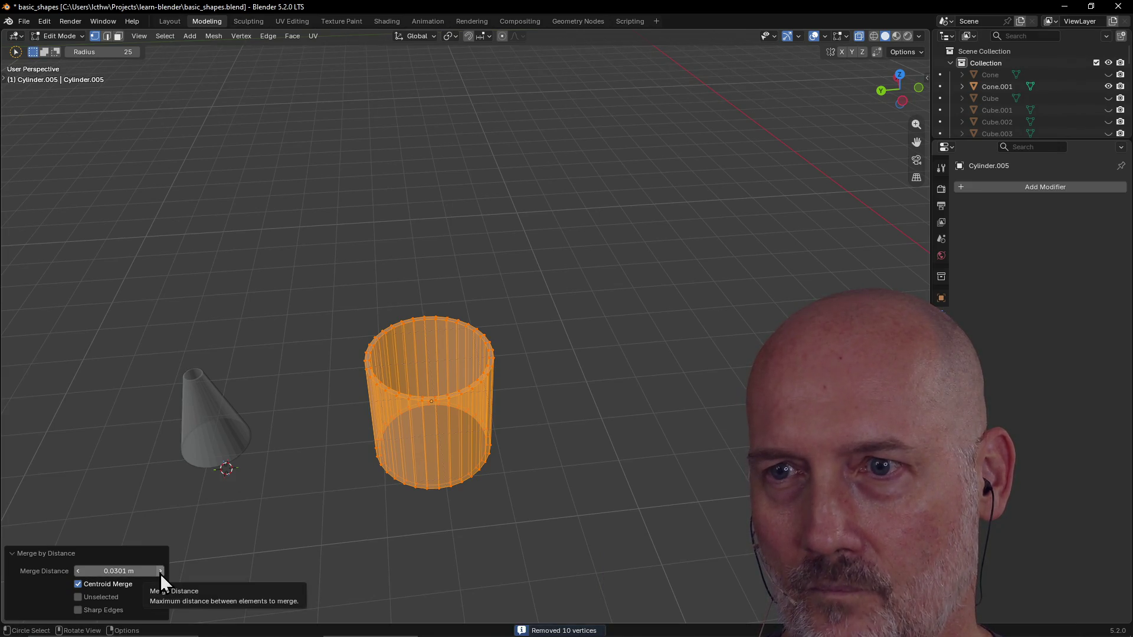
{"action": "left_click", "coordinate": [299, 493]}
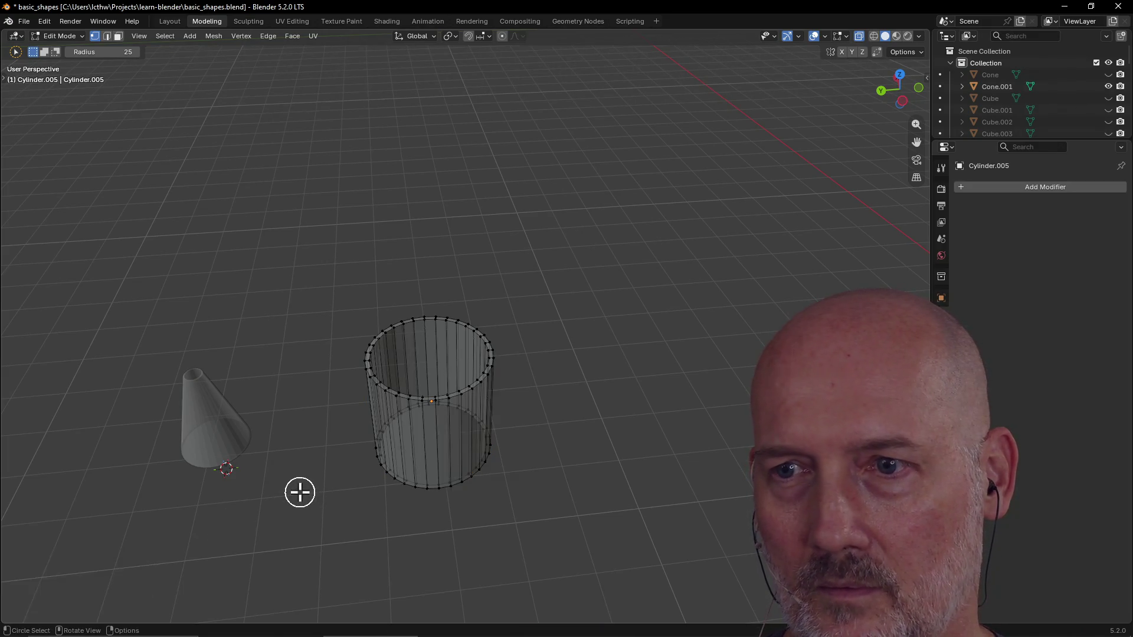
{"action": "scroll", "coordinate": [469, 411], "scroll_direction": "up", "scroll_amount": 4}
{"action": "scroll", "coordinate": [470, 412], "scroll_direction": "up", "scroll_amount": 4}
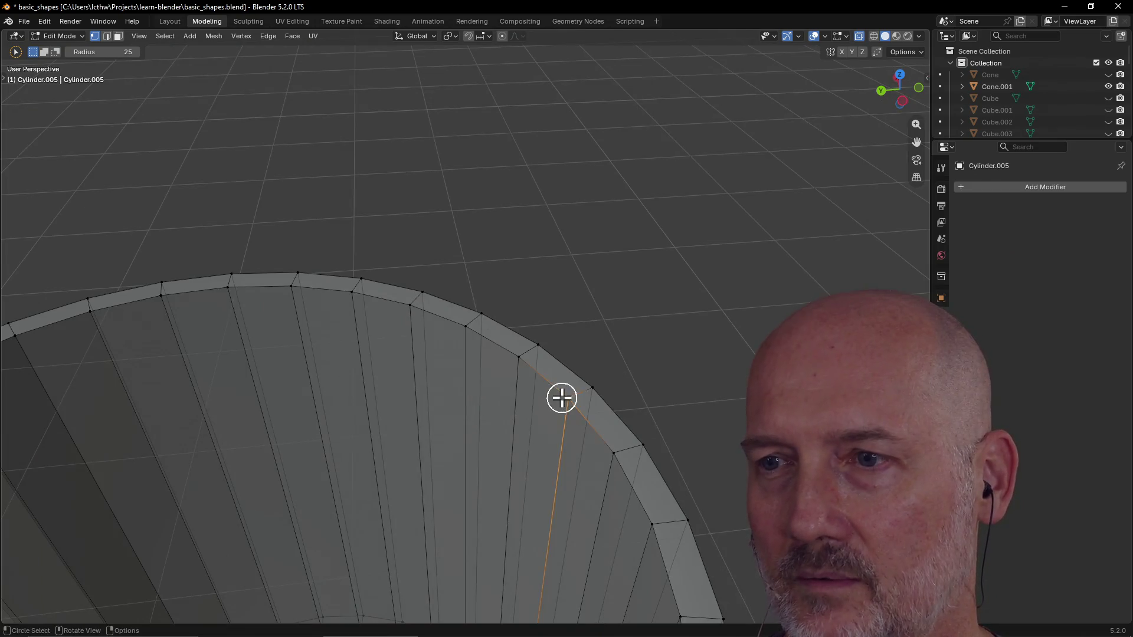
{"action": "scroll", "coordinate": [562, 399], "scroll_direction": "down", "scroll_amount": 4}
Step: Frame the welded rim edges with View Selected and orbit to inspect them
{"action": "middle_click_drag", "start_coordinate": [637, 389], "coordinate": [637, 403]}
{"action": "key", "text": "grave"}
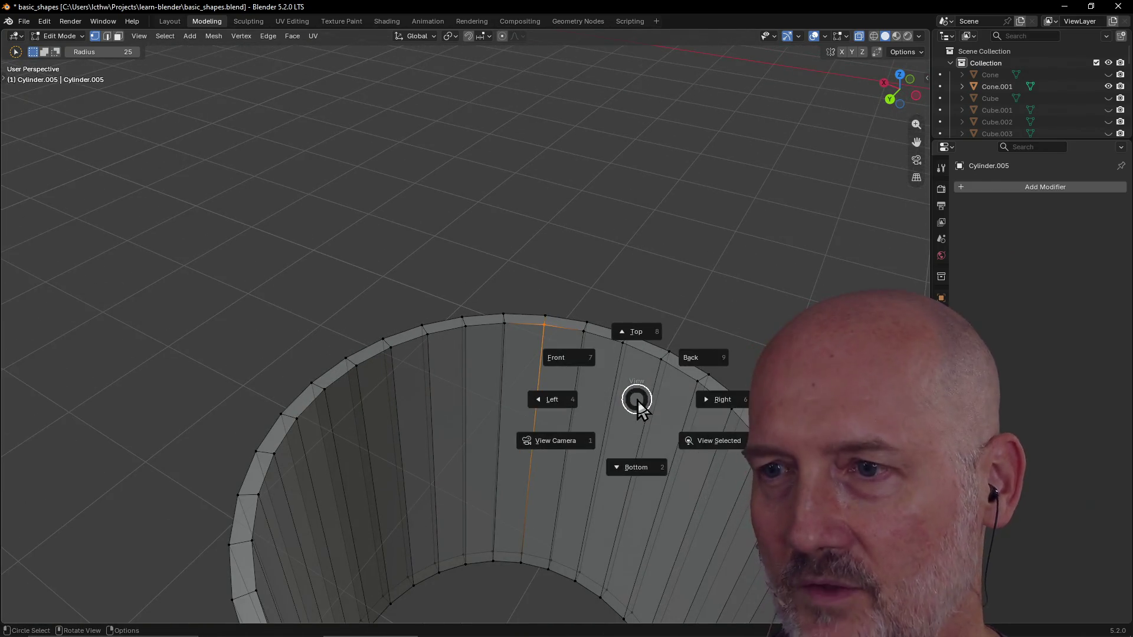
{"action": "left_click", "coordinate": [716, 440]}
{"action": "scroll", "coordinate": [627, 363], "scroll_direction": "down", "scroll_amount": 2}
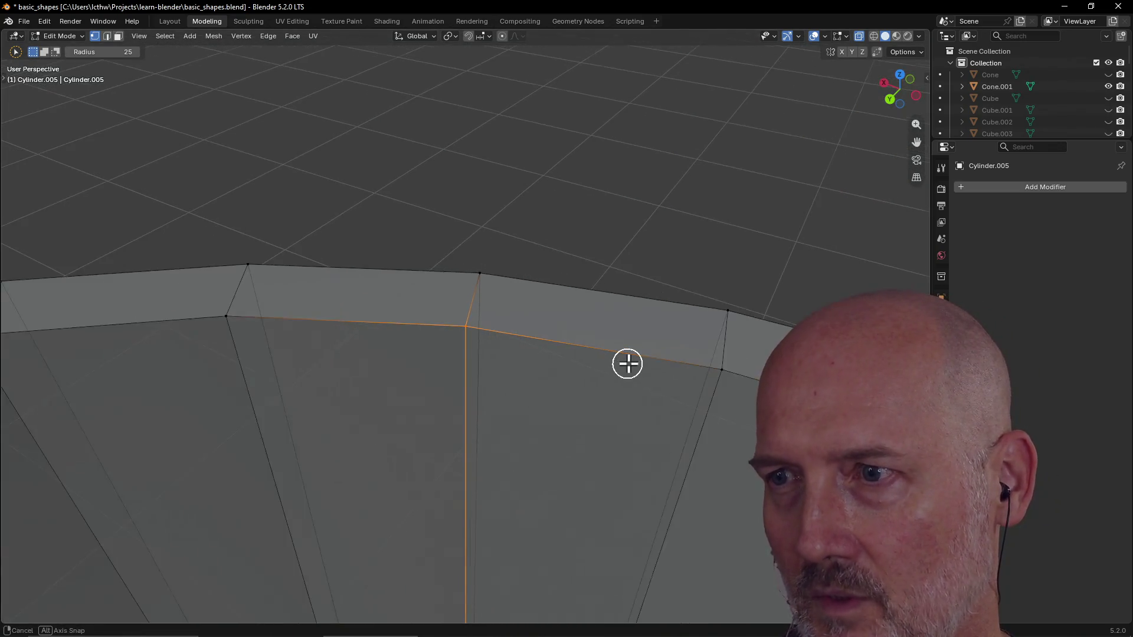
{"action": "middle_click_drag", "start_coordinate": [627, 363], "coordinate": [684, 324]}
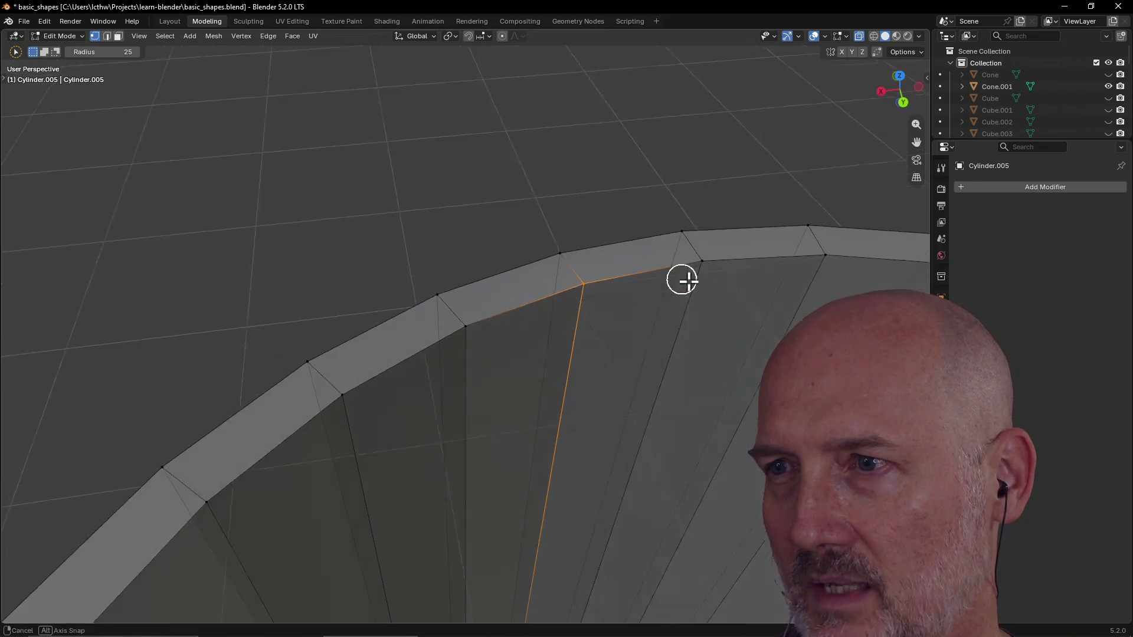
{"action": "middle_click_drag", "start_coordinate": [670, 276], "coordinate": [699, 265]}
{"action": "key", "text": "c"}
{"action": "key", "text": "grave"}
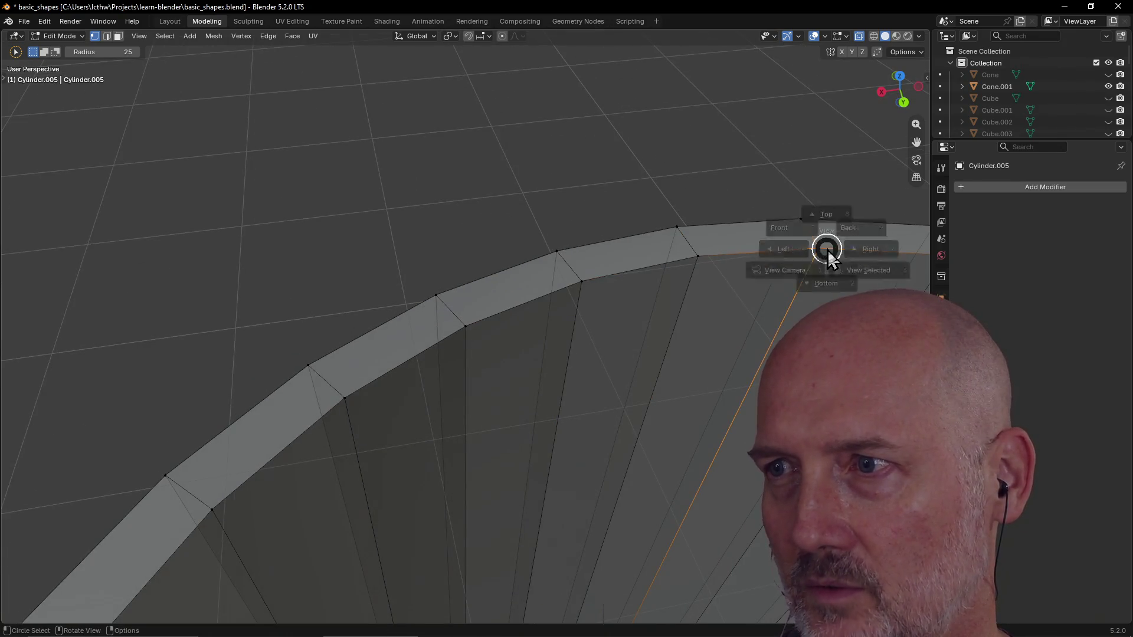
{"action": "left_click", "coordinate": [885, 283]}
{"action": "scroll", "coordinate": [845, 262], "scroll_direction": "down", "scroll_amount": 3}
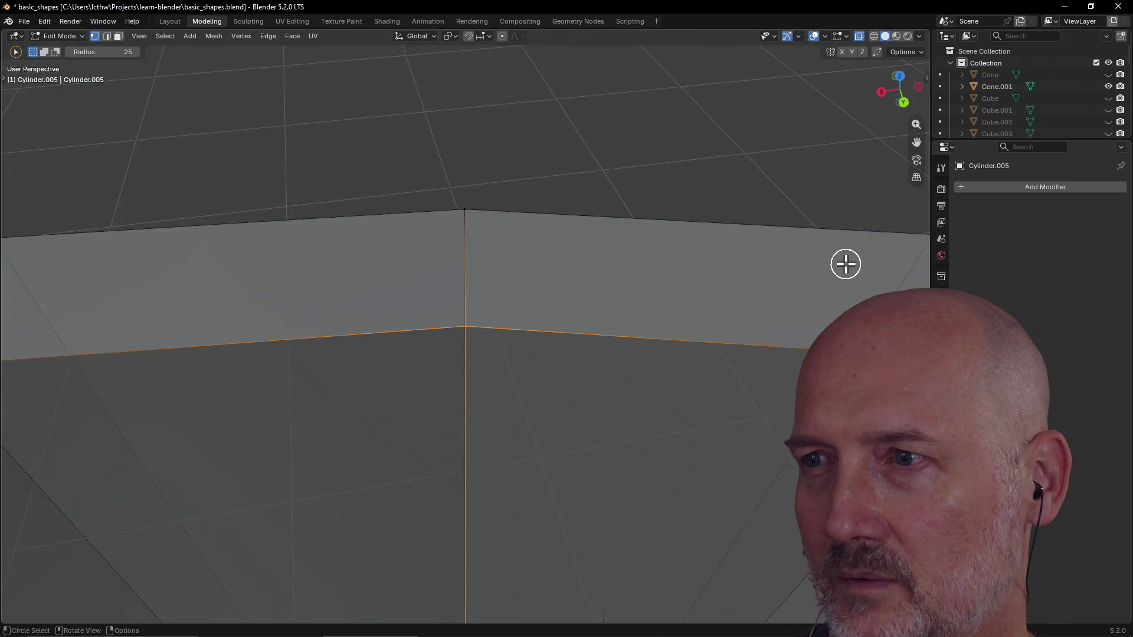
{"action": "scroll", "coordinate": [845, 263], "scroll_direction": "down", "scroll_amount": 3}
Step: View the cylinder from the Right and orbit up to look into its interior wall
{"action": "middle_click_drag", "start_coordinate": [845, 263], "coordinate": [871, 256]}
{"action": "key", "text": "grave"}
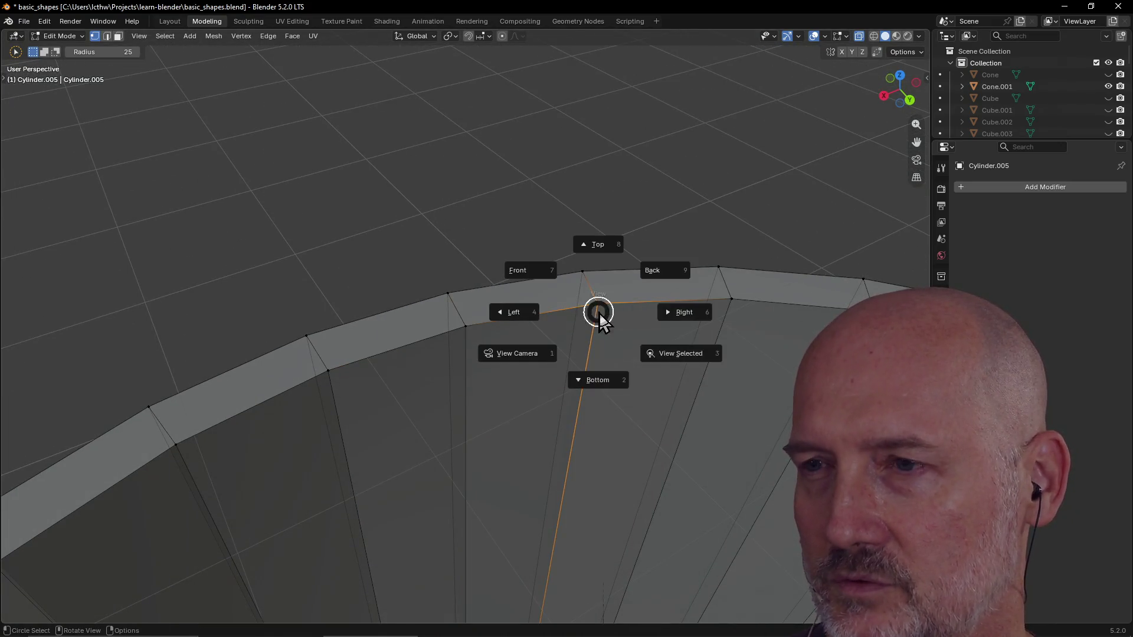
{"action": "left_click", "coordinate": [699, 354]}
{"action": "middle_click_drag", "start_coordinate": [584, 307], "coordinate": [545, 381]}
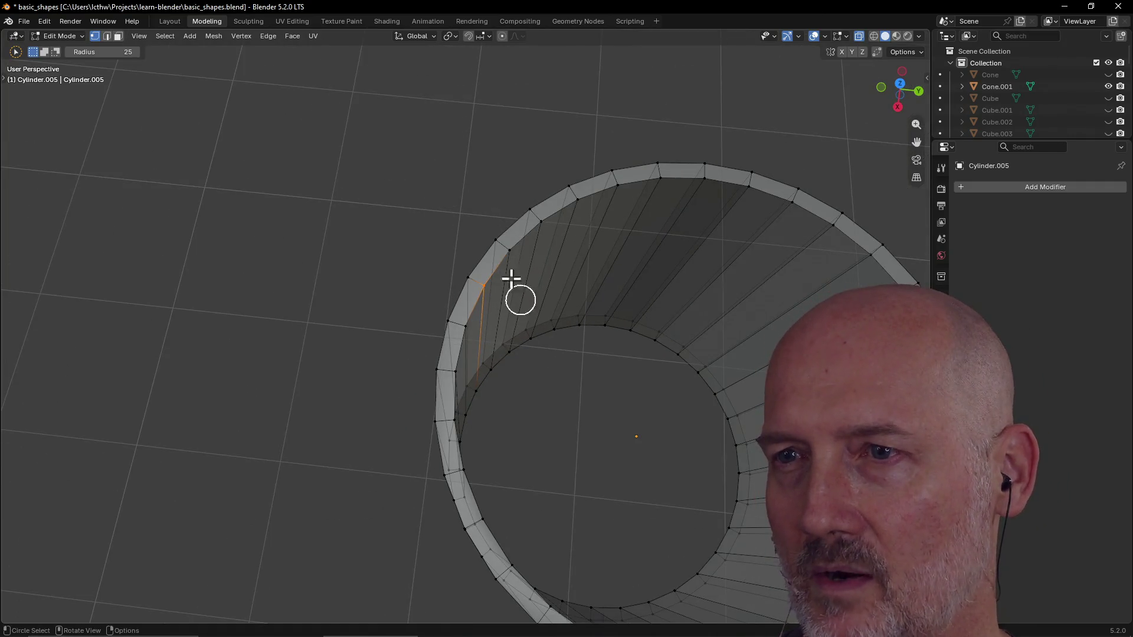
{"action": "middle_click_drag", "start_coordinate": [507, 262], "coordinate": [519, 210]}
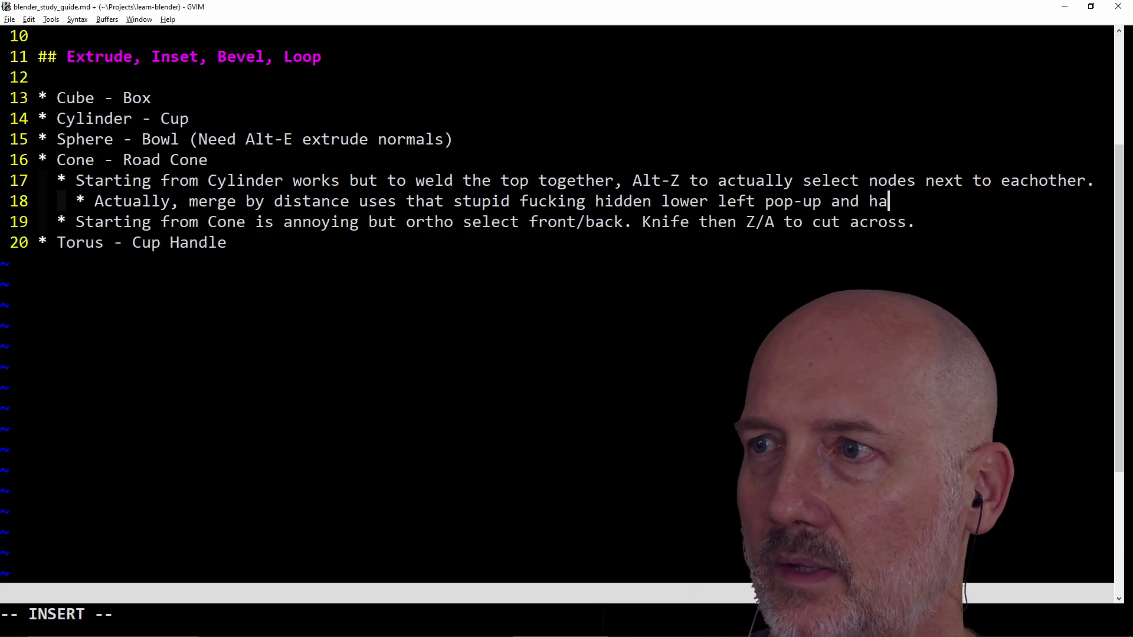
{"action": "type", "text": "distance"}
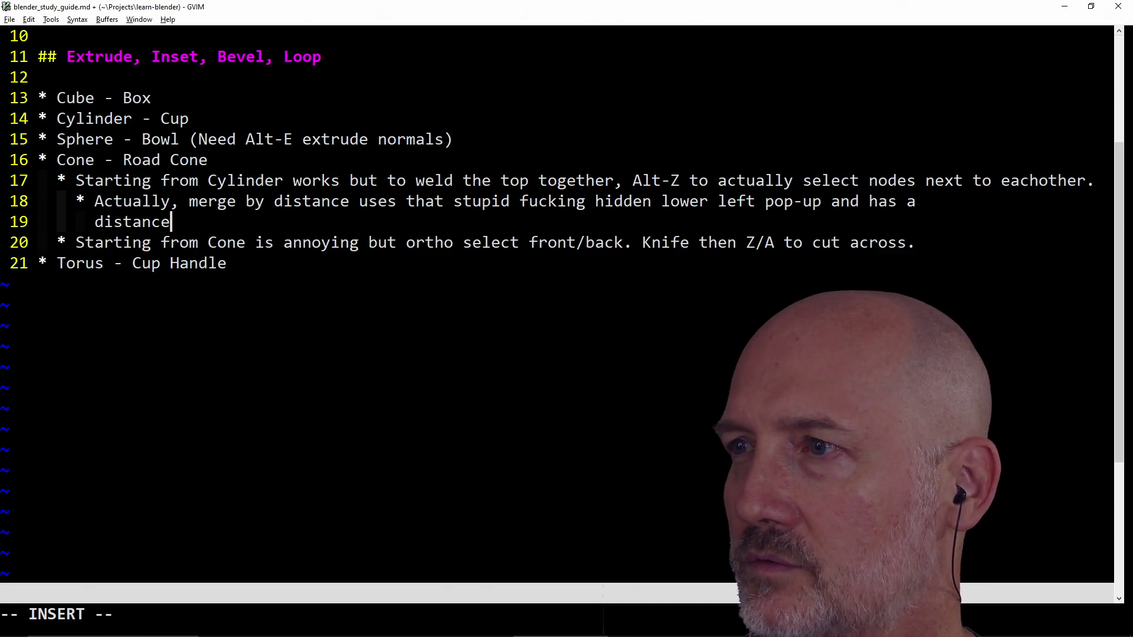
{"action": "type", "text": " slider."}
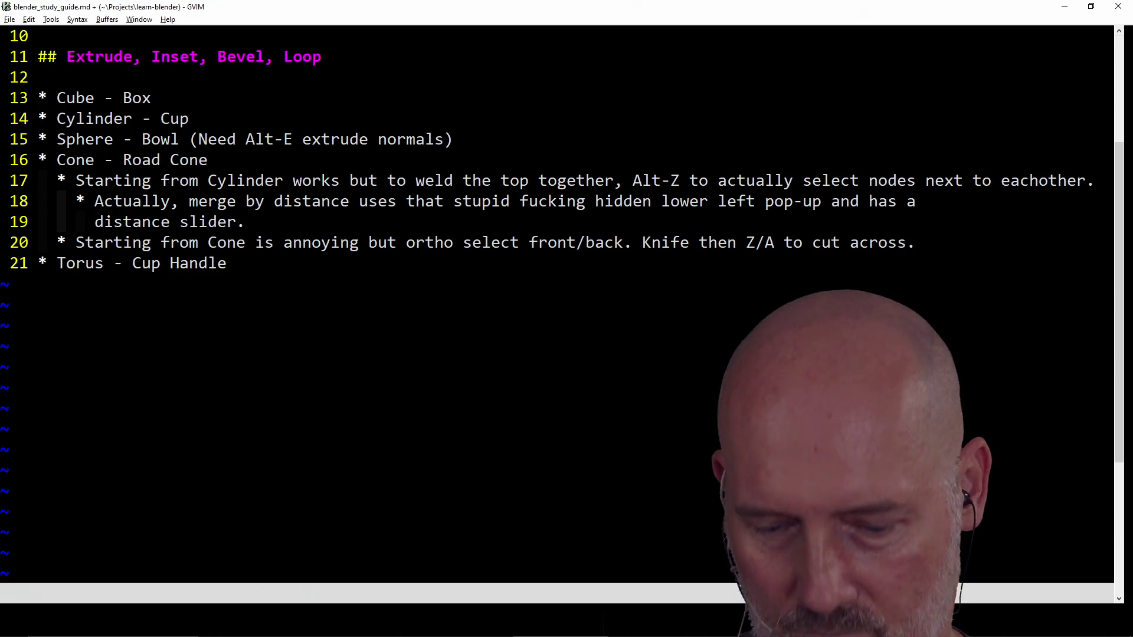
Step: Save the GVIM study-guide note about the merge distance setting and return to Blender
{"action": "key", "text": "Escape"}
{"action": "type", "text": ":w"}
{"action": "key", "text": "Return"}
{"action": "key", "text": "alt+Tab"}
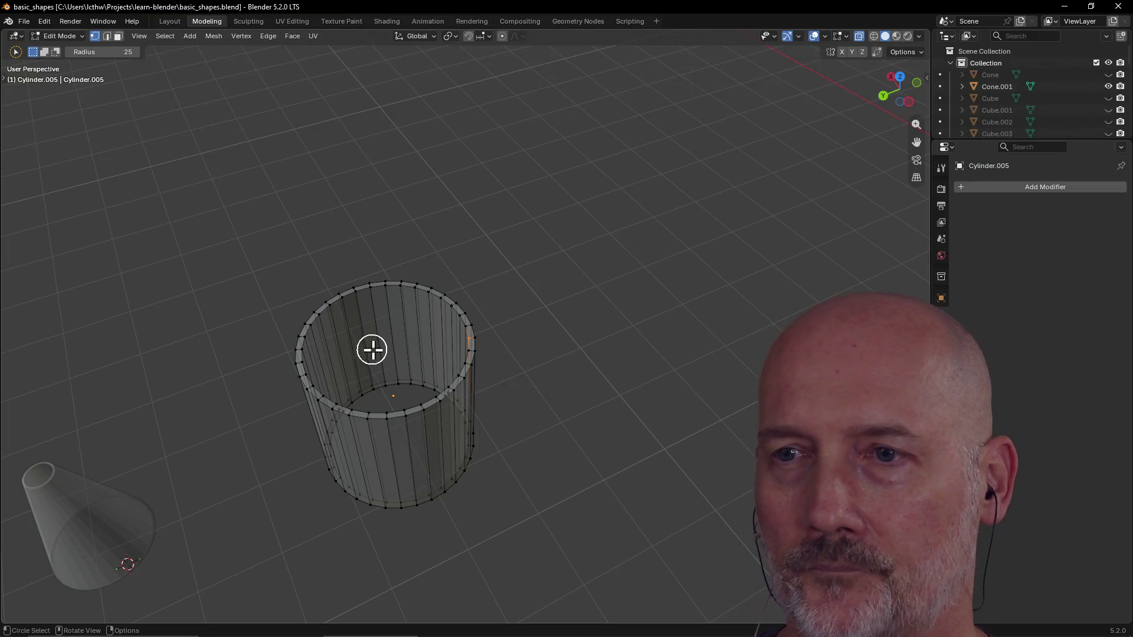
{"action": "scroll", "coordinate": [492, 406], "scroll_direction": "up", "scroll_amount": 4}
Step: Orbit to bring the cone into view with the cylinder, cancelling a circle select
{"action": "mouse_move", "coordinate": [580, 332]}
{"action": "middle_mouse_down"}
{"action": "mouse_move", "coordinate": [607, 305]}
{"action": "mouse_move", "coordinate": [636, 327]}
{"action": "middle_mouse_up"}
{"action": "scroll", "coordinate": [636, 328], "scroll_direction": "down", "scroll_amount": 4}
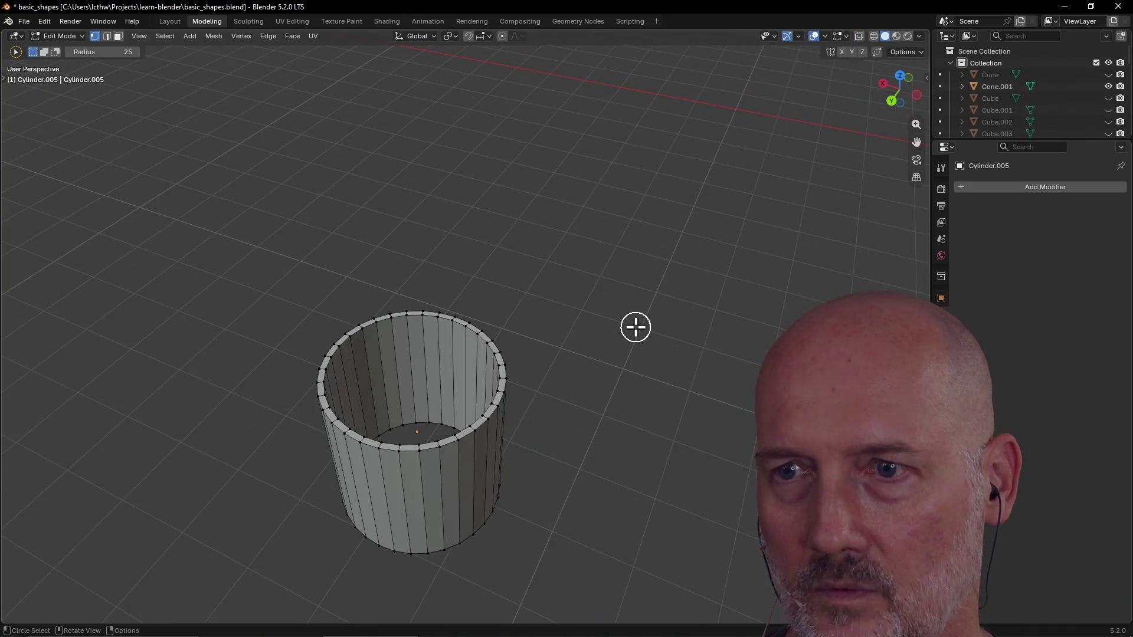
{"action": "scroll", "coordinate": [414, 434], "scroll_direction": "up", "scroll_amount": 4}
{"action": "scroll", "coordinate": [523, 392], "scroll_direction": "down", "scroll_amount": 4}
{"action": "middle_click_drag", "start_coordinate": [399, 443], "coordinate": [425, 386]}
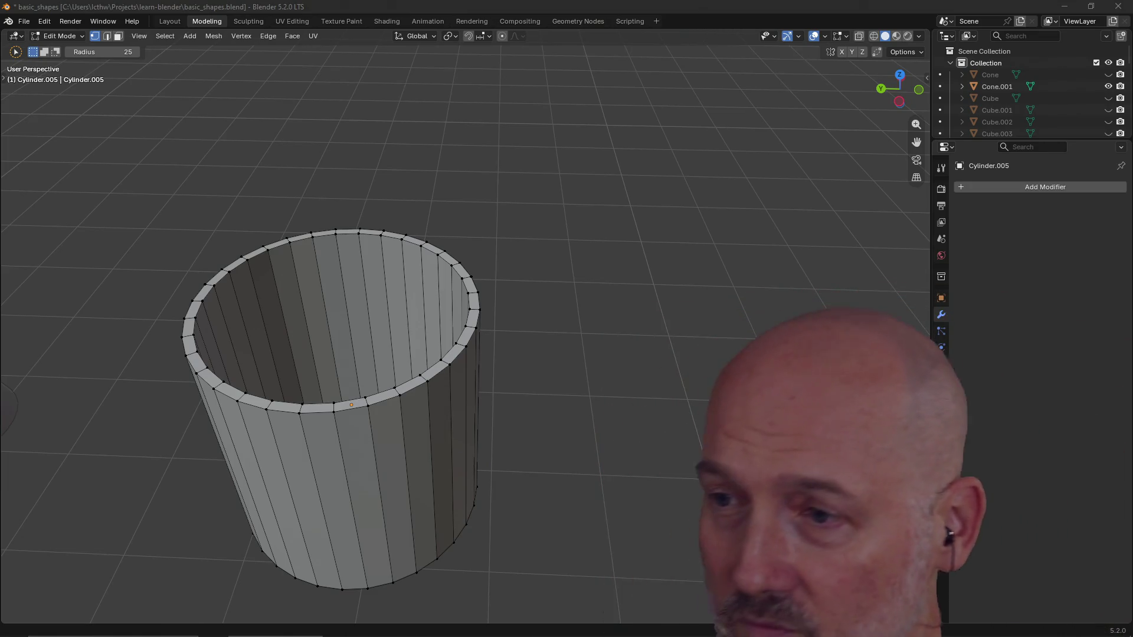
{"action": "key", "text": "c"}
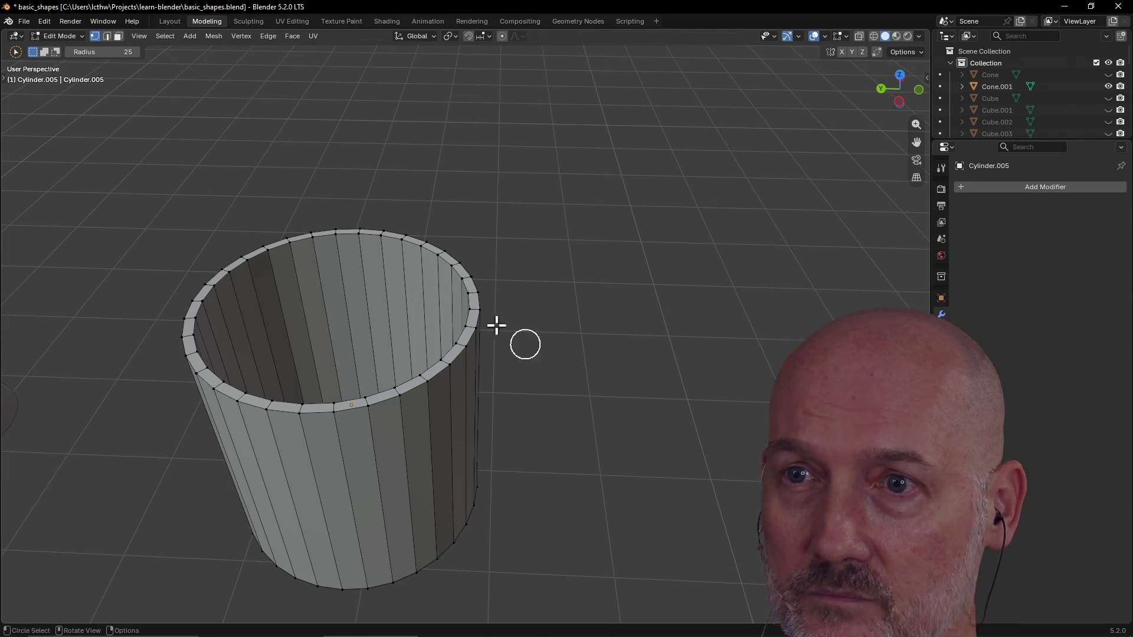
{"action": "key", "text": "Escape"}
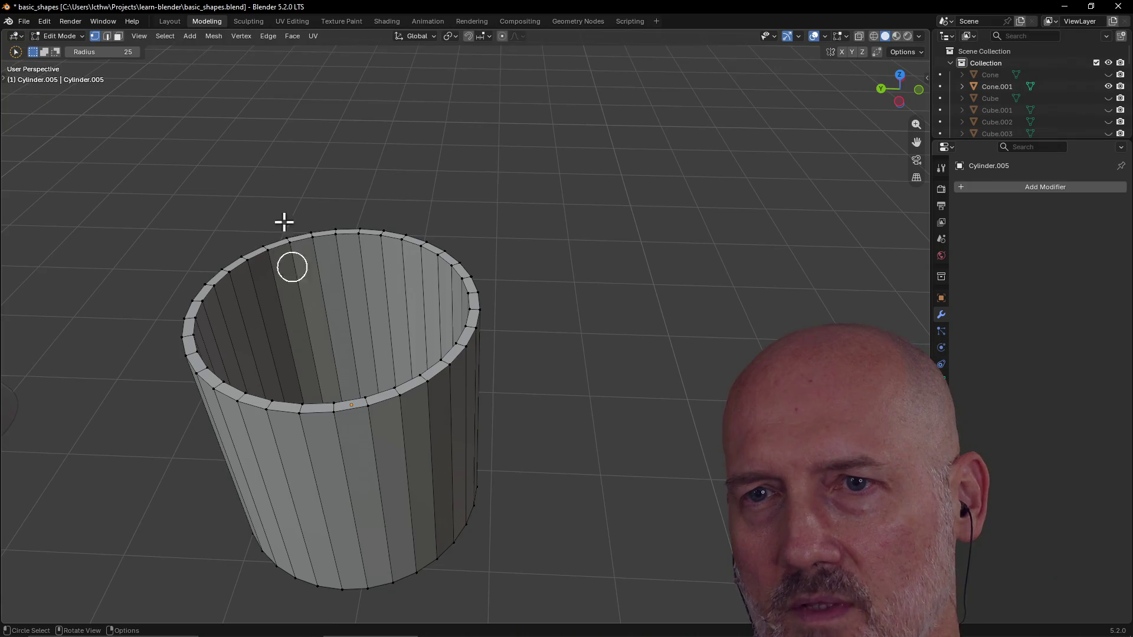
{"action": "scroll", "coordinate": [412, 407], "scroll_direction": "down", "scroll_amount": 2}
{"action": "scroll", "coordinate": [411, 407], "scroll_direction": "up", "scroll_amount": 2}
{"action": "mouse_move", "coordinate": [338, 340]}
{"action": "middle_mouse_down"}
{"action": "mouse_move", "coordinate": [309, 360]}
{"action": "mouse_move", "coordinate": [389, 352]}
{"action": "middle_mouse_up"}
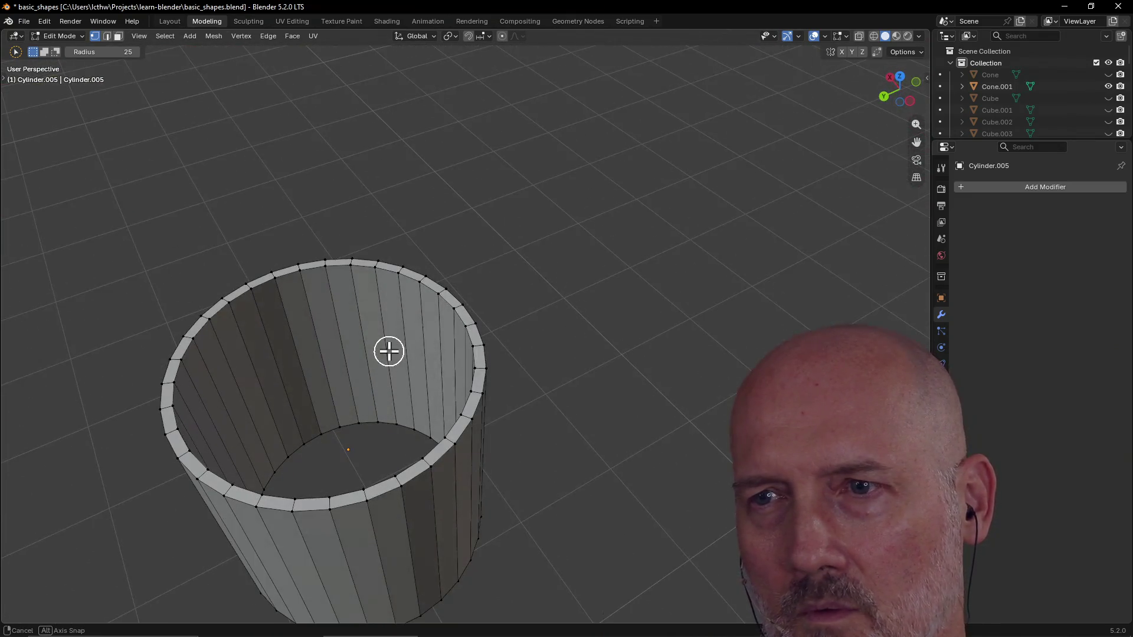
{"action": "scroll", "coordinate": [420, 339], "scroll_direction": "up", "scroll_amount": 2}
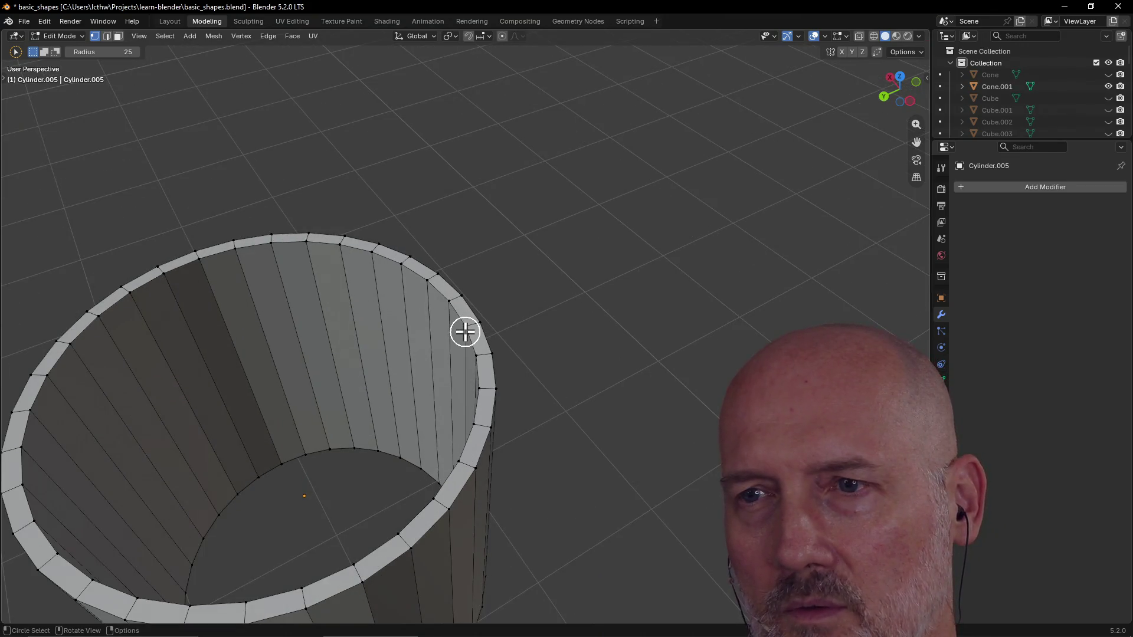
{"action": "scroll", "coordinate": [463, 331], "scroll_direction": "down", "scroll_amount": 4}
{"action": "middle_click_drag", "start_coordinate": [443, 265], "coordinate": [456, 359]}
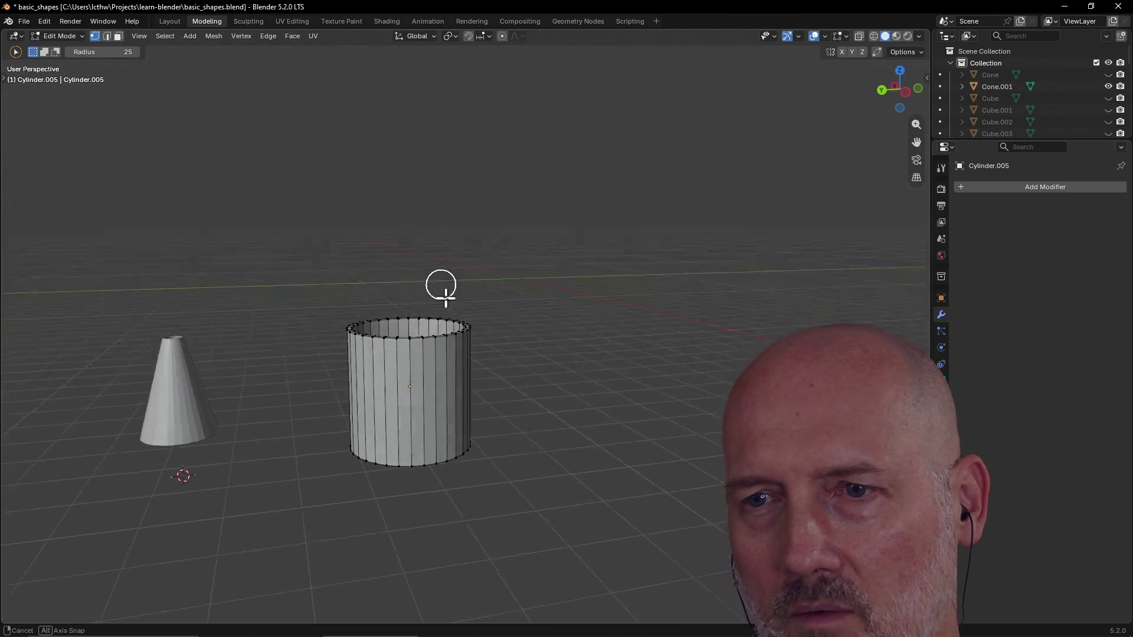
{"action": "scroll", "coordinate": [469, 443], "scroll_direction": "up", "scroll_amount": 5}
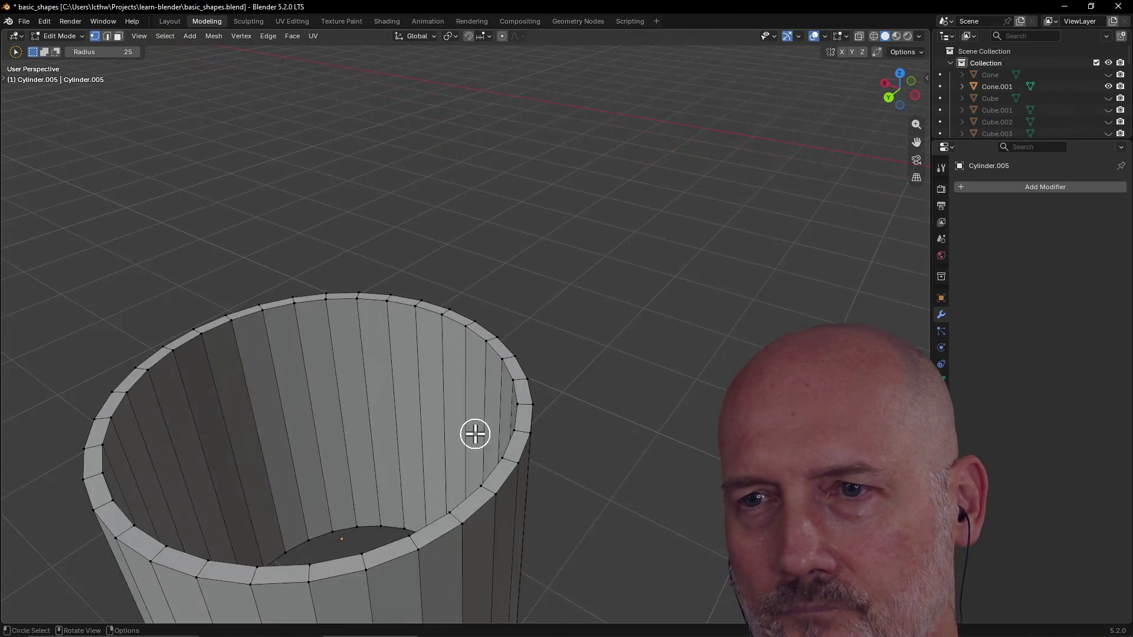
Step: Zoom out to show both objects and select the seam vertex on the cylinder's rim
{"action": "mouse_move", "coordinate": [372, 484]}
{"action": "middle_mouse_down"}
{"action": "mouse_move", "coordinate": [327, 465]}
{"action": "mouse_move", "coordinate": [376, 494]}
{"action": "mouse_move", "coordinate": [367, 482]}
{"action": "middle_mouse_up"}
{"action": "scroll", "coordinate": [265, 491], "scroll_direction": "down", "scroll_amount": 4}
{"action": "scroll", "coordinate": [349, 452], "scroll_direction": "up", "scroll_amount": 4}
{"action": "middle_click_drag", "start_coordinate": [307, 390], "coordinate": [309, 388]}
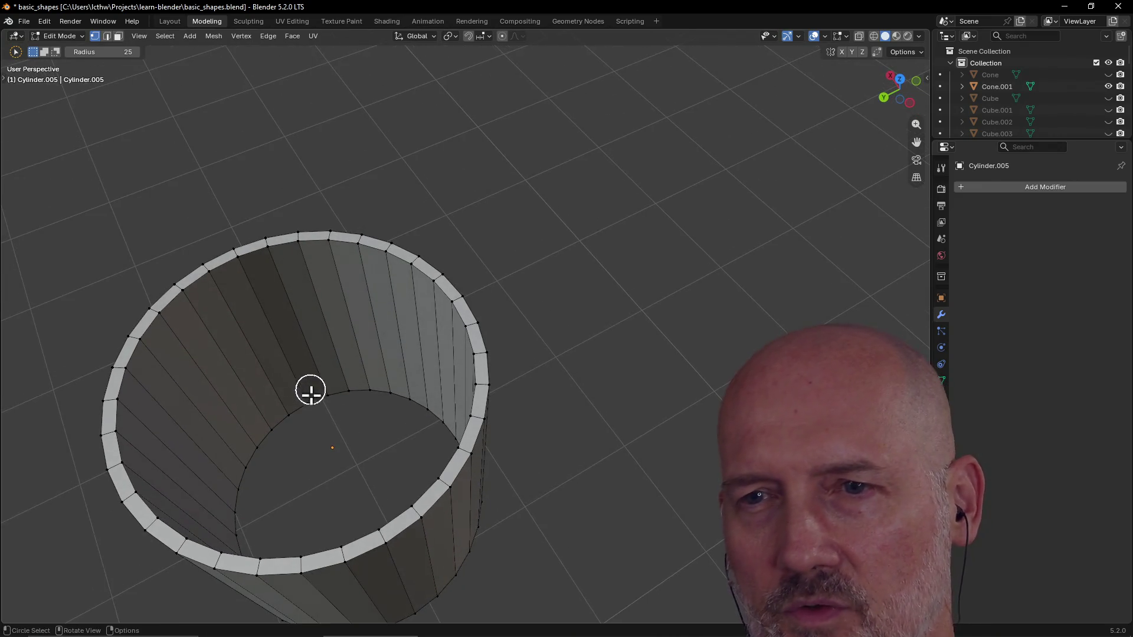
{"action": "scroll", "coordinate": [246, 331], "scroll_direction": "down", "scroll_amount": 3}
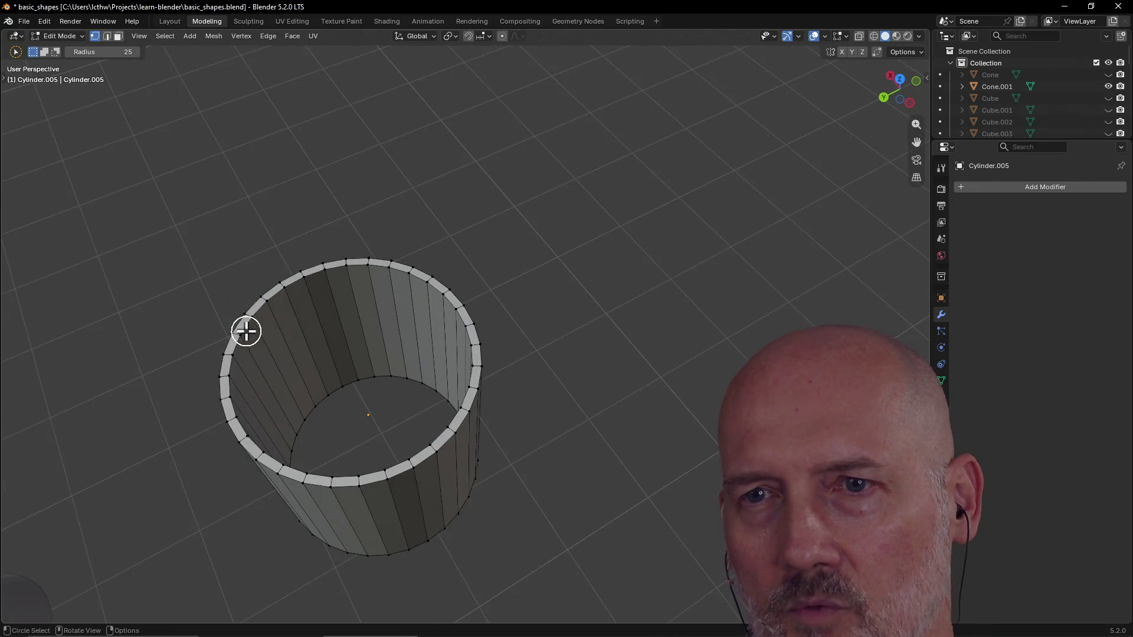
{"action": "key", "text": "KP_Divide"}
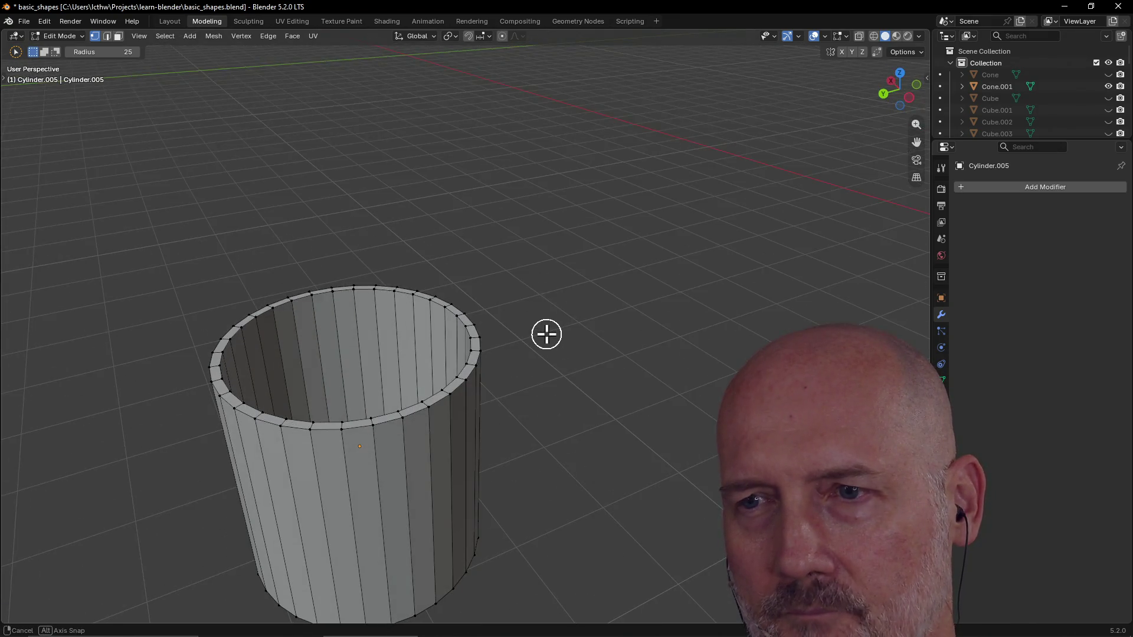
{"action": "scroll", "coordinate": [526, 389], "scroll_direction": "up", "scroll_amount": 4}
{"action": "mouse_move", "coordinate": [492, 379]}
{"action": "middle_mouse_down"}
{"action": "mouse_move", "coordinate": [544, 340]}
{"action": "mouse_move", "coordinate": [486, 335]}
{"action": "middle_mouse_up"}
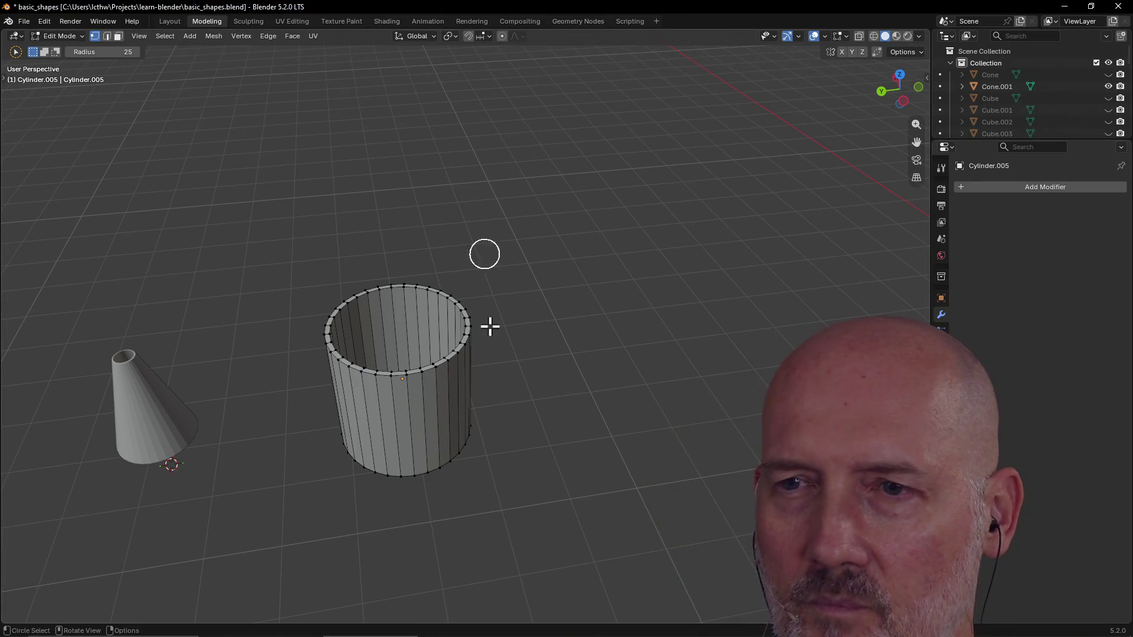
{"action": "left_click", "coordinate": [407, 381]}
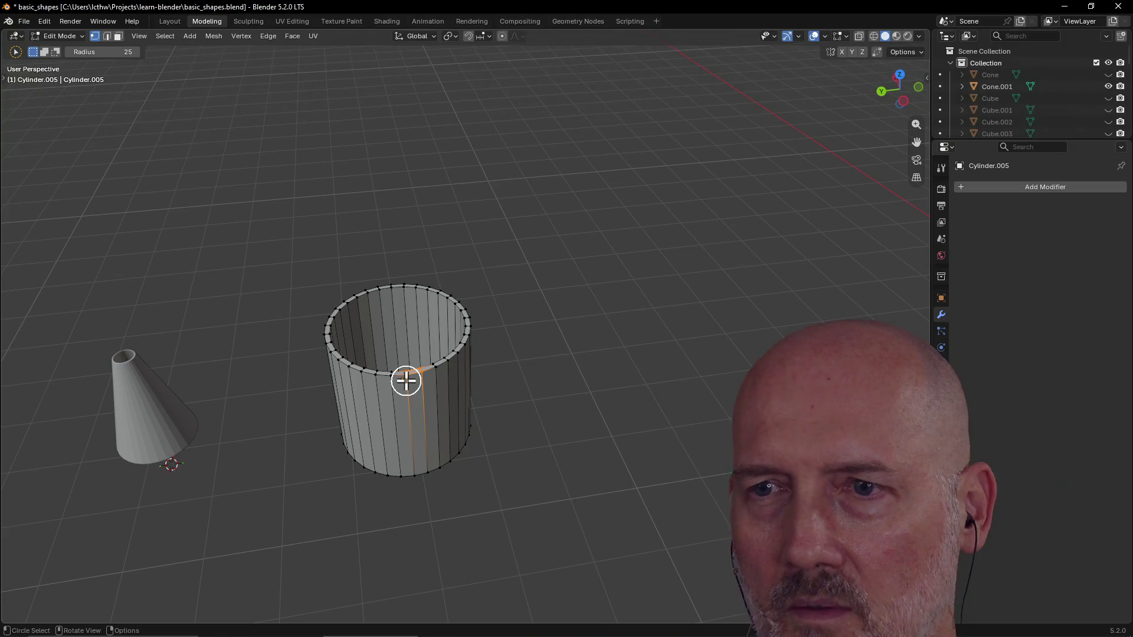
Step: Merge the selected rim and seam vertices by distance at 0.0301 m, then clear the selection
{"action": "key", "text": "m"}
{"action": "left_click", "coordinate": [411, 383]}
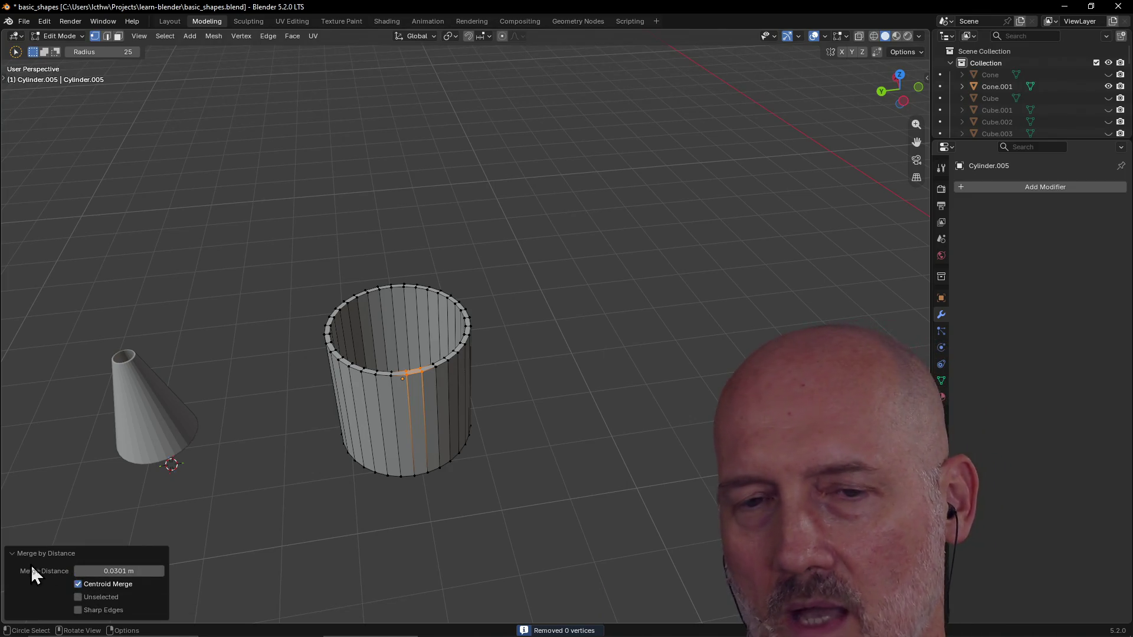
{"action": "left_click", "coordinate": [15, 553]}
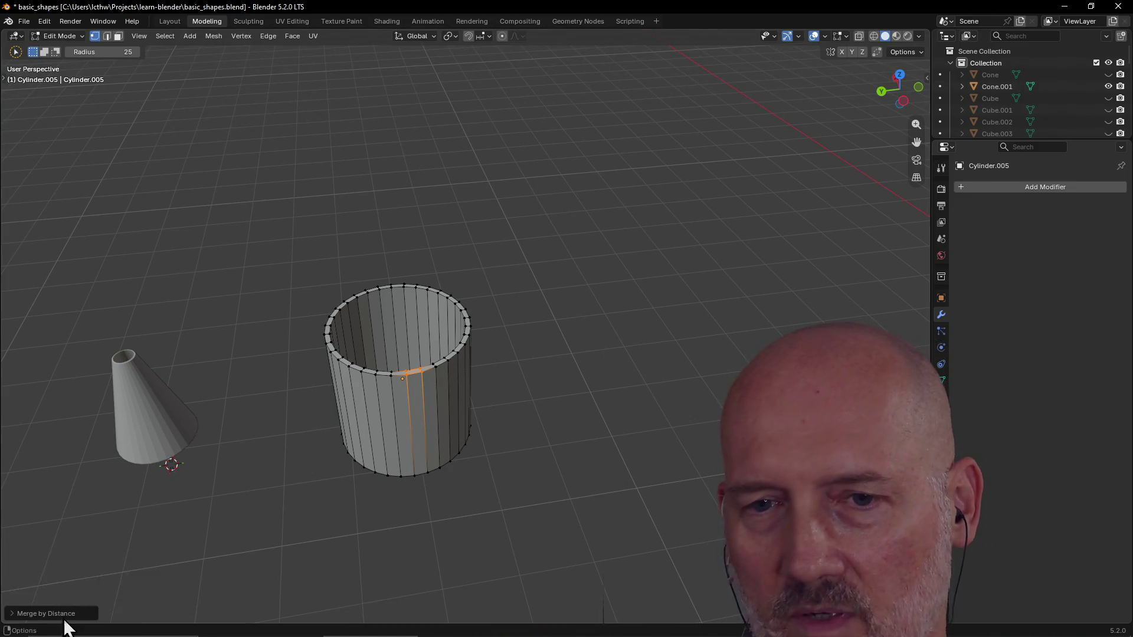
{"action": "left_click", "coordinate": [13, 614]}
{"action": "left_click", "coordinate": [12, 555]}
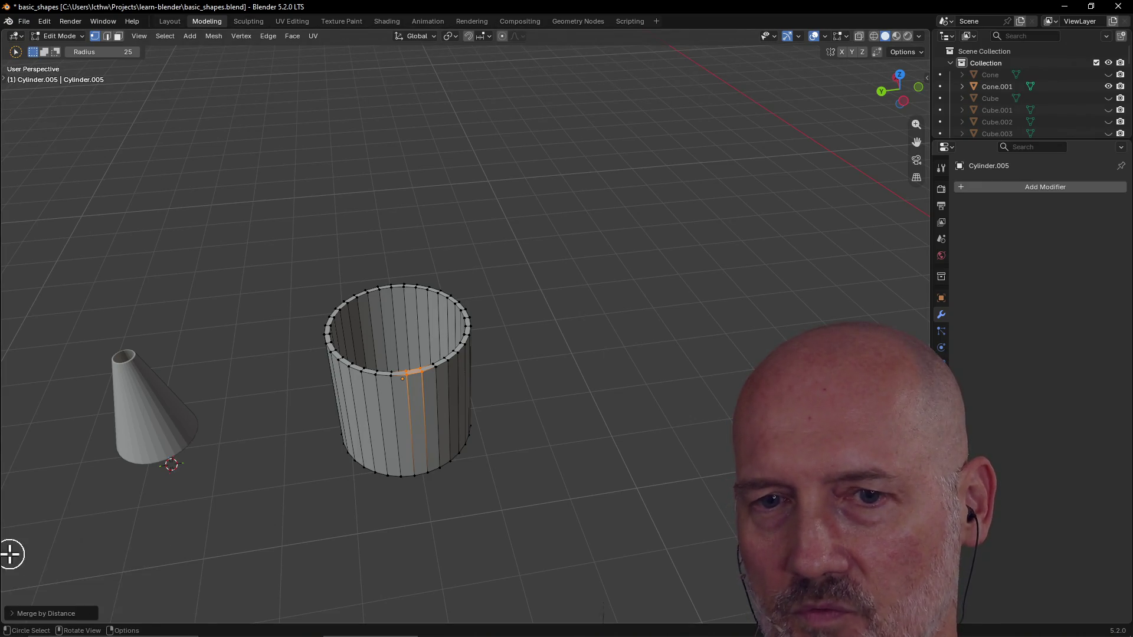
{"action": "left_click", "coordinate": [13, 613]}
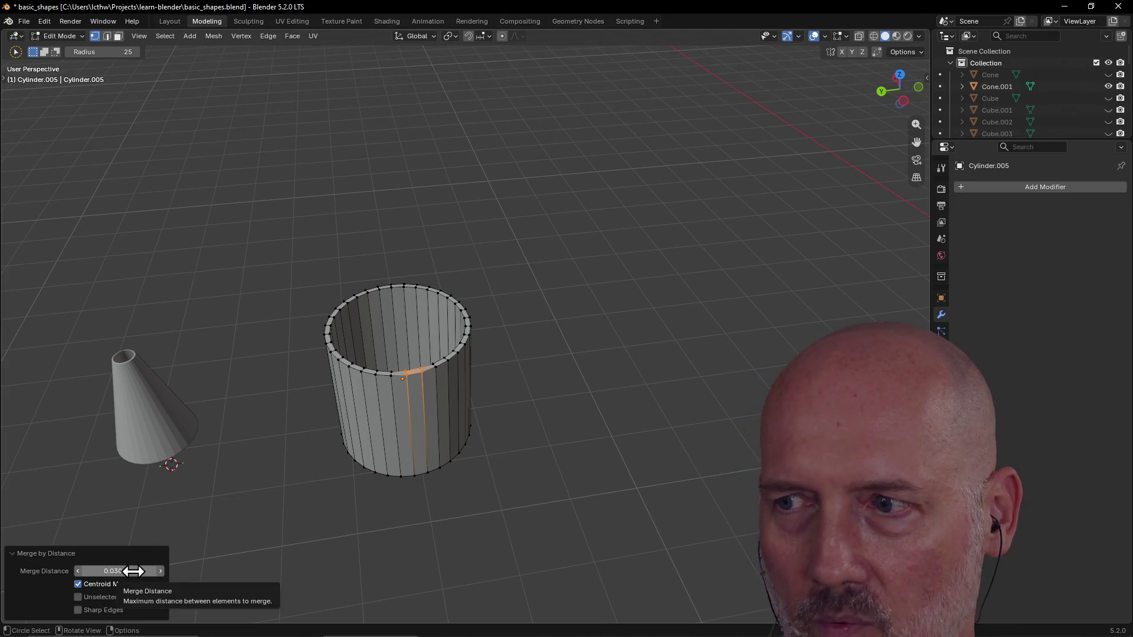
{"action": "left_click", "coordinate": [20, 553]}
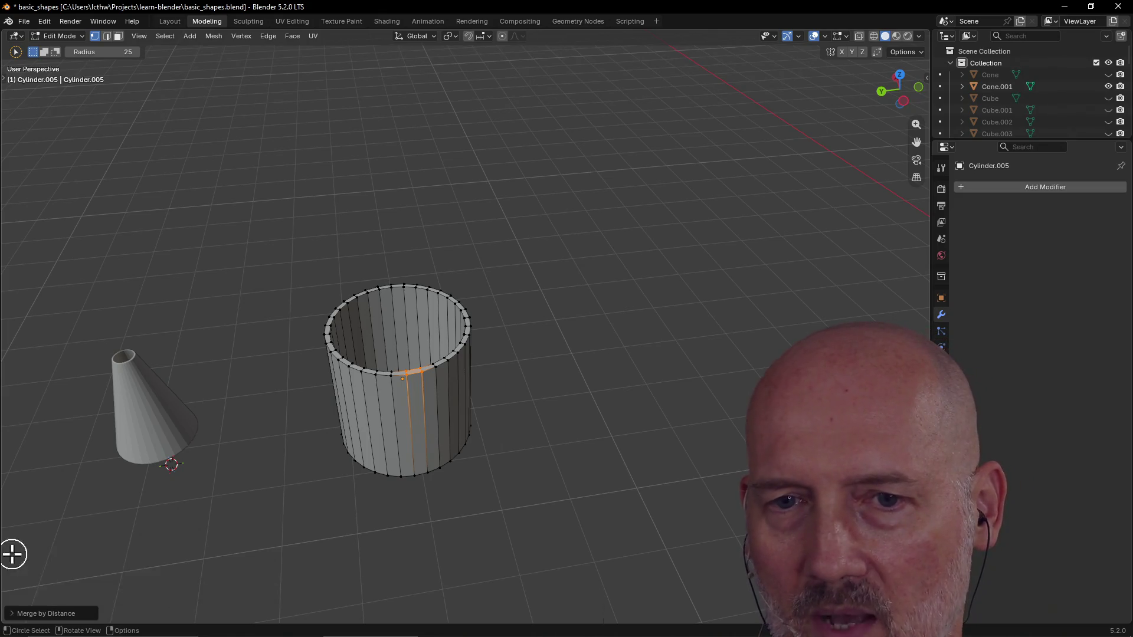
{"action": "left_click", "coordinate": [267, 502]}
{"action": "scroll", "coordinate": [388, 404], "scroll_direction": "up", "scroll_amount": 3}
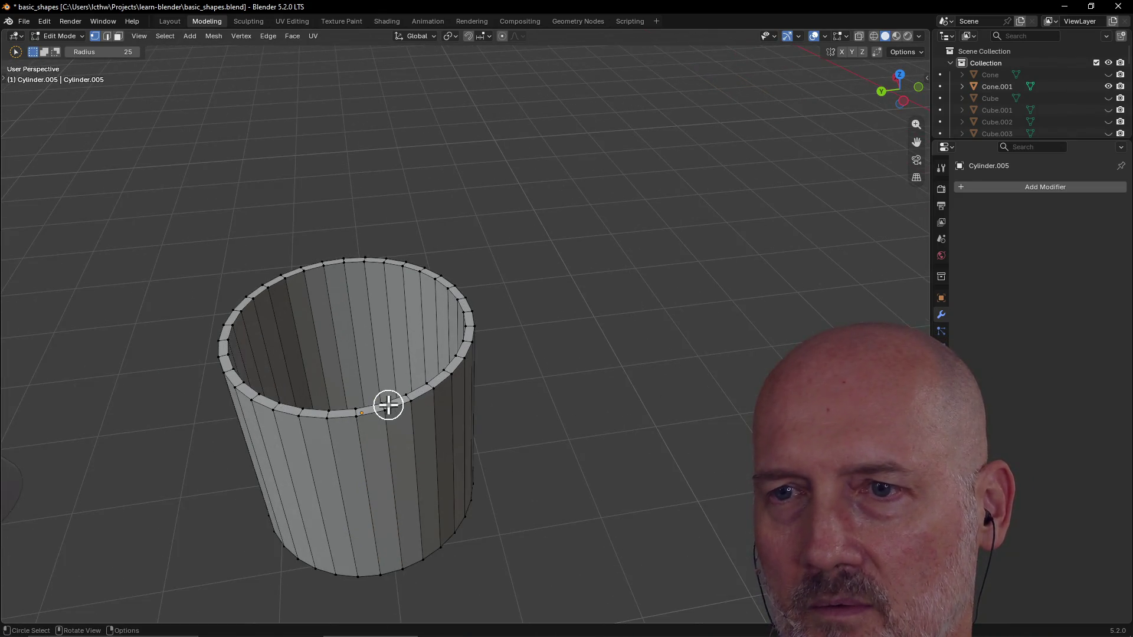
Step: Circle-select rim vertices, isolate the single seam edge below the rim and inspect it, then switch to GVIM
{"action": "key", "text": "Escape"}
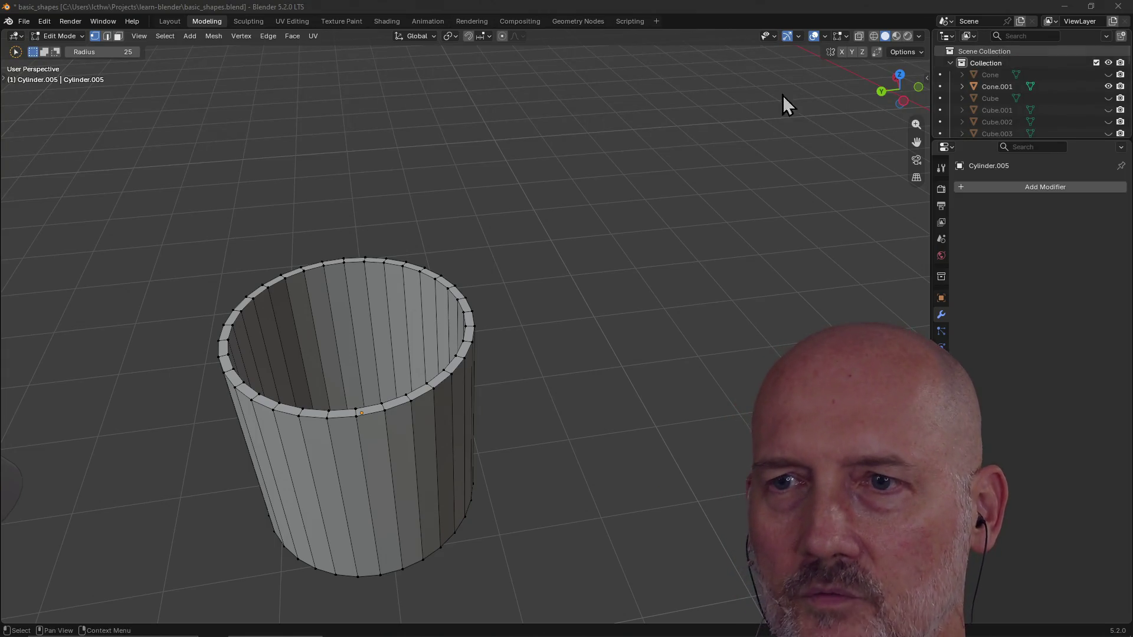
{"action": "scroll", "coordinate": [416, 305], "scroll_direction": "up", "scroll_amount": 5}
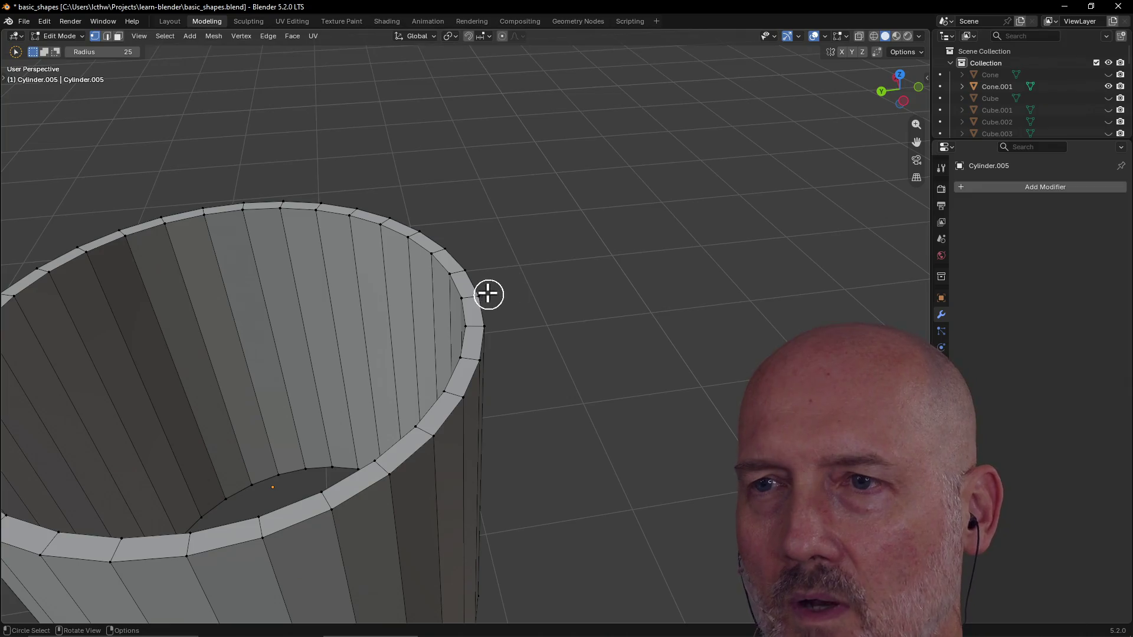
{"action": "left_click_drag", "start_coordinate": [469, 265], "coordinate": [464, 344]}
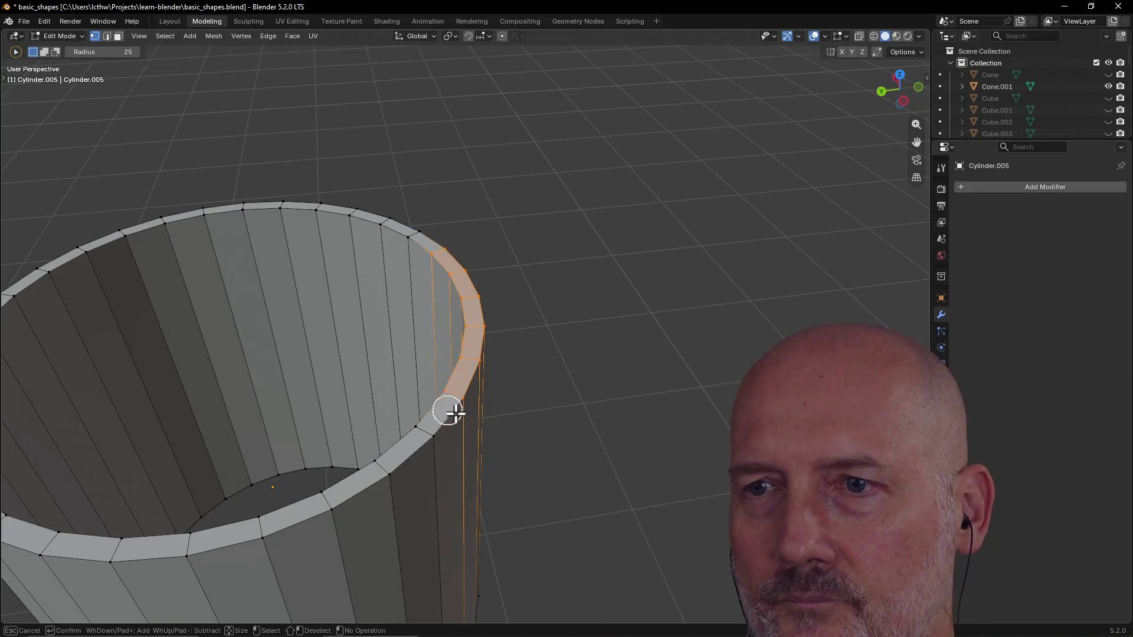
{"action": "mouse_move", "coordinate": [553, 239]}
{"action": "middle_mouse_down"}
{"action": "mouse_move", "coordinate": [643, 165]}
{"action": "mouse_move", "coordinate": [513, 319]}
{"action": "middle_mouse_up"}
{"action": "left_click", "coordinate": [453, 331]}
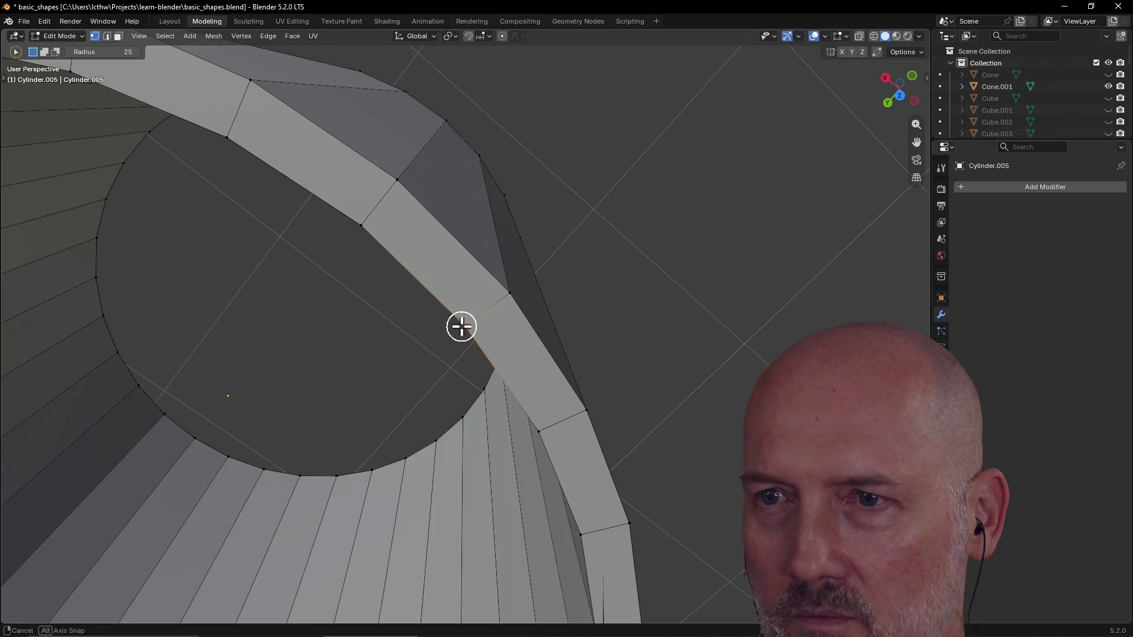
{"action": "middle_click_drag", "start_coordinate": [462, 327], "coordinate": [509, 257]}
{"action": "mouse_move", "coordinate": [491, 341]}
{"action": "middle_mouse_down"}
{"action": "mouse_move", "coordinate": [559, 316]}
{"action": "mouse_move", "coordinate": [594, 278]}
{"action": "middle_mouse_up"}
{"action": "key", "text": "alt+Tab"}
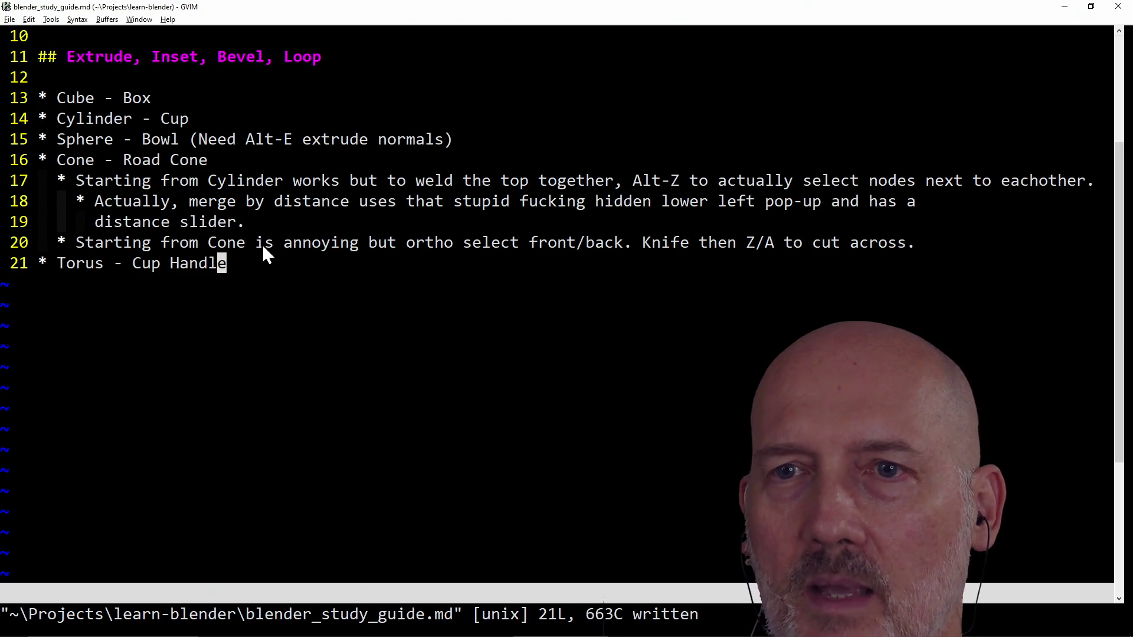
{"action": "left_click_drag", "start_coordinate": [259, 243], "coordinate": [334, 240]}
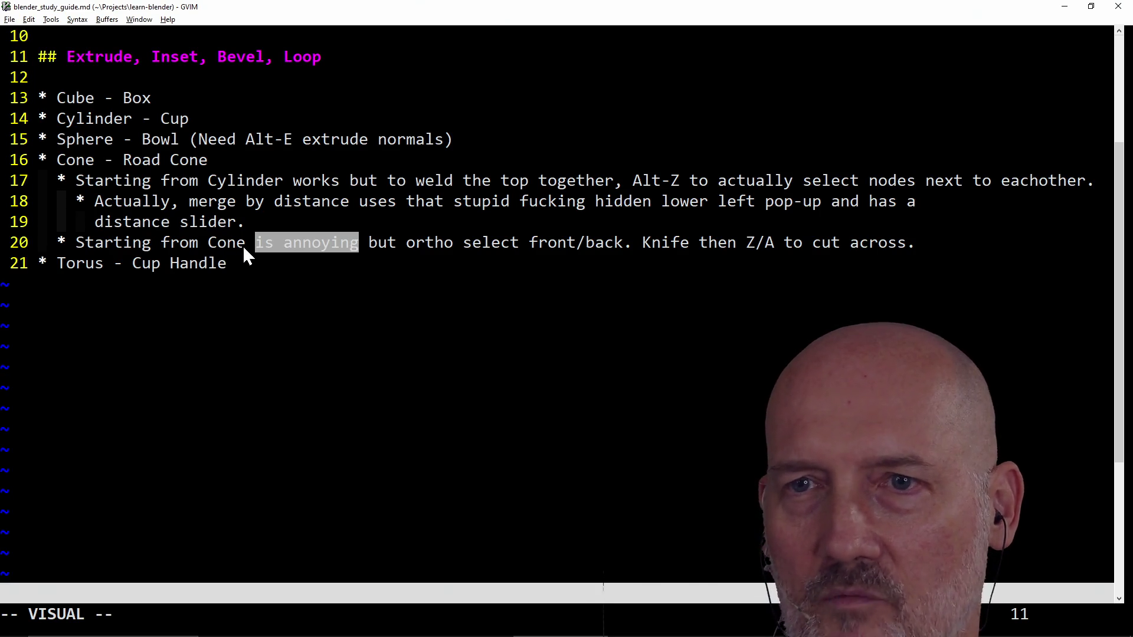
{"action": "left_click_drag", "start_coordinate": [243, 245], "coordinate": [537, 241]}
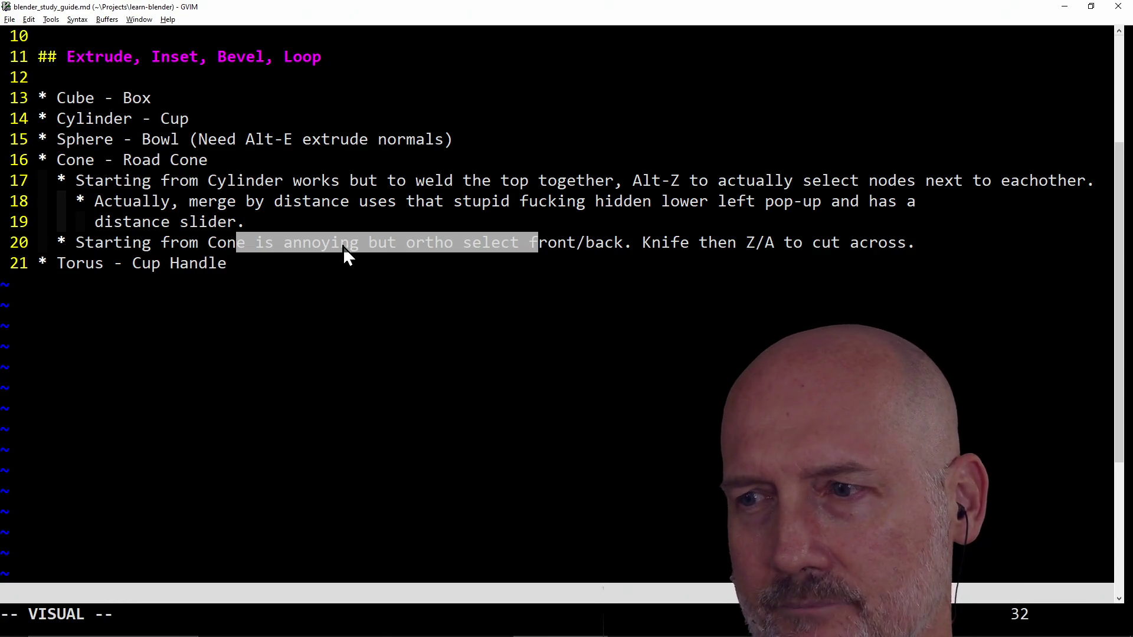
{"action": "left_click", "coordinate": [364, 321]}
{"action": "key", "text": "alt+Tab"}
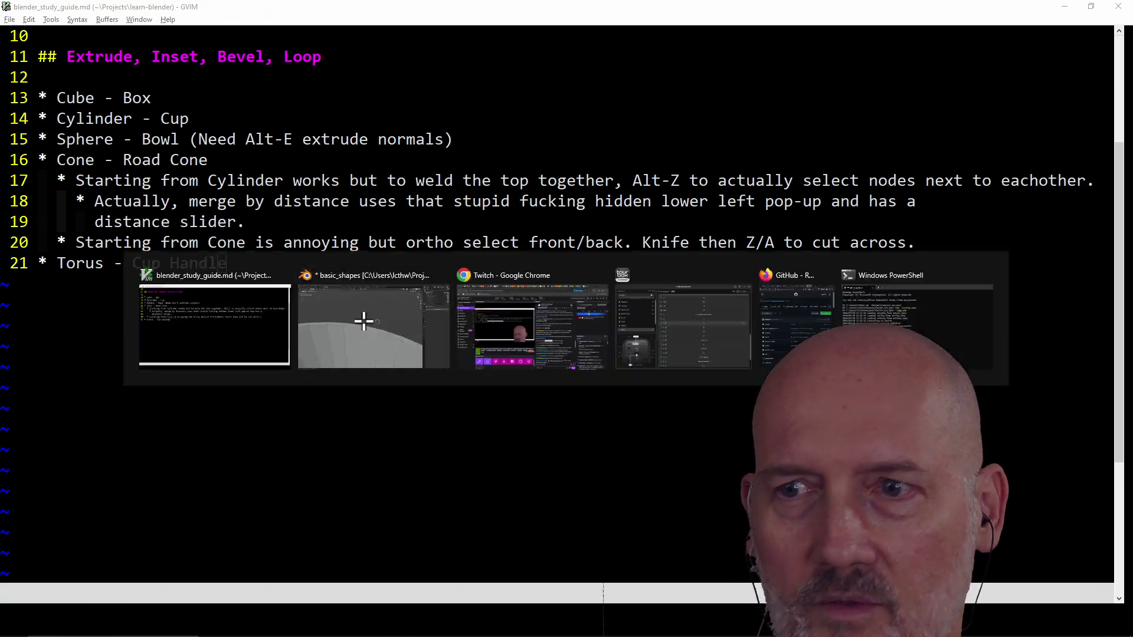
{"action": "left_click", "coordinate": [369, 331]}
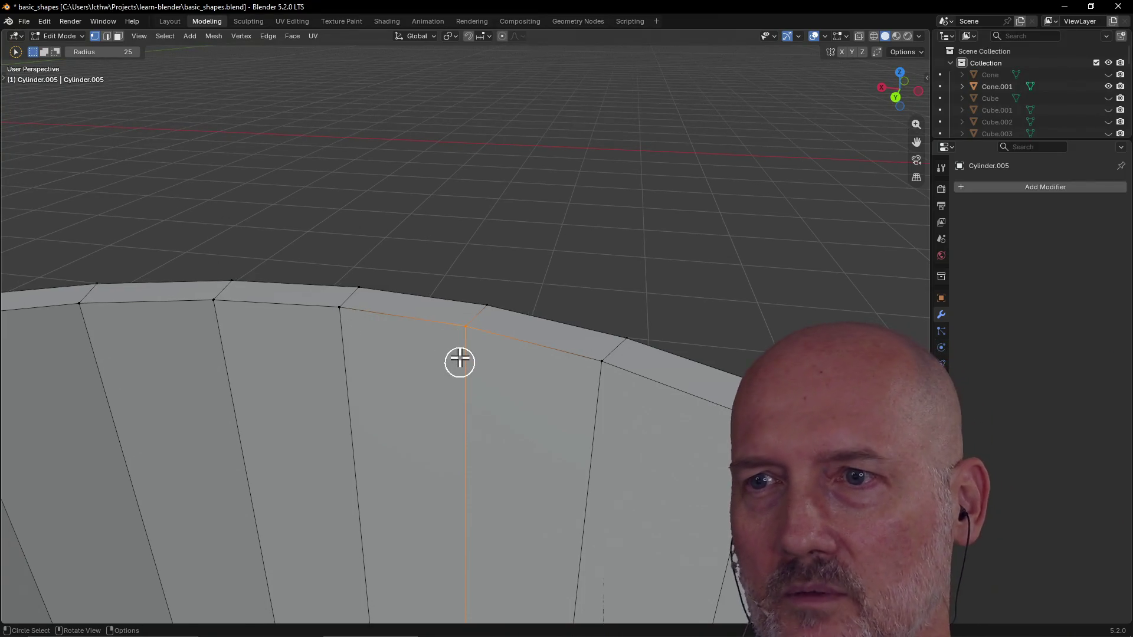
{"action": "middle_click_drag", "start_coordinate": [514, 270], "coordinate": [468, 319]}
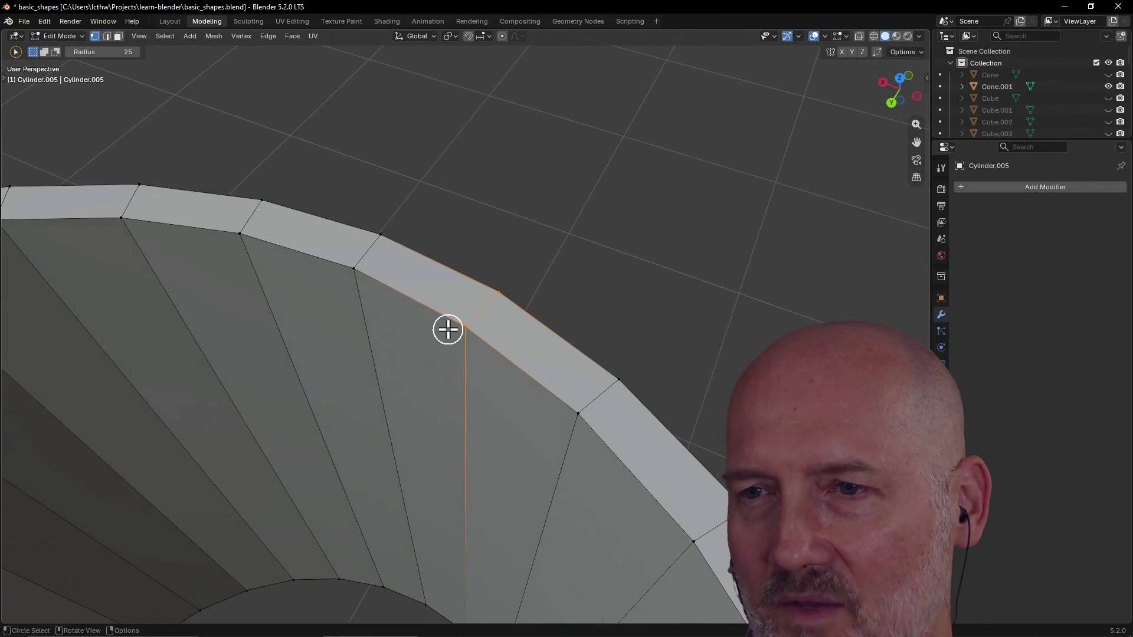
{"action": "scroll", "coordinate": [447, 329], "scroll_direction": "up", "scroll_amount": 3}
{"action": "scroll", "coordinate": [467, 318], "scroll_direction": "up", "scroll_amount": 4}
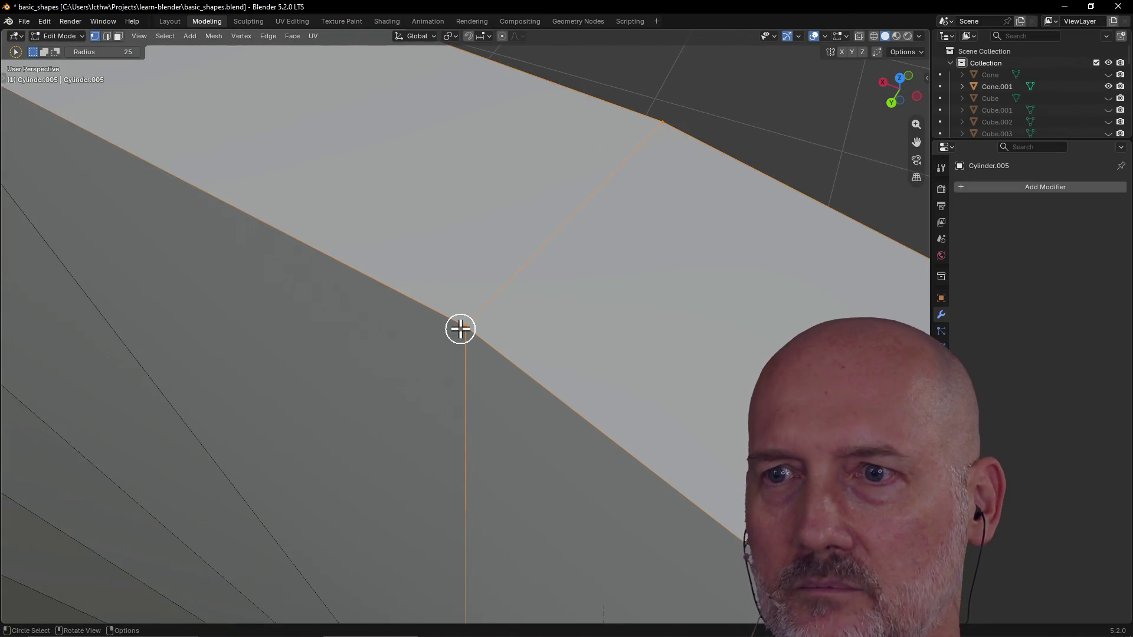
{"action": "scroll", "coordinate": [460, 329], "scroll_direction": "down", "scroll_amount": 4}
{"action": "scroll", "coordinate": [461, 329], "scroll_direction": "down", "scroll_amount": 3}
{"action": "scroll", "coordinate": [460, 329], "scroll_direction": "up", "scroll_amount": 2}
{"action": "scroll", "coordinate": [460, 330], "scroll_direction": "down", "scroll_amount": 2}
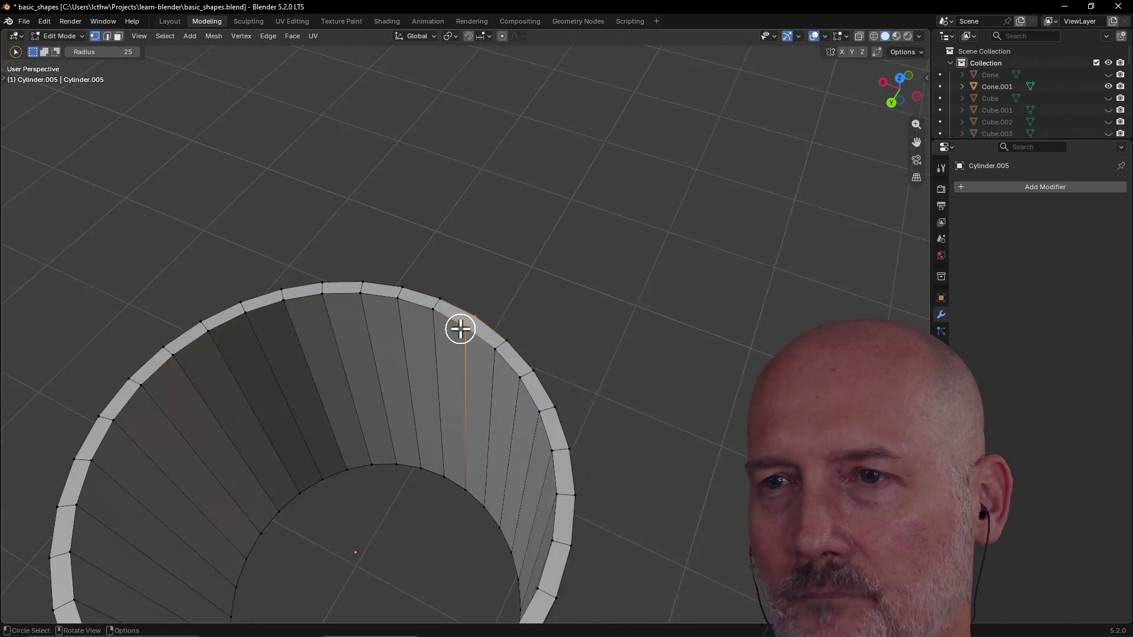
{"action": "scroll", "coordinate": [460, 330], "scroll_direction": "up", "scroll_amount": 3}
{"action": "scroll", "coordinate": [460, 330], "scroll_direction": "up", "scroll_amount": 2}
{"action": "scroll", "coordinate": [460, 330], "scroll_direction": "up", "scroll_amount": 3}
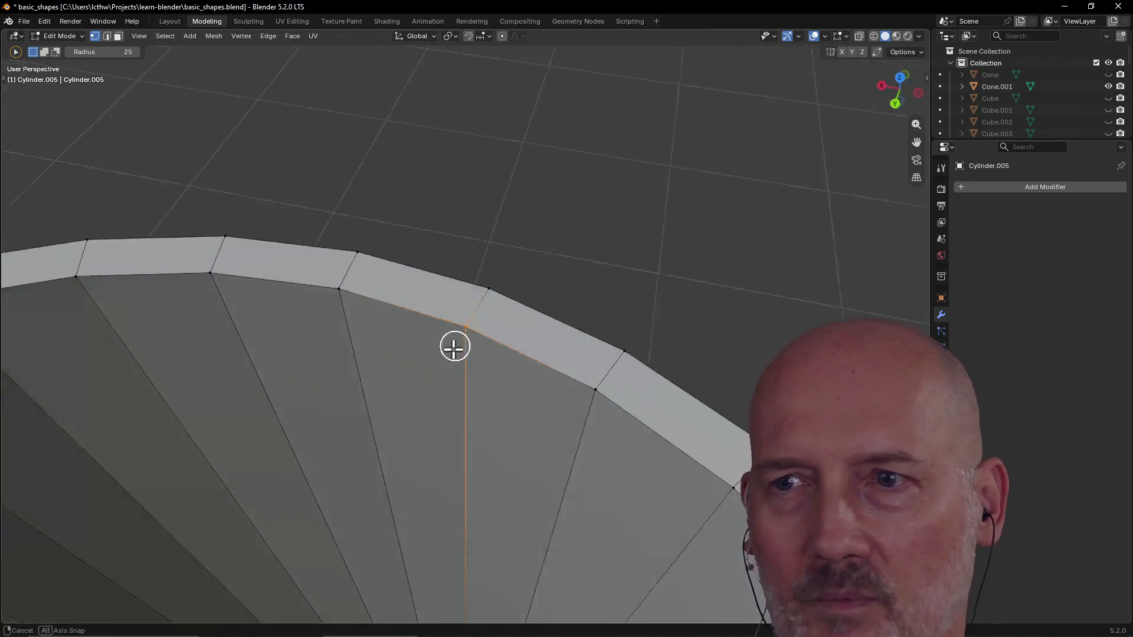
{"action": "mouse_move", "coordinate": [483, 328]}
{"action": "middle_mouse_down"}
{"action": "mouse_move", "coordinate": [523, 255]}
{"action": "mouse_move", "coordinate": [434, 246]}
{"action": "mouse_move", "coordinate": [503, 213]}
{"action": "mouse_move", "coordinate": [523, 319]}
{"action": "mouse_move", "coordinate": [571, 322]}
{"action": "middle_mouse_up"}
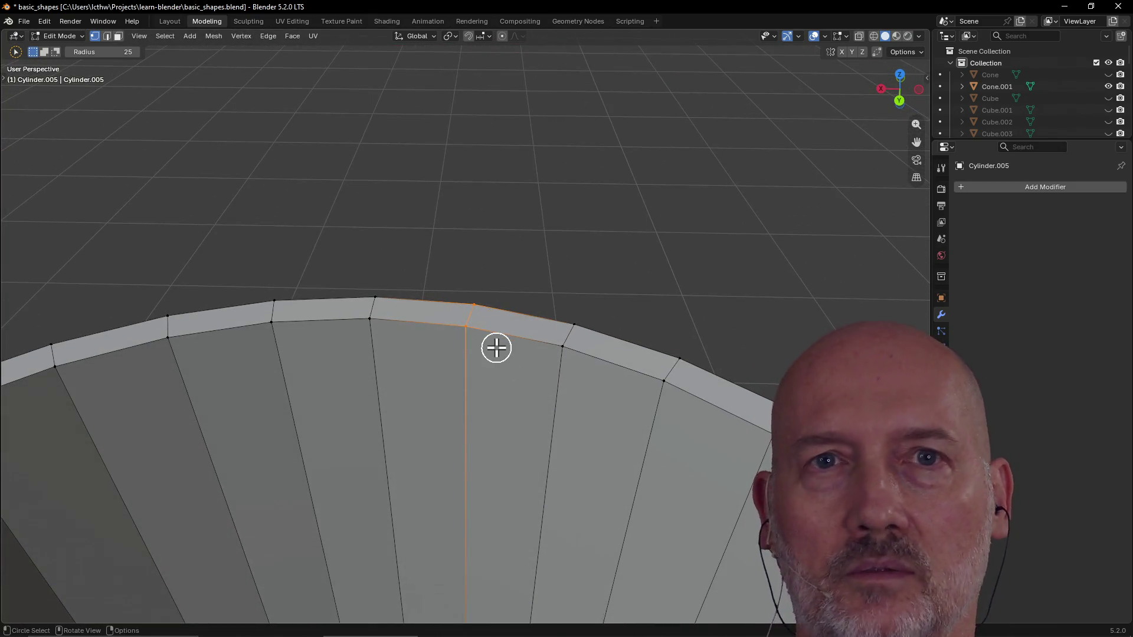
{"action": "middle_click_drag", "start_coordinate": [496, 348], "coordinate": [532, 353]}
{"action": "scroll", "coordinate": [532, 353], "scroll_direction": "down", "scroll_amount": 2}
{"action": "scroll", "coordinate": [480, 324], "scroll_direction": "up", "scroll_amount": 2}
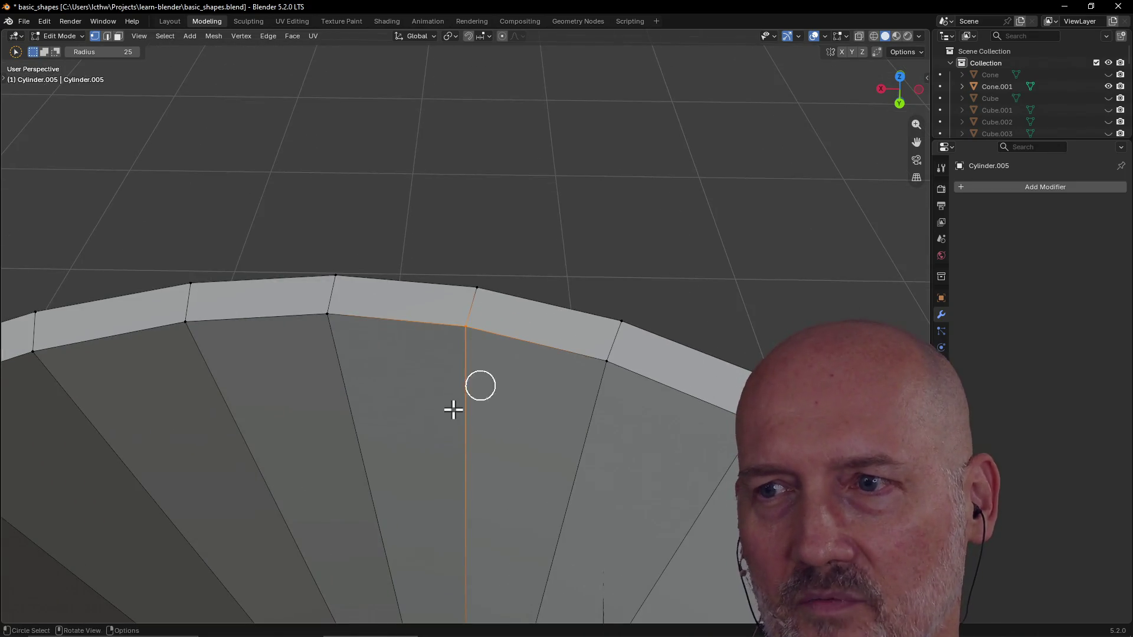
{"action": "scroll", "coordinate": [452, 408], "scroll_direction": "up", "scroll_amount": 2}
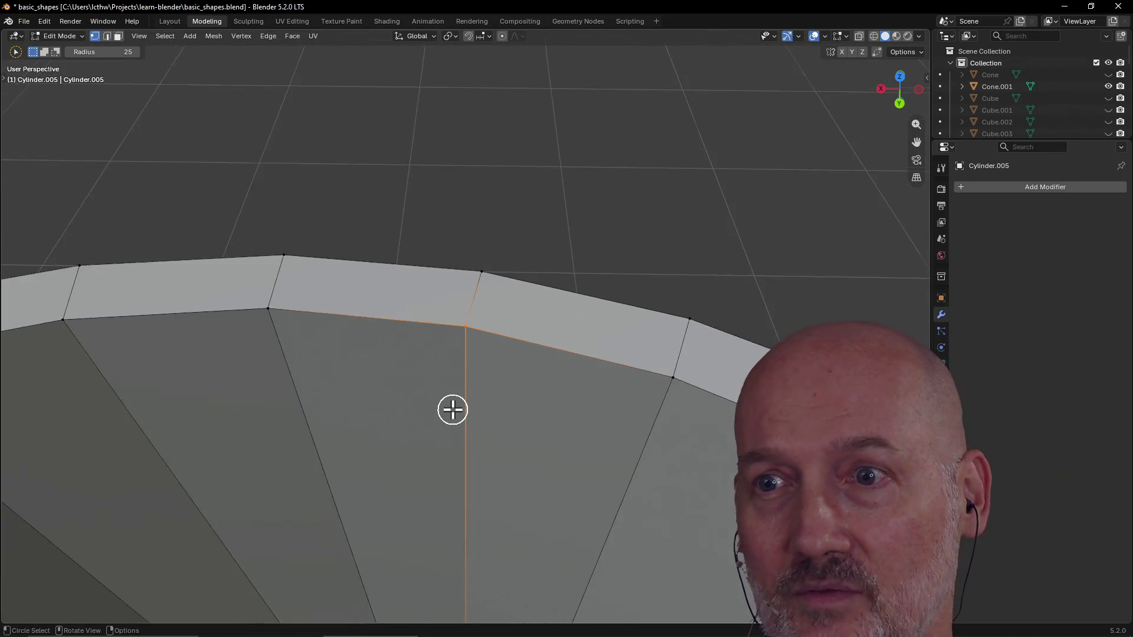
{"action": "scroll", "coordinate": [452, 409], "scroll_direction": "up", "scroll_amount": 2}
{"action": "scroll", "coordinate": [453, 410], "scroll_direction": "up", "scroll_amount": 1}
{"action": "scroll", "coordinate": [452, 409], "scroll_direction": "down", "scroll_amount": 3}
{"action": "scroll", "coordinate": [452, 355], "scroll_direction": "down", "scroll_amount": 2}
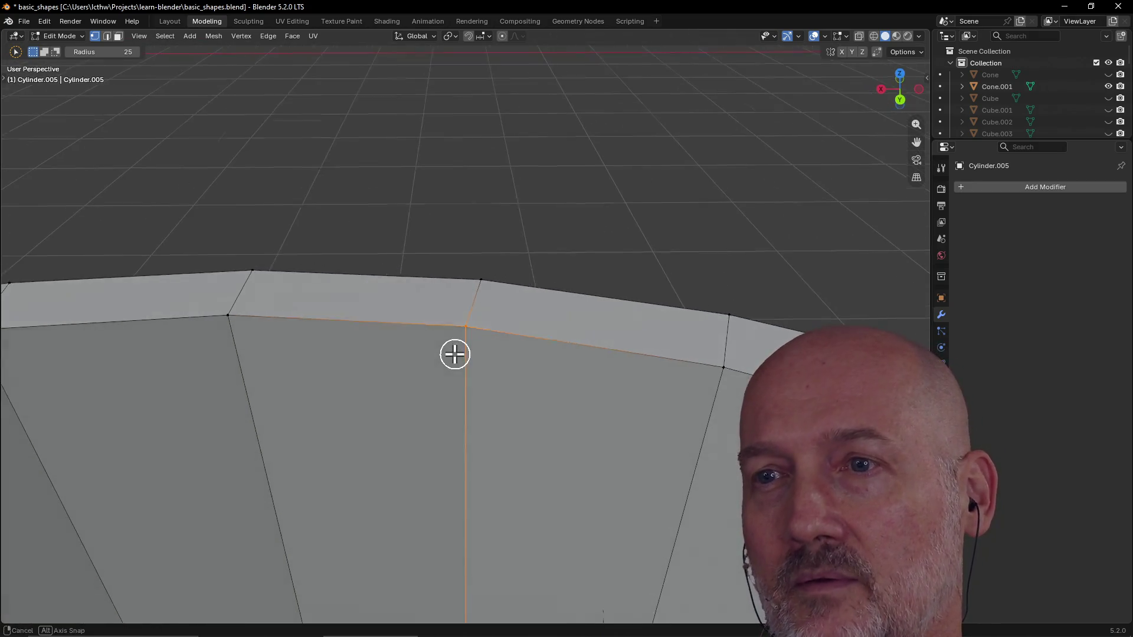
{"action": "key", "text": "Escape"}
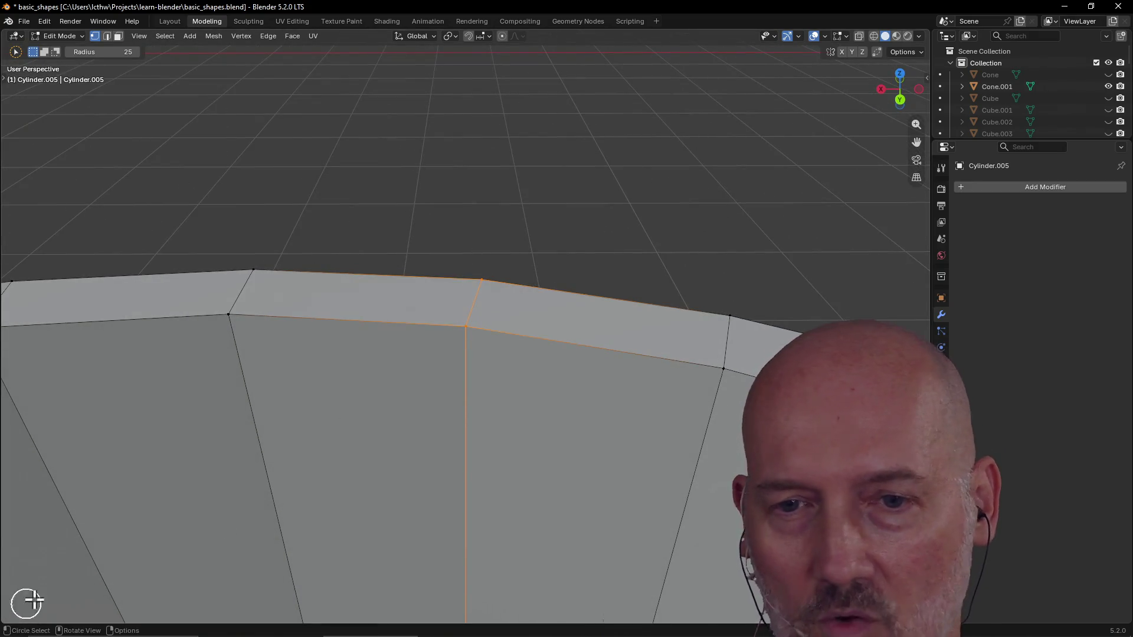
{"action": "scroll", "coordinate": [83, 580], "scroll_direction": "down", "scroll_amount": 2}
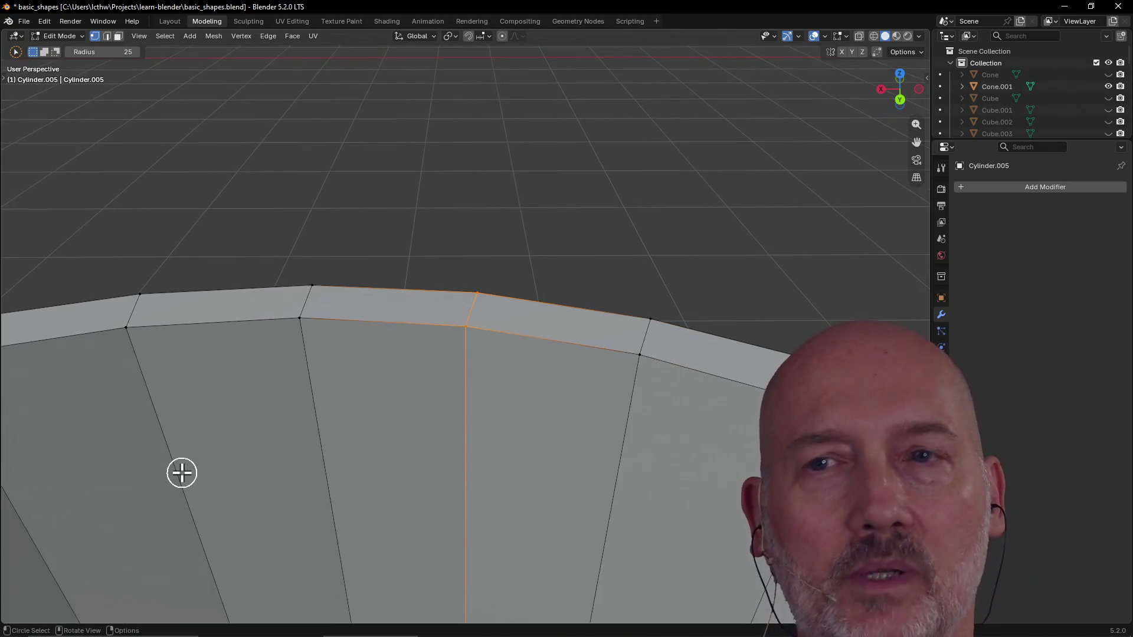
{"action": "scroll", "coordinate": [177, 470], "scroll_direction": "down", "scroll_amount": 3}
{"action": "scroll", "coordinate": [355, 442], "scroll_direction": "down", "scroll_amount": 2}
{"action": "mouse_move", "coordinate": [458, 419]}
{"action": "middle_mouse_down"}
{"action": "mouse_move", "coordinate": [261, 442]}
{"action": "mouse_move", "coordinate": [462, 341]}
{"action": "mouse_move", "coordinate": [505, 407]}
{"action": "mouse_move", "coordinate": [566, 385]}
{"action": "mouse_move", "coordinate": [522, 465]}
{"action": "middle_mouse_up"}
{"action": "scroll", "coordinate": [522, 417], "scroll_direction": "up", "scroll_amount": 3}
{"action": "scroll", "coordinate": [535, 425], "scroll_direction": "up", "scroll_amount": 2}
{"action": "scroll", "coordinate": [534, 426], "scroll_direction": "up", "scroll_amount": 2}
{"action": "scroll", "coordinate": [535, 426], "scroll_direction": "down", "scroll_amount": 4}
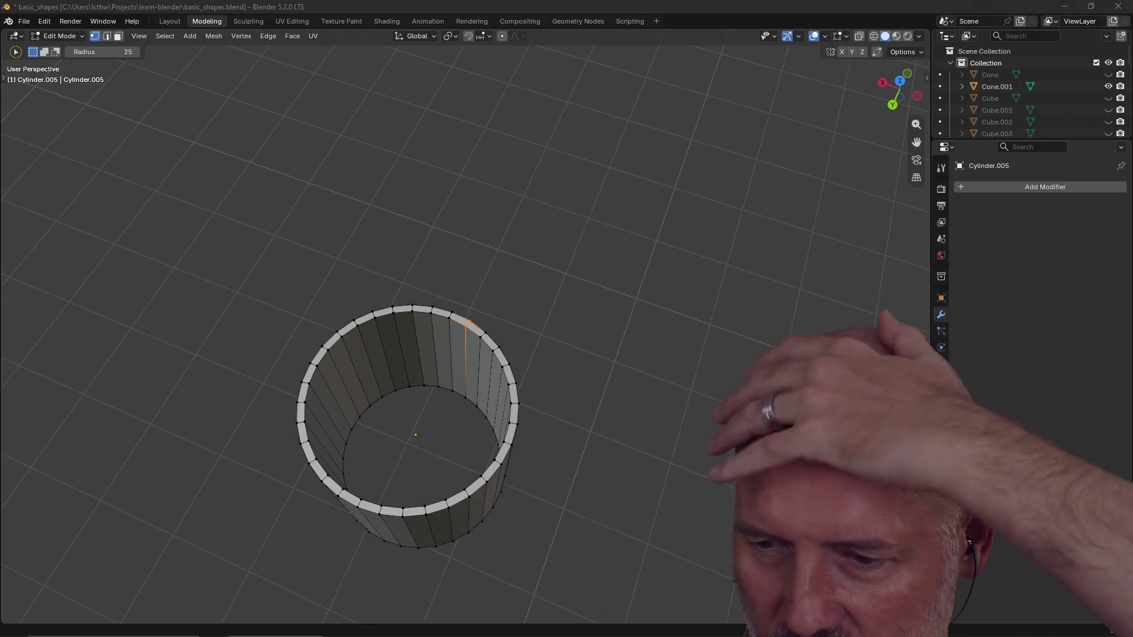
{"action": "key", "text": "c"}
{"action": "mouse_move", "coordinate": [430, 354]}
{"action": "left_mouse_down"}
{"action": "mouse_move", "coordinate": [443, 381]}
{"action": "mouse_move", "coordinate": [485, 323]}
{"action": "left_mouse_up"}
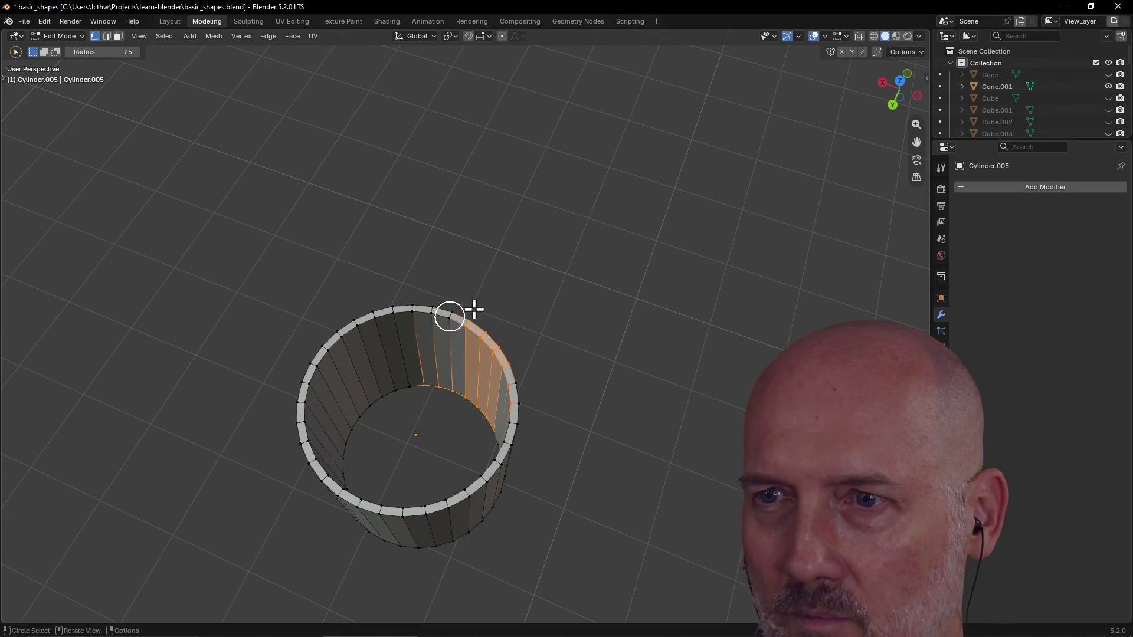
{"action": "scroll", "coordinate": [502, 337], "scroll_direction": "up", "scroll_amount": 2}
{"action": "left_click", "coordinate": [487, 354]}
{"action": "scroll", "coordinate": [567, 358], "scroll_direction": "down", "scroll_amount": 4}
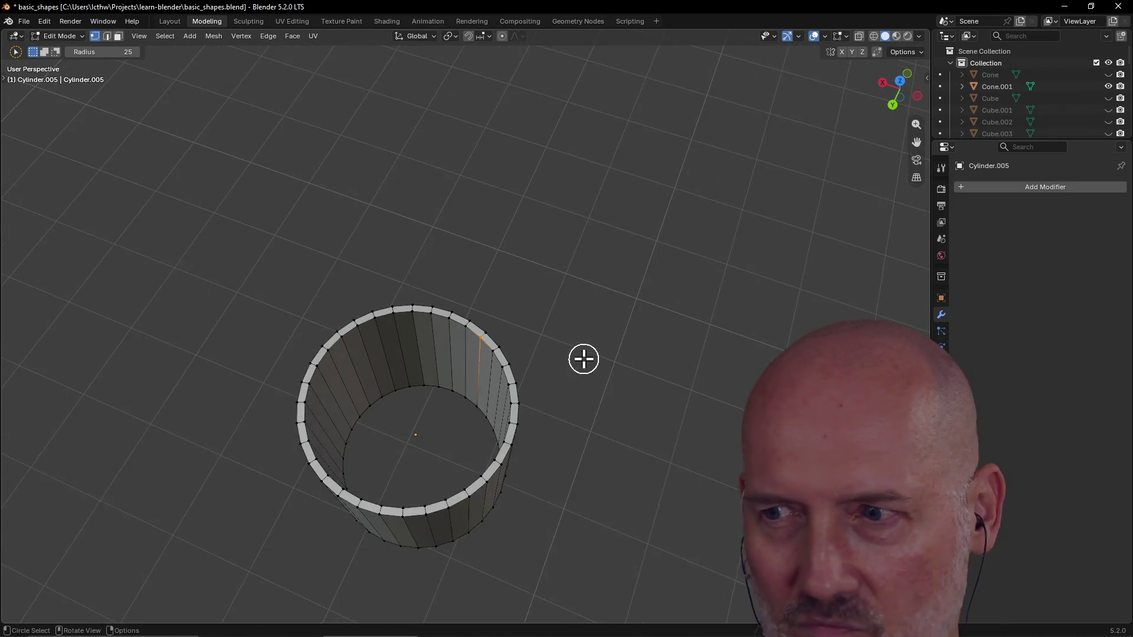
{"action": "scroll", "coordinate": [567, 423], "scroll_direction": "up", "scroll_amount": 3}
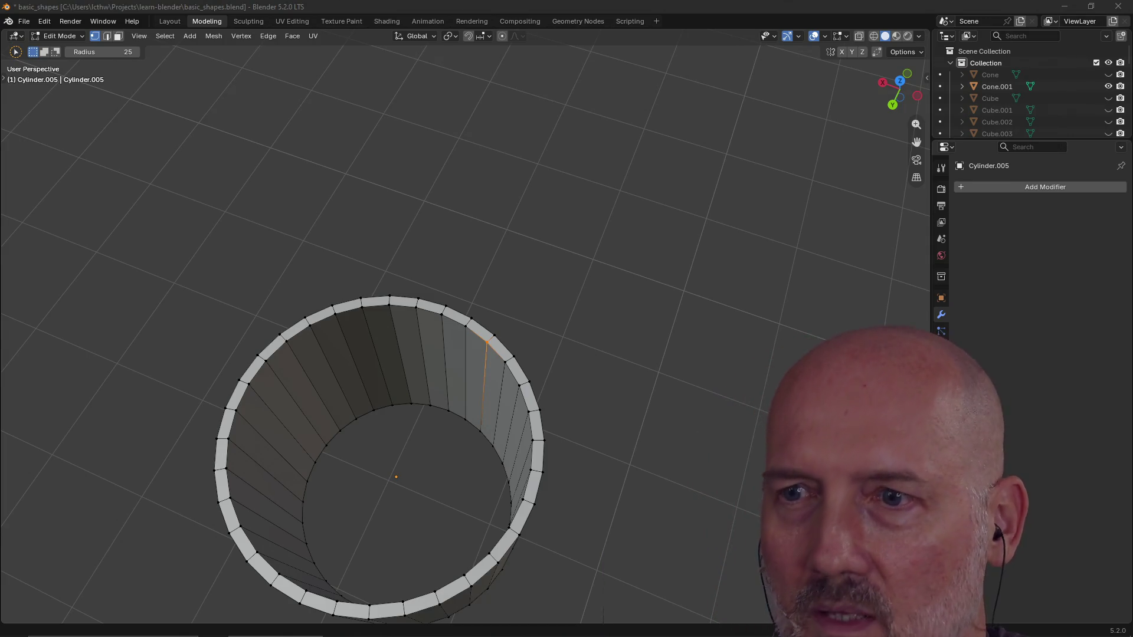
{"action": "key", "text": "c"}
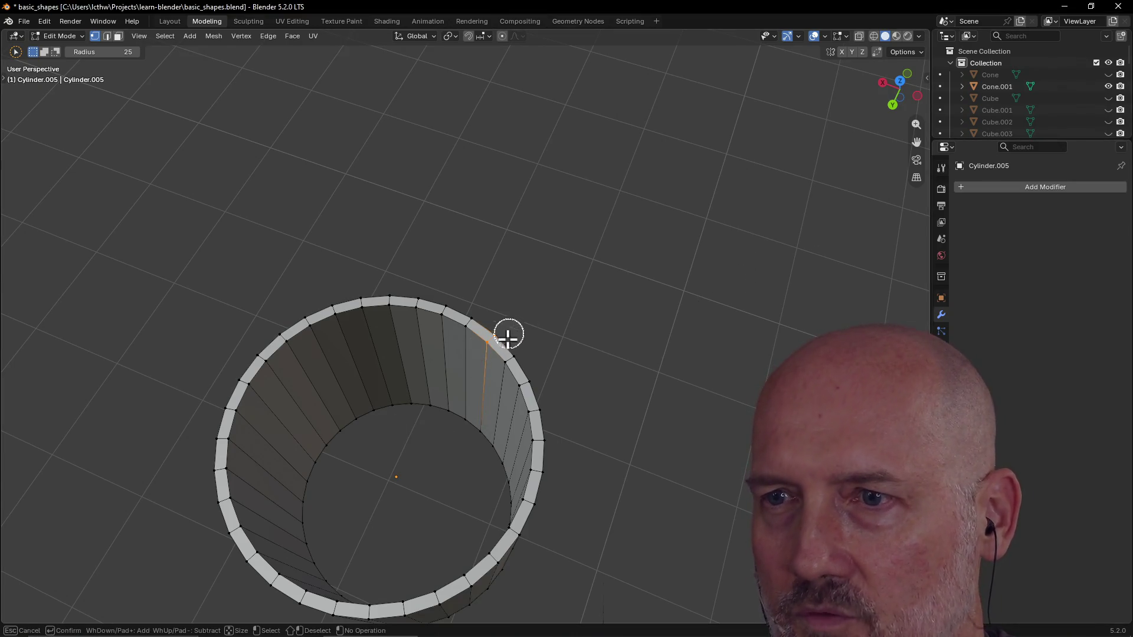
{"action": "key", "text": "Escape"}
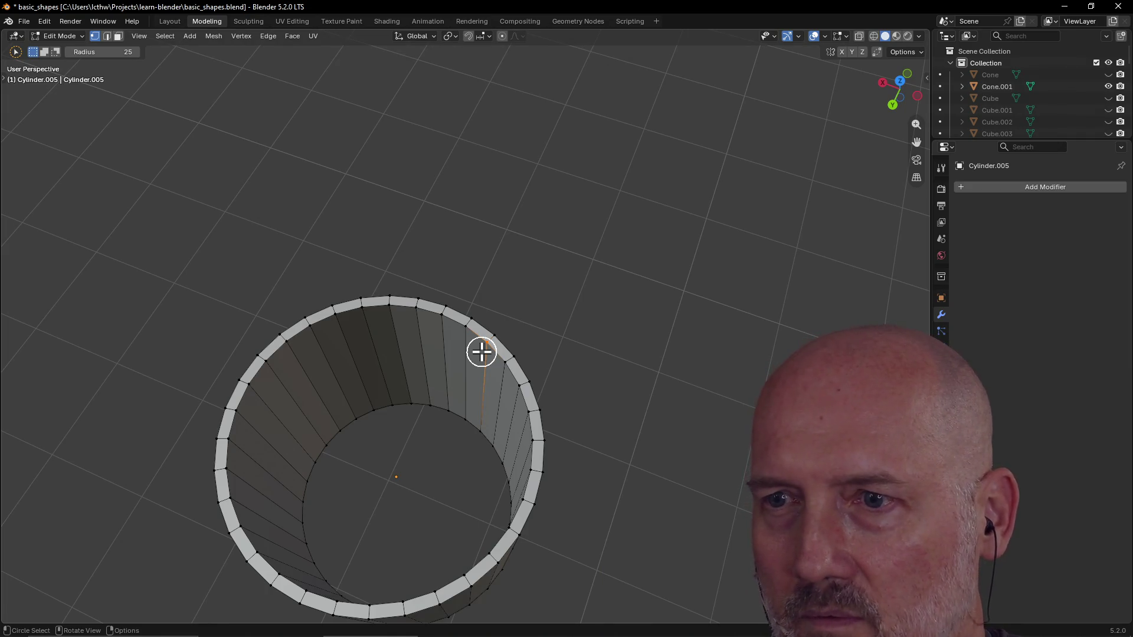
{"action": "scroll", "coordinate": [481, 352], "scroll_direction": "up", "scroll_amount": 5}
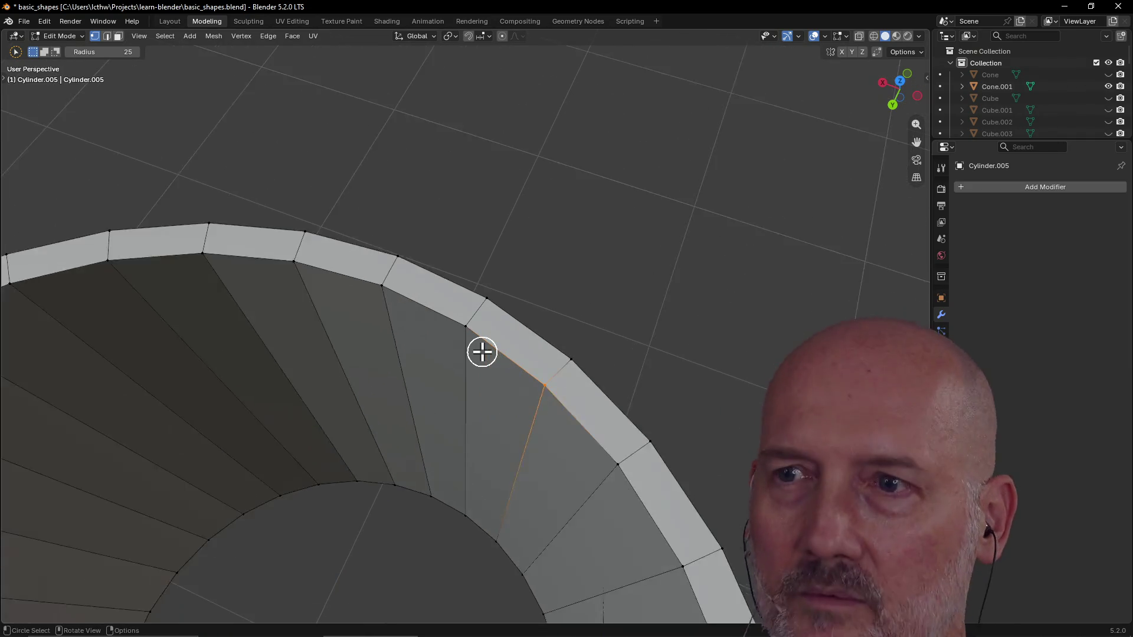
{"action": "scroll", "coordinate": [482, 353], "scroll_direction": "up", "scroll_amount": 2}
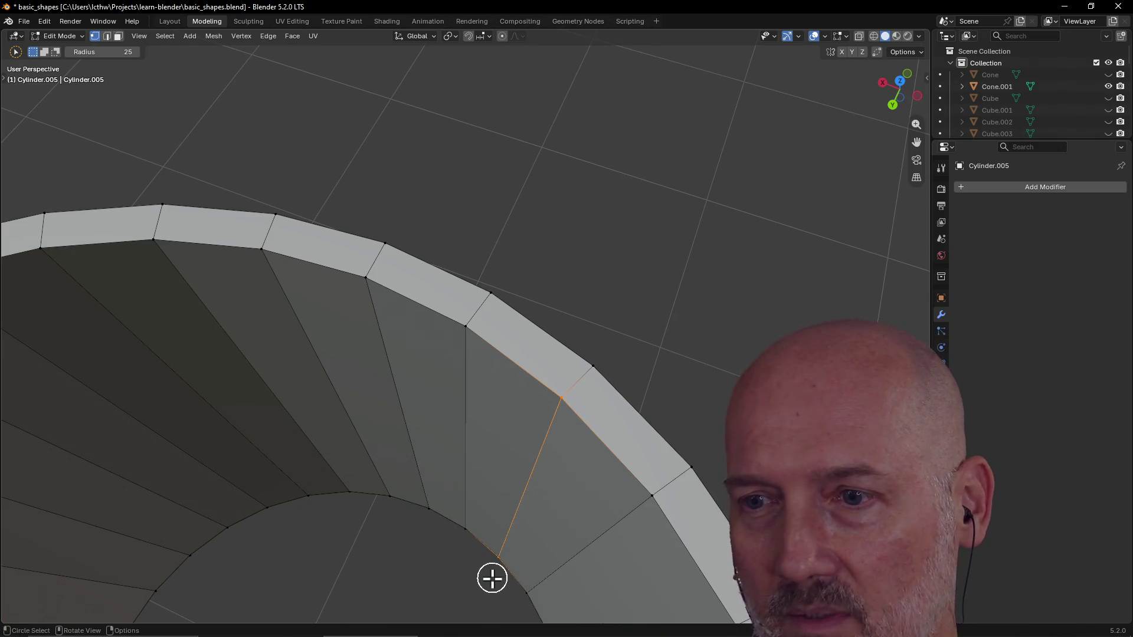
{"action": "middle_click_drag", "start_coordinate": [526, 499], "coordinate": [481, 499]}
Step: Select the edge where the inner wall meets the rim, inspect it from several angles, then bring up the GVIM notes
{"action": "left_click", "coordinate": [459, 440]}
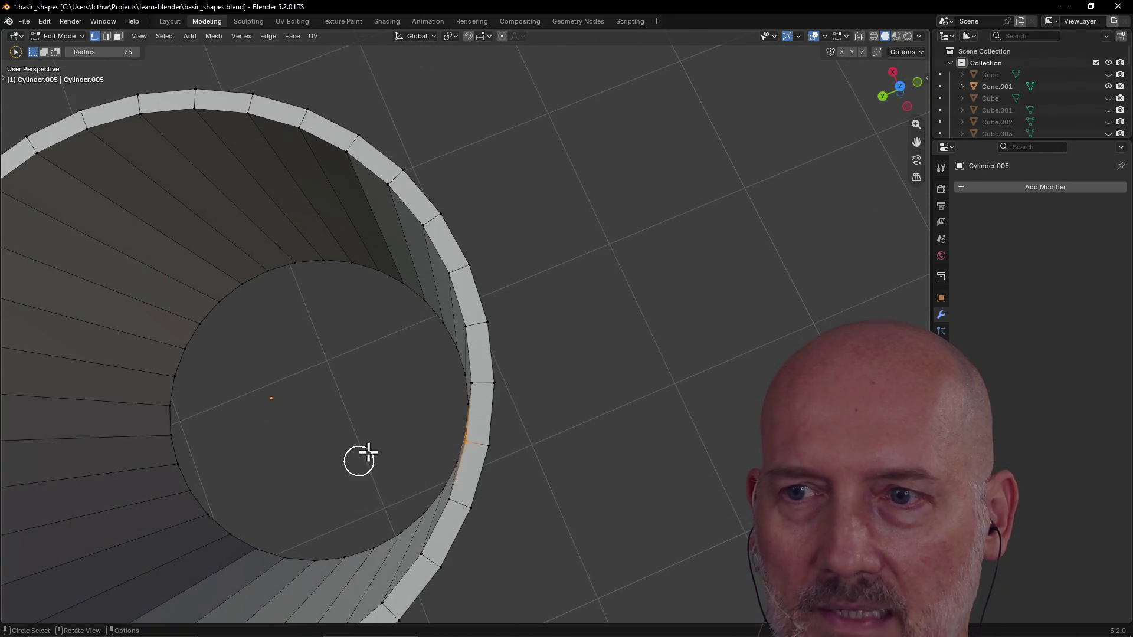
{"action": "middle_click_drag", "start_coordinate": [359, 460], "coordinate": [512, 434]}
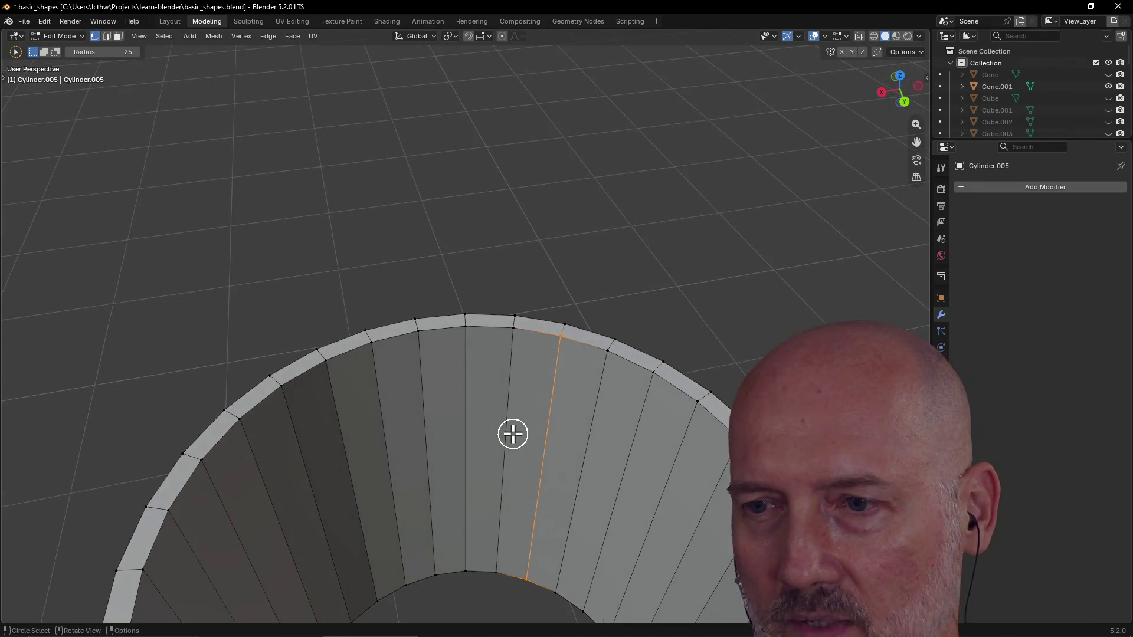
{"action": "mouse_move", "coordinate": [517, 538]}
{"action": "middle_mouse_down"}
{"action": "mouse_move", "coordinate": [495, 556]}
{"action": "mouse_move", "coordinate": [423, 544]}
{"action": "middle_mouse_up"}
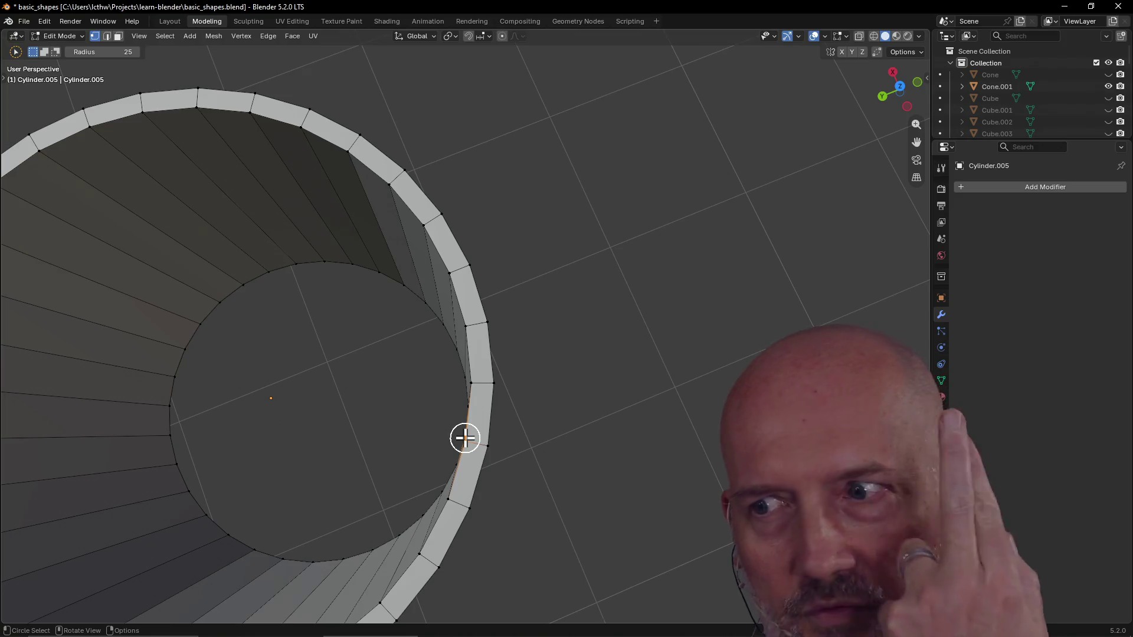
{"action": "left_click", "coordinate": [464, 436]}
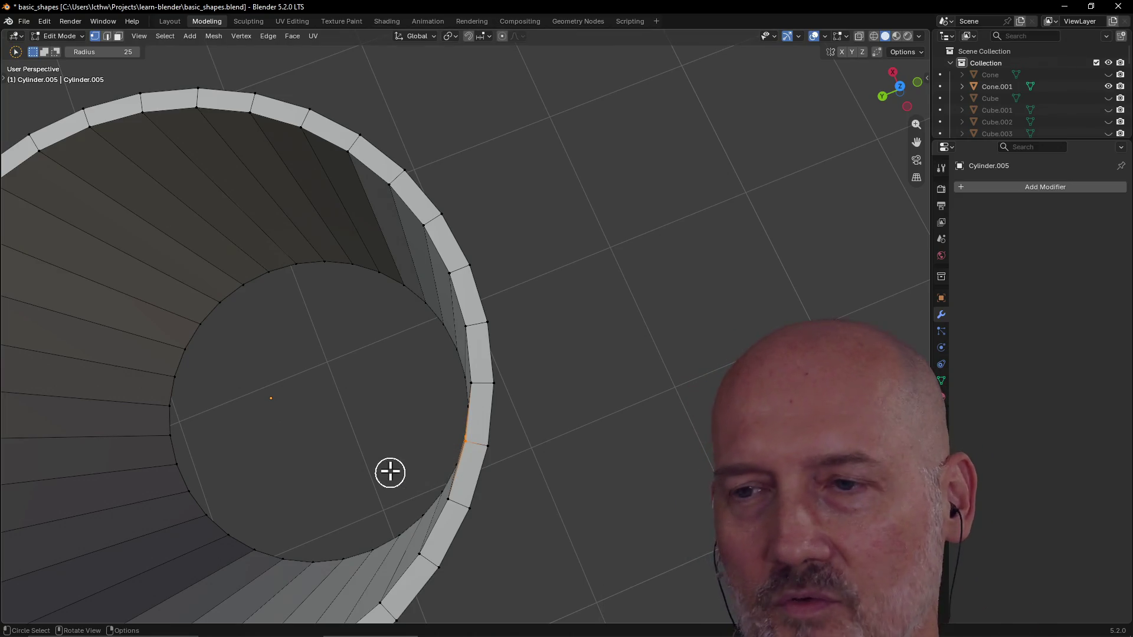
{"action": "mouse_move", "coordinate": [389, 457]}
{"action": "middle_mouse_down"}
{"action": "mouse_move", "coordinate": [461, 416]}
{"action": "mouse_move", "coordinate": [517, 452]}
{"action": "middle_mouse_up"}
{"action": "middle_click_drag", "start_coordinate": [613, 406], "coordinate": [586, 414]}
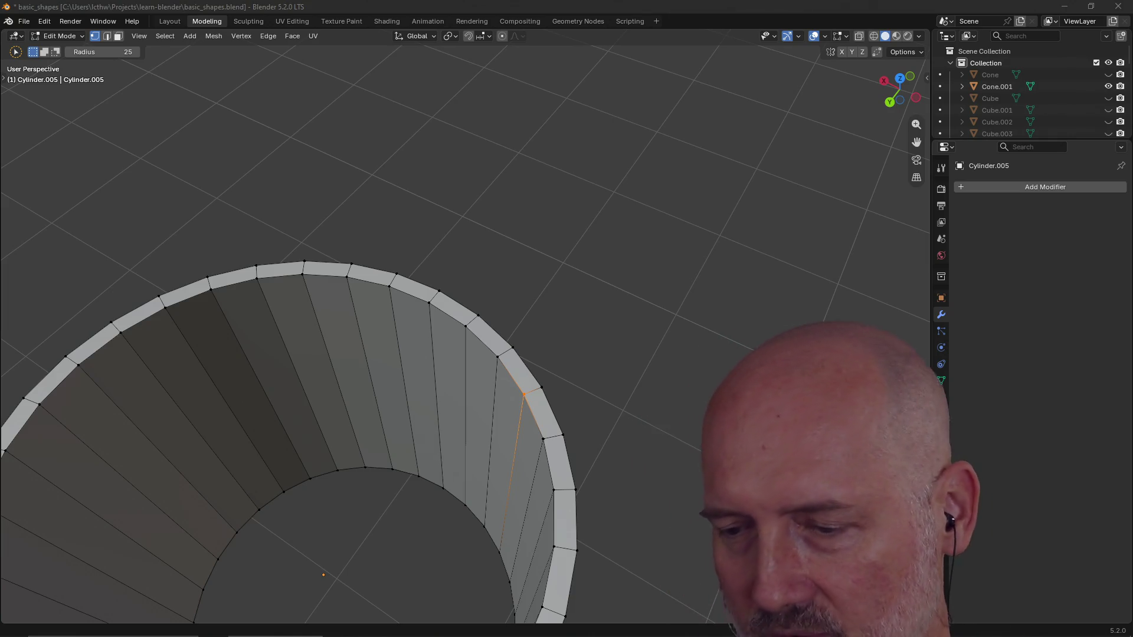
{"action": "scroll", "coordinate": [456, 341], "scroll_direction": "down", "scroll_amount": 5}
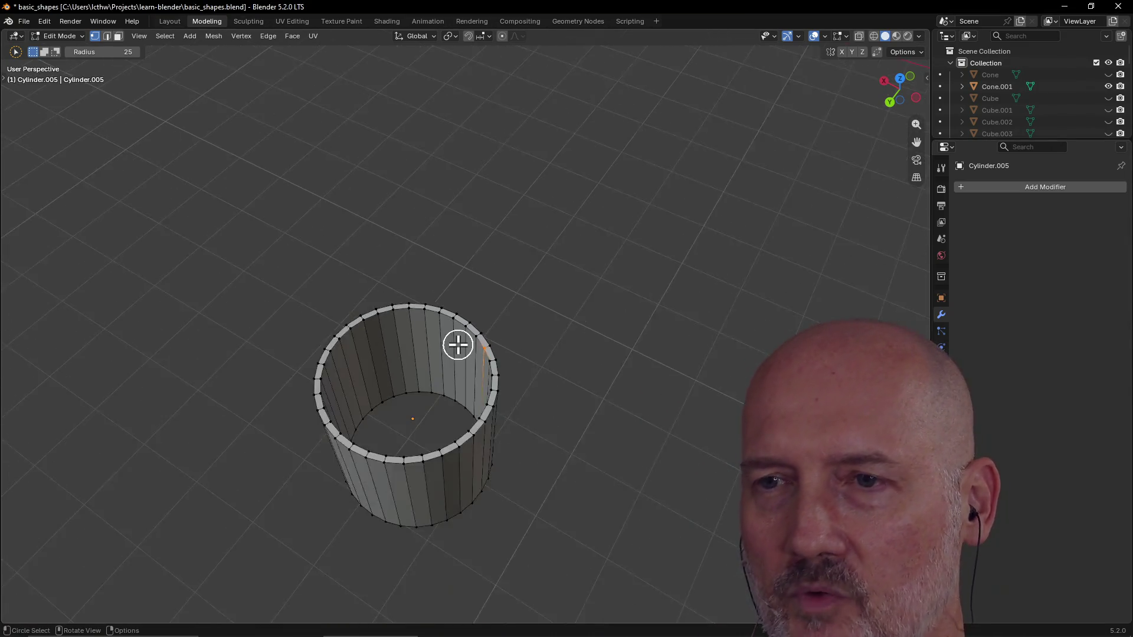
{"action": "key", "text": "alt+Tab"}
{"action": "left_click", "coordinate": [459, 345]}
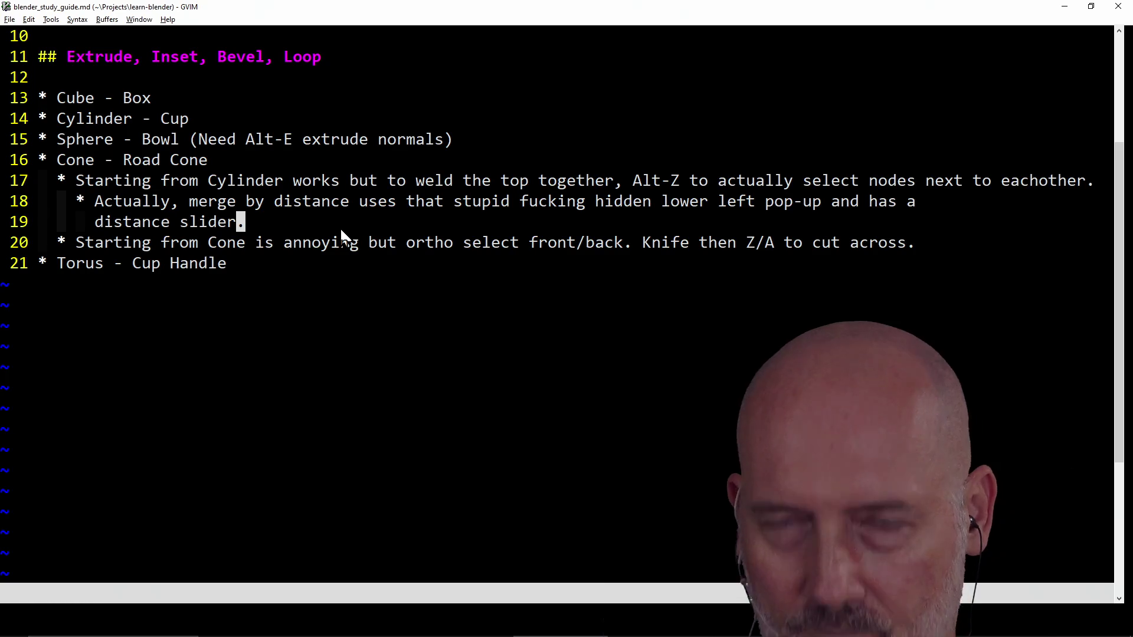
Step: Add a 'ctrl-e bridge edge loops' bullet under the road cone notes, save the study guide, and return to Blender
{"action": "key", "text": "o"}
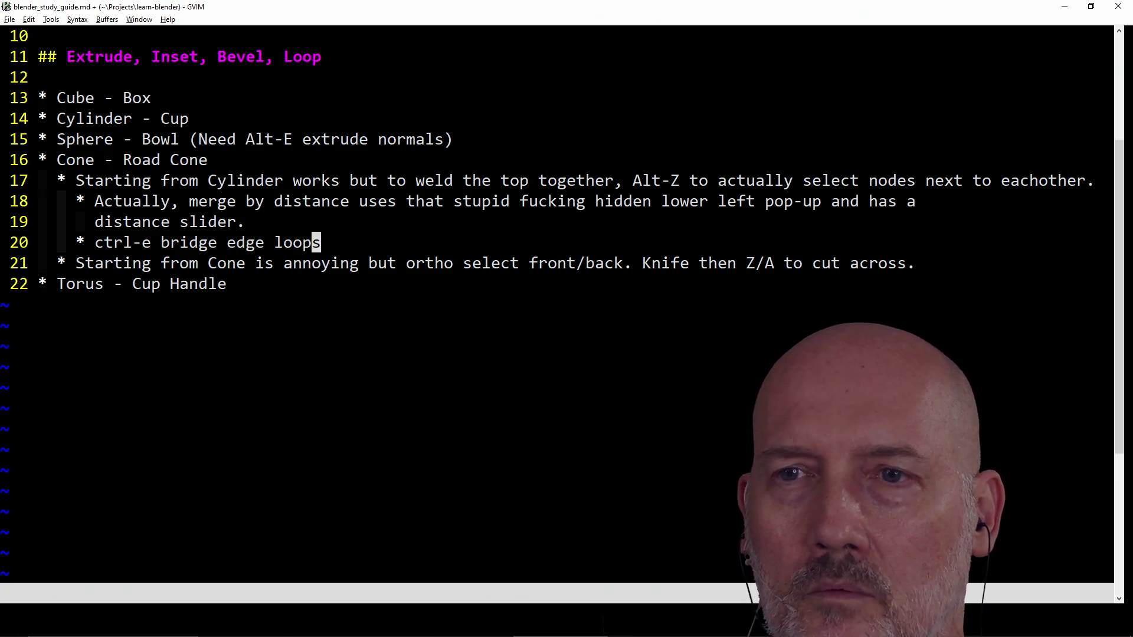
{"action": "type", "text": ":w"}
{"action": "key", "text": "Return"}
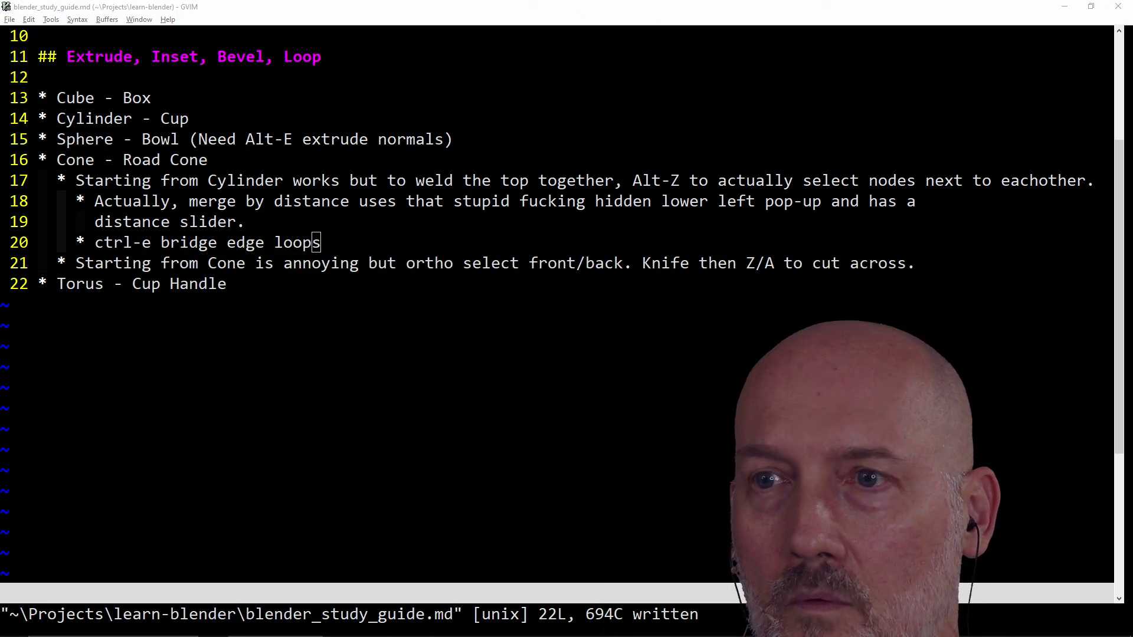
{"action": "key", "text": "alt+Tab"}
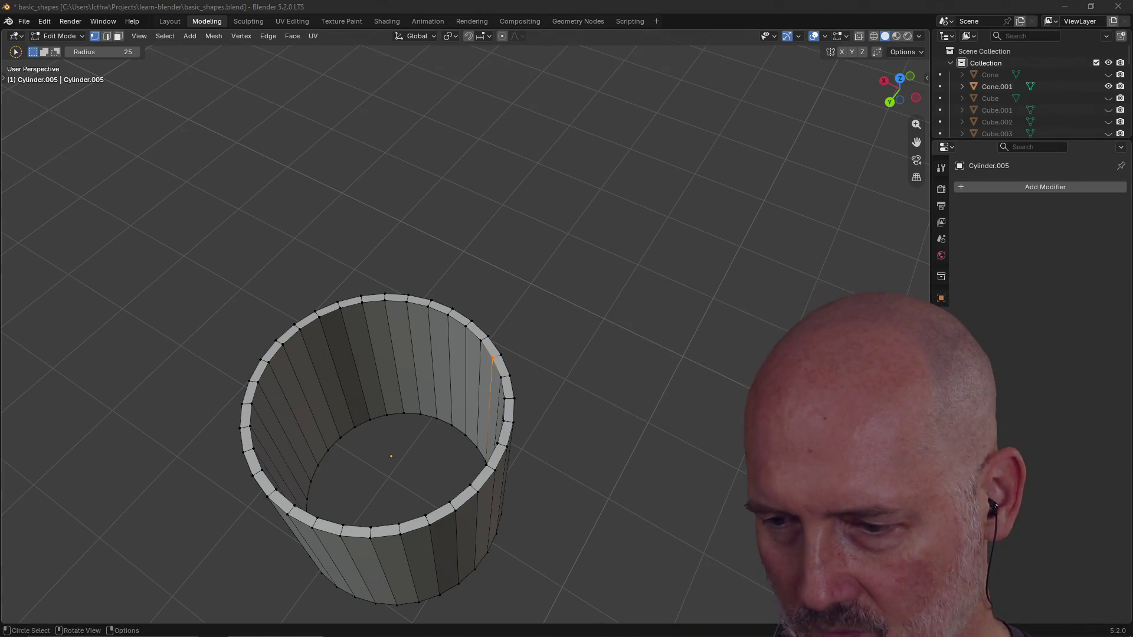
{"action": "scroll", "coordinate": [538, 378], "scroll_direction": "down", "scroll_amount": 5}
{"action": "scroll", "coordinate": [495, 345], "scroll_direction": "up", "scroll_amount": 2}
{"action": "scroll", "coordinate": [487, 337], "scroll_direction": "up", "scroll_amount": 3}
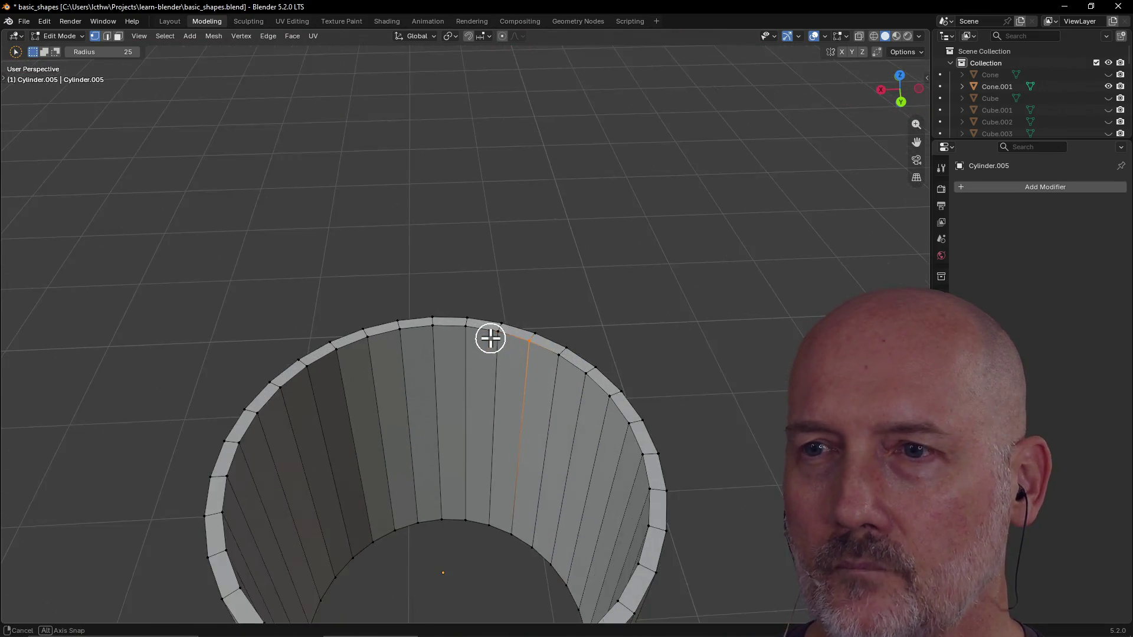
{"action": "scroll", "coordinate": [461, 354], "scroll_direction": "up", "scroll_amount": 1}
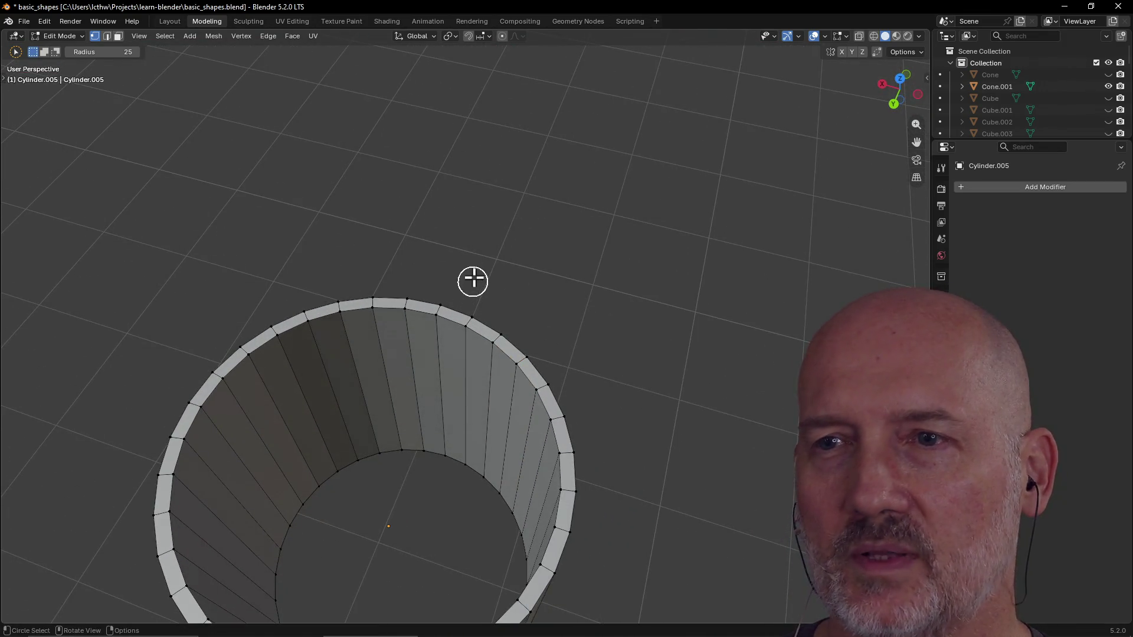
{"action": "scroll", "coordinate": [476, 273], "scroll_direction": "down", "scroll_amount": 3}
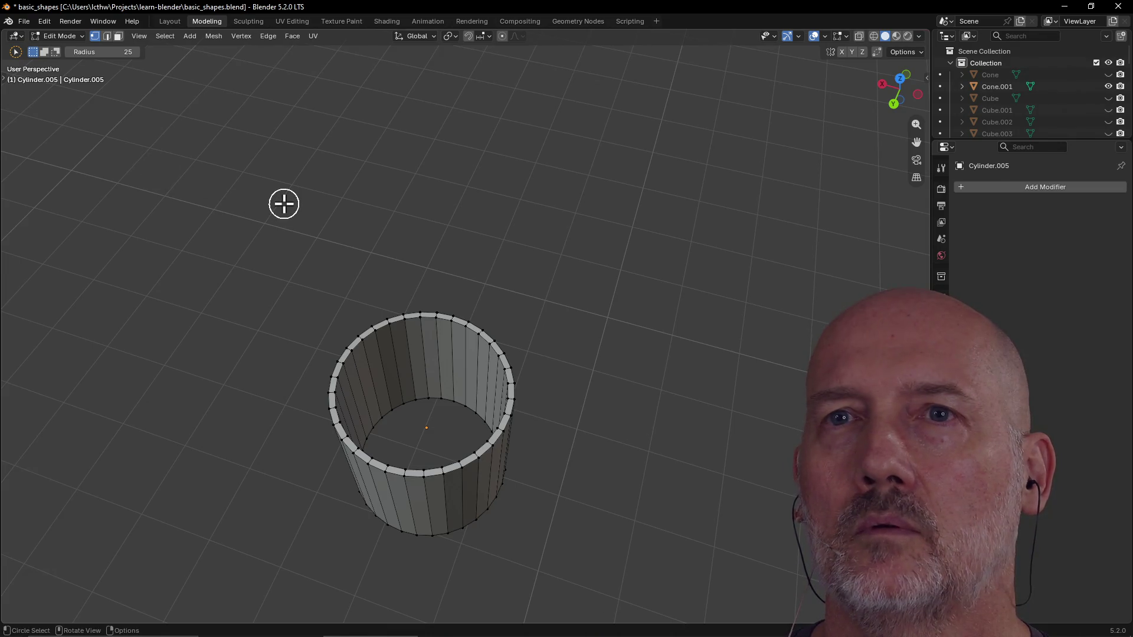
Step: Frame the open cylinder beside the cone, clear a stray edge selection and reveal the viewport toolbar
{"action": "left_click", "coordinate": [169, 20]}
{"action": "left_click", "coordinate": [206, 21]}
{"action": "scroll", "coordinate": [292, 134], "scroll_direction": "down", "scroll_amount": 3}
{"action": "mouse_move", "coordinate": [292, 134]}
{"action": "middle_mouse_down"}
{"action": "mouse_move", "coordinate": [147, 239]}
{"action": "mouse_move", "coordinate": [53, 142]}
{"action": "mouse_move", "coordinate": [79, 111]}
{"action": "middle_mouse_up"}
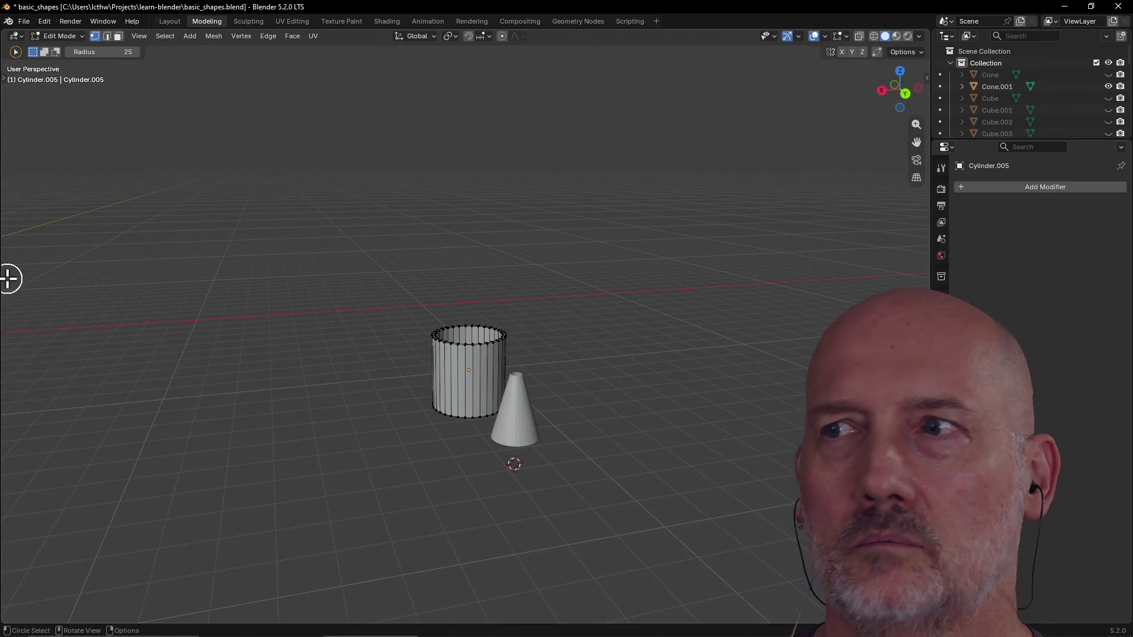
{"action": "scroll", "coordinate": [397, 349], "scroll_direction": "up", "scroll_amount": 3}
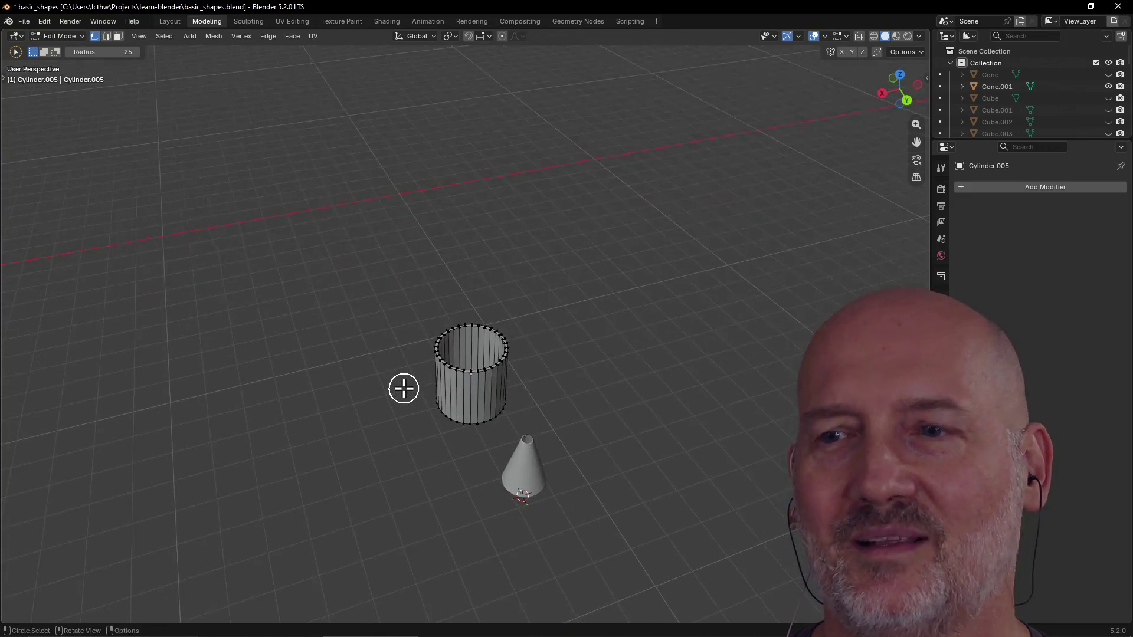
{"action": "scroll", "coordinate": [397, 350], "scroll_direction": "up", "scroll_amount": 4}
{"action": "left_click", "coordinate": [401, 365]}
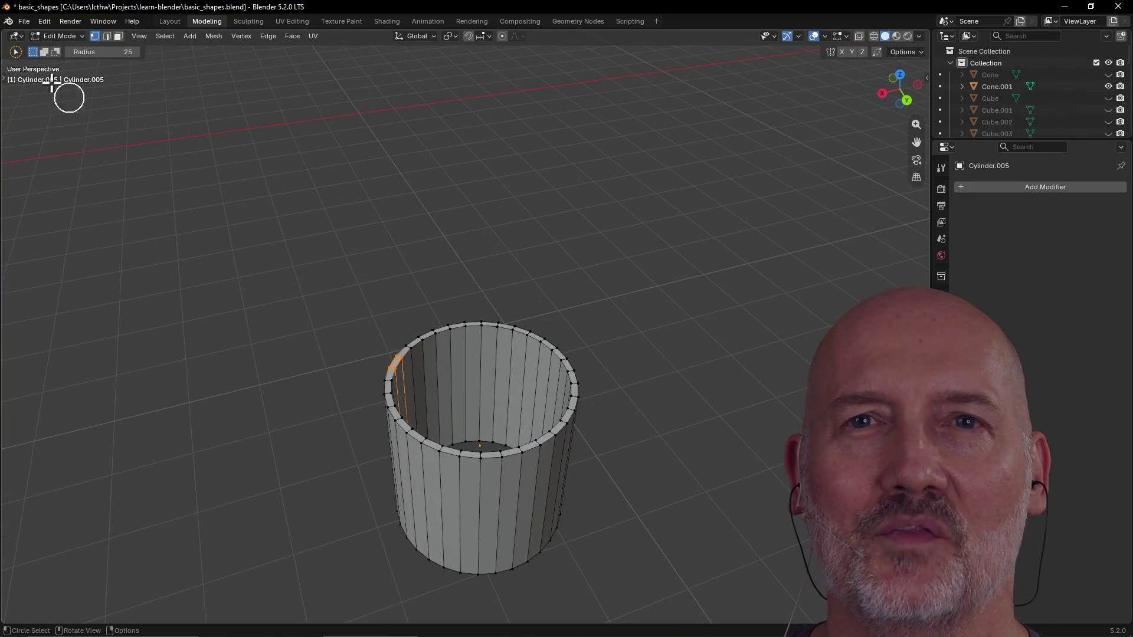
{"action": "left_click", "coordinate": [14, 51]}
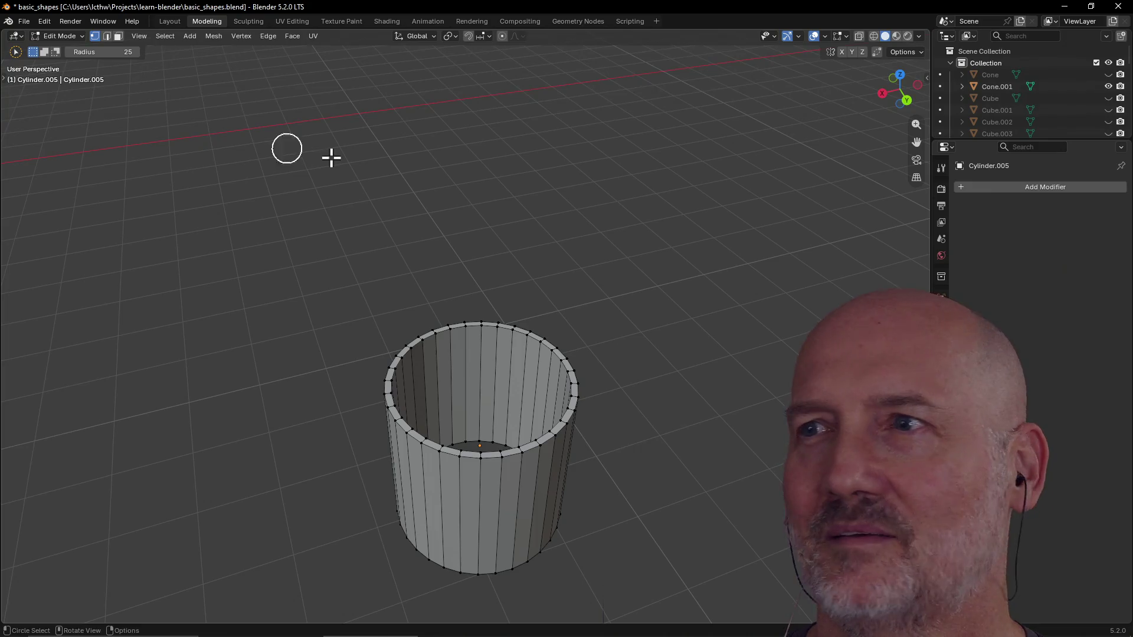
{"action": "middle_click_drag", "start_coordinate": [376, 155], "coordinate": [416, 244]}
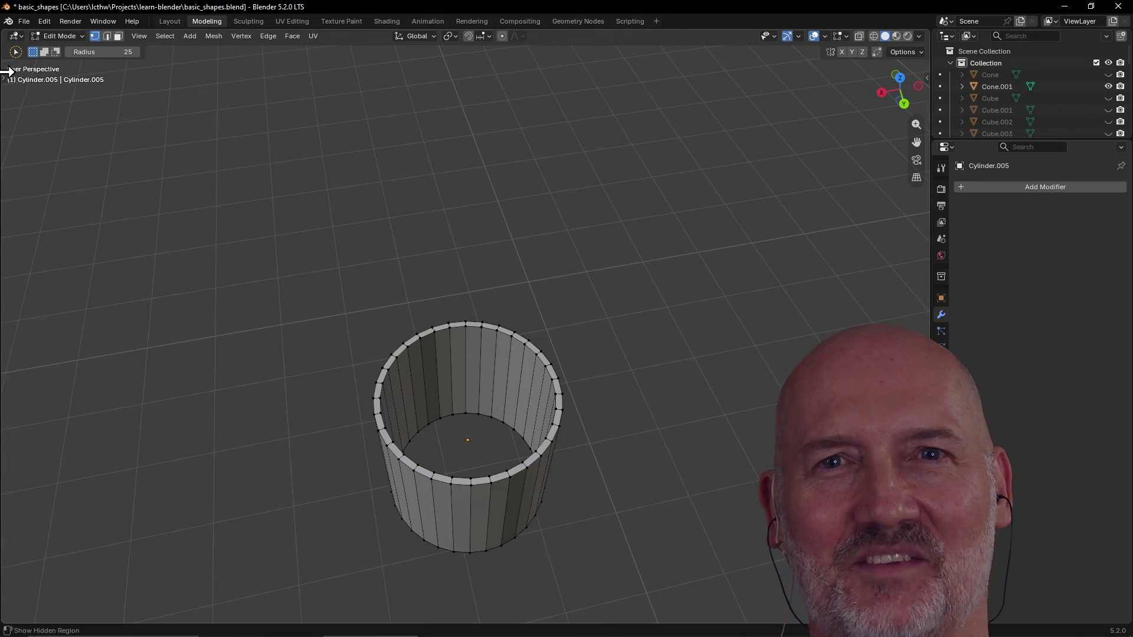
{"action": "left_click_drag", "start_coordinate": [16, 69], "coordinate": [53, 88]}
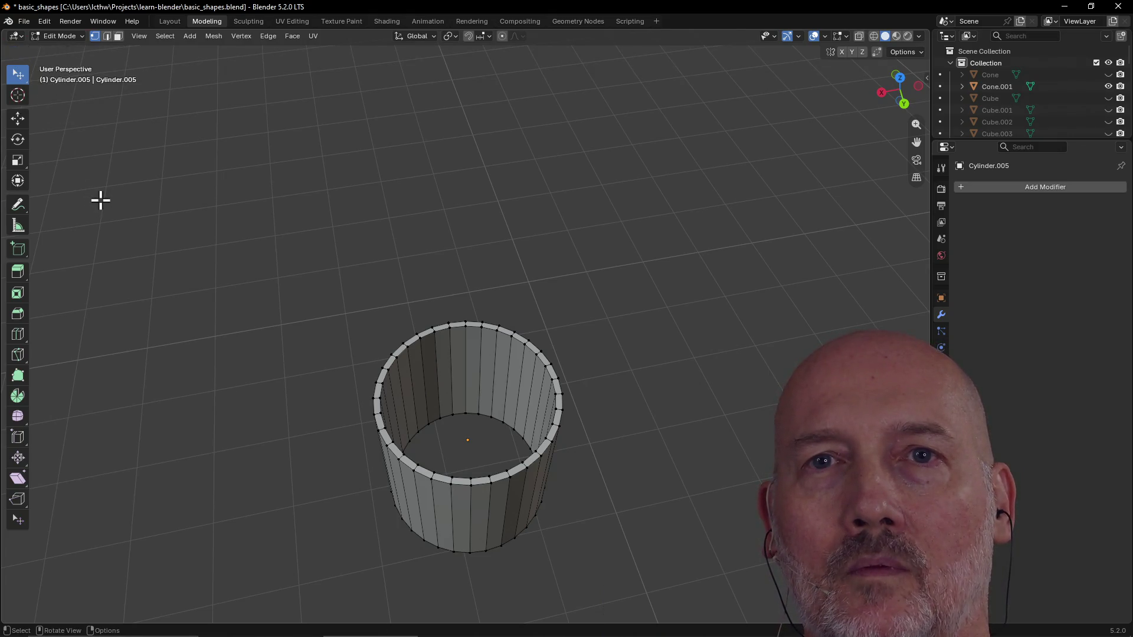
Step: Select the top vertex ring and groups of inner wall faces while orbiting around the tube
{"action": "mouse_move", "coordinate": [435, 328]}
{"action": "middle_mouse_down"}
{"action": "mouse_move", "coordinate": [391, 278]}
{"action": "mouse_move", "coordinate": [396, 328]}
{"action": "middle_mouse_up"}
{"action": "left_click_drag", "start_coordinate": [385, 293], "coordinate": [556, 398]}
{"action": "mouse_move", "coordinate": [556, 397]}
{"action": "middle_mouse_down"}
{"action": "mouse_move", "coordinate": [450, 281]}
{"action": "mouse_move", "coordinate": [455, 263]}
{"action": "mouse_move", "coordinate": [471, 284]}
{"action": "mouse_move", "coordinate": [442, 380]}
{"action": "middle_mouse_up"}
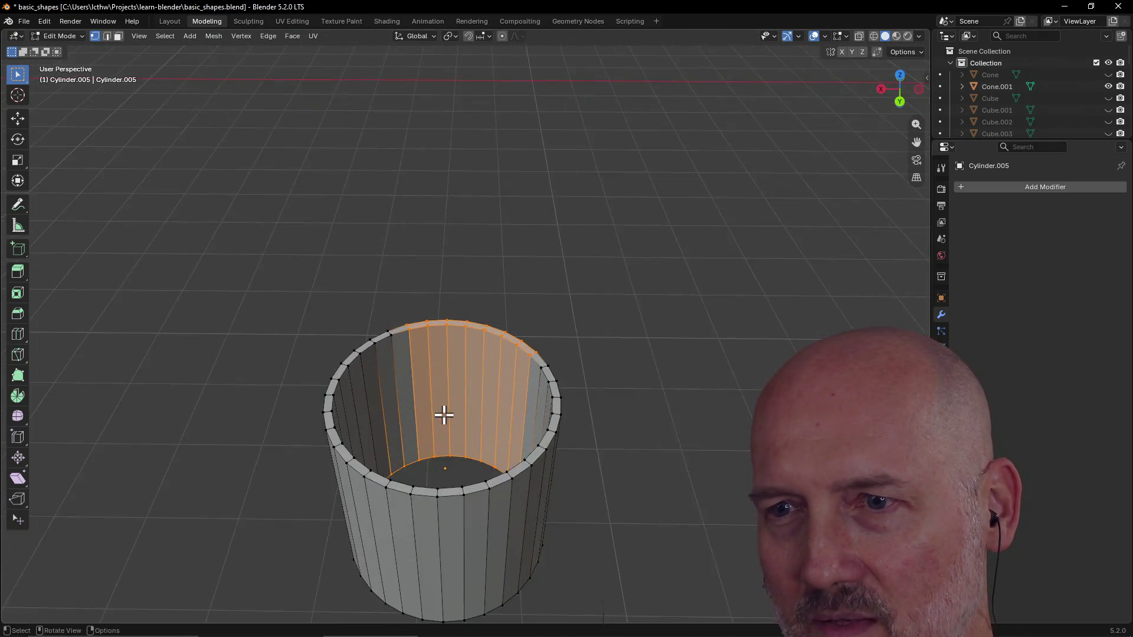
{"action": "scroll", "coordinate": [443, 412], "scroll_direction": "up", "scroll_amount": 2}
{"action": "scroll", "coordinate": [446, 422], "scroll_direction": "up", "scroll_amount": 3}
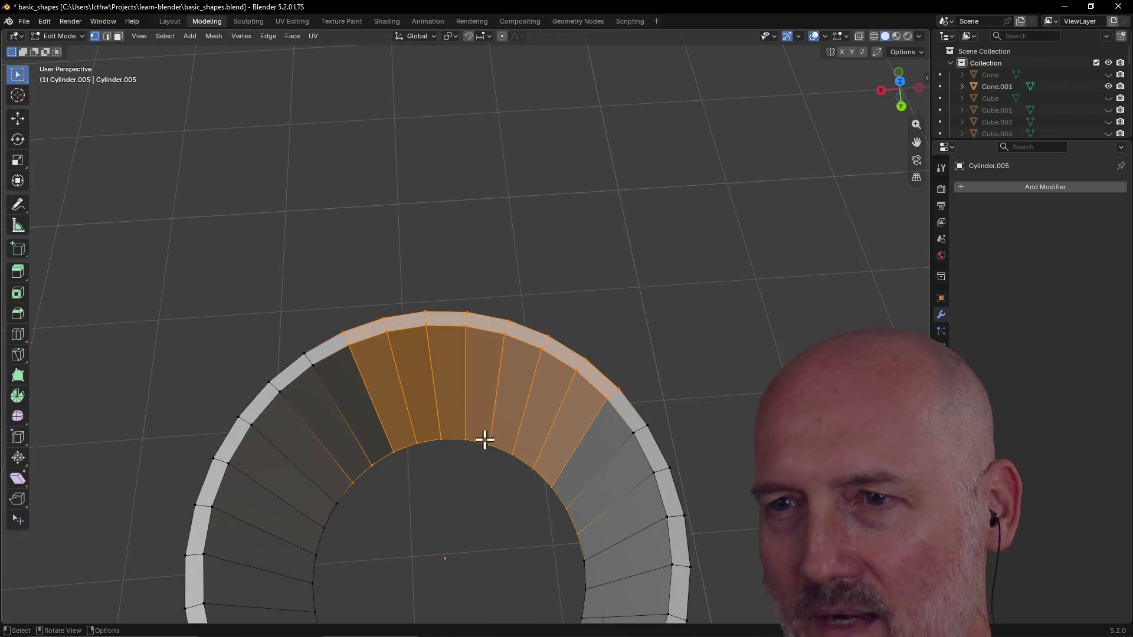
{"action": "left_click", "coordinate": [378, 317]}
{"action": "mouse_move", "coordinate": [244, 292]}
{"action": "left_mouse_down"}
{"action": "mouse_move", "coordinate": [372, 457]}
{"action": "mouse_move", "coordinate": [323, 398]}
{"action": "left_mouse_up"}
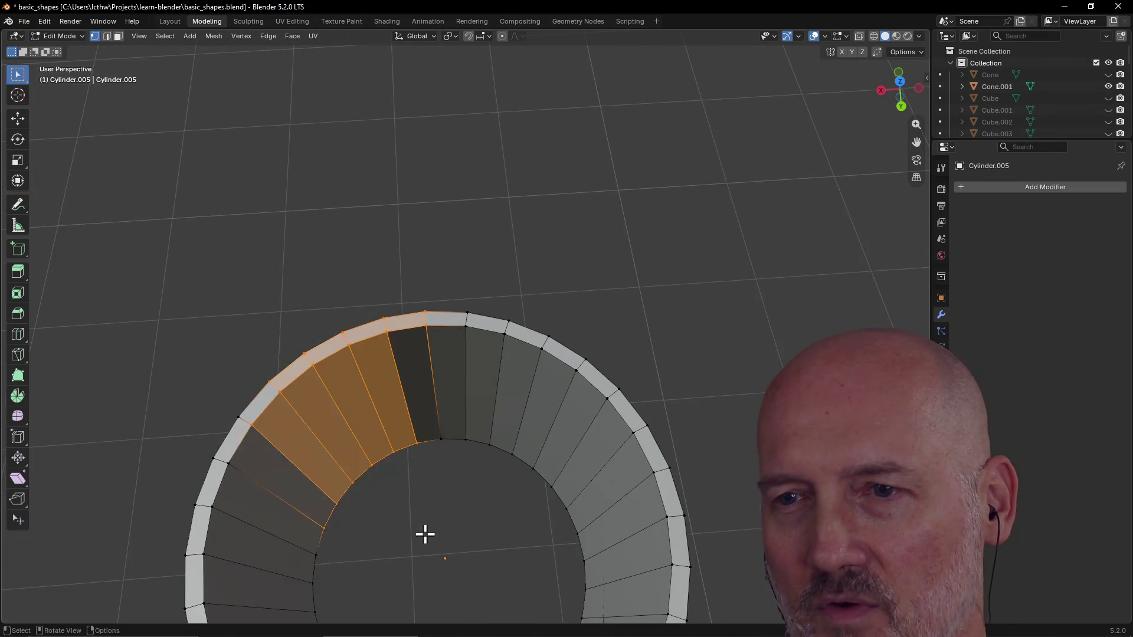
{"action": "middle_click_drag", "start_coordinate": [425, 531], "coordinate": [447, 424]}
{"action": "left_click_drag", "start_coordinate": [385, 298], "coordinate": [498, 524]}
{"action": "middle_click_drag", "start_coordinate": [496, 522], "coordinate": [554, 376]}
Step: Add and trim more inner and top faces in the selection from several viewing angles
{"action": "middle_click_drag", "start_coordinate": [584, 416], "coordinate": [629, 390]}
{"action": "left_click_drag", "start_coordinate": [425, 221], "coordinate": [567, 354]}
{"action": "mouse_move", "coordinate": [566, 354]}
{"action": "middle_mouse_down"}
{"action": "mouse_move", "coordinate": [575, 408]}
{"action": "mouse_move", "coordinate": [469, 160]}
{"action": "middle_mouse_up"}
{"action": "left_click_drag", "start_coordinate": [469, 159], "coordinate": [556, 189]}
{"action": "mouse_move", "coordinate": [556, 189]}
{"action": "middle_mouse_down"}
{"action": "mouse_move", "coordinate": [457, 135]}
{"action": "mouse_move", "coordinate": [549, 309]}
{"action": "middle_mouse_up"}
{"action": "left_click_drag", "start_coordinate": [328, 133], "coordinate": [424, 217]}
{"action": "mouse_move", "coordinate": [328, 132]}
{"action": "middle_mouse_down"}
{"action": "mouse_move", "coordinate": [365, 229]}
{"action": "mouse_move", "coordinate": [283, 190]}
{"action": "middle_mouse_up"}
{"action": "left_click_drag", "start_coordinate": [496, 150], "coordinate": [584, 261]}
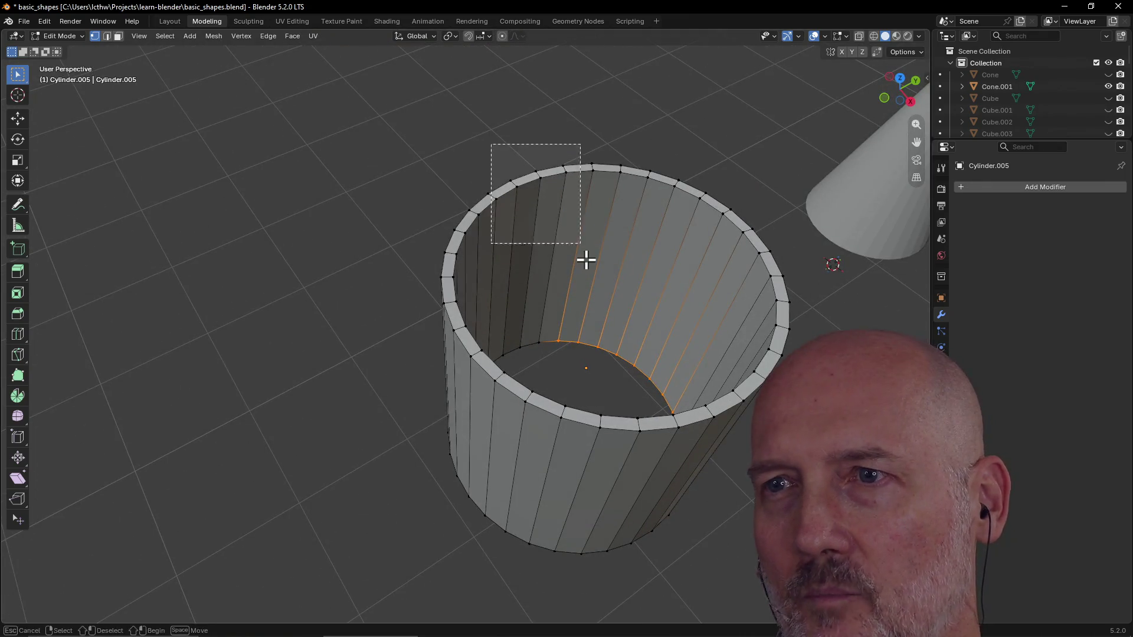
{"action": "mouse_move", "coordinate": [579, 275]}
{"action": "middle_mouse_down"}
{"action": "mouse_move", "coordinate": [553, 296]}
{"action": "mouse_move", "coordinate": [496, 178]}
{"action": "mouse_move", "coordinate": [549, 328]}
{"action": "mouse_move", "coordinate": [518, 266]}
{"action": "middle_mouse_up"}
{"action": "left_click_drag", "start_coordinate": [475, 205], "coordinate": [495, 283]}
{"action": "mouse_move", "coordinate": [478, 266]}
{"action": "middle_mouse_down"}
{"action": "mouse_move", "coordinate": [447, 251]}
{"action": "mouse_move", "coordinate": [369, 283]}
{"action": "middle_mouse_up"}
{"action": "scroll", "coordinate": [447, 253], "scroll_direction": "up", "scroll_amount": 3}
{"action": "scroll", "coordinate": [370, 282], "scroll_direction": "down", "scroll_amount": 3}
{"action": "scroll", "coordinate": [369, 283], "scroll_direction": "down", "scroll_amount": 3}
Step: Circle-select vertices along the top rim, then deselect all the cylinder's geometry with Alt+A and look over both objects
{"action": "left_click", "coordinate": [18, 94]}
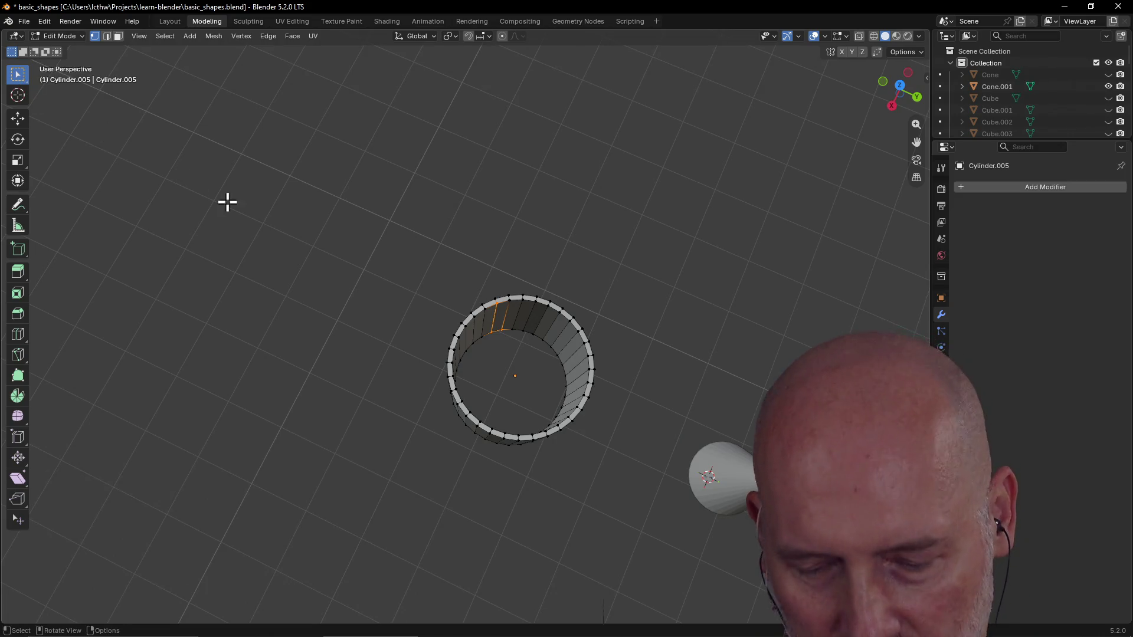
{"action": "scroll", "coordinate": [499, 328], "scroll_direction": "up", "scroll_amount": 4}
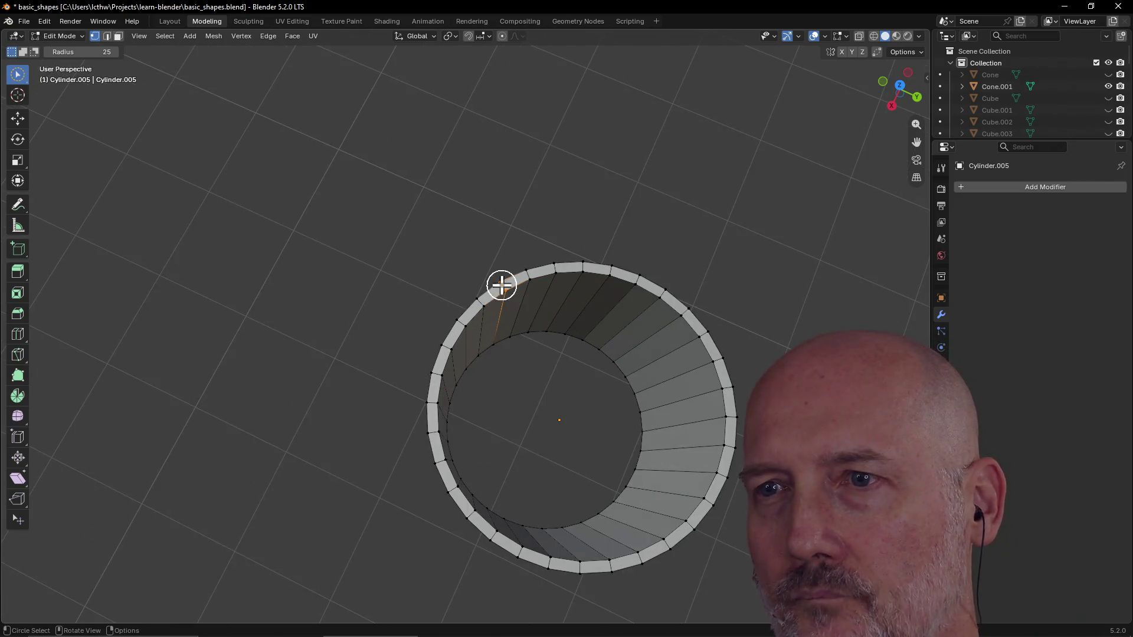
{"action": "left_click_drag", "start_coordinate": [501, 290], "coordinate": [566, 264]}
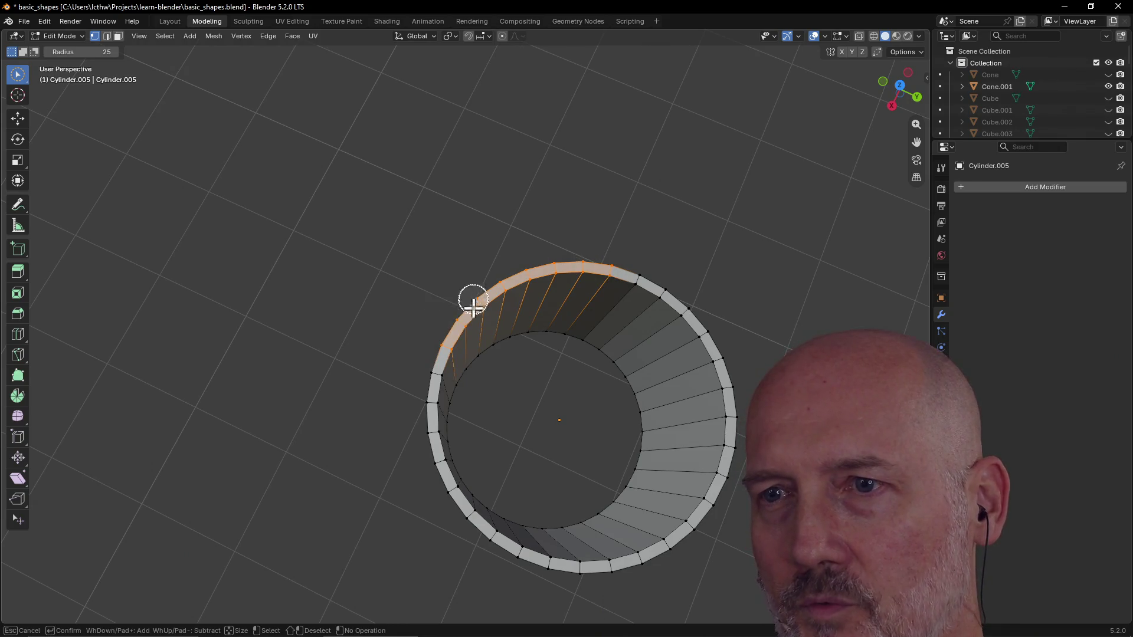
{"action": "left_click_drag", "start_coordinate": [439, 439], "coordinate": [440, 438]}
{"action": "scroll", "coordinate": [523, 399], "scroll_direction": "up", "scroll_amount": 2}
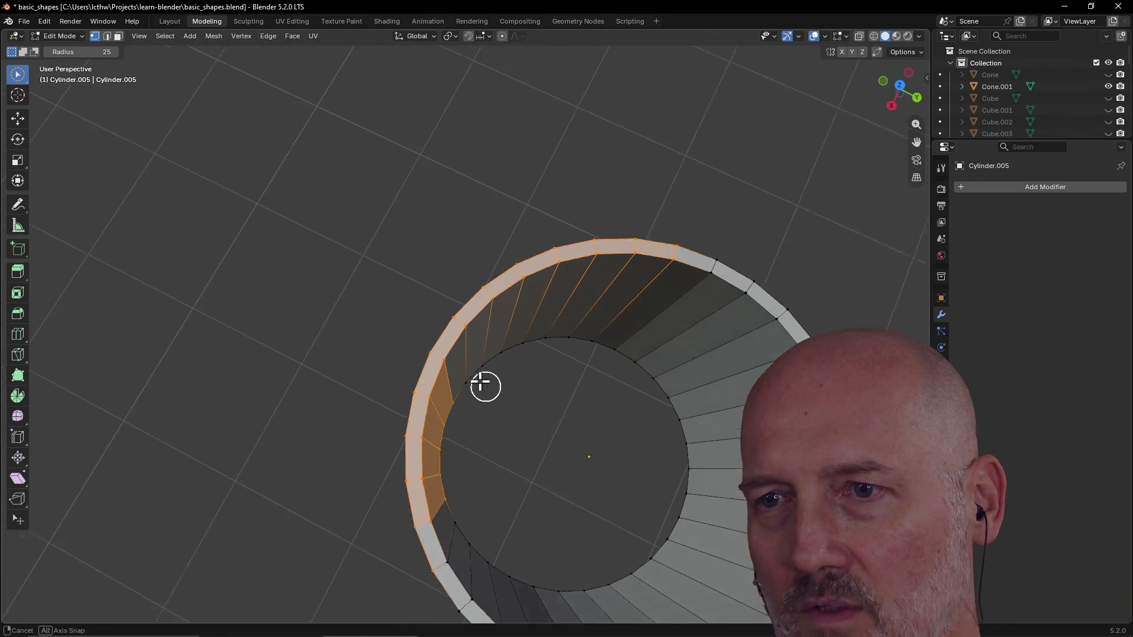
{"action": "scroll", "coordinate": [482, 381], "scroll_direction": "up", "scroll_amount": 2}
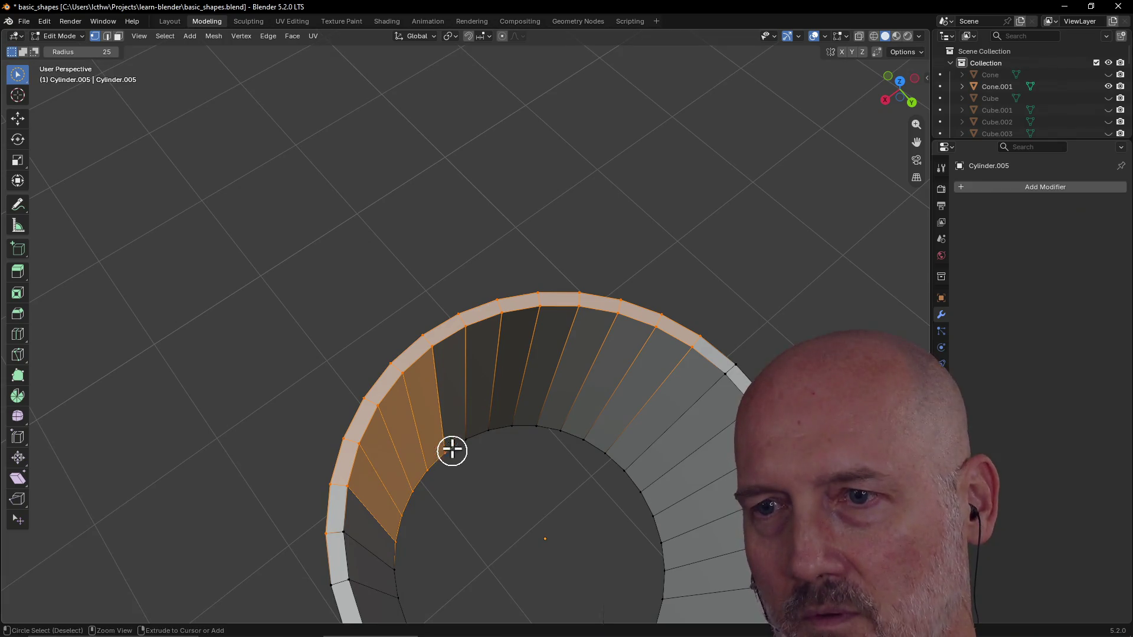
{"action": "middle_click_drag", "start_coordinate": [454, 449], "coordinate": [400, 540]}
{"action": "mouse_move", "coordinate": [466, 393]}
{"action": "middle_mouse_down"}
{"action": "mouse_move", "coordinate": [575, 406]}
{"action": "mouse_move", "coordinate": [368, 412]}
{"action": "middle_mouse_up"}
{"action": "key", "text": "alt+a"}
{"action": "scroll", "coordinate": [475, 276], "scroll_direction": "down", "scroll_amount": 3}
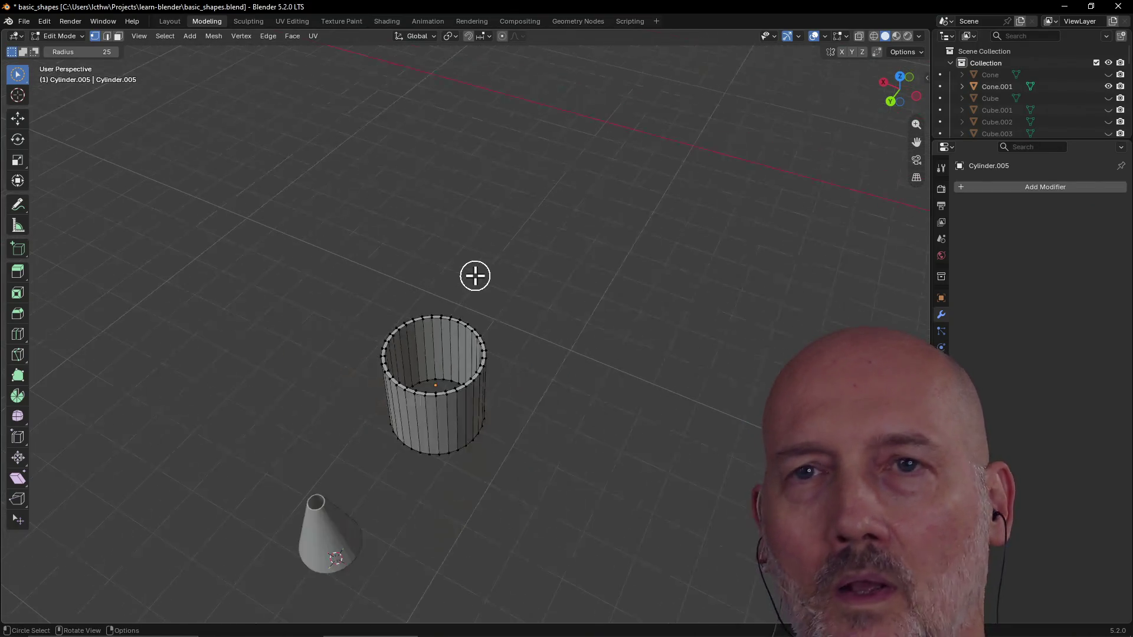
{"action": "scroll", "coordinate": [475, 276], "scroll_direction": "down", "scroll_amount": 3}
{"action": "mouse_move", "coordinate": [475, 276]}
{"action": "middle_mouse_down"}
{"action": "mouse_move", "coordinate": [407, 252]}
{"action": "mouse_move", "coordinate": [461, 294]}
{"action": "middle_mouse_up"}
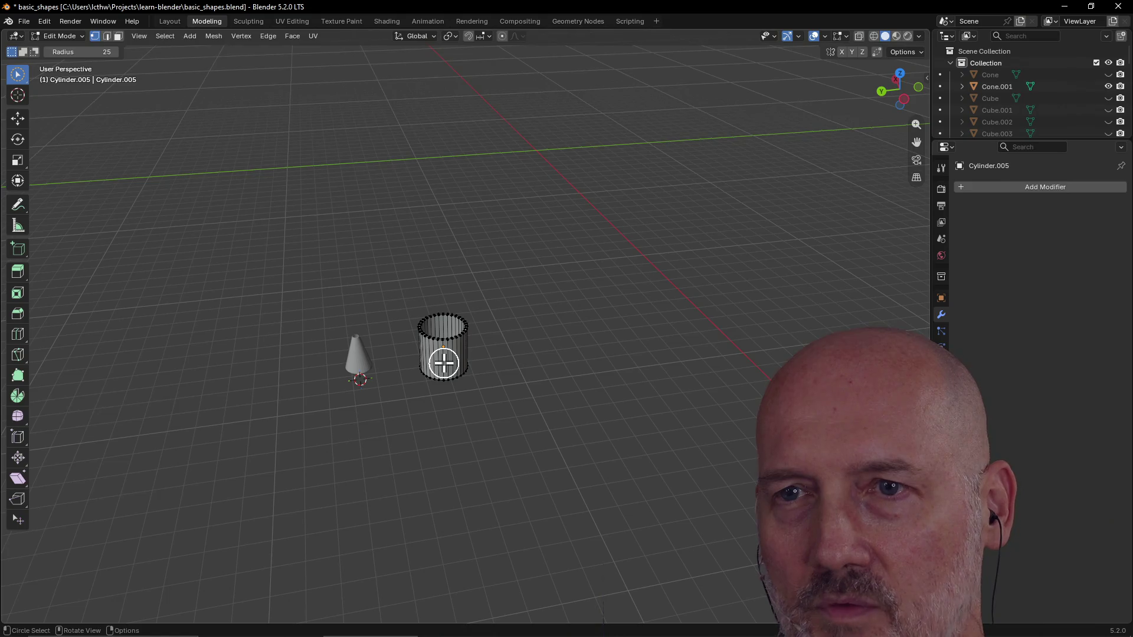
{"action": "scroll", "coordinate": [444, 363], "scroll_direction": "up", "scroll_amount": 5}
{"action": "scroll", "coordinate": [443, 363], "scroll_direction": "up", "scroll_amount": 3}
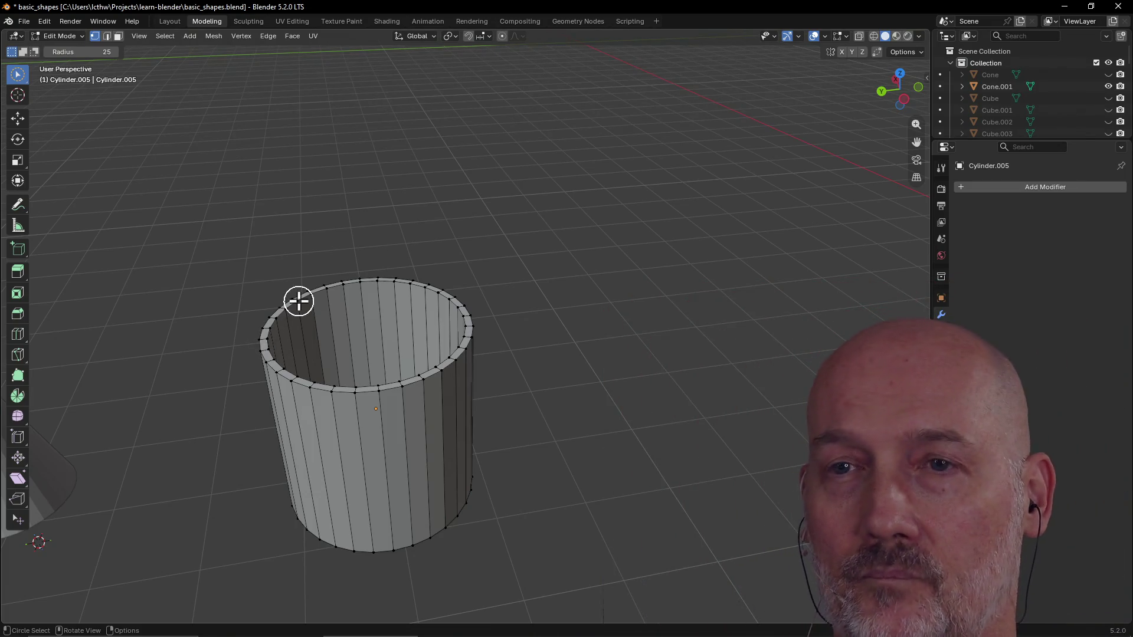
Step: In the Layout workspace delete the hollow Cylinder.005 object with X, leaving only the cone
{"action": "left_click", "coordinate": [168, 21]}
{"action": "key", "text": "alt+a"}
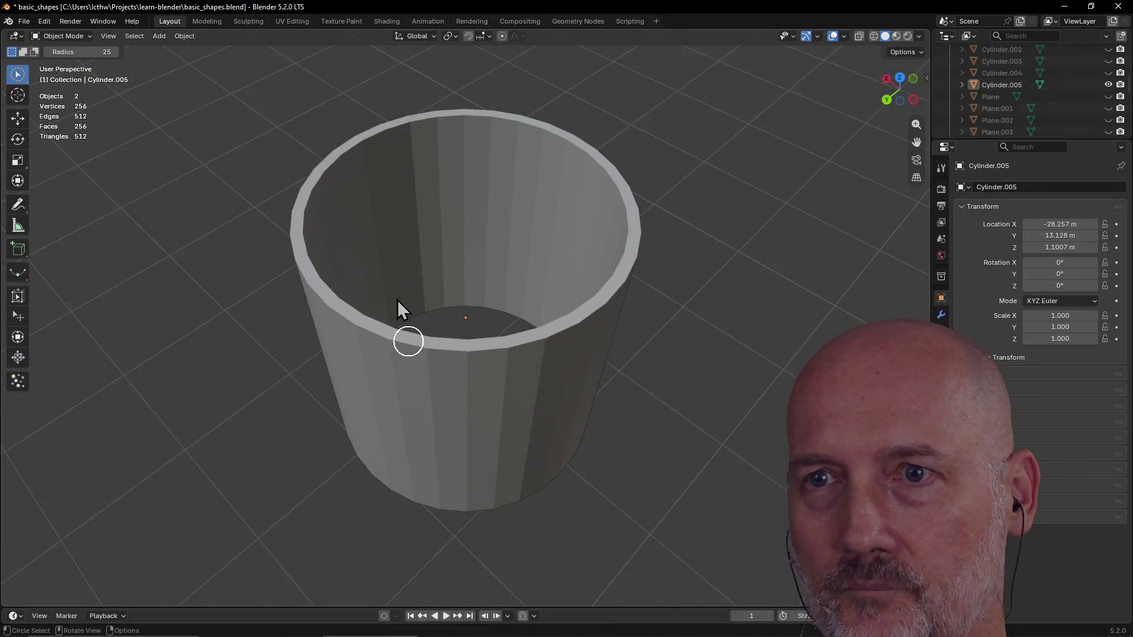
{"action": "left_click", "coordinate": [477, 320]}
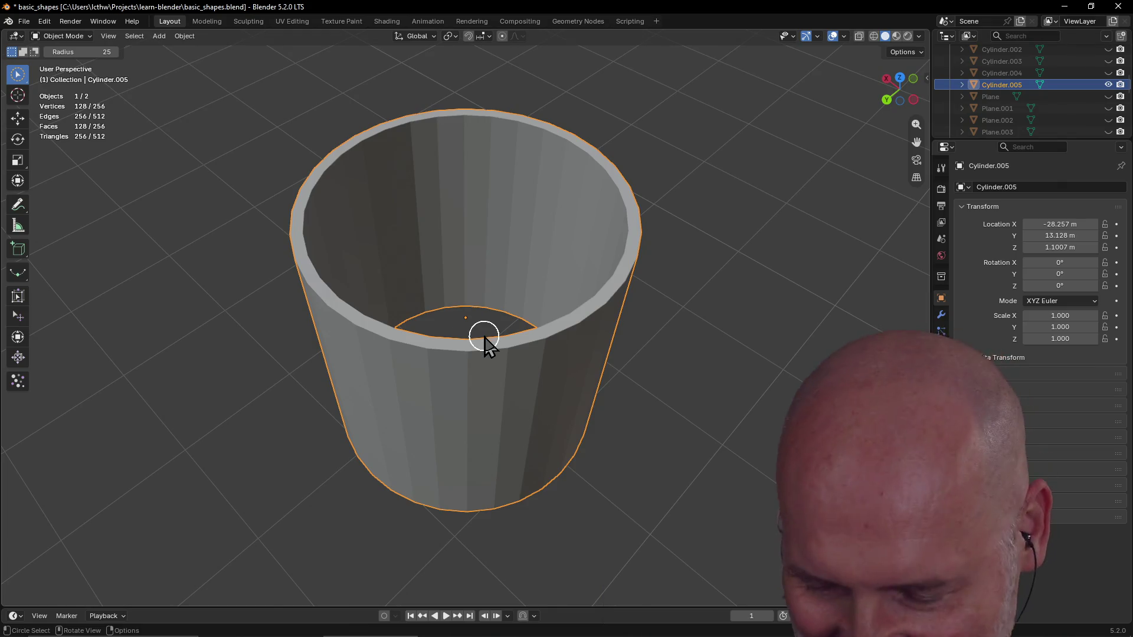
{"action": "key", "text": "x"}
{"action": "scroll", "coordinate": [477, 290], "scroll_direction": "down", "scroll_amount": 5}
{"action": "middle_click_drag", "start_coordinate": [477, 290], "coordinate": [440, 306]}
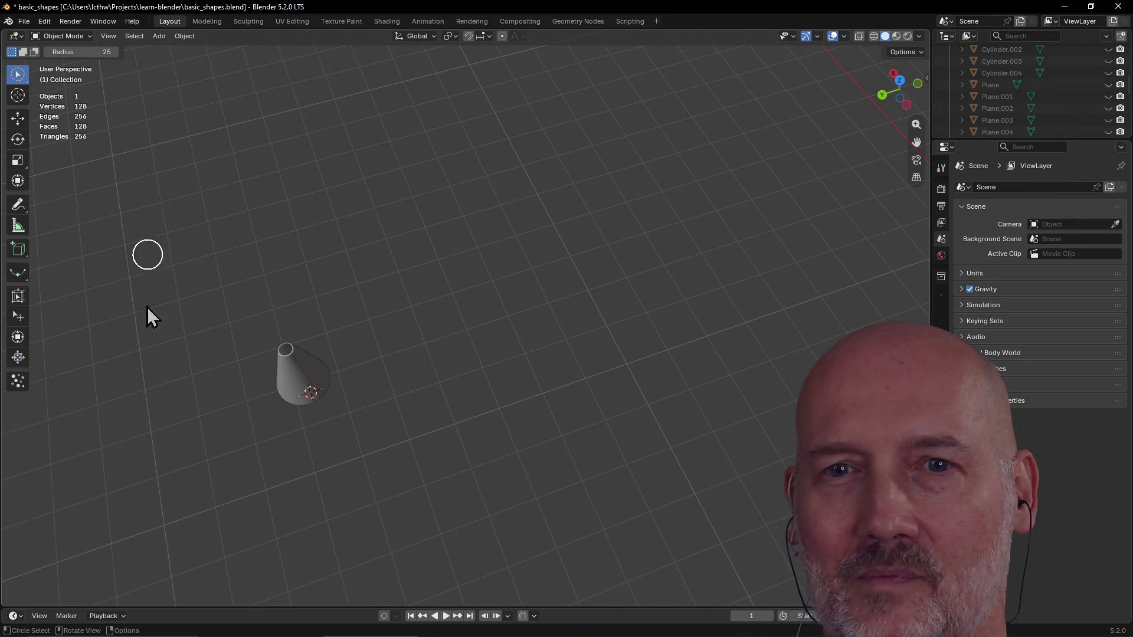
Step: Add a new cylinder mesh from Shift+A and move it along Y to sit beside the cone
{"action": "key", "text": "shift+a"}
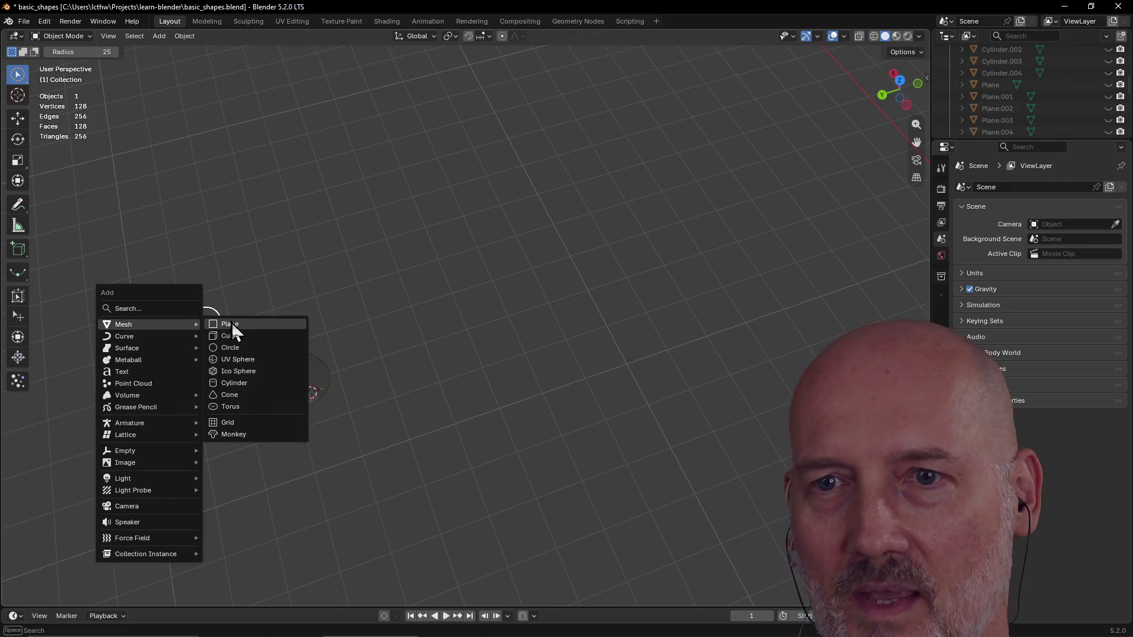
{"action": "left_click", "coordinate": [259, 383]}
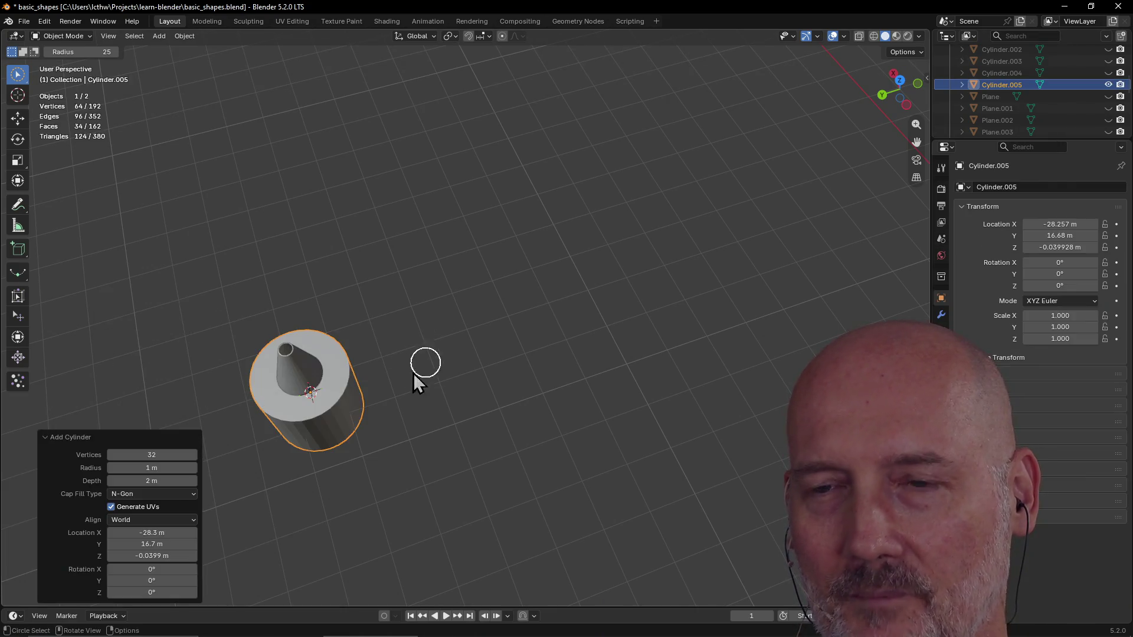
{"action": "key", "text": "g"}
{"action": "key", "text": "y"}
{"action": "left_click", "coordinate": [521, 325]}
Step: Raise then lower the new cylinder along Z until it sits slightly lowered next to the cone
{"action": "key", "text": "g"}
{"action": "key", "text": "z"}
{"action": "left_click", "coordinate": [522, 292]}
{"action": "middle_click_drag", "start_coordinate": [523, 293], "coordinate": [505, 208]}
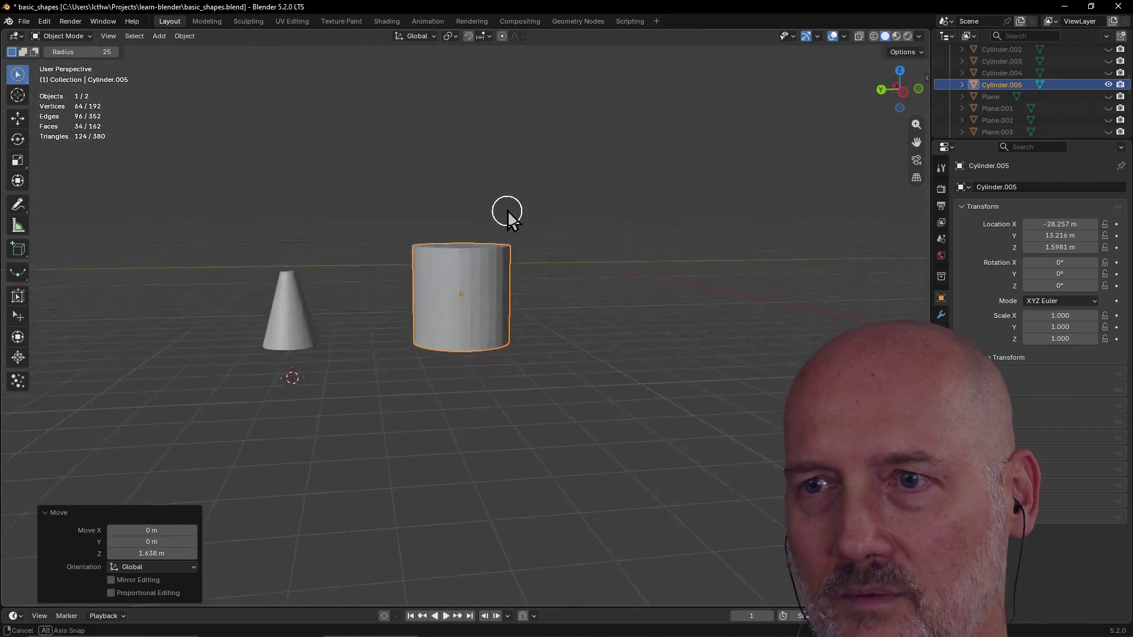
{"action": "key", "text": "g"}
{"action": "key", "text": "z"}
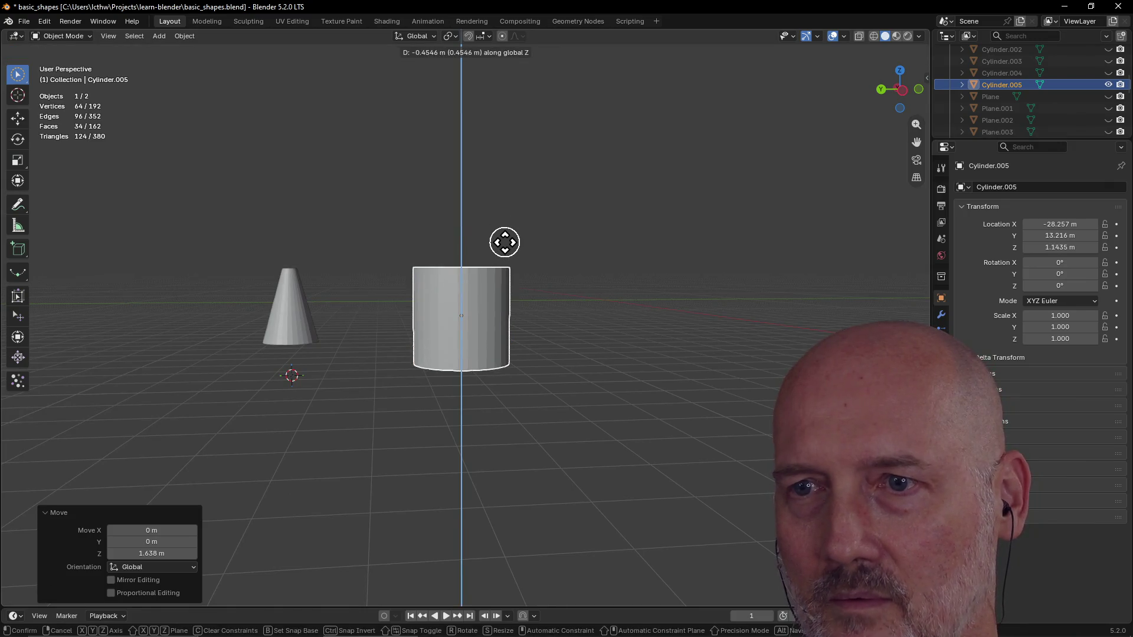
{"action": "left_click", "coordinate": [505, 247]}
{"action": "middle_click_drag", "start_coordinate": [504, 284], "coordinate": [482, 321]}
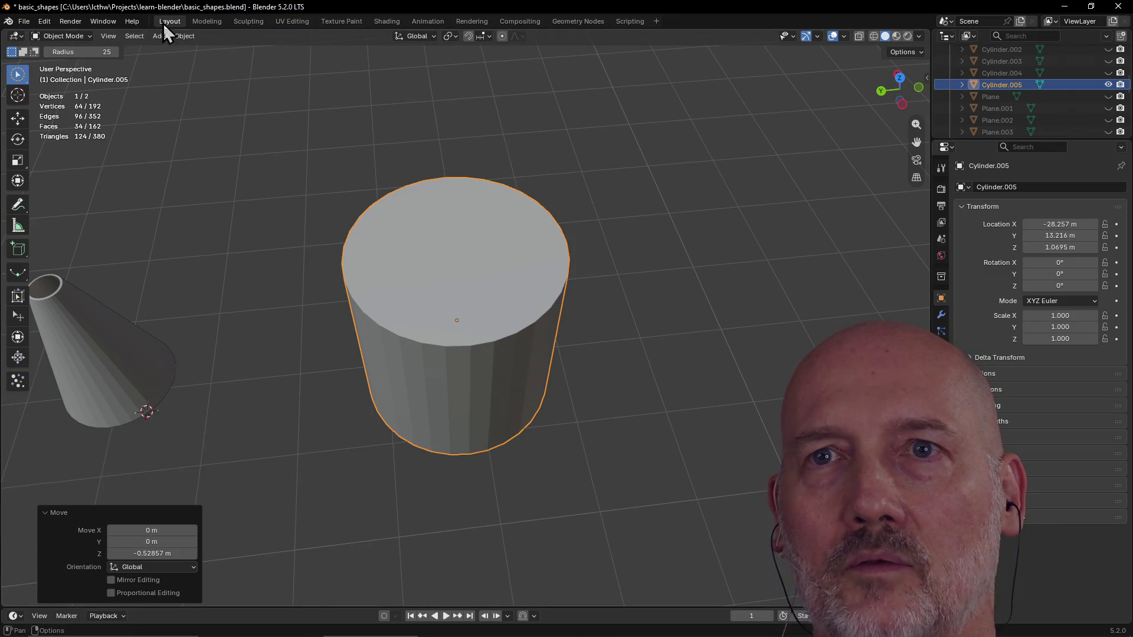
Step: Switch to the Modeling workspace for mesh editing and deselect all the cylinder's geometry
{"action": "left_click", "coordinate": [205, 21]}
{"action": "key", "text": "alt+a"}
{"action": "middle_click_drag", "start_coordinate": [407, 328], "coordinate": [404, 350]}
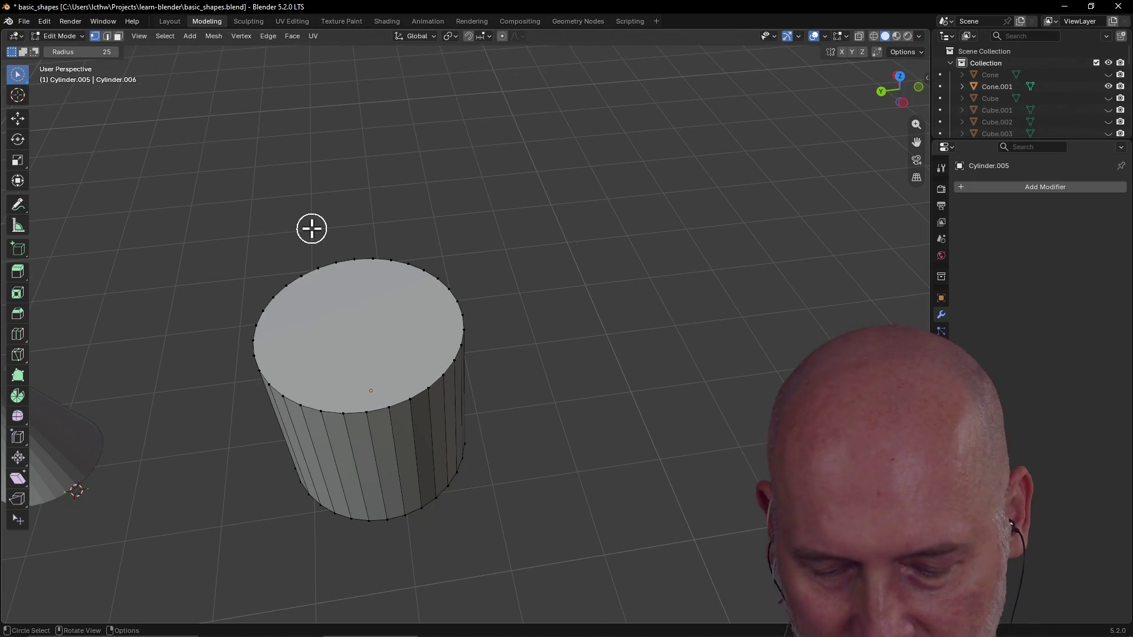
Step: Circle-select vertices on the new cylinder's top rim, inspect it beside the cone, then switch to GVIM
{"action": "key", "text": "Escape"}
{"action": "key", "text": "w"}
{"action": "key", "text": "c"}
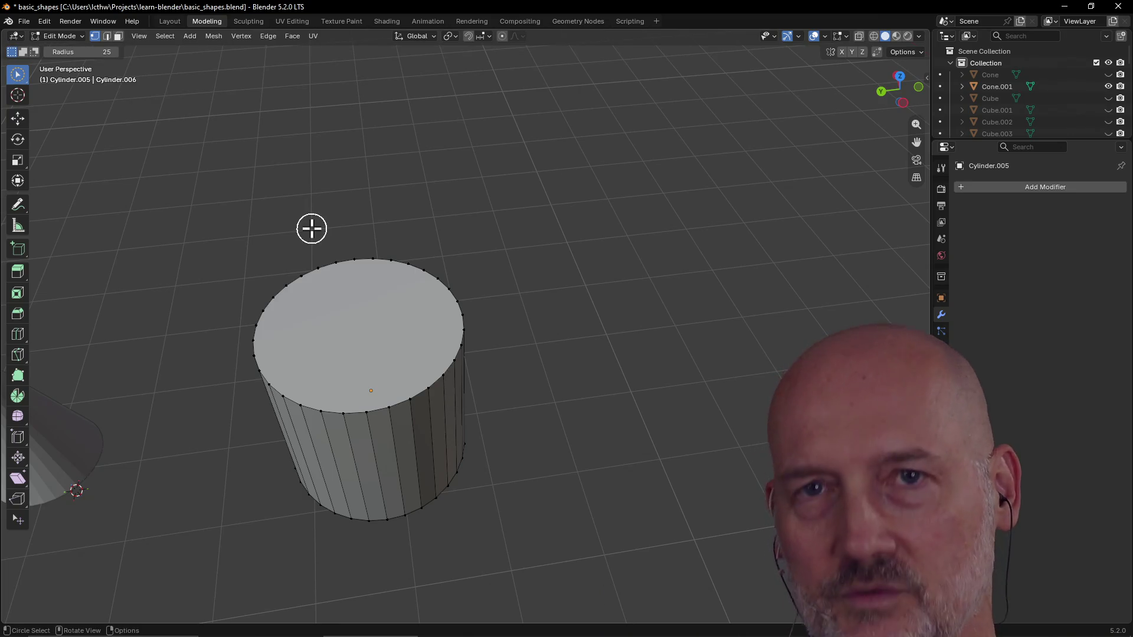
{"action": "left_click", "coordinate": [361, 265]}
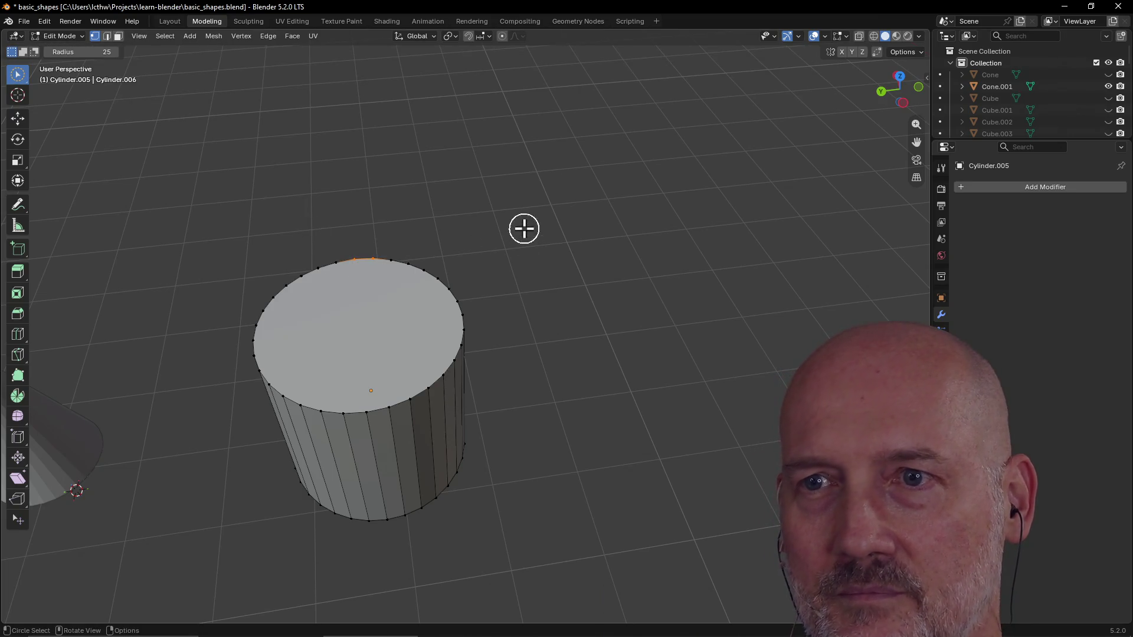
{"action": "scroll", "coordinate": [580, 257], "scroll_direction": "up", "scroll_amount": 3}
{"action": "mouse_move", "coordinate": [579, 257]}
{"action": "middle_mouse_down"}
{"action": "mouse_move", "coordinate": [460, 238]}
{"action": "mouse_move", "coordinate": [570, 248]}
{"action": "mouse_move", "coordinate": [551, 288]}
{"action": "mouse_move", "coordinate": [457, 218]}
{"action": "middle_mouse_up"}
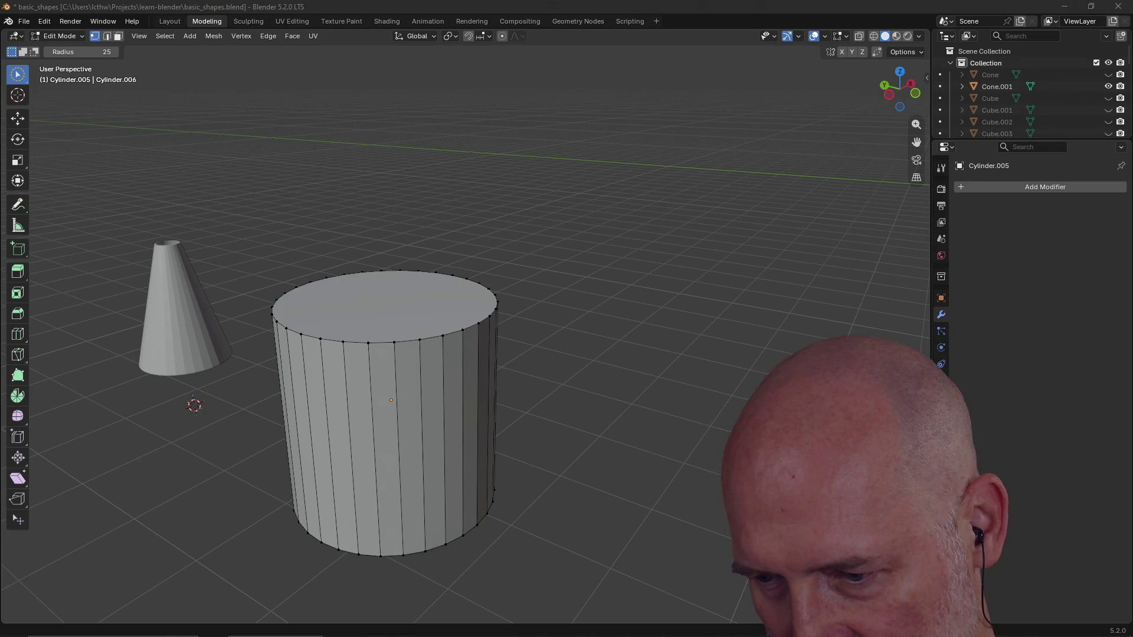
{"action": "key", "text": "c"}
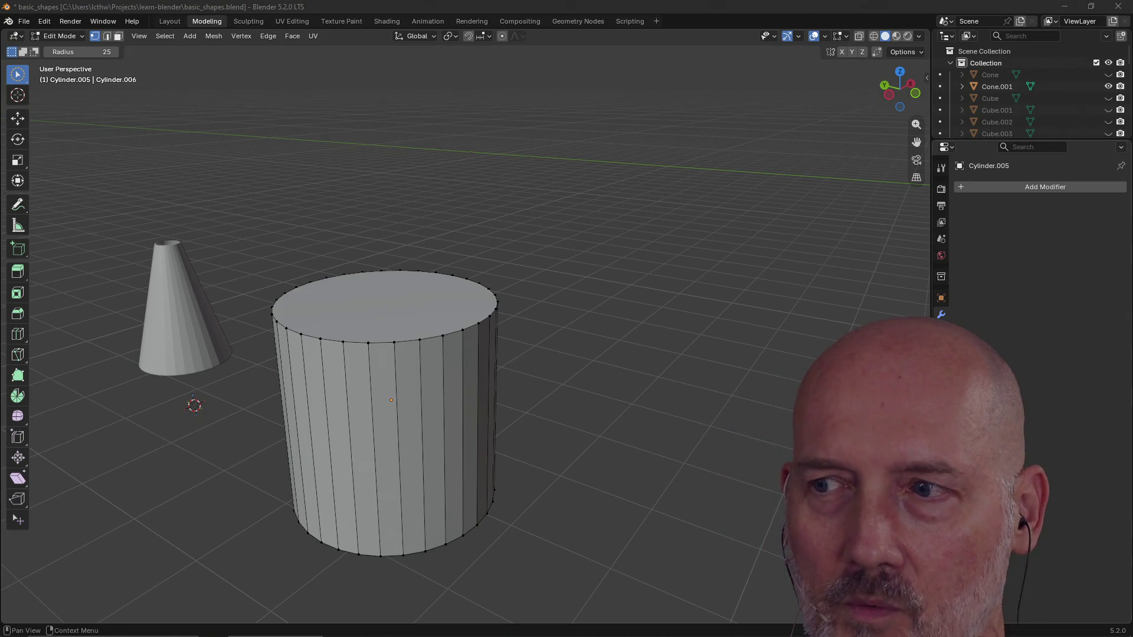
{"action": "scroll", "coordinate": [416, 367], "scroll_direction": "up", "scroll_amount": 3}
{"action": "scroll", "coordinate": [416, 398], "scroll_direction": "up", "scroll_amount": 3}
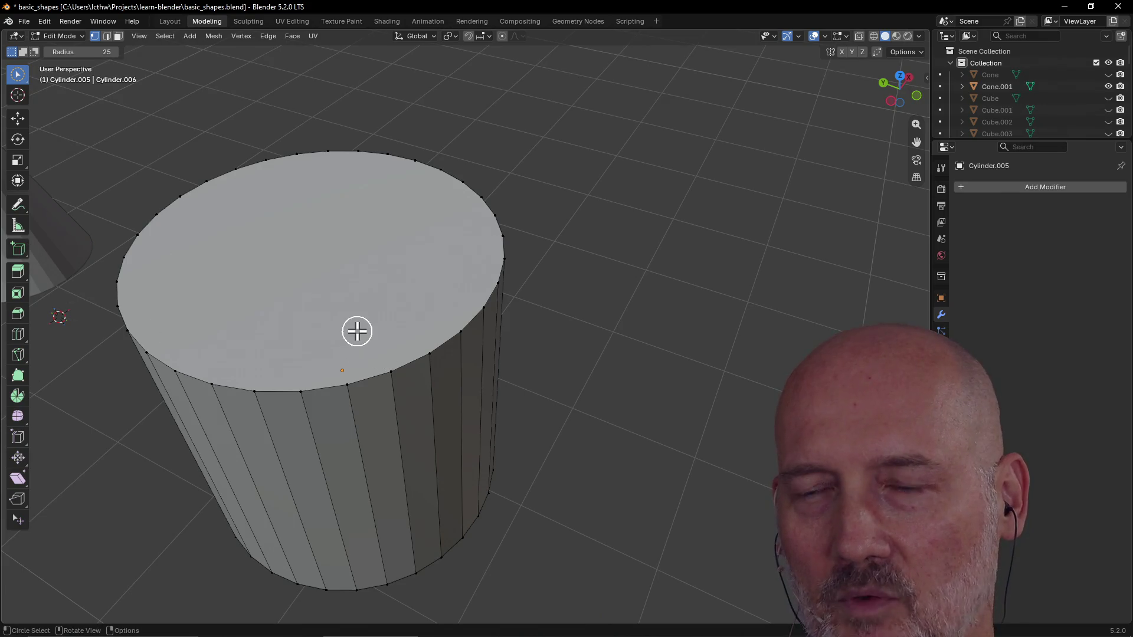
{"action": "scroll", "coordinate": [354, 334], "scroll_direction": "down", "scroll_amount": 3}
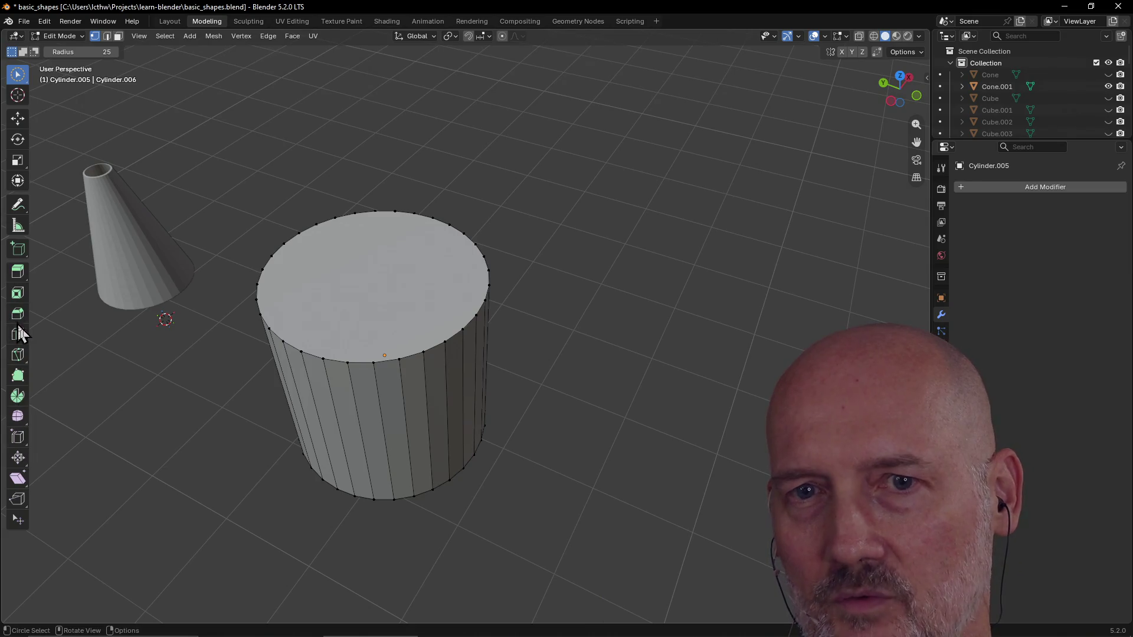
{"action": "scroll", "coordinate": [324, 310], "scroll_direction": "up", "scroll_amount": 2}
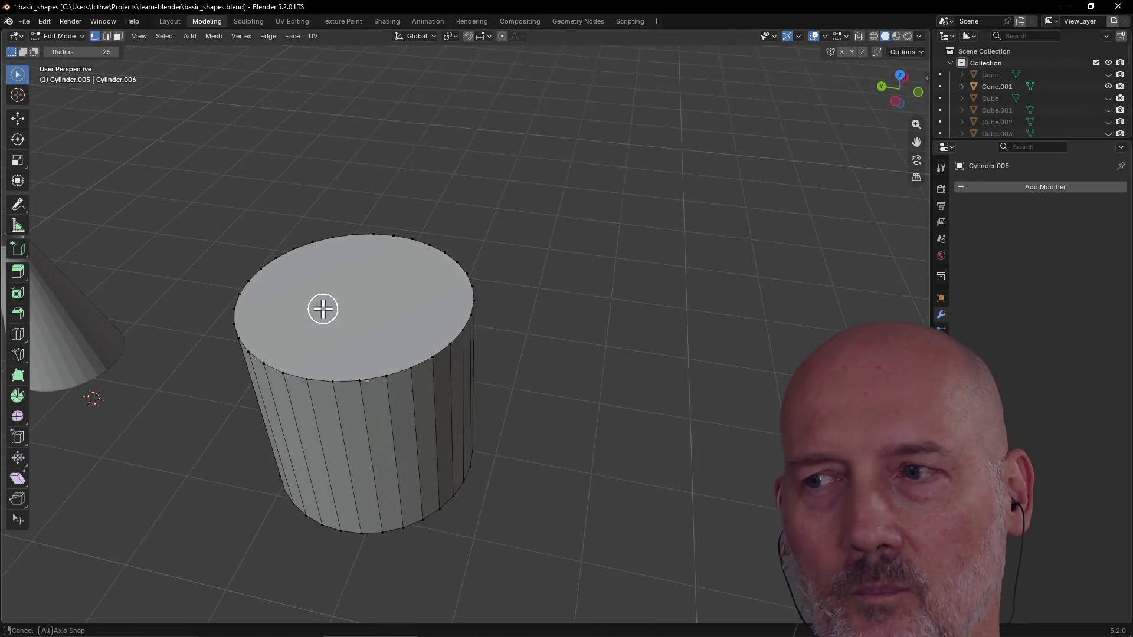
{"action": "scroll", "coordinate": [322, 308], "scroll_direction": "up", "scroll_amount": 1}
{"action": "mouse_move", "coordinate": [322, 308]}
{"action": "middle_mouse_down"}
{"action": "mouse_move", "coordinate": [266, 305]}
{"action": "mouse_move", "coordinate": [384, 294]}
{"action": "mouse_move", "coordinate": [346, 334]}
{"action": "mouse_move", "coordinate": [306, 274]}
{"action": "mouse_move", "coordinate": [399, 344]}
{"action": "middle_mouse_up"}
{"action": "mouse_move", "coordinate": [432, 384]}
{"action": "middle_mouse_down"}
{"action": "mouse_move", "coordinate": [342, 365]}
{"action": "mouse_move", "coordinate": [460, 362]}
{"action": "mouse_move", "coordinate": [349, 372]}
{"action": "mouse_move", "coordinate": [386, 381]}
{"action": "mouse_move", "coordinate": [410, 257]}
{"action": "mouse_move", "coordinate": [438, 253]}
{"action": "middle_mouse_up"}
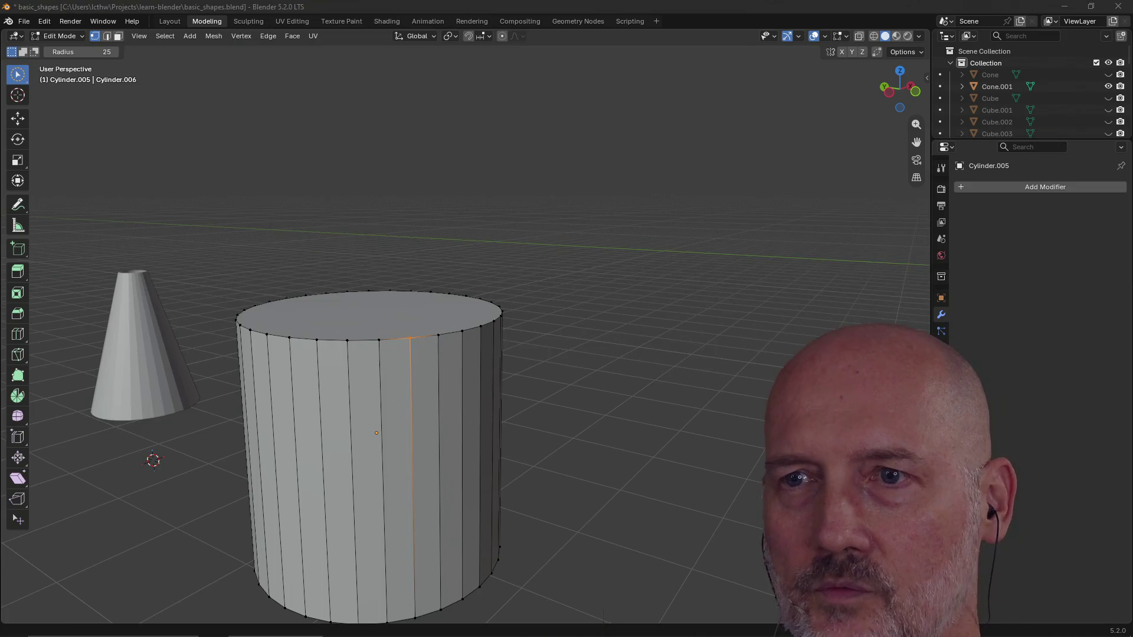
{"action": "key", "text": "alt+Tab"}
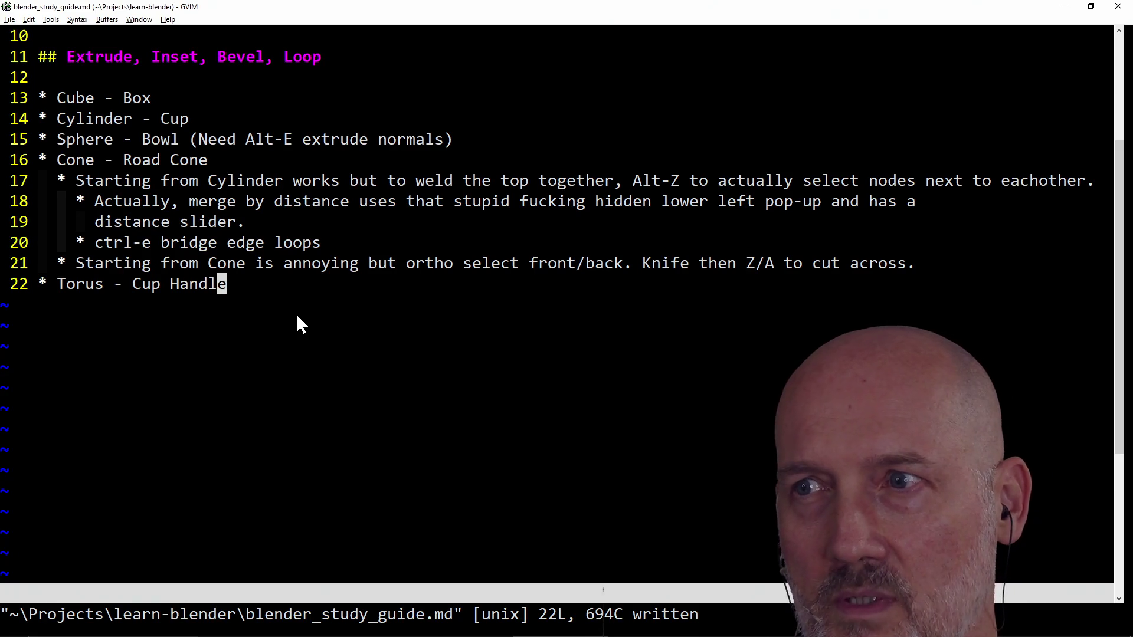
Step: Review the road cone notes in GVIM, toggling the window switcher, then return to the Blender scene
{"action": "key", "text": "alt+Tab"}
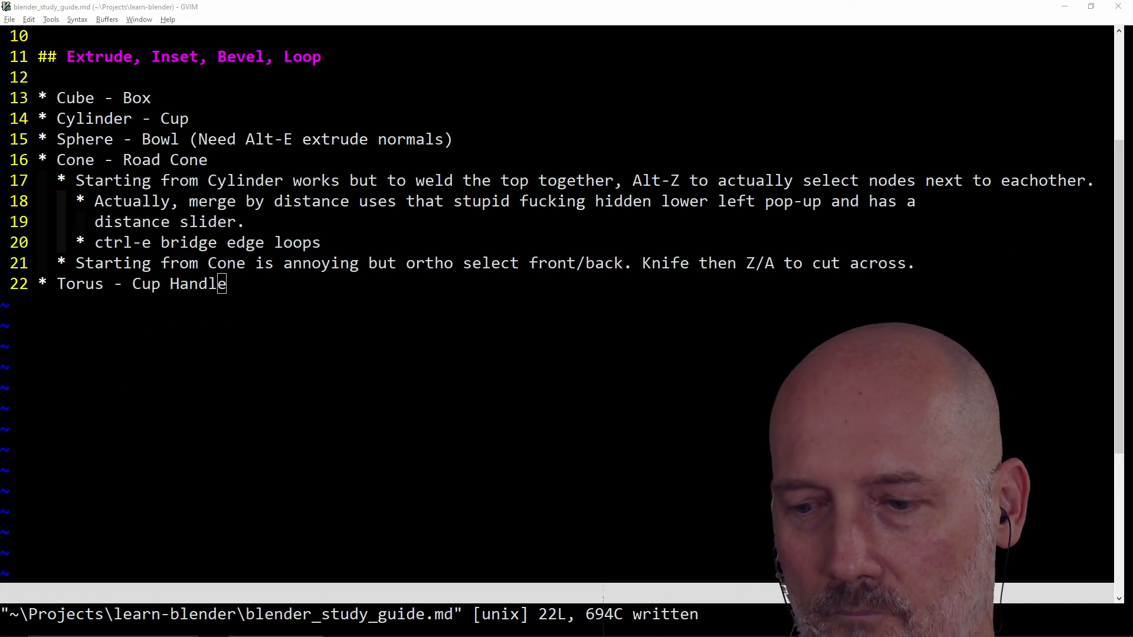
{"action": "key", "text": "alt+Tab"}
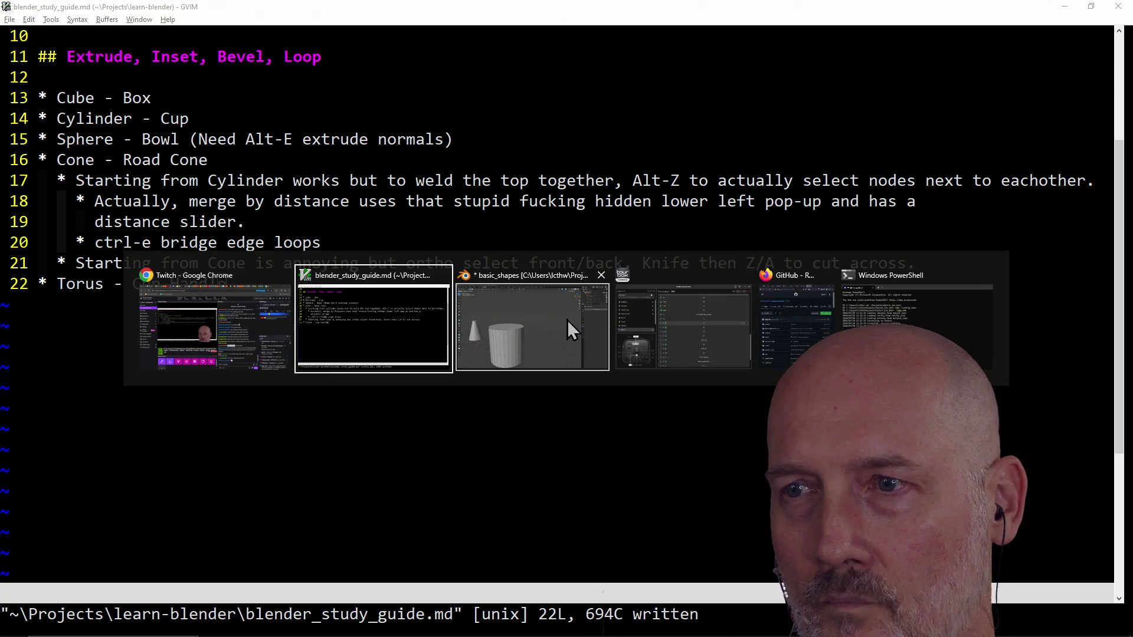
{"action": "key", "text": "alt+Tab"}
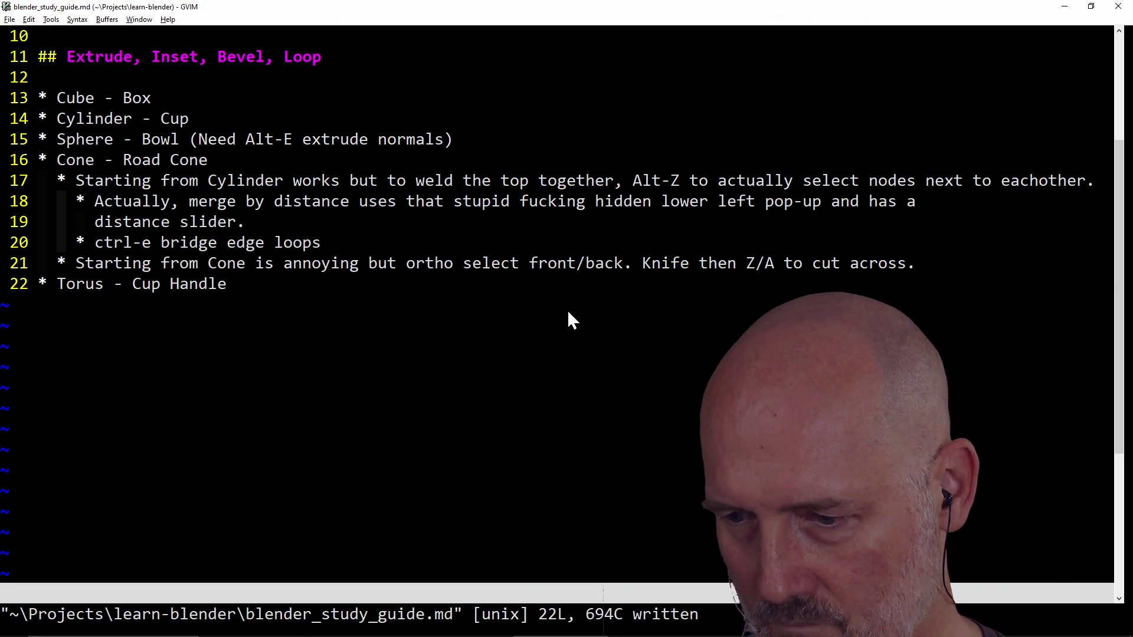
{"action": "key", "text": "alt+Tab"}
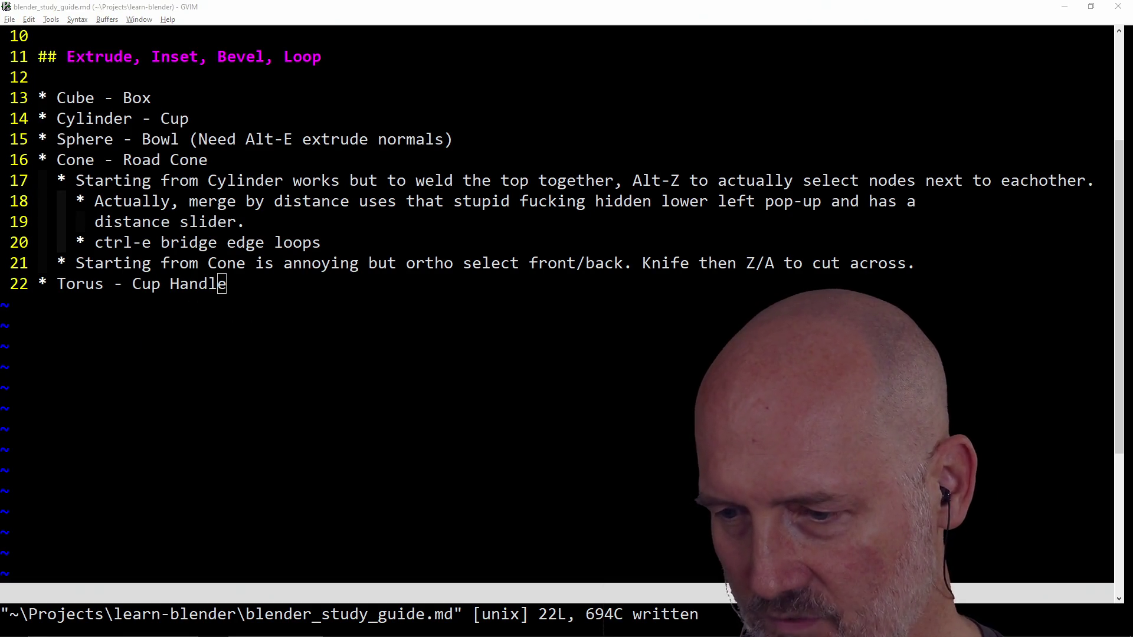
{"action": "key", "text": "alt+Tab"}
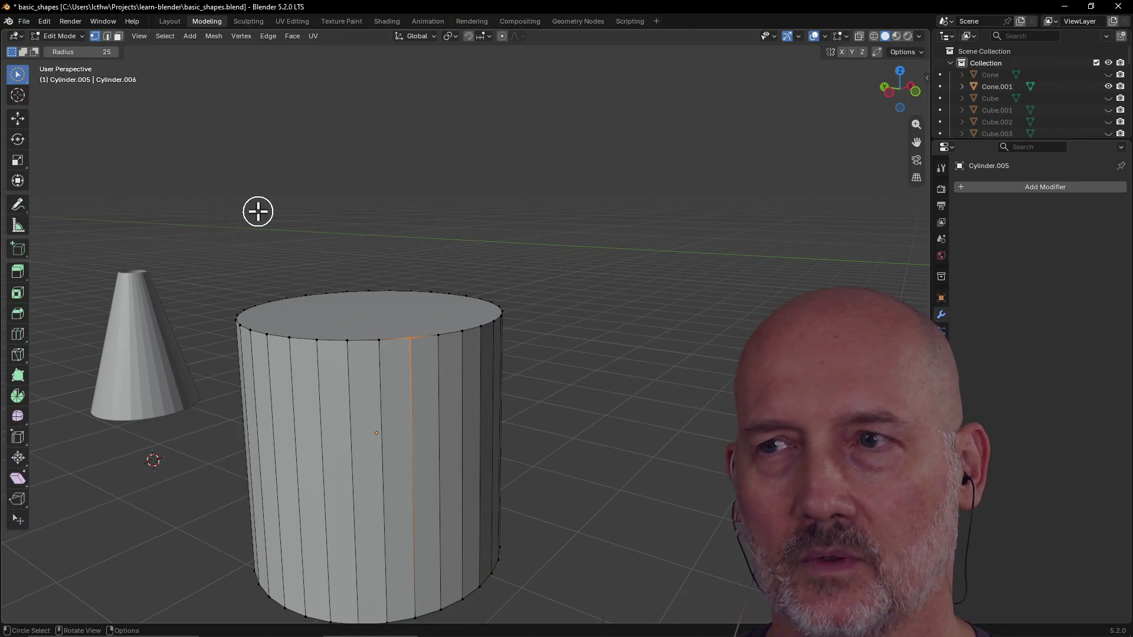
{"action": "scroll", "coordinate": [258, 211], "scroll_direction": "down", "scroll_amount": 2}
Step: Select the cylinder's top edge loop, then its bottom edge loop from below
{"action": "mouse_move", "coordinate": [260, 213]}
{"action": "middle_mouse_down"}
{"action": "mouse_move", "coordinate": [337, 219]}
{"action": "mouse_move", "coordinate": [265, 244]}
{"action": "middle_mouse_up"}
{"action": "scroll", "coordinate": [291, 220], "scroll_direction": "down", "scroll_amount": 3}
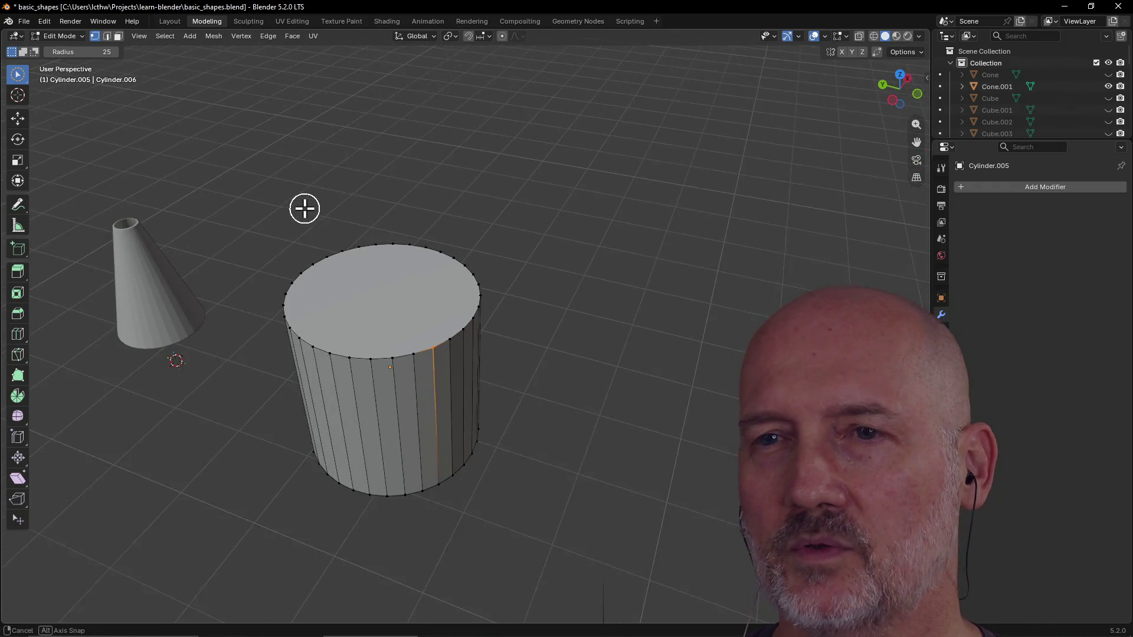
{"action": "middle_click_drag", "start_coordinate": [304, 207], "coordinate": [284, 221]}
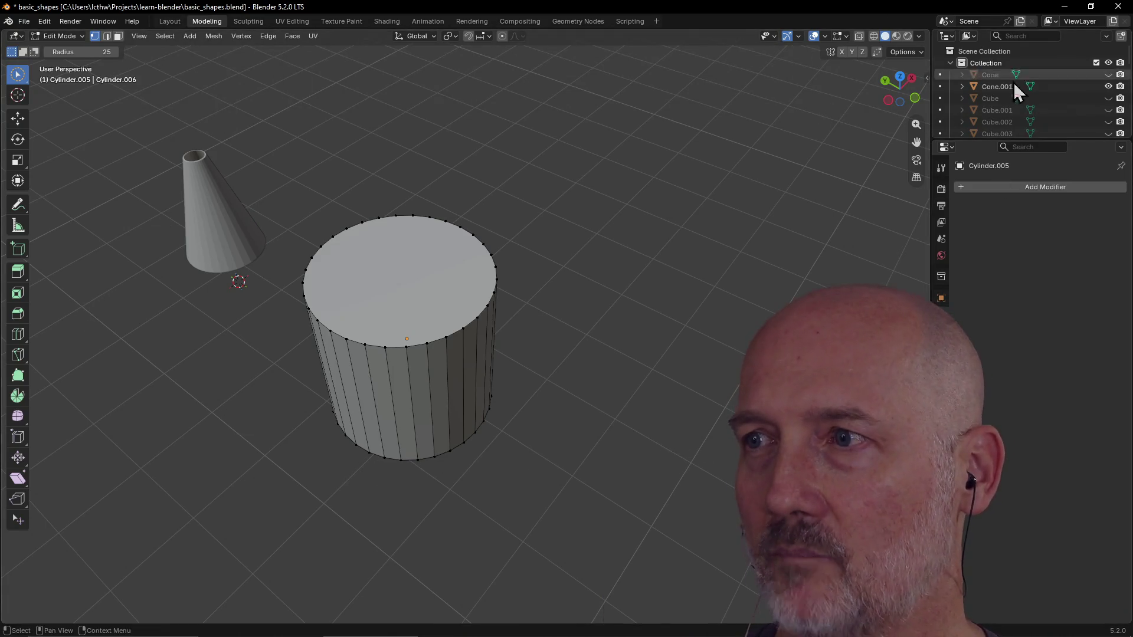
{"action": "key", "text": "t"}
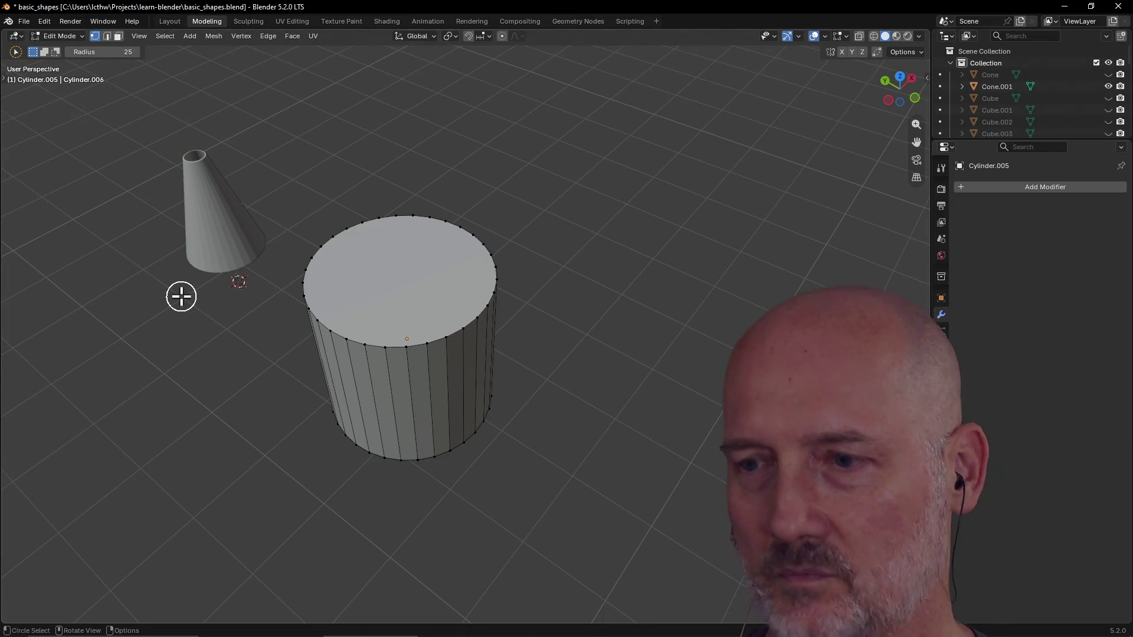
{"action": "key", "text": "t"}
{"action": "scroll", "coordinate": [355, 235], "scroll_direction": "up", "scroll_amount": 1}
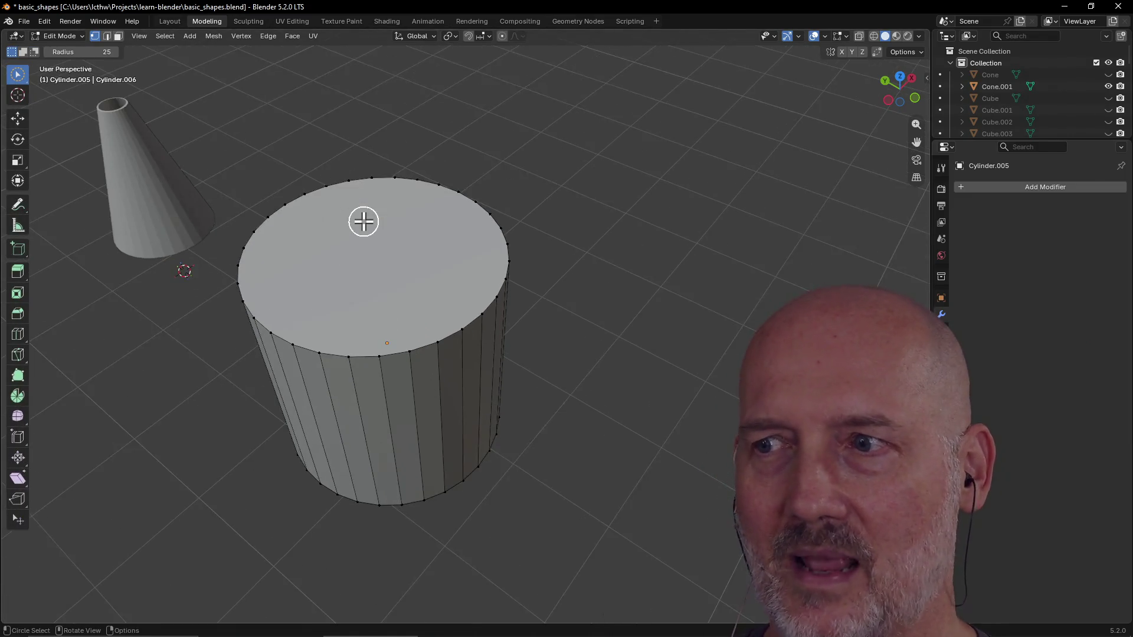
{"action": "scroll", "coordinate": [364, 221], "scroll_direction": "down", "scroll_amount": 1}
{"action": "scroll", "coordinate": [390, 222], "scroll_direction": "up", "scroll_amount": 2}
{"action": "mouse_move", "coordinate": [398, 221]}
{"action": "middle_mouse_down"}
{"action": "mouse_move", "coordinate": [346, 248]}
{"action": "mouse_move", "coordinate": [319, 216]}
{"action": "mouse_move", "coordinate": [386, 208]}
{"action": "mouse_move", "coordinate": [408, 257]}
{"action": "middle_mouse_up"}
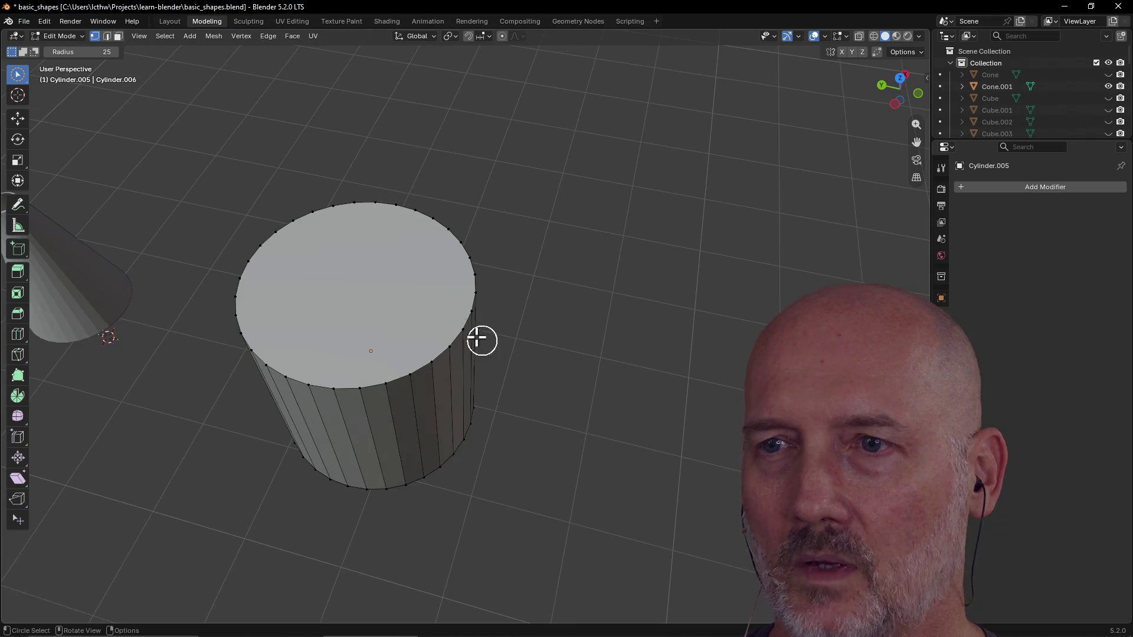
{"action": "left_click", "coordinate": [442, 346], "text": "alt"}
{"action": "middle_click_drag", "start_coordinate": [328, 314], "coordinate": [301, 150]}
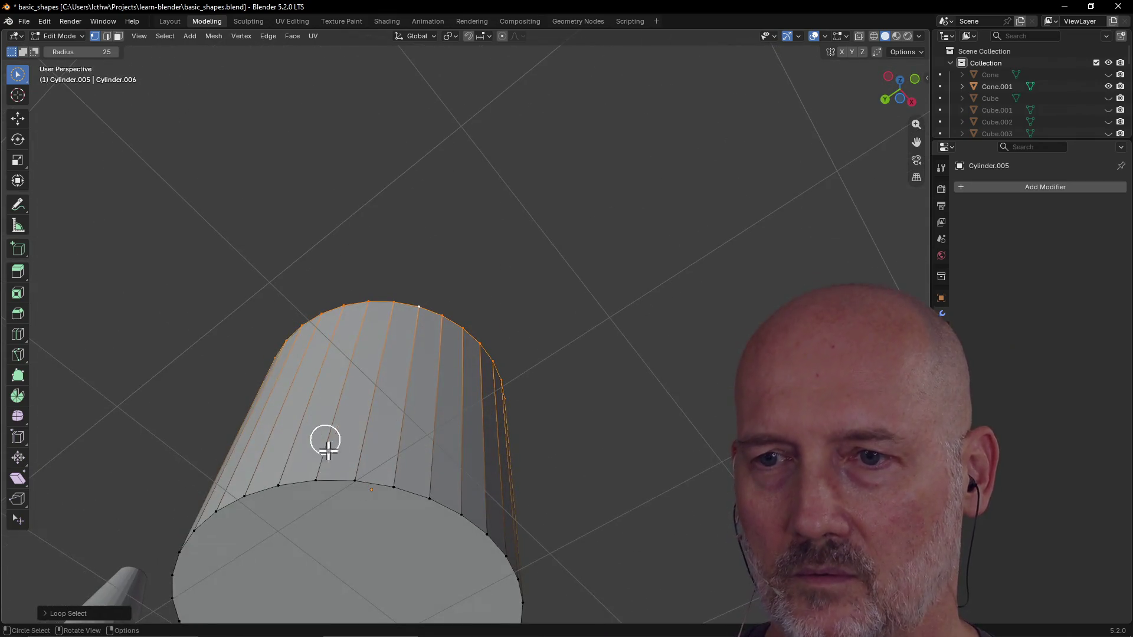
{"action": "left_click", "coordinate": [370, 489], "text": "alt"}
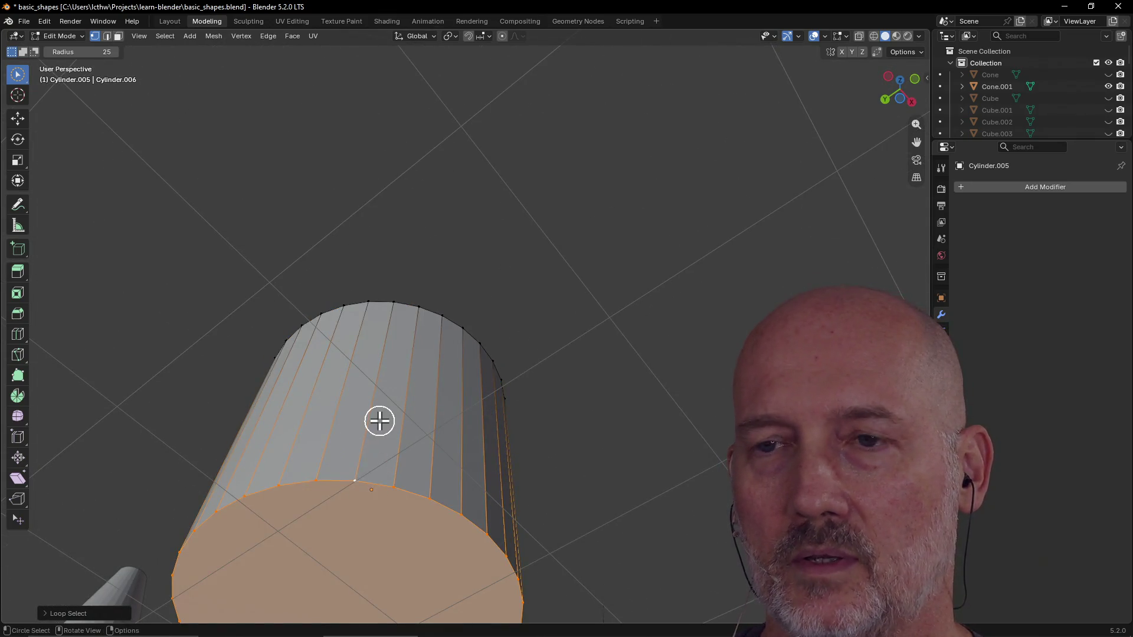
Step: Clear the selection and pick the top cap face plus the bottom cap face instead
{"action": "middle_click_drag", "start_coordinate": [372, 416], "coordinate": [371, 567]}
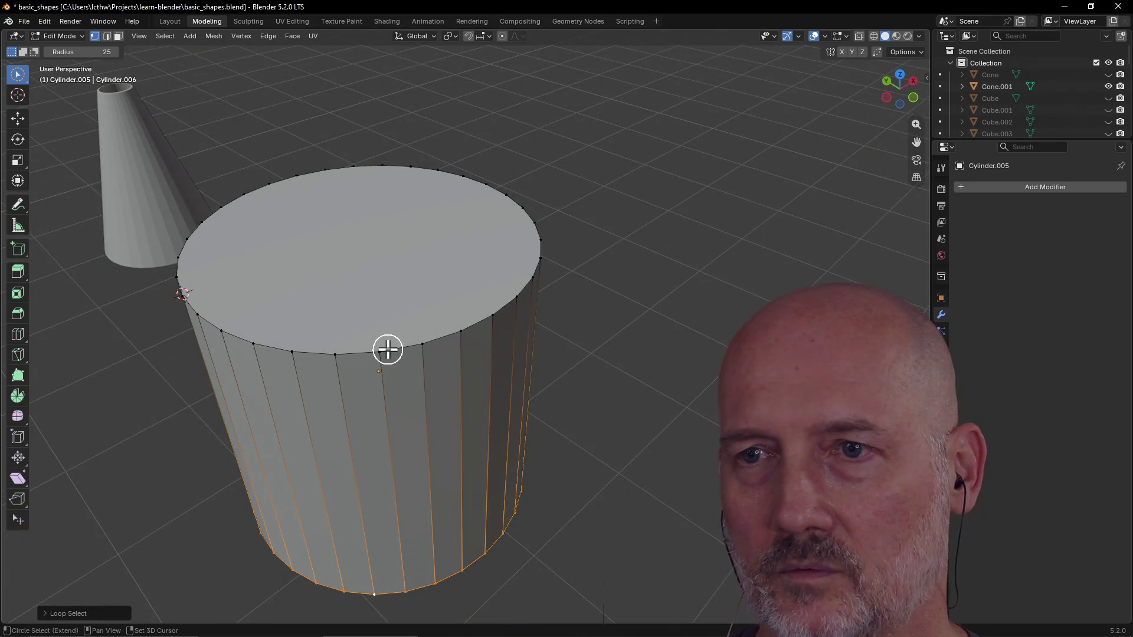
{"action": "key", "text": "a"}
{"action": "scroll", "coordinate": [393, 348], "scroll_direction": "down", "scroll_amount": 3}
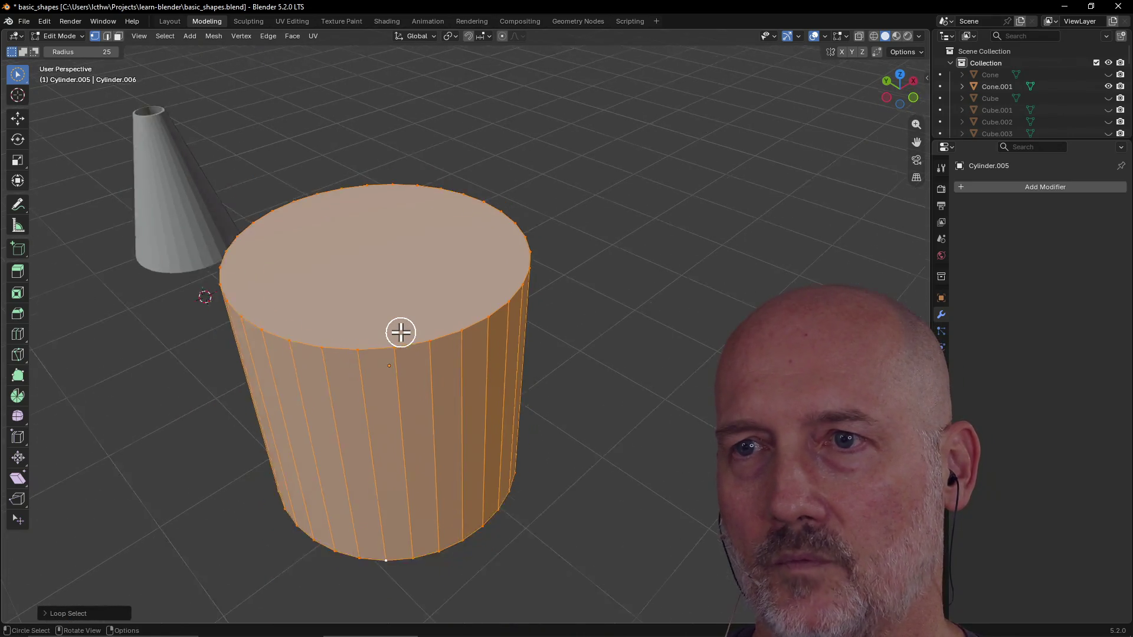
{"action": "left_click", "coordinate": [402, 347]}
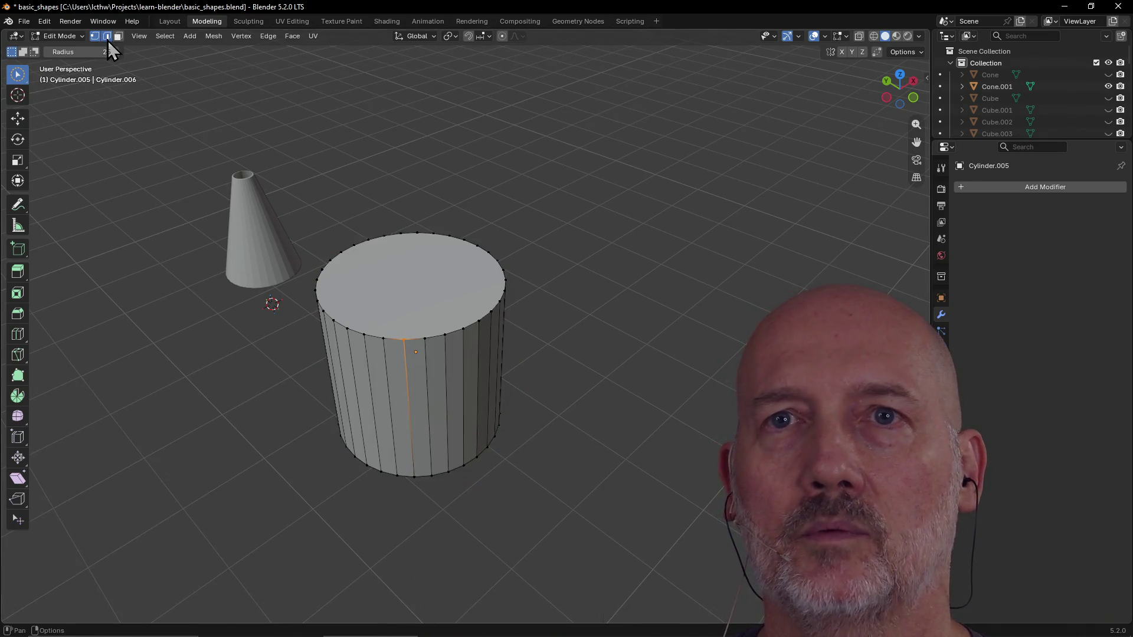
{"action": "key", "text": "c"}
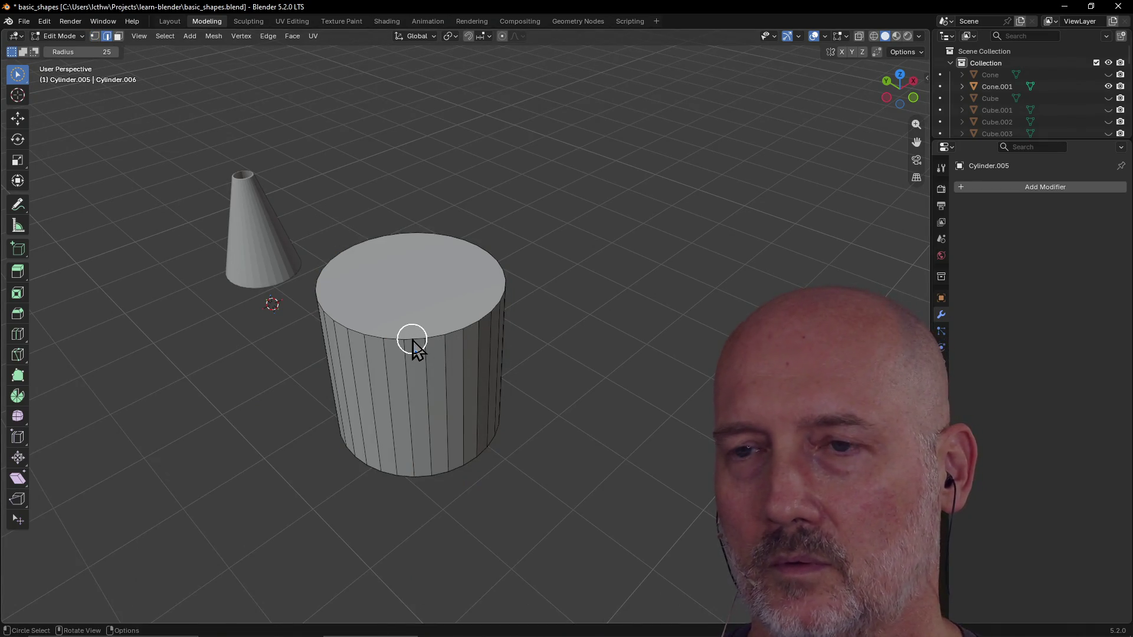
{"action": "left_click", "coordinate": [412, 343], "text": "alt"}
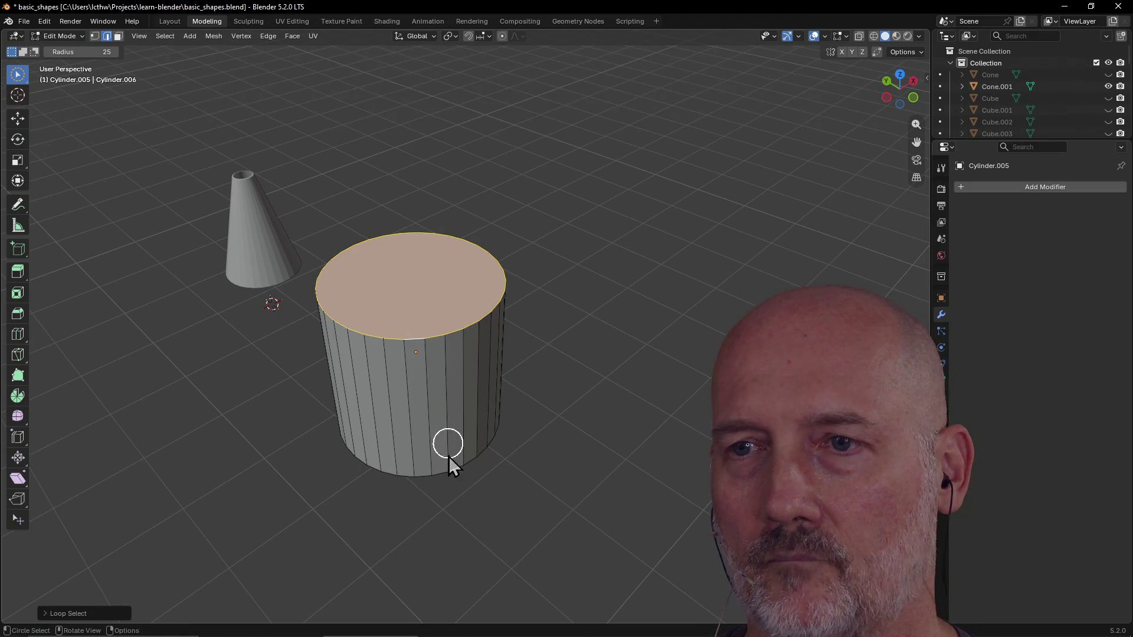
{"action": "middle_click_drag", "start_coordinate": [448, 447], "coordinate": [421, 310]}
{"action": "left_click", "coordinate": [422, 466], "text": "shift"}
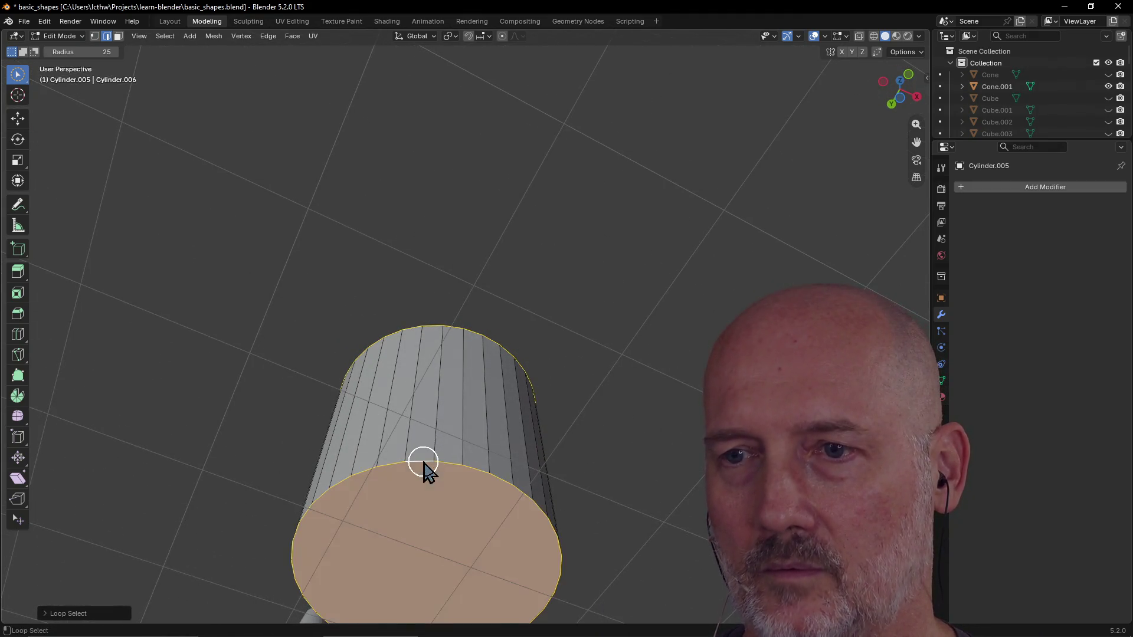
{"action": "middle_click_drag", "start_coordinate": [434, 376], "coordinate": [439, 489]}
{"action": "scroll", "coordinate": [434, 390], "scroll_direction": "down", "scroll_amount": 3}
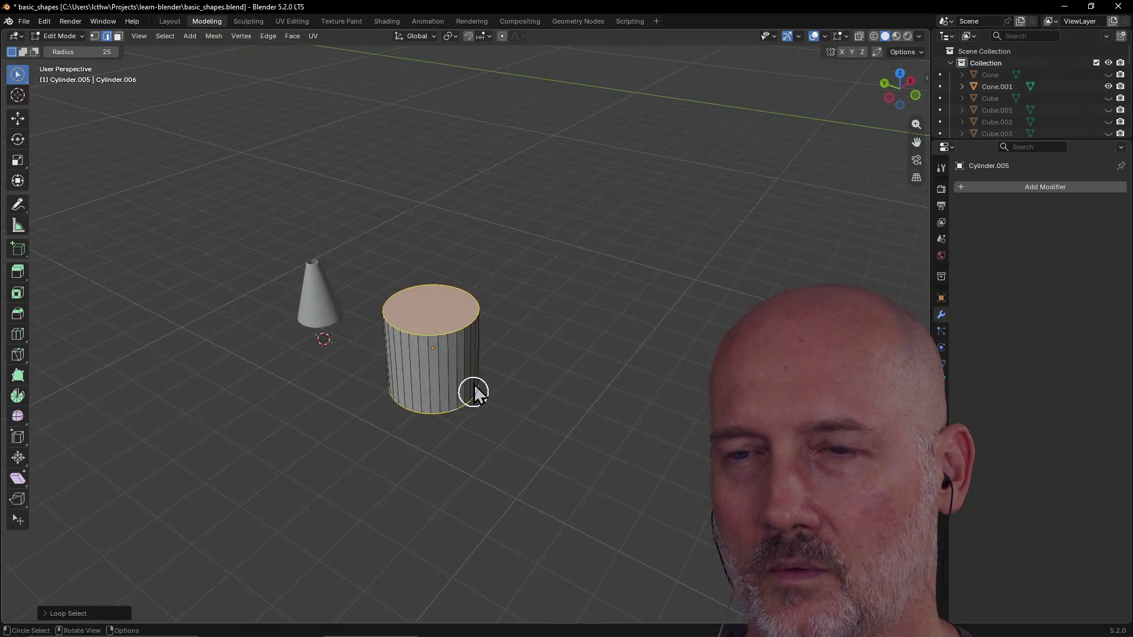
{"action": "scroll", "coordinate": [469, 372], "scroll_direction": "up", "scroll_amount": 5}
{"action": "mouse_move", "coordinate": [473, 367]}
{"action": "middle_mouse_down"}
{"action": "mouse_move", "coordinate": [403, 383]}
{"action": "mouse_move", "coordinate": [394, 367]}
{"action": "middle_mouse_up"}
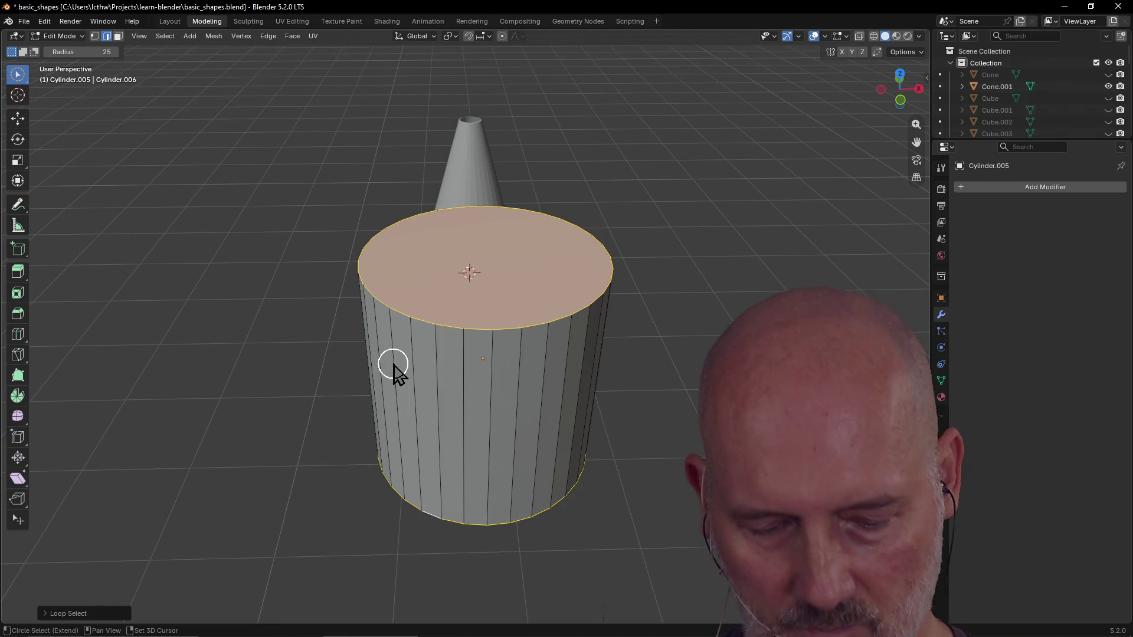
Step: Cancel a stray loop cut, then inset the top cap leaving a thin rim ring around it
{"action": "key", "text": "ctrl+r"}
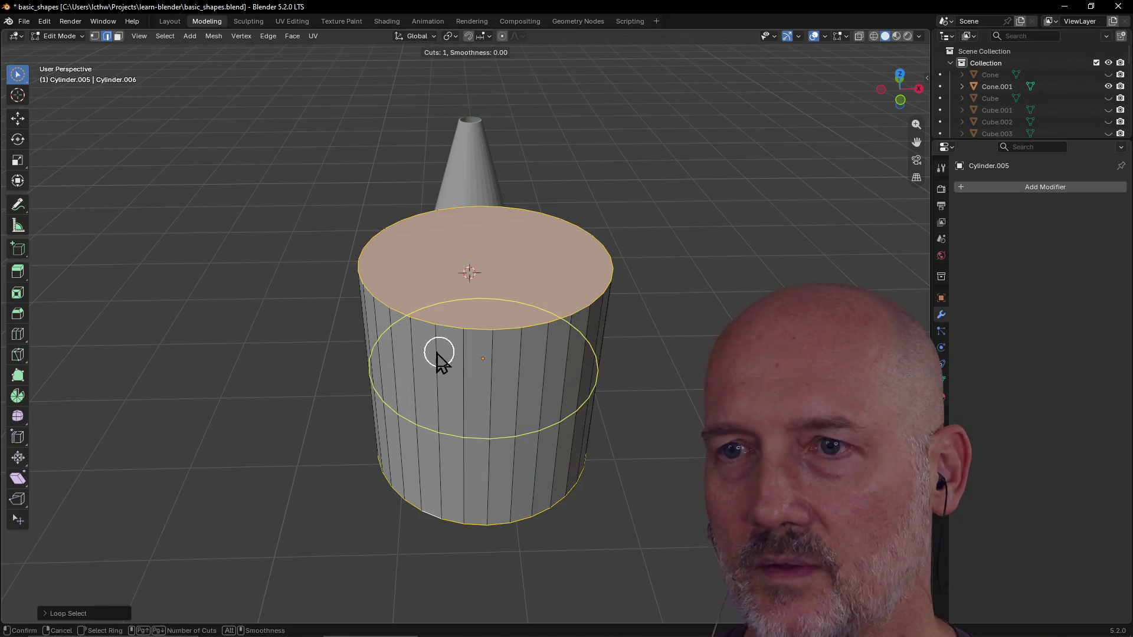
{"action": "right_click", "coordinate": [440, 356]}
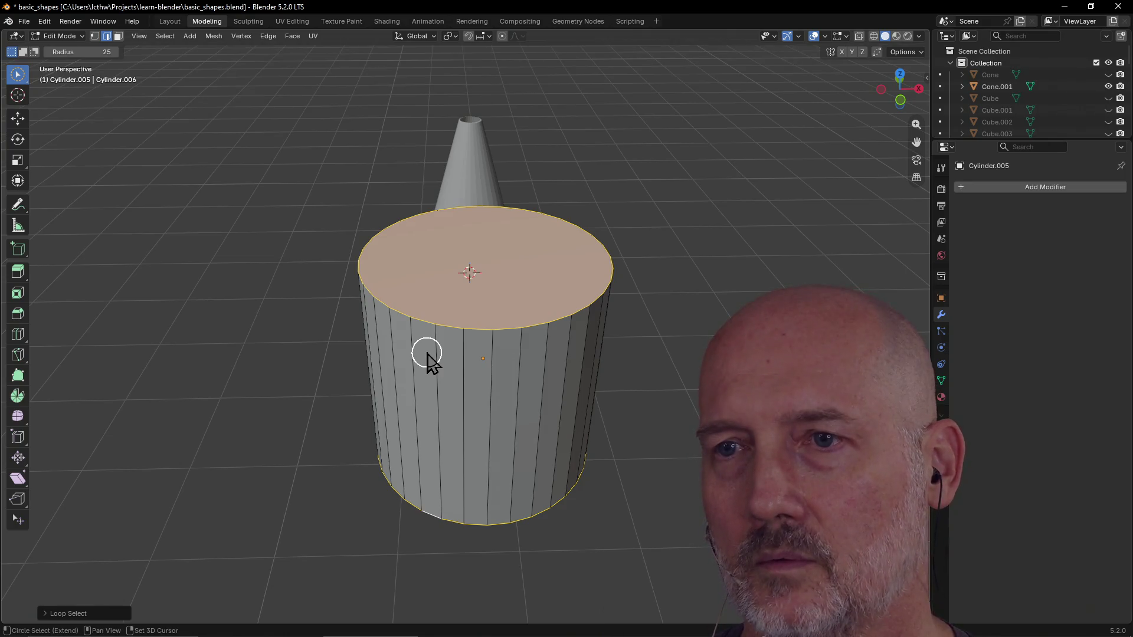
{"action": "key", "text": "i"}
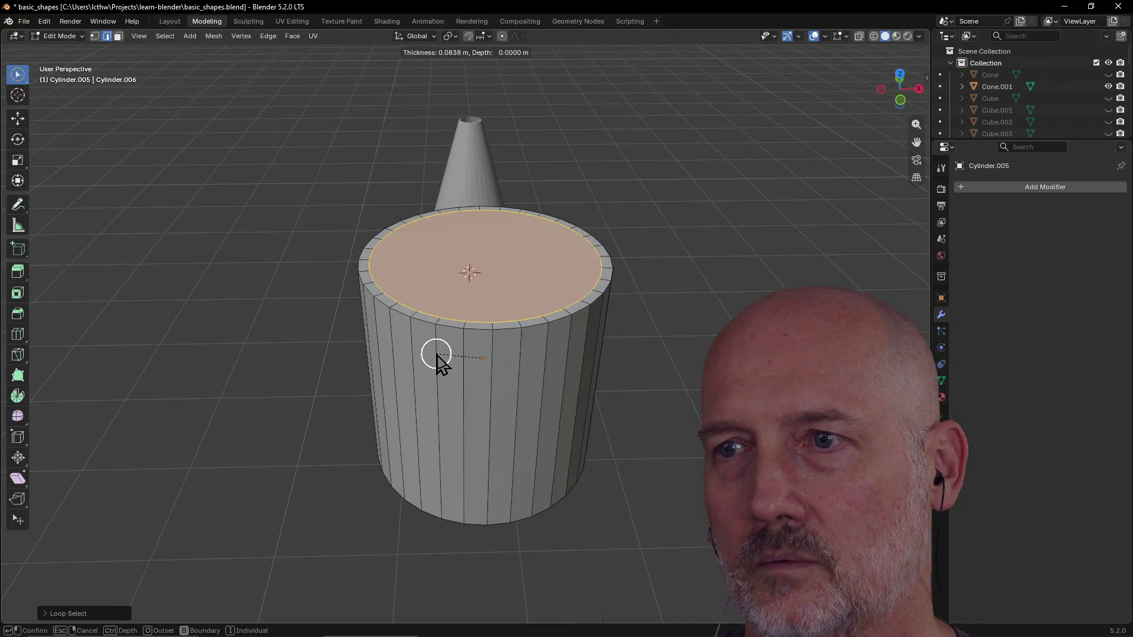
{"action": "left_click", "coordinate": [434, 357]}
{"action": "scroll", "coordinate": [478, 275], "scroll_direction": "up", "scroll_amount": 2}
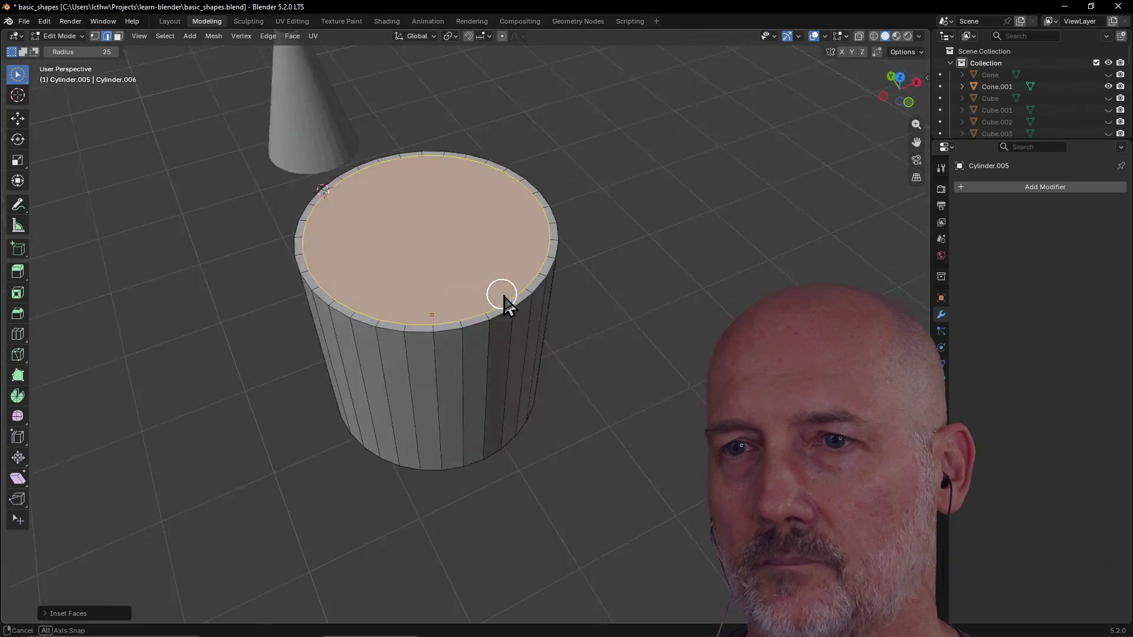
{"action": "scroll", "coordinate": [498, 291], "scroll_direction": "up", "scroll_amount": 2}
{"action": "mouse_move", "coordinate": [498, 291]}
{"action": "middle_mouse_down"}
{"action": "mouse_move", "coordinate": [467, 233]}
{"action": "mouse_move", "coordinate": [460, 288]}
{"action": "middle_mouse_up"}
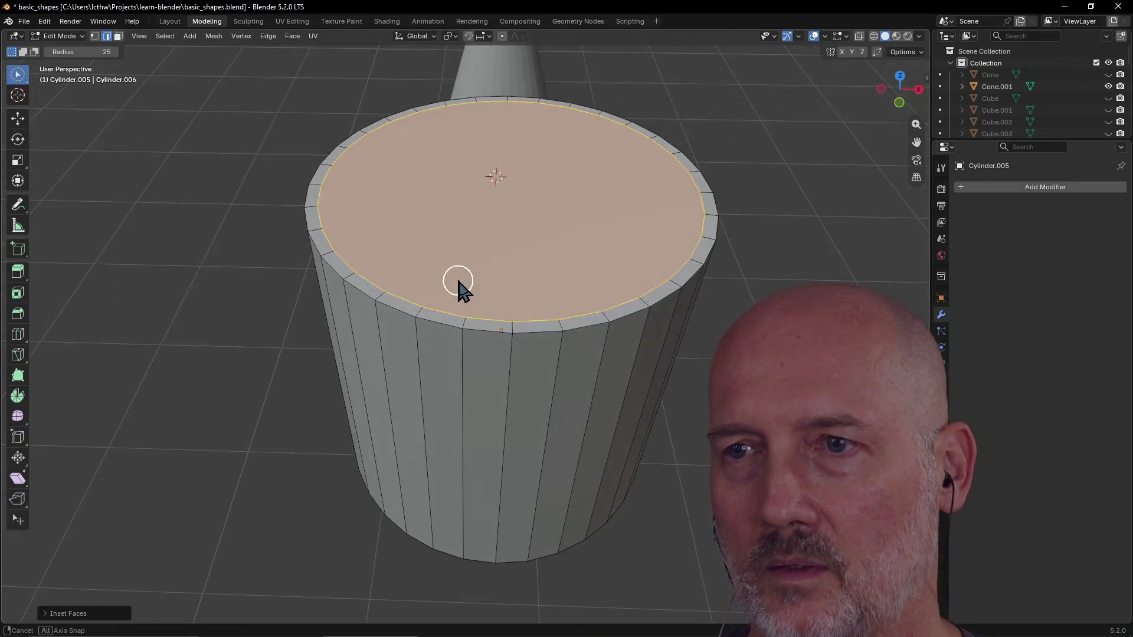
{"action": "key", "text": "x"}
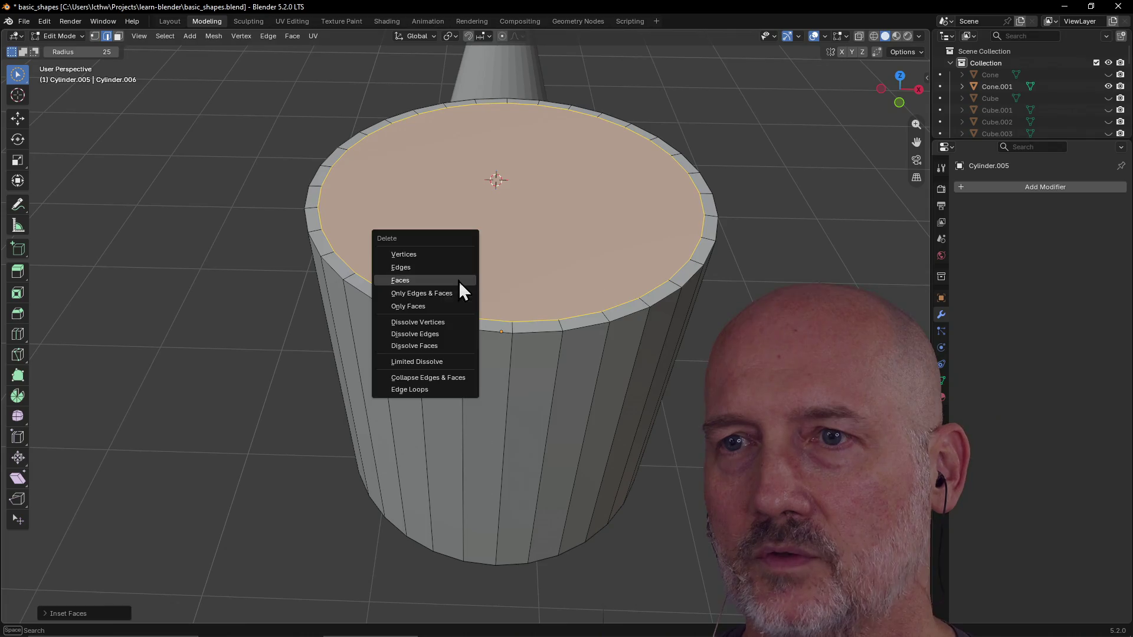
Step: Delete the inset cap faces to hollow the cylinder and try selecting the inner rim loops
{"action": "left_click", "coordinate": [430, 281]}
{"action": "mouse_move", "coordinate": [542, 266]}
{"action": "middle_mouse_down"}
{"action": "mouse_move", "coordinate": [470, 254]}
{"action": "mouse_move", "coordinate": [424, 271]}
{"action": "middle_mouse_up"}
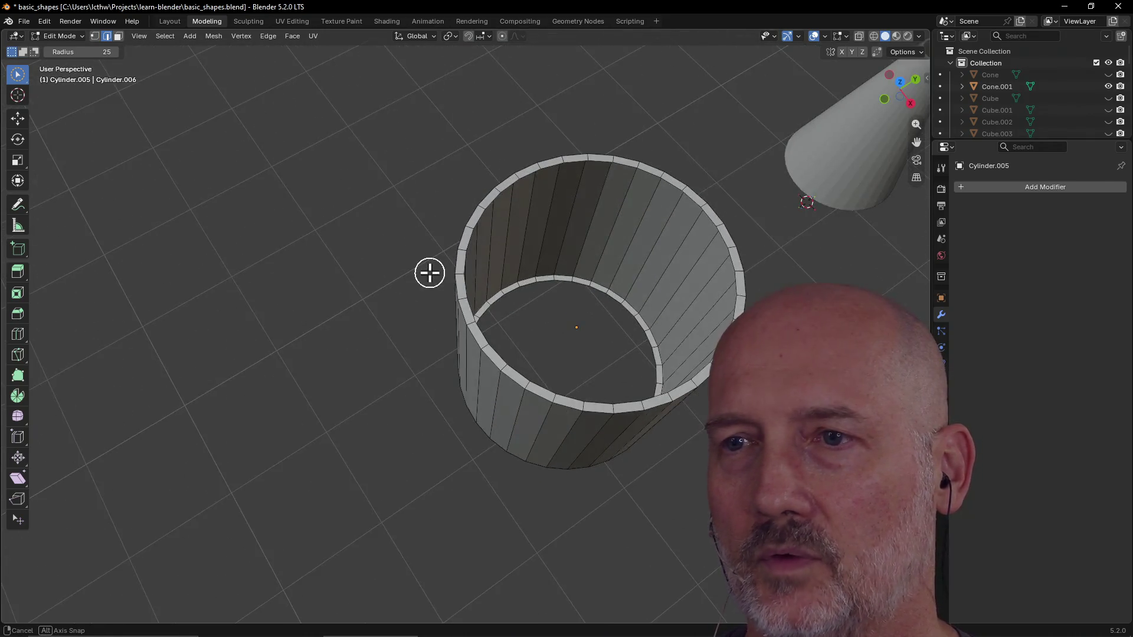
{"action": "scroll", "coordinate": [419, 313], "scroll_direction": "up", "scroll_amount": 1}
{"action": "scroll", "coordinate": [478, 292], "scroll_direction": "up", "scroll_amount": 3}
{"action": "left_click", "coordinate": [496, 266]}
{"action": "mouse_move", "coordinate": [499, 216]}
{"action": "middle_mouse_down"}
{"action": "mouse_move", "coordinate": [513, 181]}
{"action": "mouse_move", "coordinate": [499, 178]}
{"action": "middle_mouse_up"}
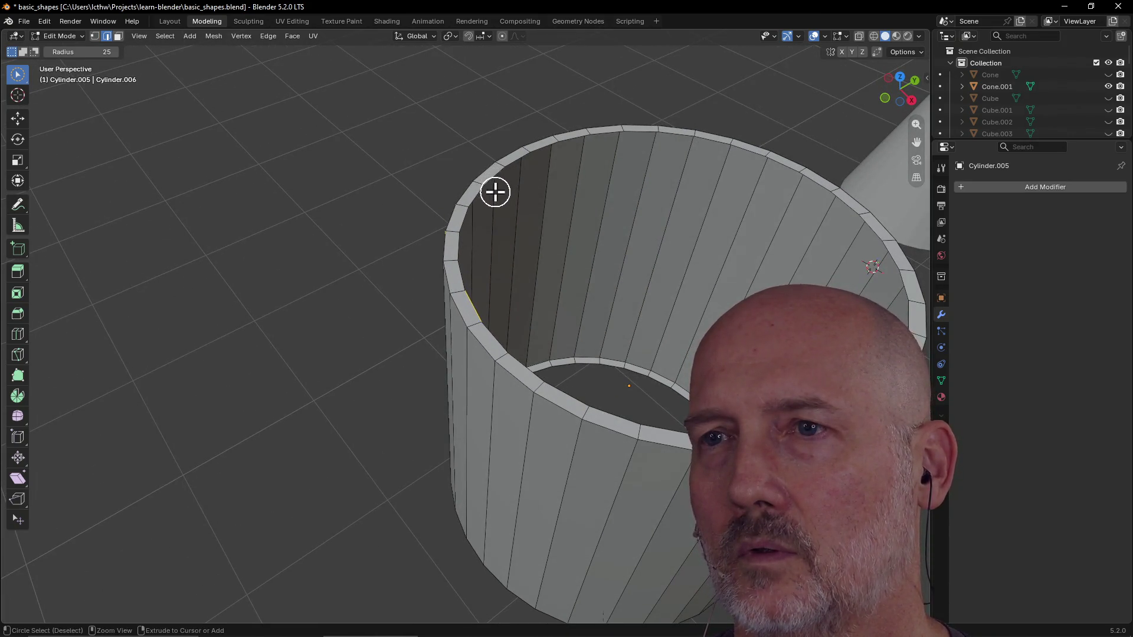
{"action": "left_click", "coordinate": [483, 204], "text": "alt"}
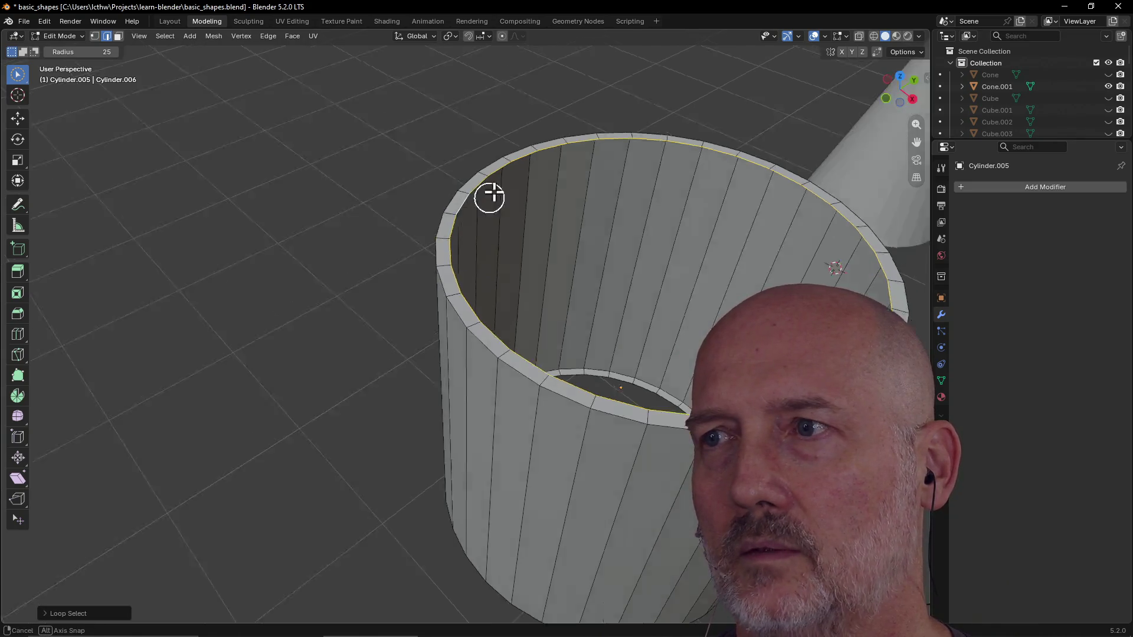
{"action": "middle_click_drag", "start_coordinate": [484, 204], "coordinate": [496, 219]}
{"action": "left_click", "coordinate": [582, 297], "text": "alt"}
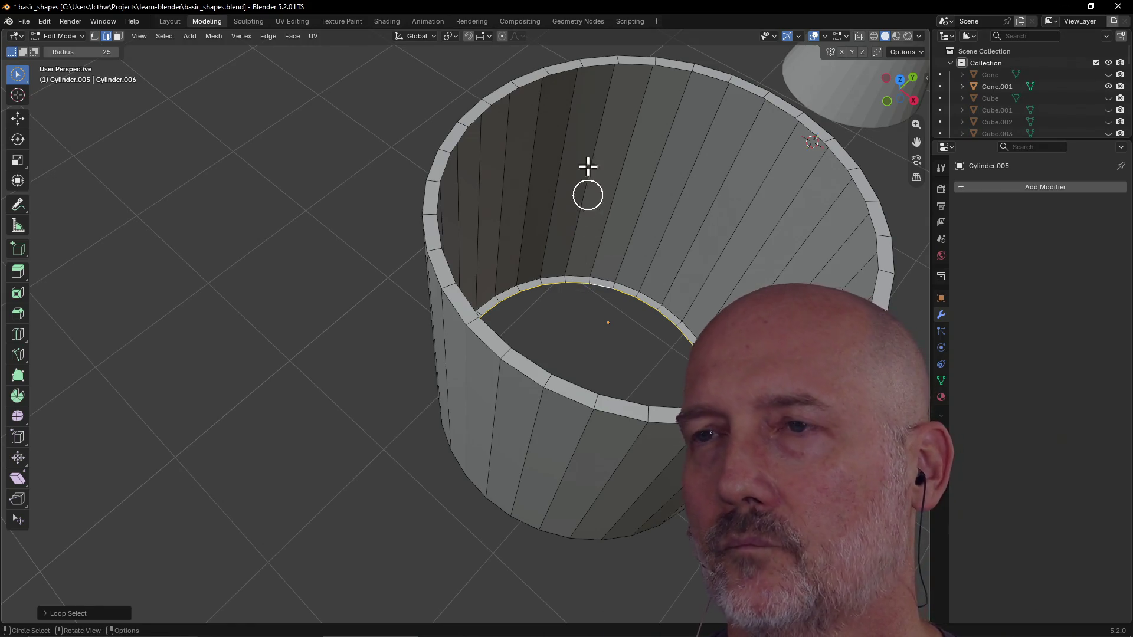
{"action": "left_click", "coordinate": [596, 77], "text": "alt+shift"}
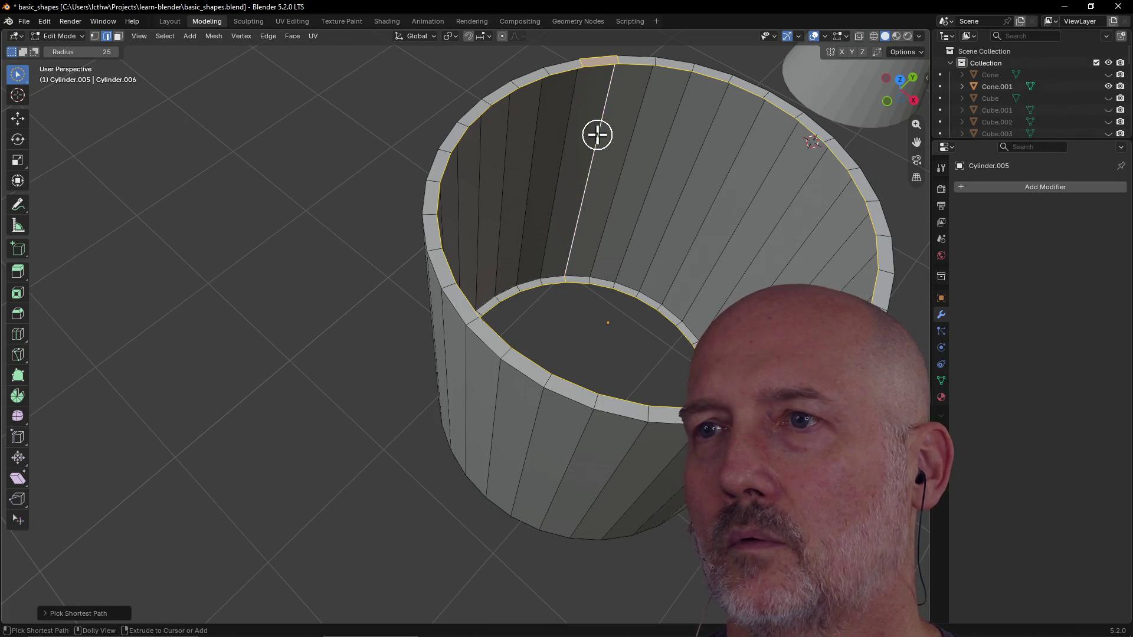
{"action": "left_click", "coordinate": [597, 135]}
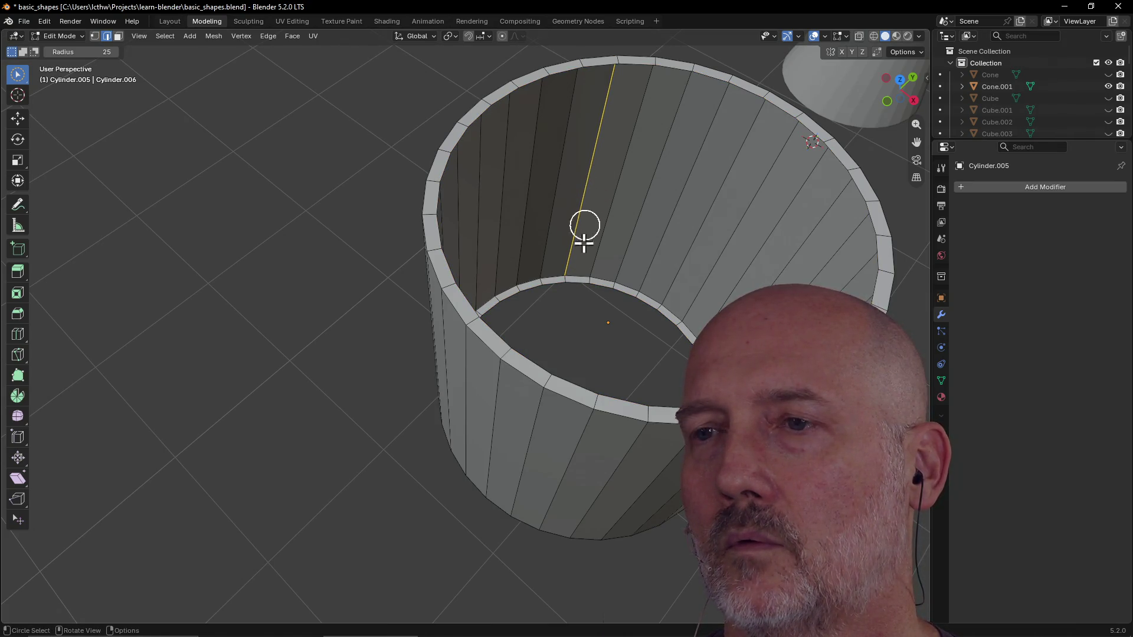
{"action": "left_click", "coordinate": [563, 336]}
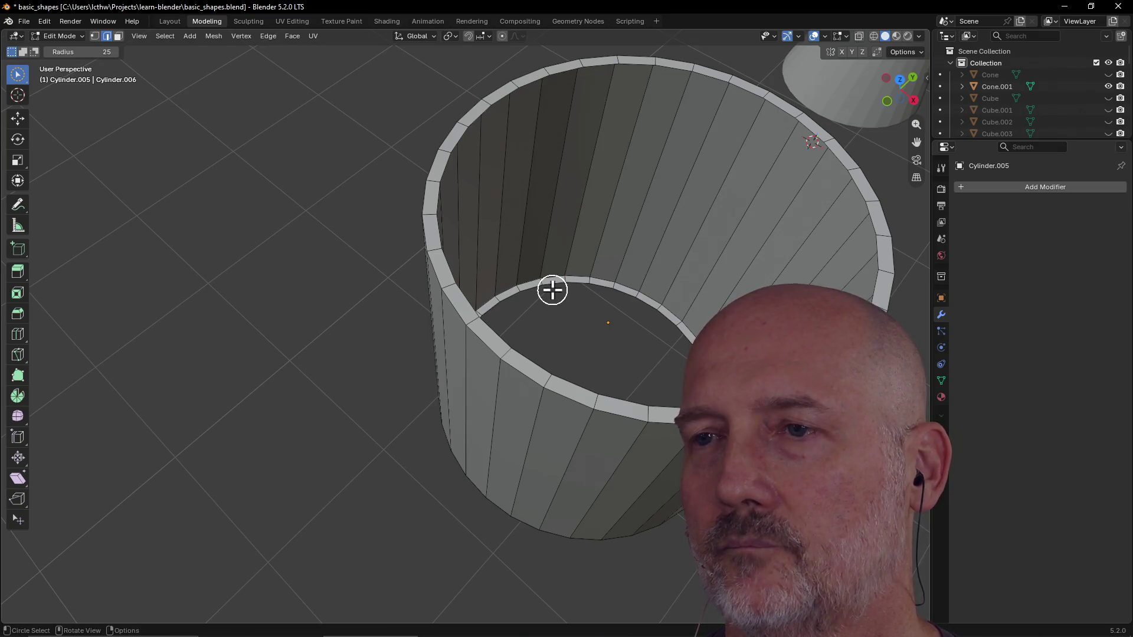
{"action": "left_click", "coordinate": [552, 298], "text": "alt"}
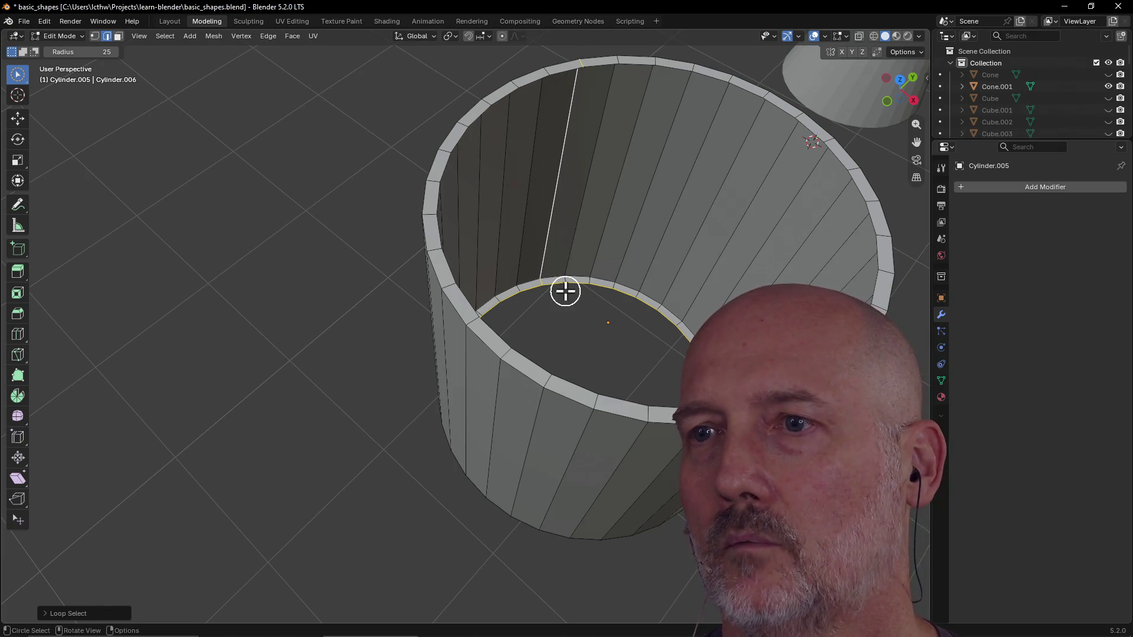
Step: Select the inner bottom rim loop and add the inner top rim loop to it
{"action": "middle_click_drag", "start_coordinate": [551, 219], "coordinate": [557, 98]}
{"action": "middle_click", "coordinate": [554, 292]}
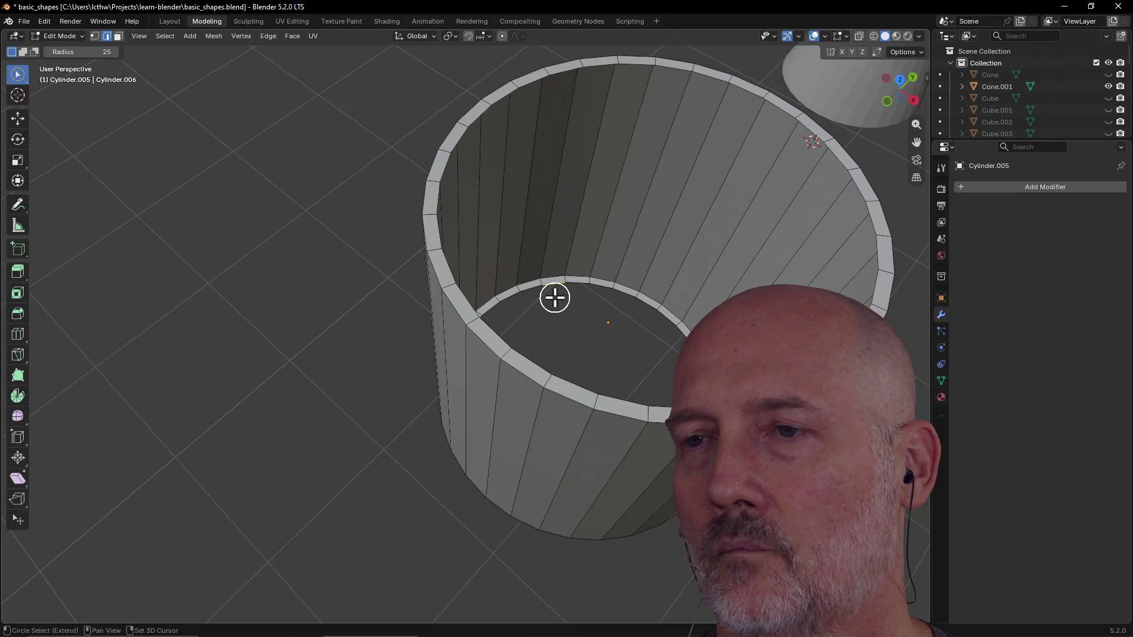
{"action": "left_click", "coordinate": [552, 297], "text": "alt"}
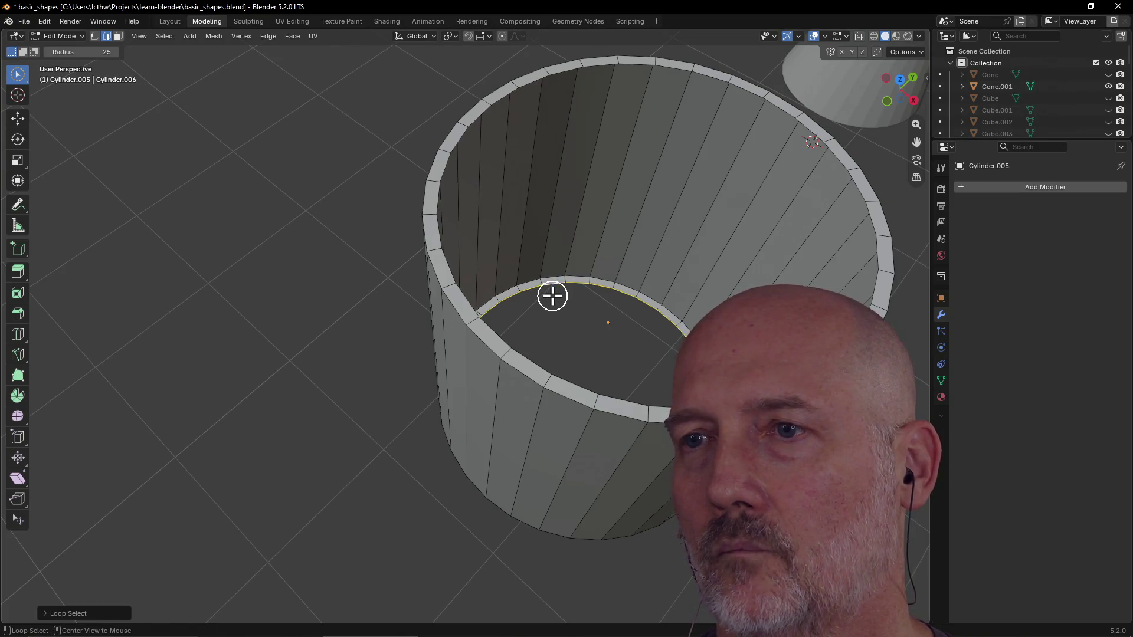
{"action": "scroll", "coordinate": [551, 297], "scroll_direction": "down", "scroll_amount": 4}
{"action": "mouse_move", "coordinate": [552, 296]}
{"action": "middle_mouse_down"}
{"action": "mouse_move", "coordinate": [735, 255]}
{"action": "mouse_move", "coordinate": [735, 266]}
{"action": "middle_mouse_up"}
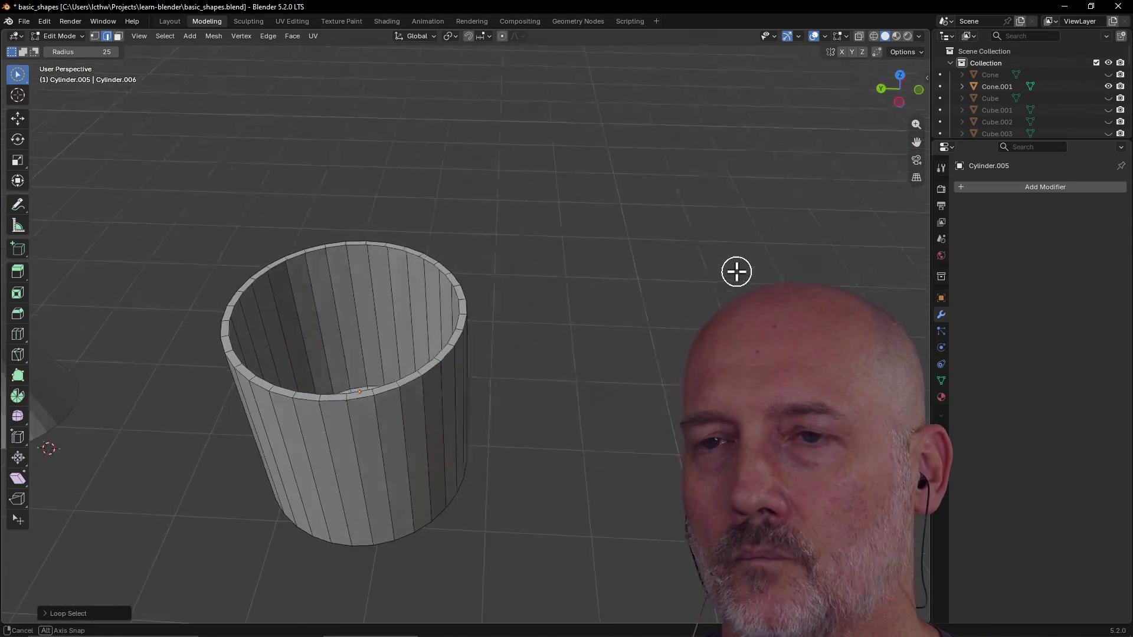
{"action": "middle_click_drag", "start_coordinate": [381, 284], "coordinate": [328, 275]}
{"action": "scroll", "coordinate": [326, 258], "scroll_direction": "up", "scroll_amount": 3}
{"action": "scroll", "coordinate": [327, 256], "scroll_direction": "up", "scroll_amount": 2}
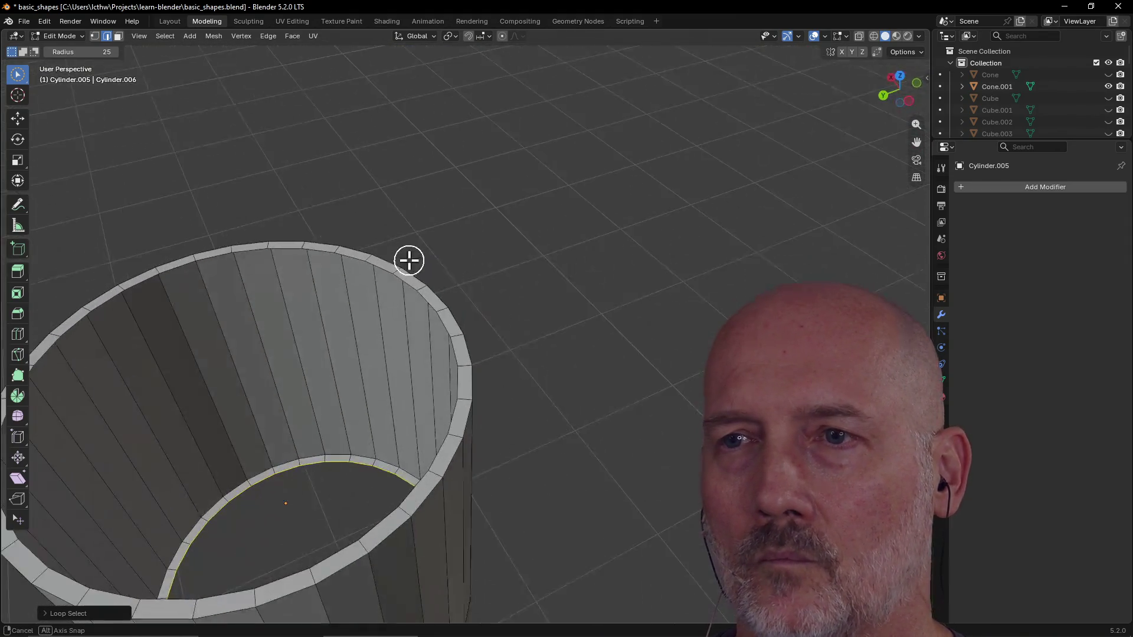
{"action": "middle_click_drag", "start_coordinate": [407, 256], "coordinate": [425, 270]}
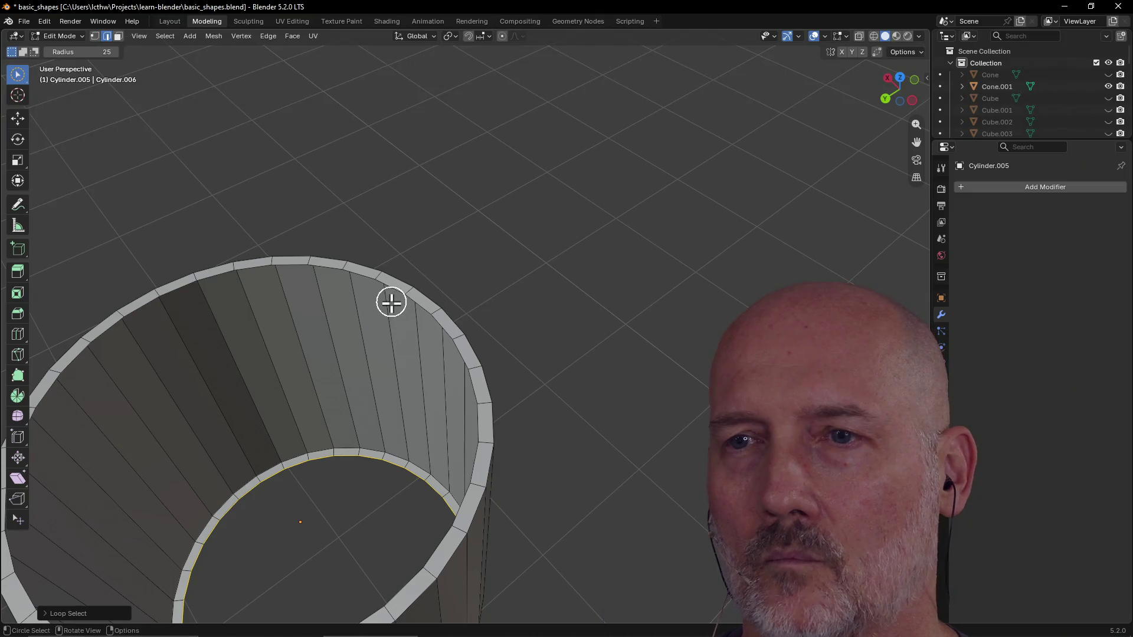
{"action": "scroll", "coordinate": [397, 303], "scroll_direction": "up", "scroll_amount": 2}
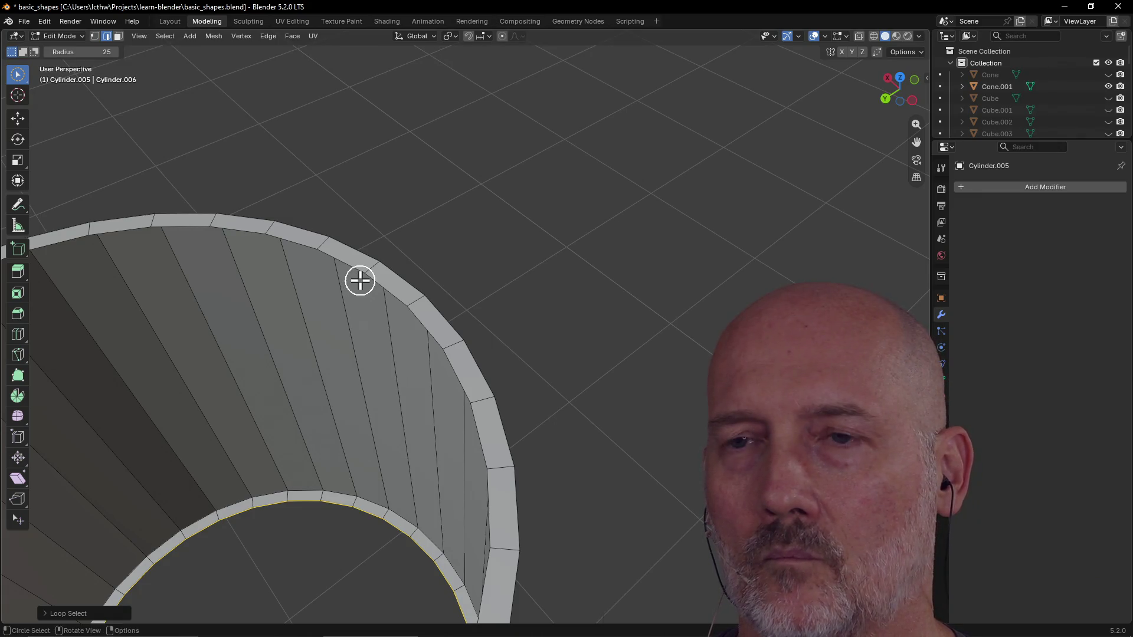
{"action": "left_click", "coordinate": [360, 280], "text": "alt+shift"}
{"action": "scroll", "coordinate": [360, 279], "scroll_direction": "down", "scroll_amount": 5}
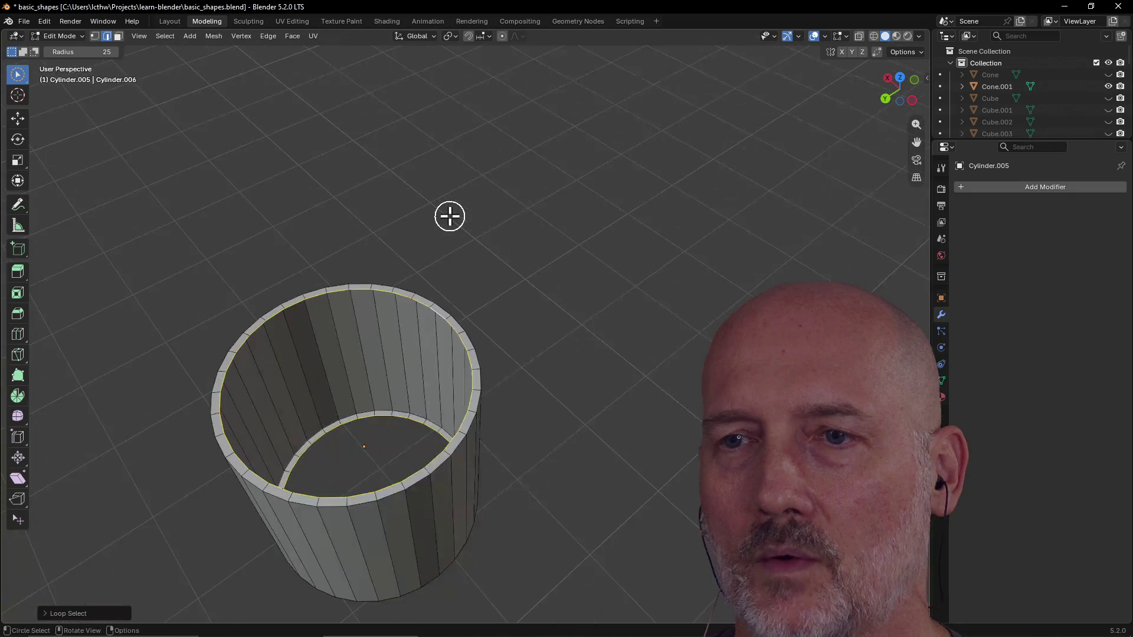
{"action": "middle_click_drag", "start_coordinate": [450, 216], "coordinate": [178, 283]}
{"action": "scroll", "coordinate": [418, 211], "scroll_direction": "up", "scroll_amount": 4}
{"action": "scroll", "coordinate": [478, 151], "scroll_direction": "down", "scroll_amount": 4}
{"action": "middle_click_drag", "start_coordinate": [483, 151], "coordinate": [608, 156]}
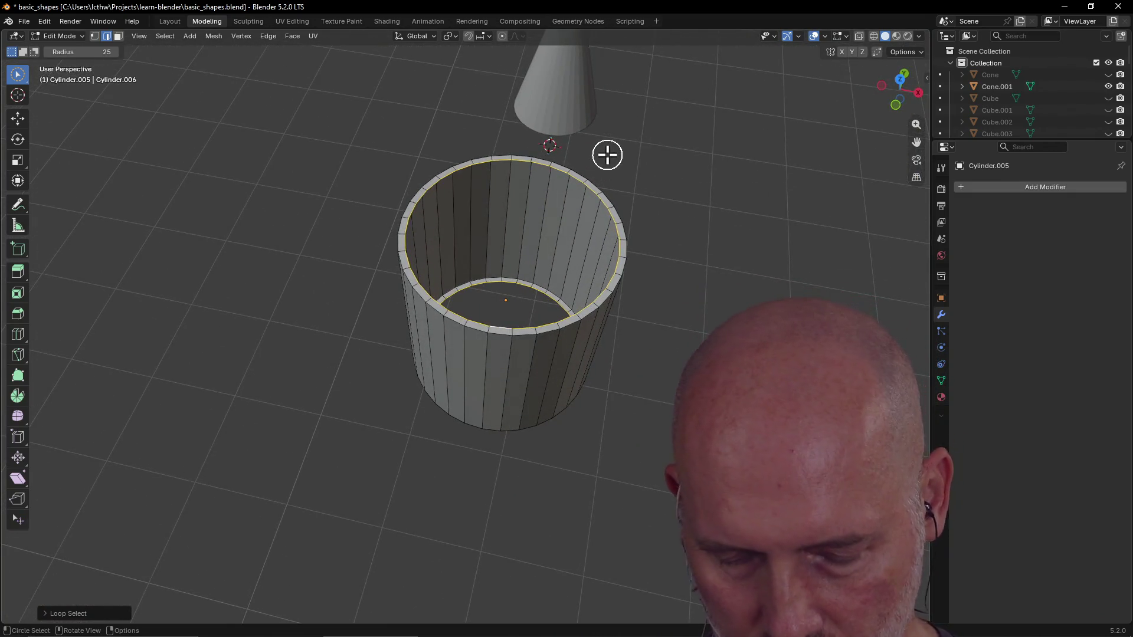
{"action": "key", "text": "ctrl+e"}
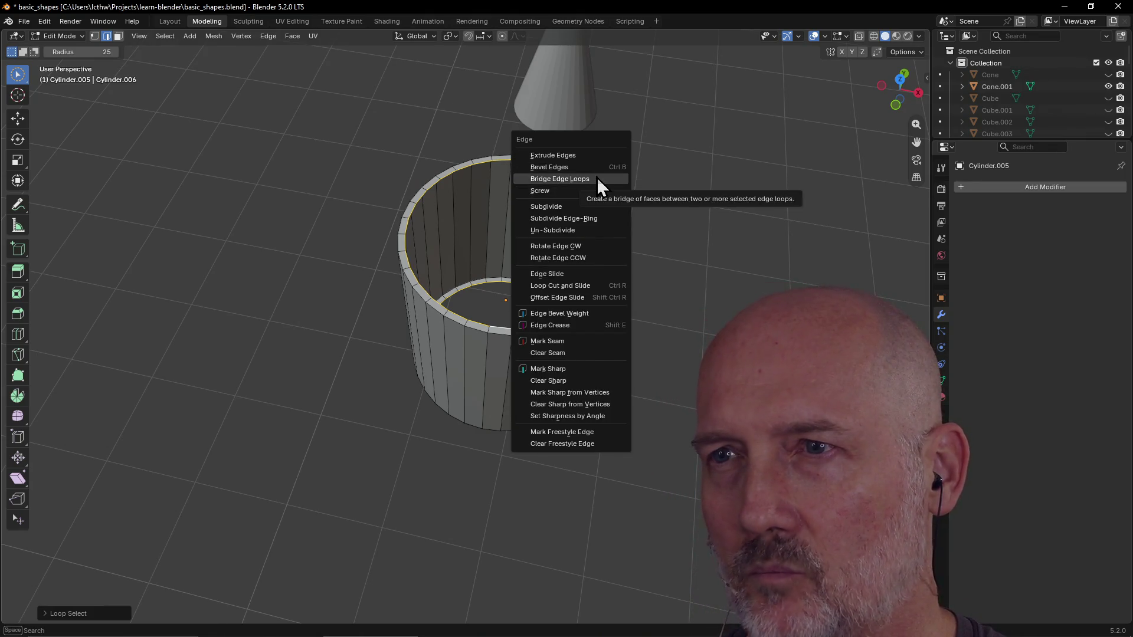
Step: Bridge the two inner rim loops into an inner wall, then inspect the thick-walled hollow tube
{"action": "left_click", "coordinate": [597, 177]}
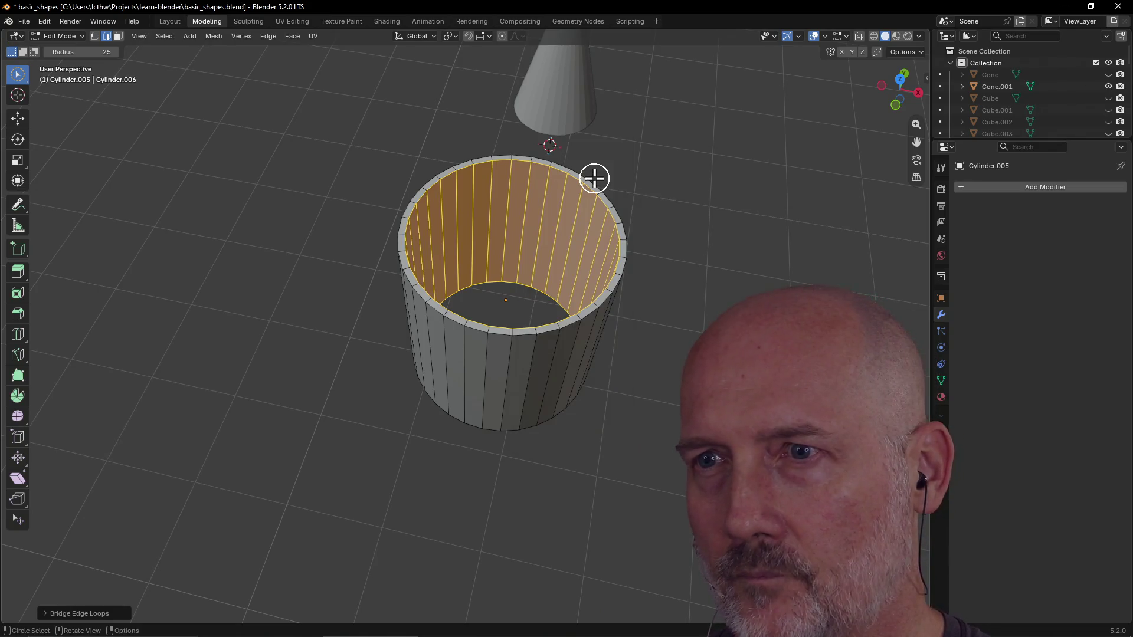
{"action": "scroll", "coordinate": [588, 217], "scroll_direction": "up", "scroll_amount": 3}
{"action": "left_click", "coordinate": [546, 193]}
{"action": "mouse_move", "coordinate": [556, 146]}
{"action": "middle_mouse_down"}
{"action": "mouse_move", "coordinate": [600, 177]}
{"action": "mouse_move", "coordinate": [608, 197]}
{"action": "mouse_move", "coordinate": [357, 260]}
{"action": "mouse_move", "coordinate": [369, 203]}
{"action": "mouse_move", "coordinate": [441, 184]}
{"action": "middle_mouse_up"}
{"action": "left_click", "coordinate": [562, 185]}
{"action": "key", "text": "ctrl+e"}
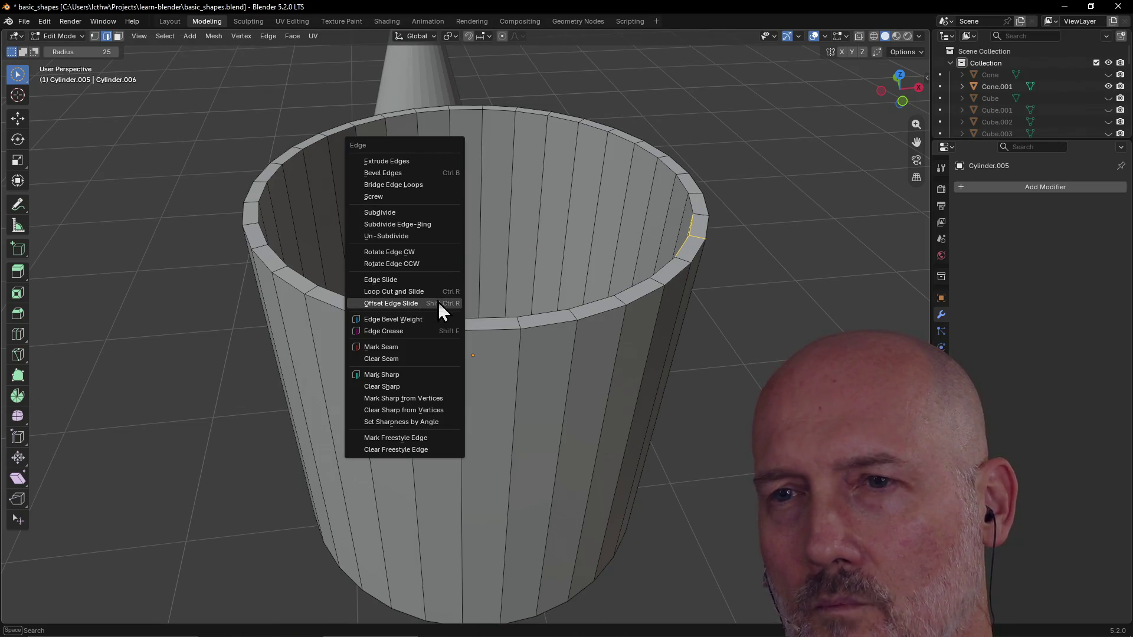
{"action": "left_click", "coordinate": [737, 127]}
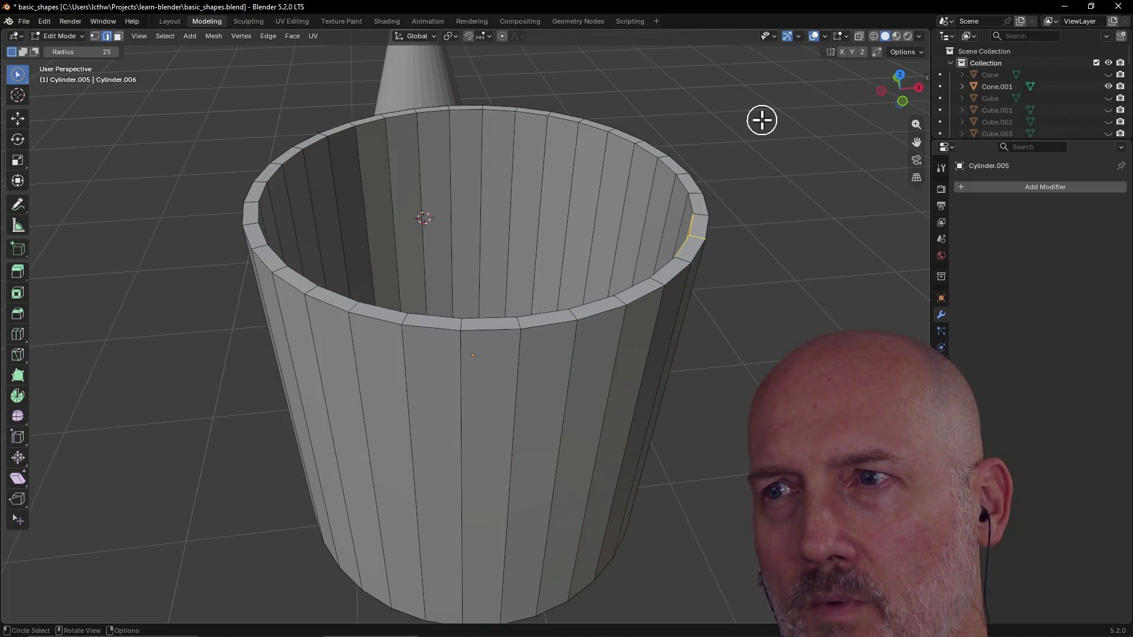
{"action": "scroll", "coordinate": [761, 133], "scroll_direction": "down", "scroll_amount": 2}
{"action": "middle_click_drag", "start_coordinate": [689, 299], "coordinate": [649, 353]}
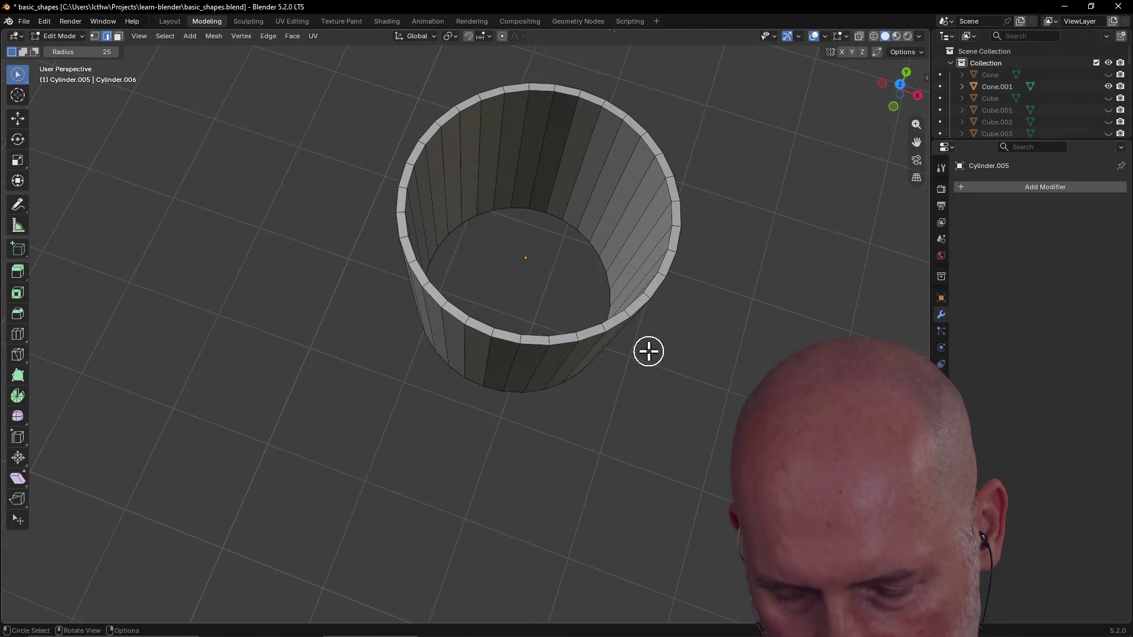
{"action": "key", "text": "alt+Tab"}
{"action": "key", "text": "alt+Tab"}
Step: Remap the TourBox Tour button from Shift+A to Ctrl+E and return to Blender
{"action": "left_click", "coordinate": [649, 352]}
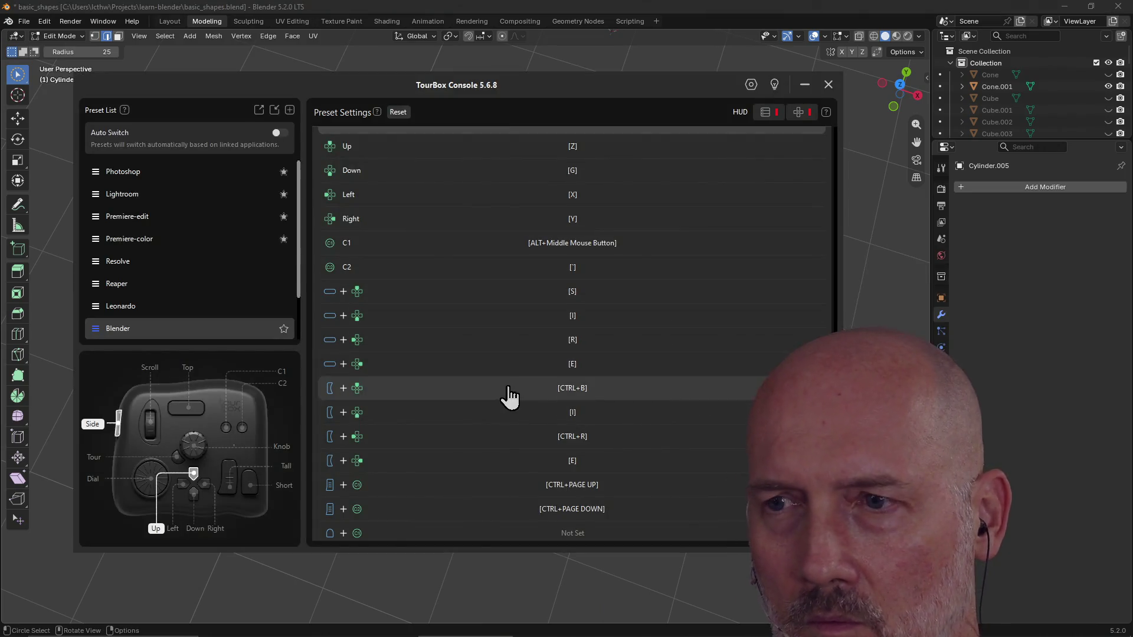
{"action": "scroll", "coordinate": [491, 397], "scroll_direction": "up", "scroll_amount": 3}
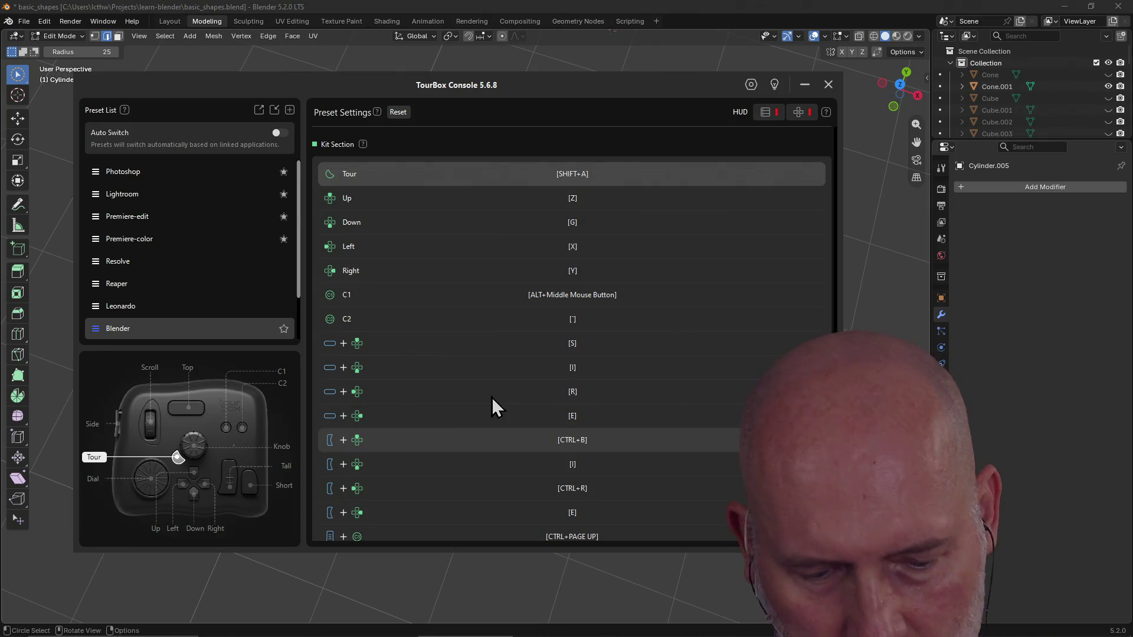
{"action": "scroll", "coordinate": [504, 439], "scroll_direction": "down", "scroll_amount": 1}
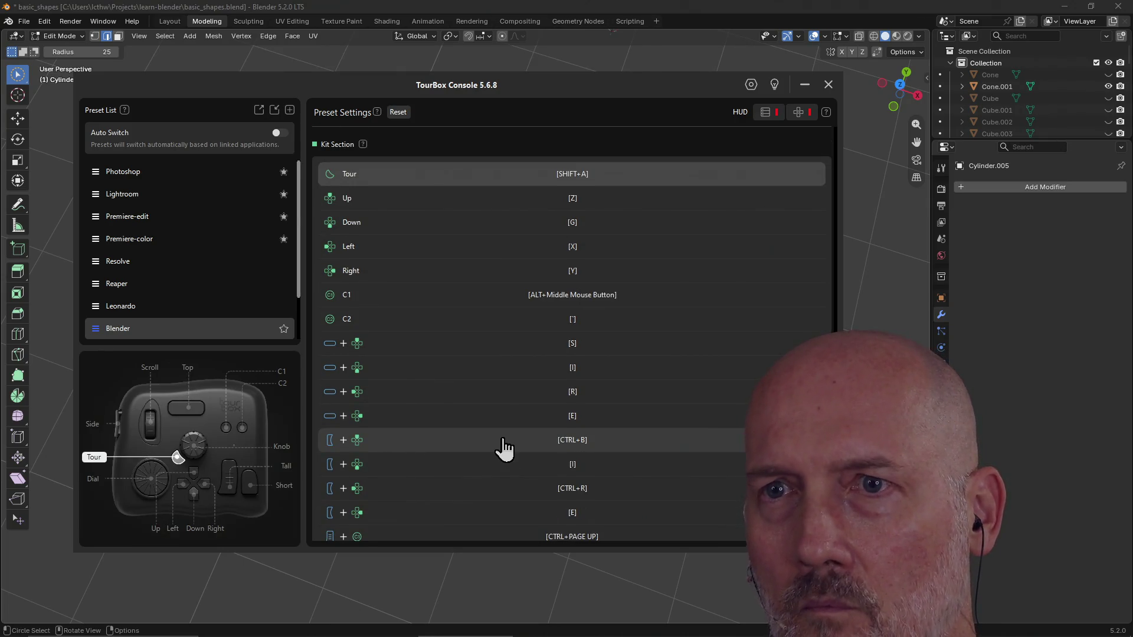
{"action": "left_click", "coordinate": [567, 180]}
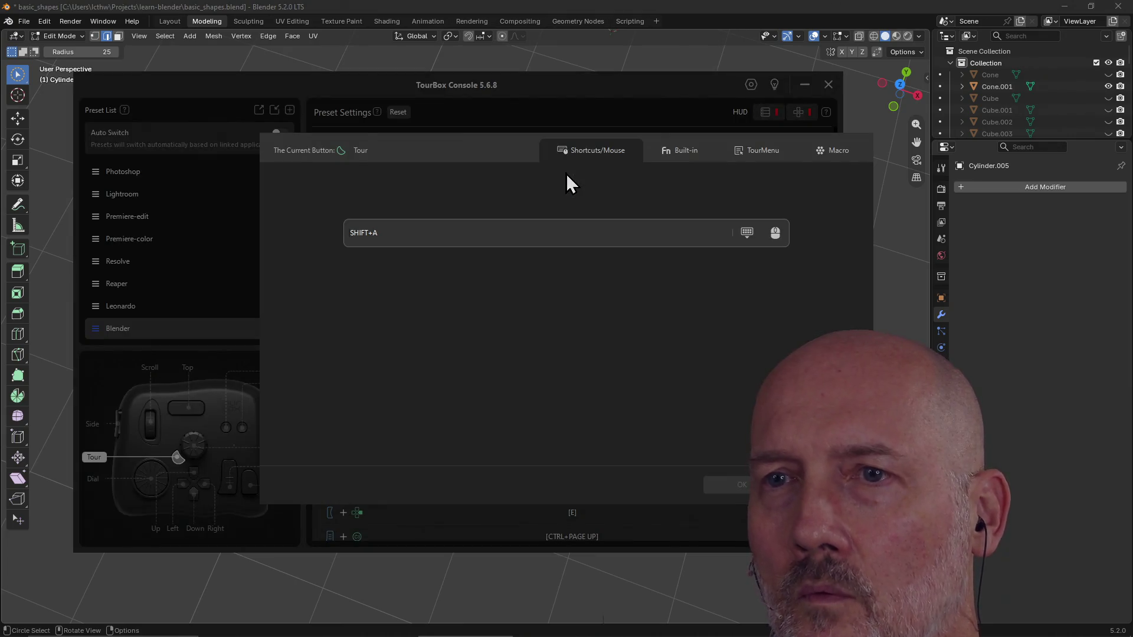
{"action": "left_click", "coordinate": [475, 239]}
{"action": "key", "text": "ctrl+e"}
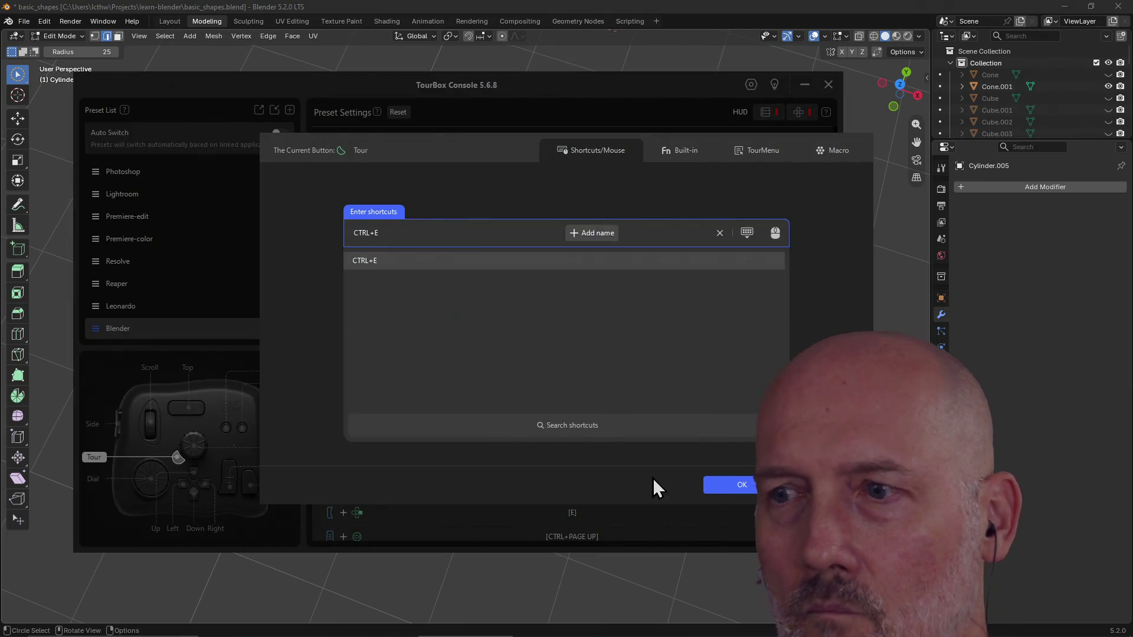
{"action": "left_click", "coordinate": [742, 485]}
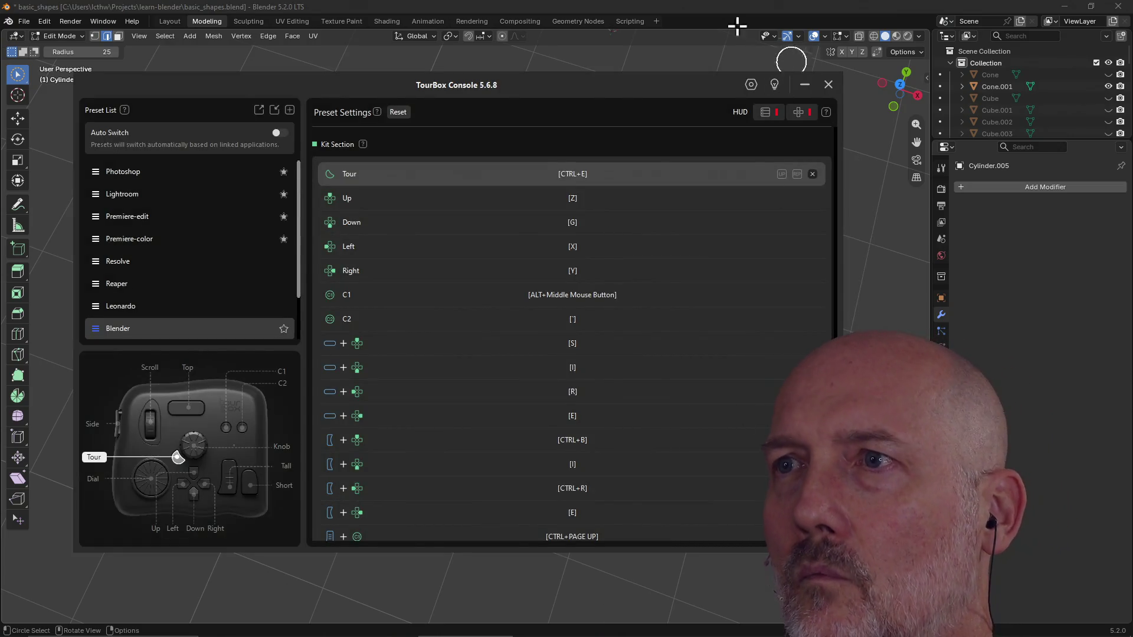
{"action": "left_click", "coordinate": [854, 15]}
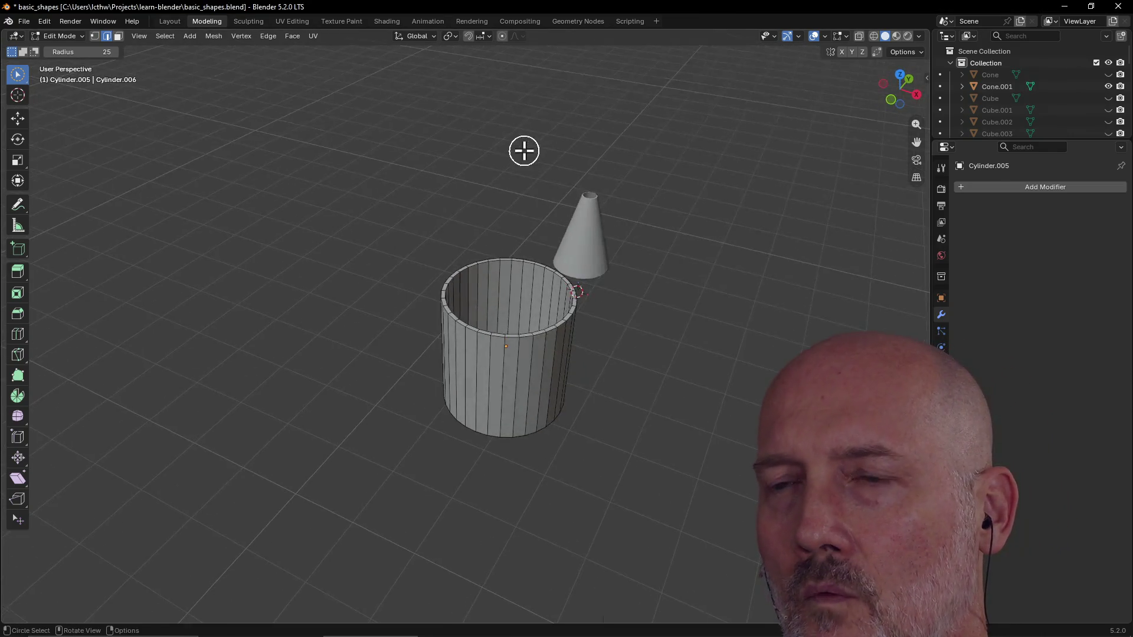
{"action": "scroll", "coordinate": [433, 251], "scroll_direction": "down", "scroll_amount": 2}
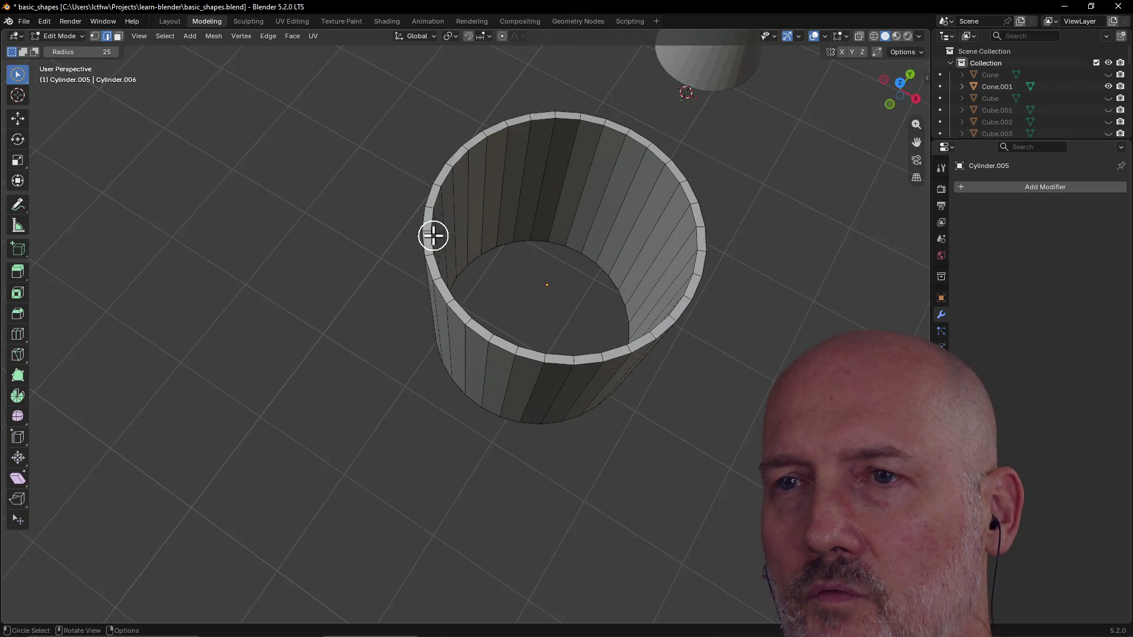
Step: From a top-down view, box-select every face of the cup's rim ring
{"action": "key", "text": "c"}
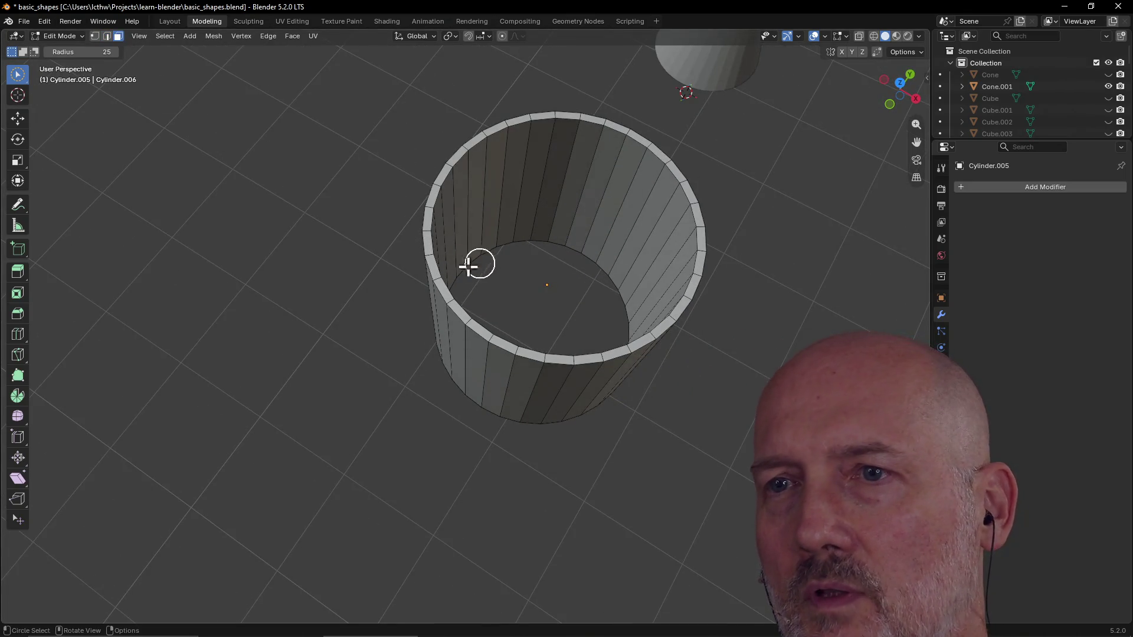
{"action": "scroll", "coordinate": [440, 267], "scroll_direction": "up", "scroll_amount": 3}
{"action": "mouse_move", "coordinate": [440, 268]}
{"action": "middle_mouse_down"}
{"action": "mouse_move", "coordinate": [523, 272]}
{"action": "mouse_move", "coordinate": [544, 302]}
{"action": "mouse_move", "coordinate": [518, 314]}
{"action": "middle_mouse_up"}
{"action": "key", "text": "grave"}
{"action": "left_click", "coordinate": [566, 270]}
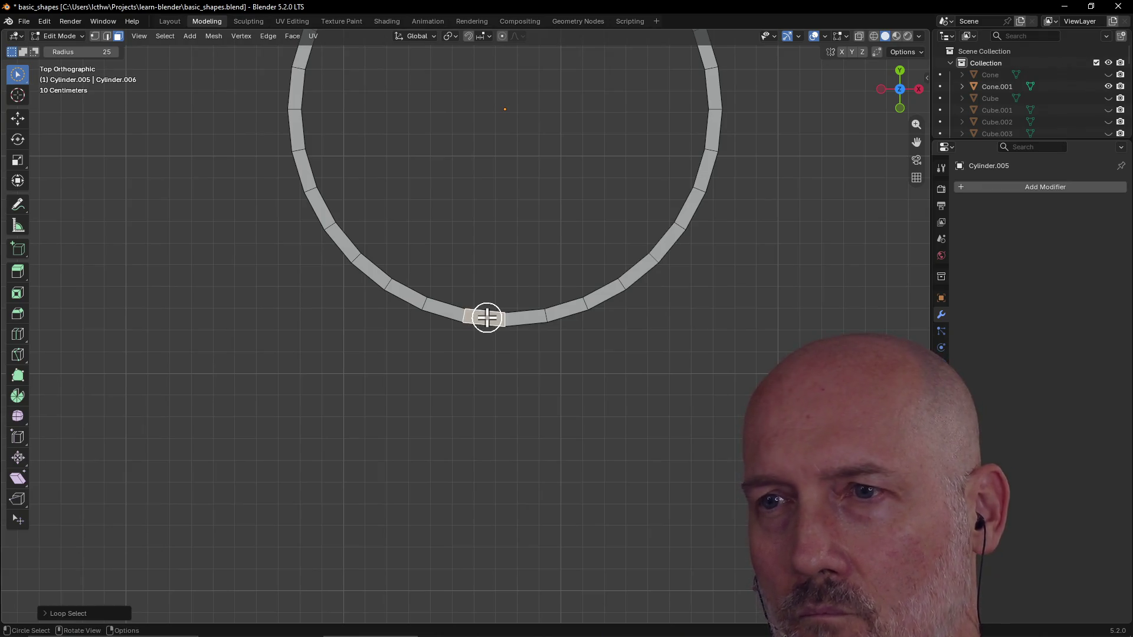
{"action": "scroll", "coordinate": [485, 317], "scroll_direction": "down", "scroll_amount": 4}
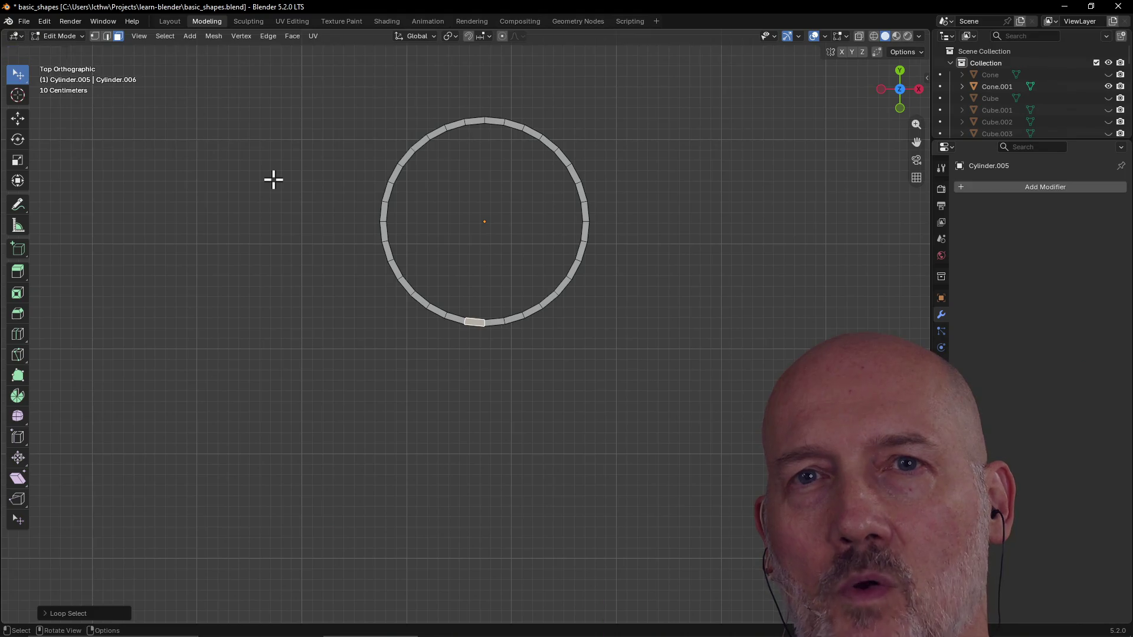
{"action": "left_click_drag", "start_coordinate": [273, 66], "coordinate": [731, 395]}
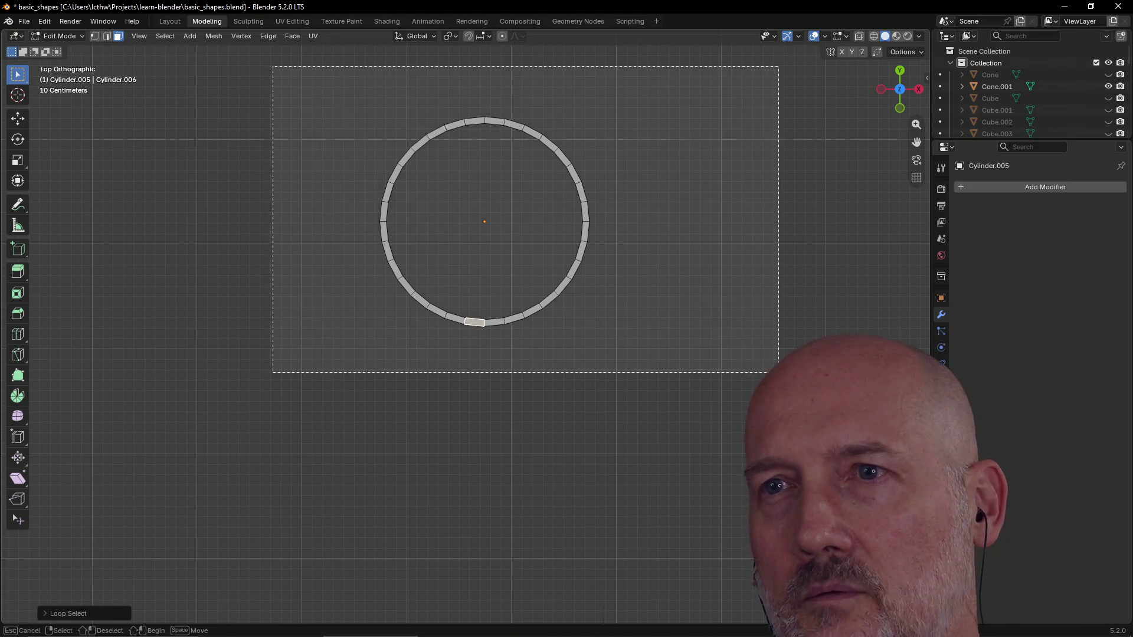
{"action": "mouse_move", "coordinate": [490, 388]}
{"action": "middle_mouse_down"}
{"action": "mouse_move", "coordinate": [508, 224]}
{"action": "mouse_move", "coordinate": [474, 362]}
{"action": "mouse_move", "coordinate": [503, 364]}
{"action": "middle_mouse_up"}
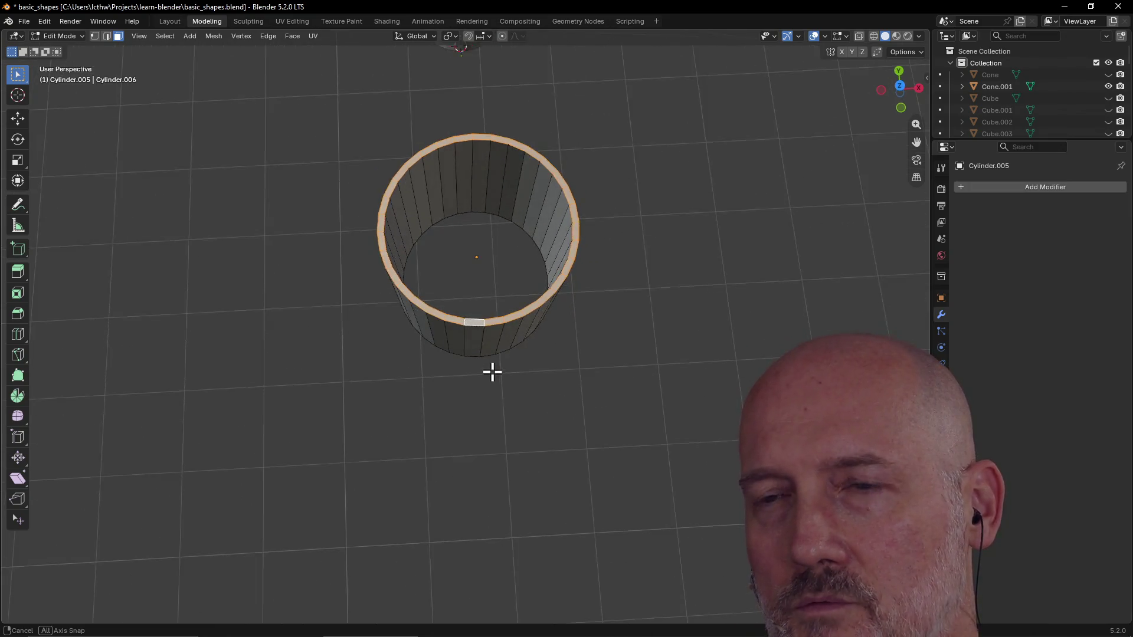
{"action": "scroll", "coordinate": [531, 310], "scroll_direction": "up", "scroll_amount": 2}
Step: Scale the selected top rim down to about 0.26 so the cup tapers into a road cone
{"action": "middle_click_drag", "start_coordinate": [532, 309], "coordinate": [535, 285]}
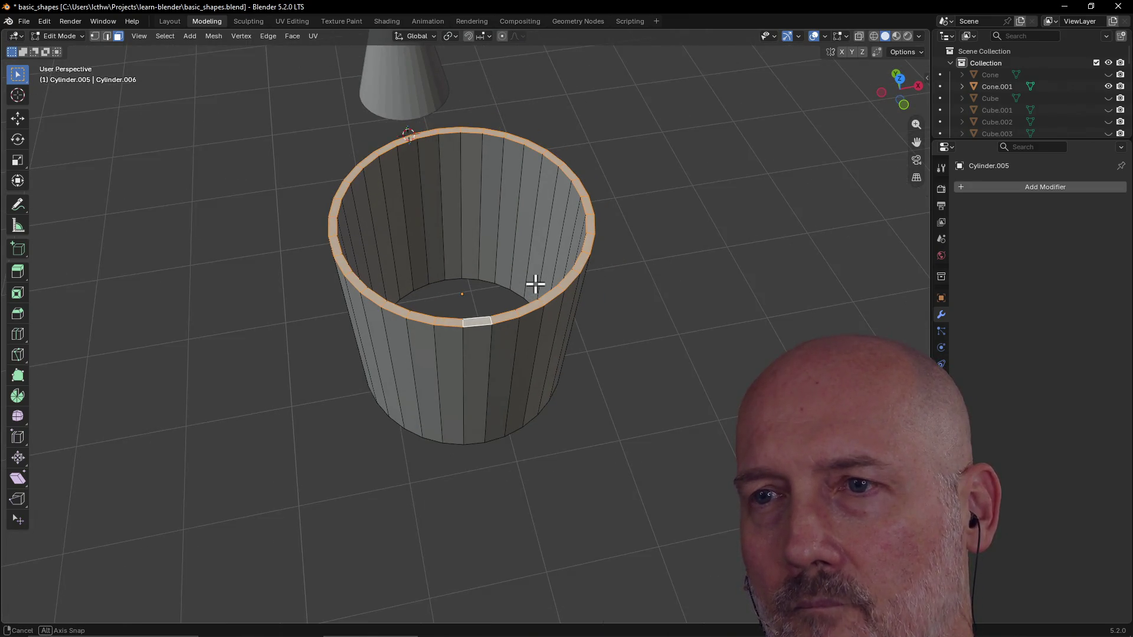
{"action": "key", "text": "s"}
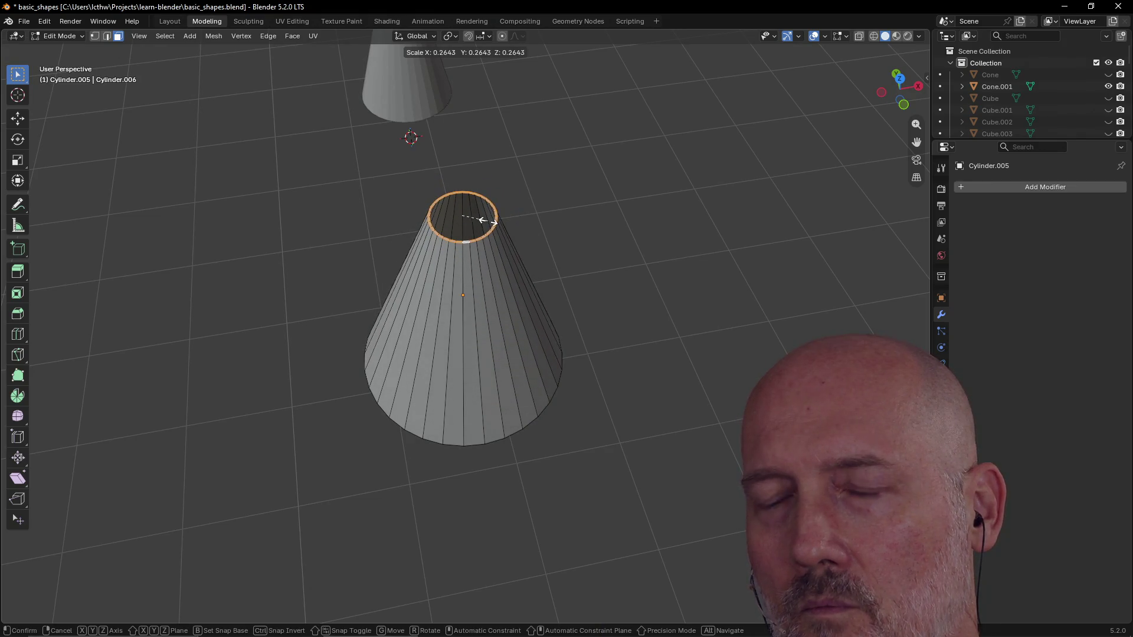
{"action": "left_click", "coordinate": [483, 221]}
{"action": "scroll", "coordinate": [536, 195], "scroll_direction": "up", "scroll_amount": 2}
{"action": "left_click", "coordinate": [612, 166]}
{"action": "scroll", "coordinate": [610, 167], "scroll_direction": "up", "scroll_amount": 1}
{"action": "mouse_move", "coordinate": [612, 166]}
{"action": "middle_mouse_down"}
{"action": "mouse_move", "coordinate": [600, 199]}
{"action": "mouse_move", "coordinate": [609, 197]}
{"action": "mouse_move", "coordinate": [595, 169]}
{"action": "middle_mouse_up"}
{"action": "scroll", "coordinate": [600, 199], "scroll_direction": "down", "scroll_amount": 3}
{"action": "scroll", "coordinate": [612, 176], "scroll_direction": "down", "scroll_amount": 3}
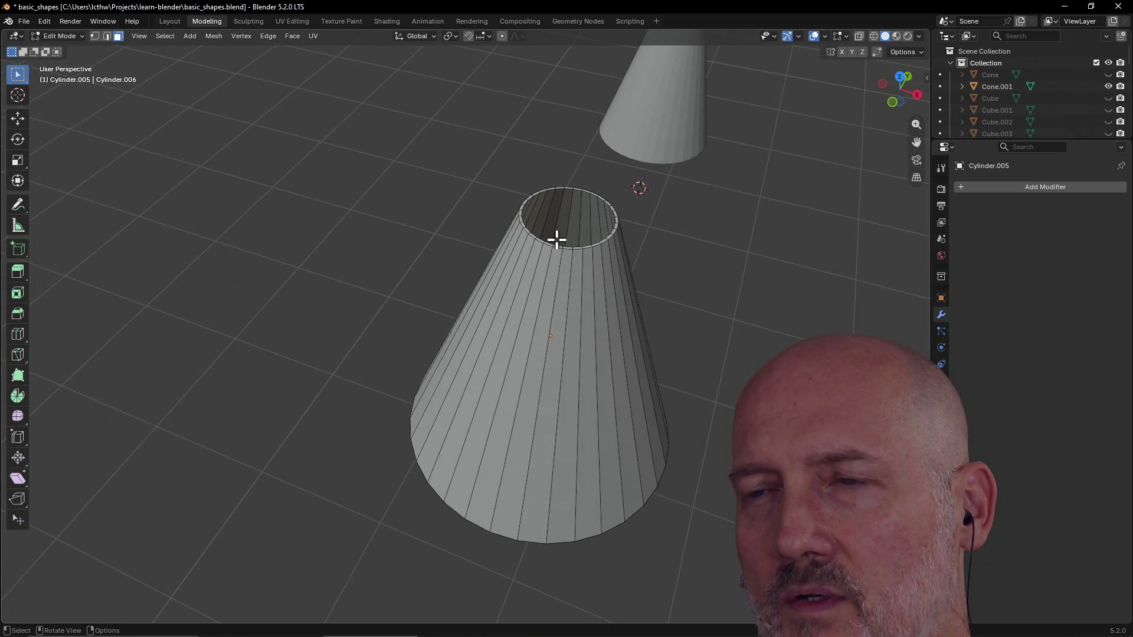
{"action": "middle_click_drag", "start_coordinate": [553, 356], "coordinate": [531, 336]}
{"action": "scroll", "coordinate": [557, 372], "scroll_direction": "up", "scroll_amount": 2}
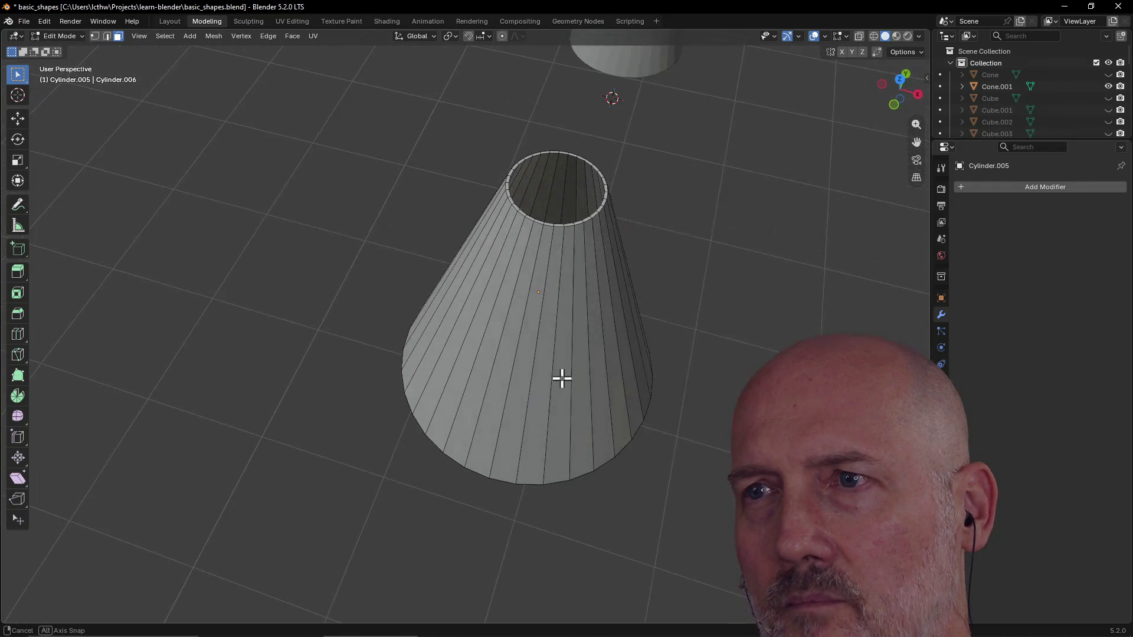
{"action": "middle_click_drag", "start_coordinate": [557, 372], "coordinate": [571, 341]}
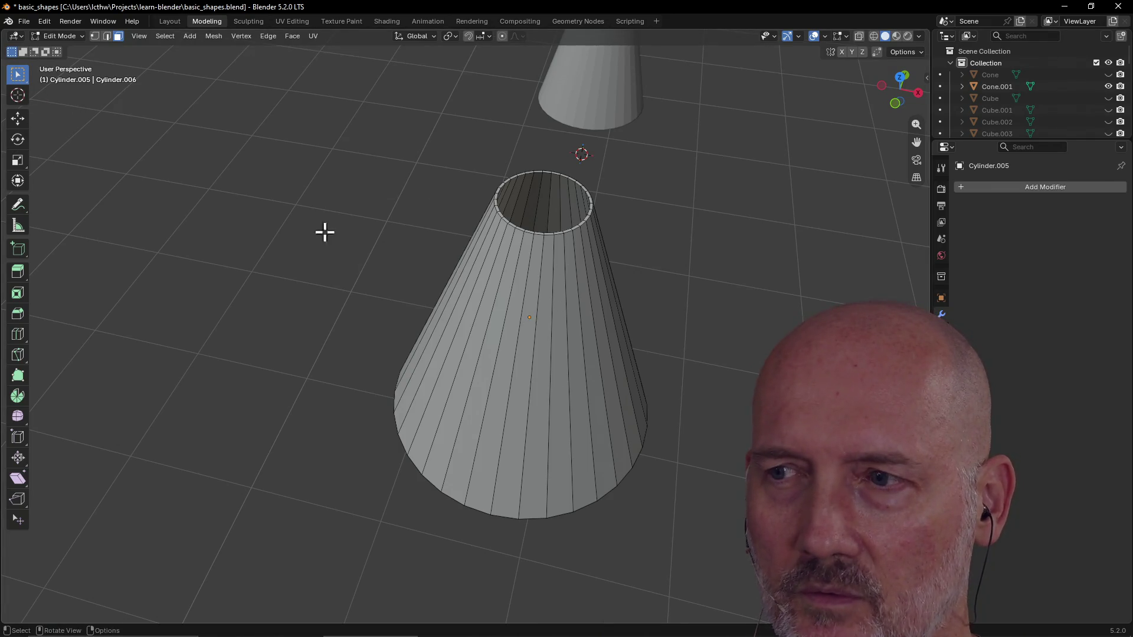
{"action": "scroll", "coordinate": [317, 239], "scroll_direction": "down", "scroll_amount": 3}
{"action": "mouse_move", "coordinate": [370, 206]}
{"action": "middle_mouse_down"}
{"action": "mouse_move", "coordinate": [384, 182]}
{"action": "mouse_move", "coordinate": [408, 198]}
{"action": "middle_mouse_up"}
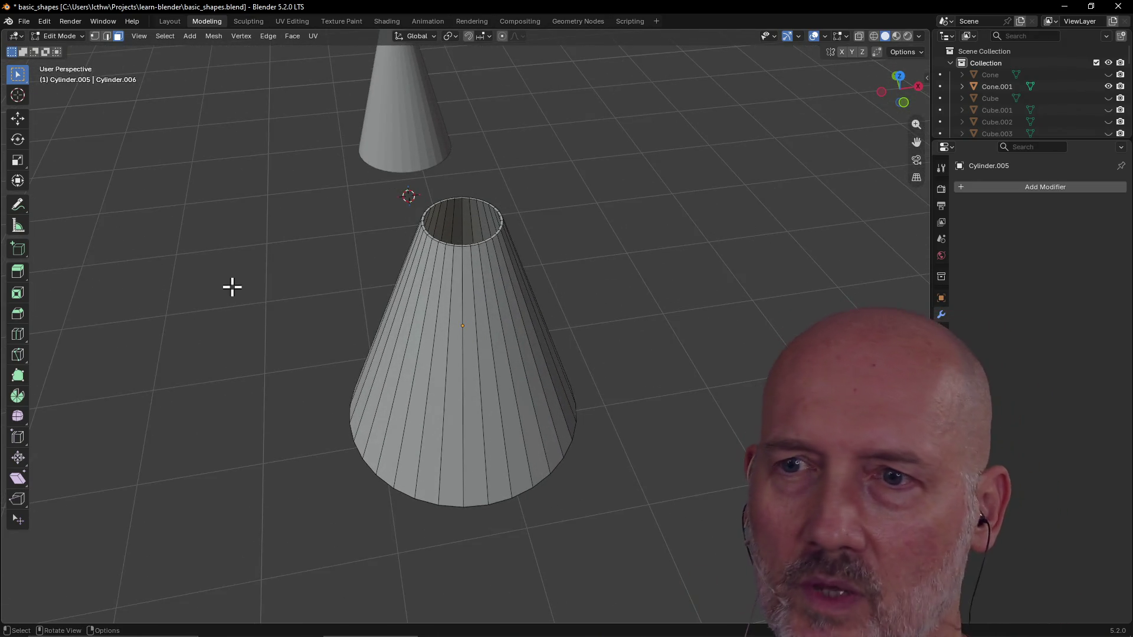
{"action": "scroll", "coordinate": [237, 286], "scroll_direction": "down", "scroll_amount": 2}
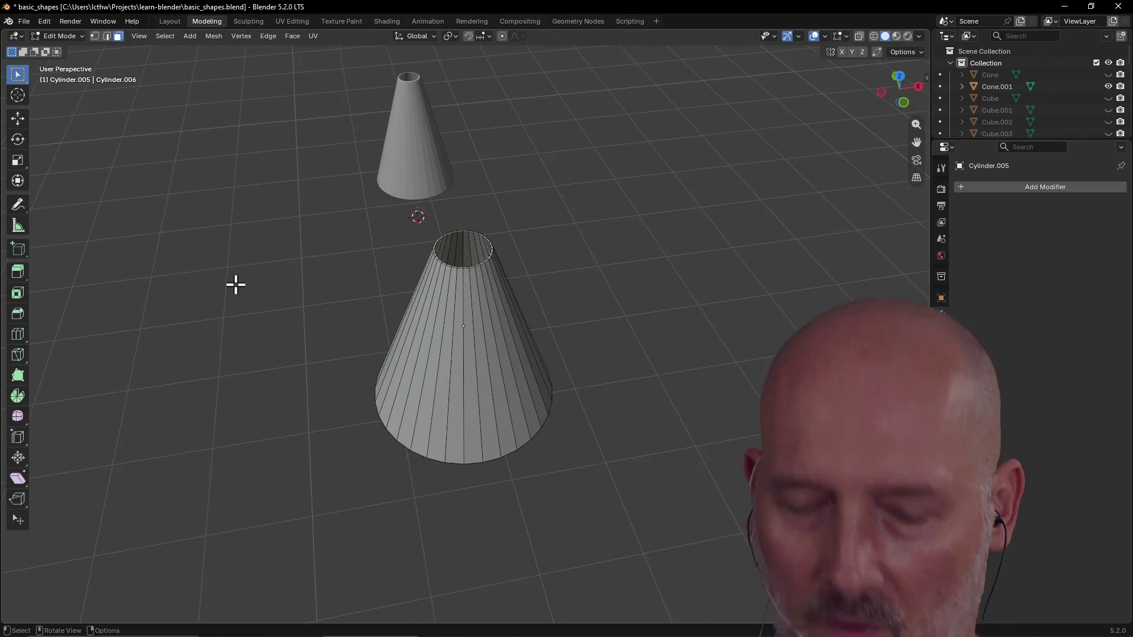
{"action": "key", "text": "alt+Tab"}
{"action": "key", "text": "Tab"}
{"action": "key", "text": "Tab"}
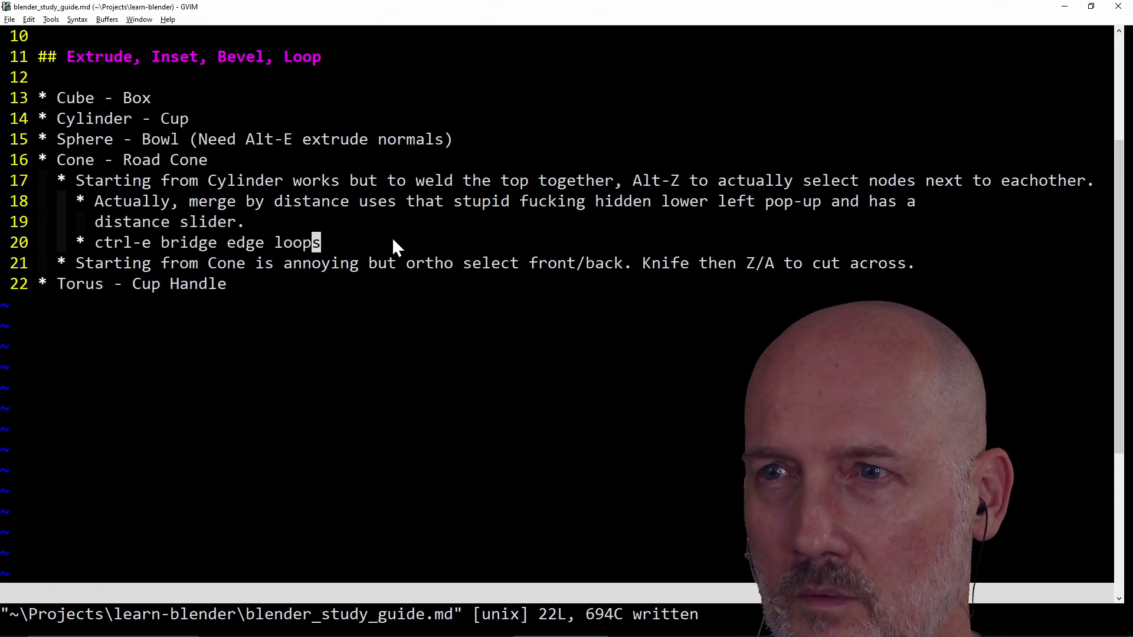
Step: Append ' is easiest but shrink top first' to the bridge note, save with :w, return to Blender
{"action": "key", "text": "A"}
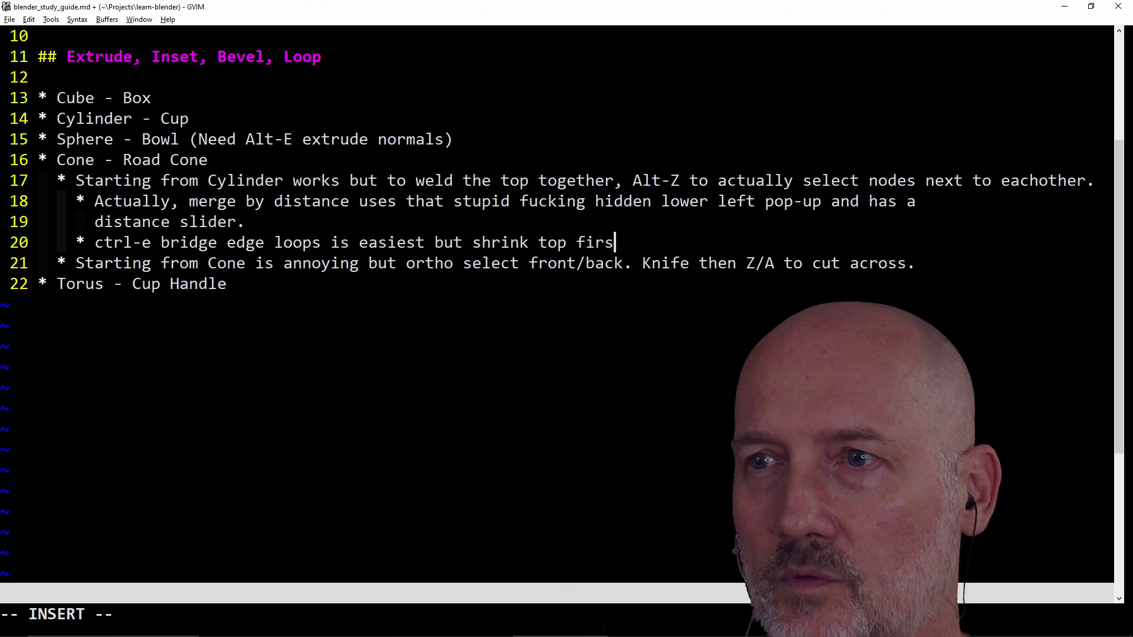
{"action": "key", "text": "colon"}
{"action": "key", "text": "w"}
{"action": "key", "text": "Return"}
{"action": "key", "text": "alt+Tab"}
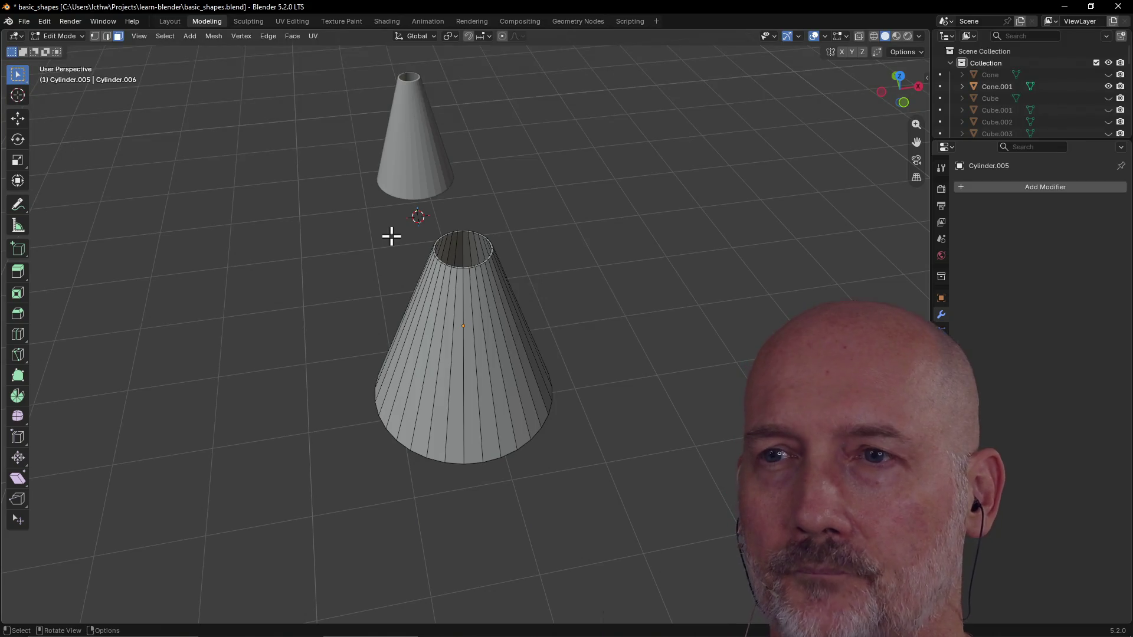
Step: In the Layout workspace, delete and restore the cone, then add a new cylinder
{"action": "middle_click_drag", "start_coordinate": [392, 237], "coordinate": [387, 234]}
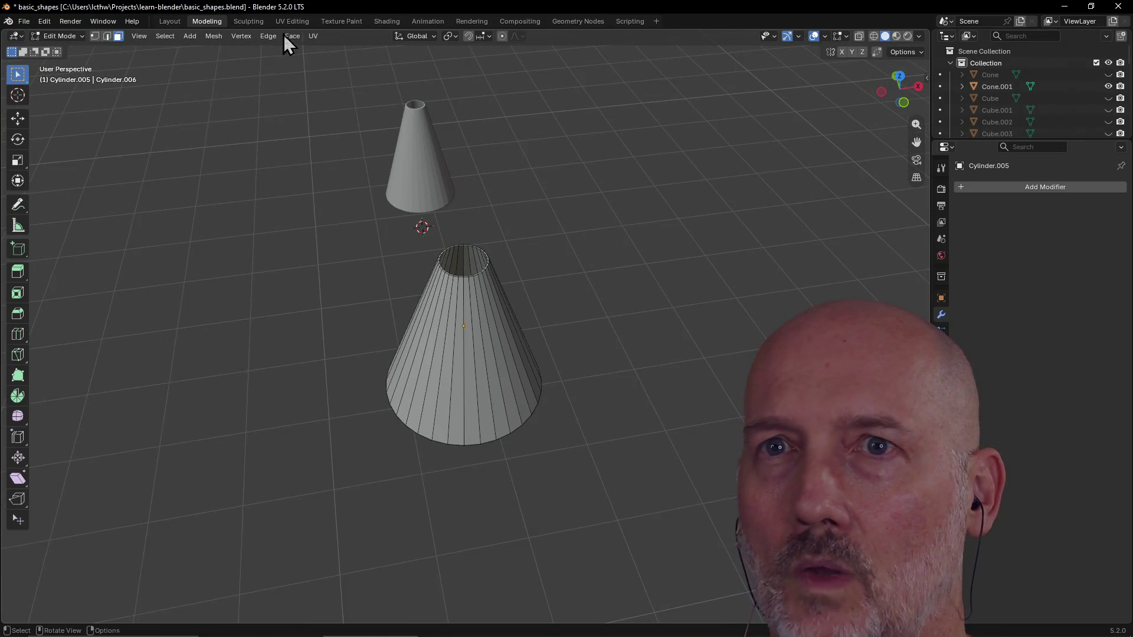
{"action": "left_click", "coordinate": [169, 21]}
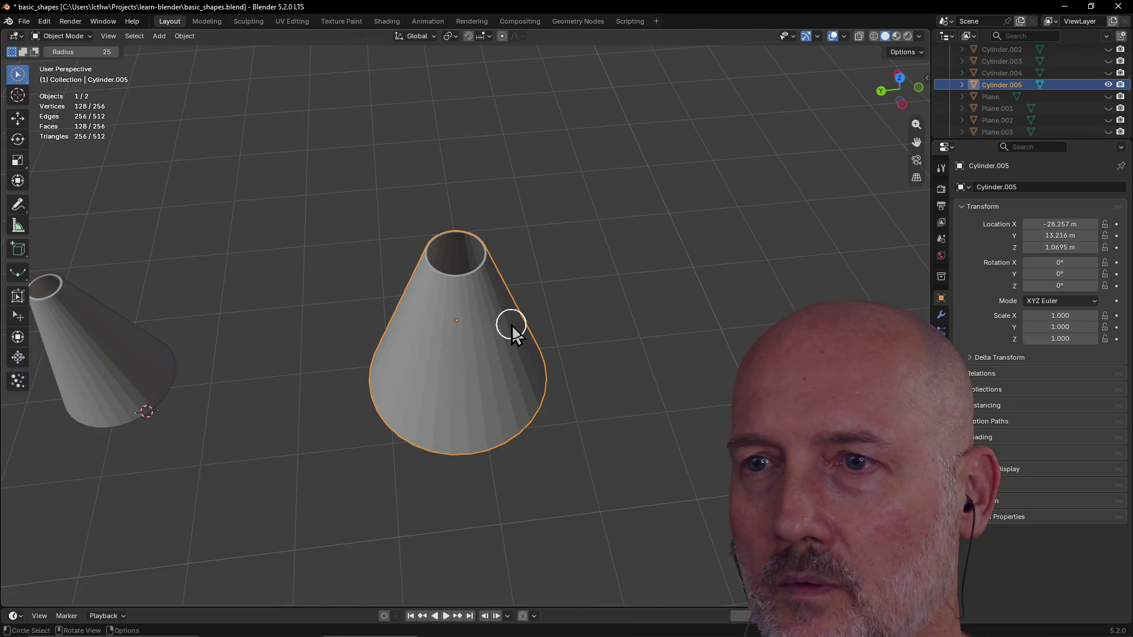
{"action": "key", "text": "x"}
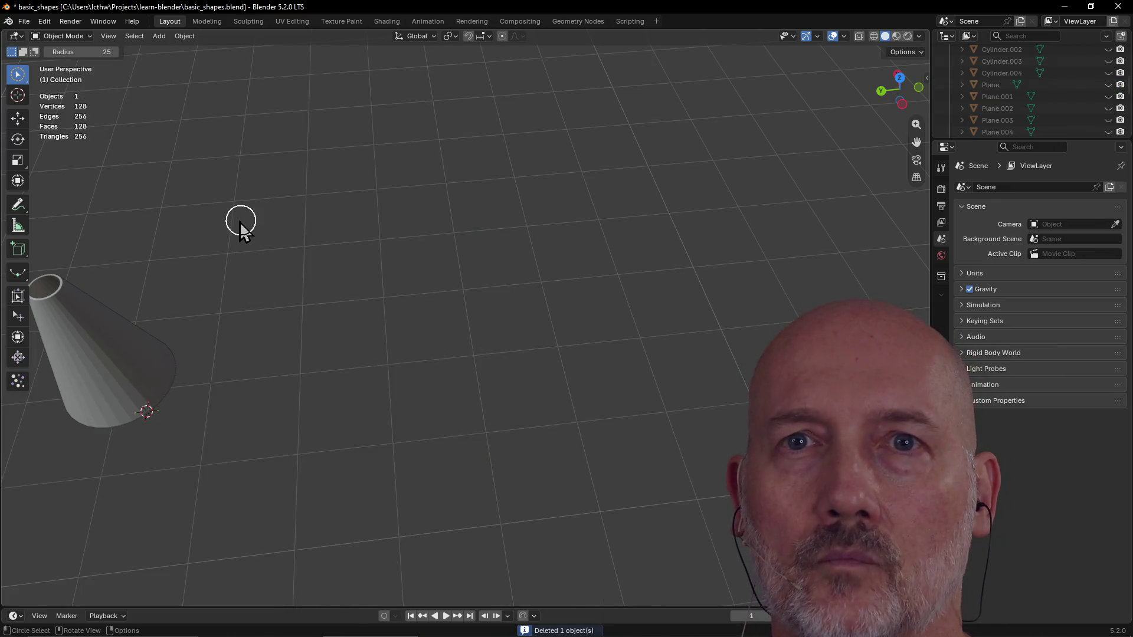
{"action": "key", "text": "x"}
{"action": "key", "text": "ctrl+z"}
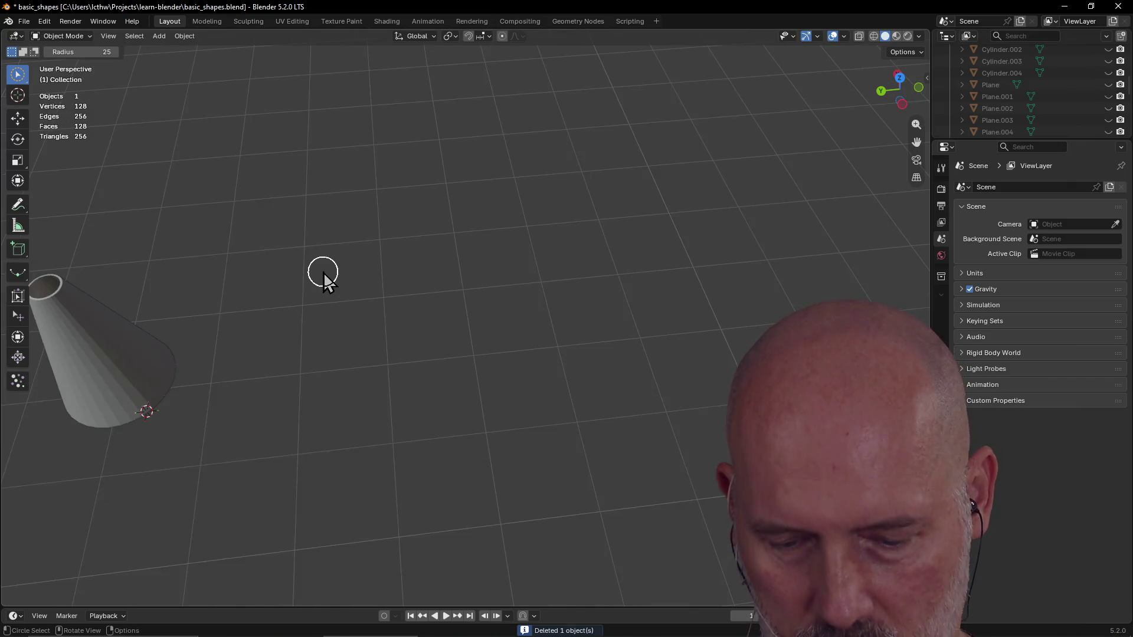
{"action": "key", "text": "Delete"}
{"action": "key", "text": "shift+a"}
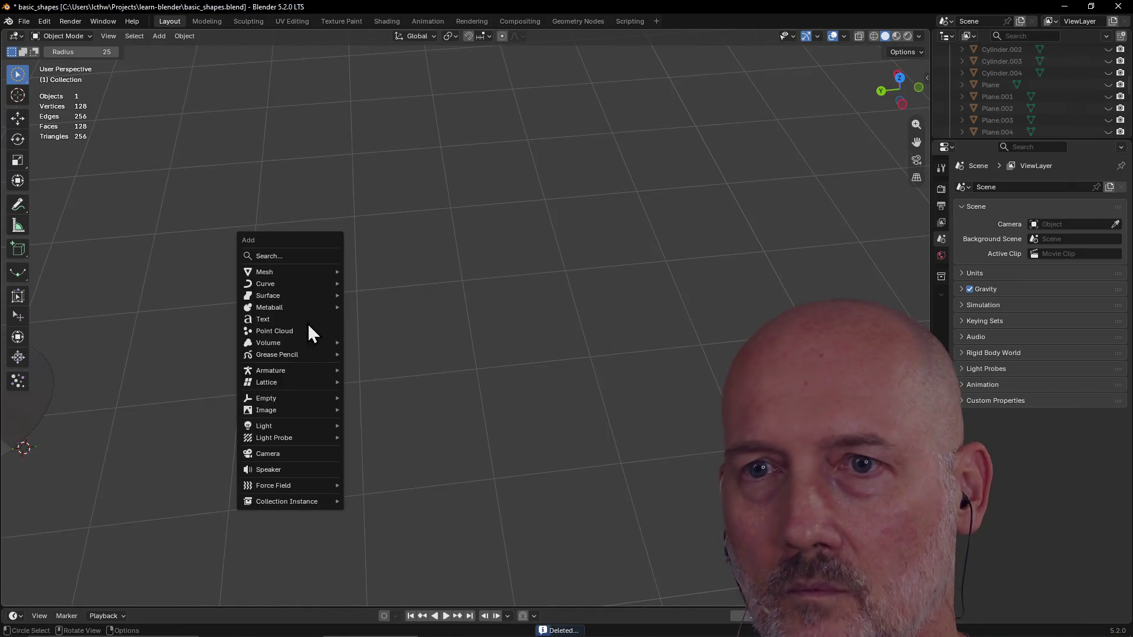
{"action": "mouse_move", "coordinate": [264, 272]}
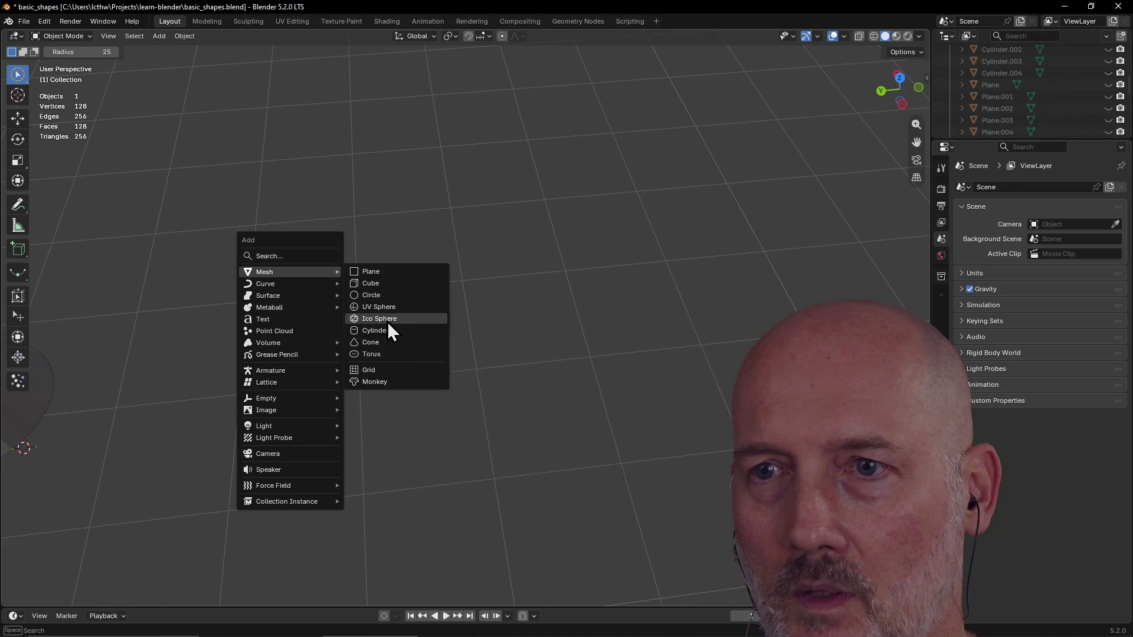
{"action": "left_click", "coordinate": [383, 334]}
{"action": "scroll", "coordinate": [345, 336], "scroll_direction": "down", "scroll_amount": 3}
{"action": "scroll", "coordinate": [349, 328], "scroll_direction": "down", "scroll_amount": 2}
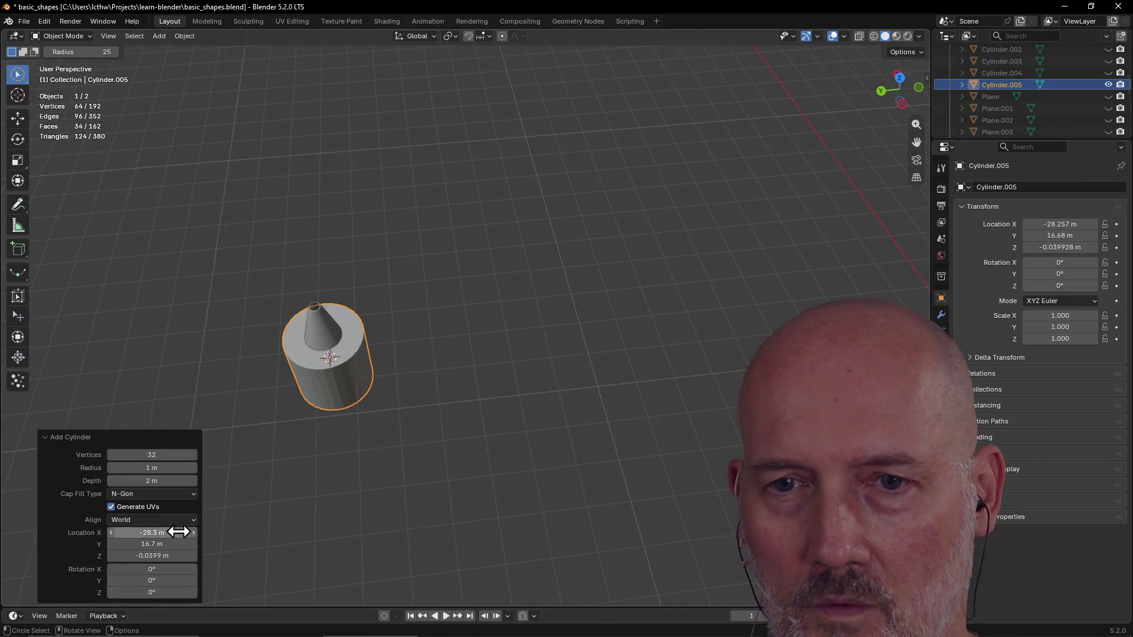
Step: Place the cylinder at X -28.2 m, Y 10.8 m, Z 1.67 m and select its top face for editing
{"action": "left_click_drag", "start_coordinate": [164, 531], "coordinate": [168, 531]}
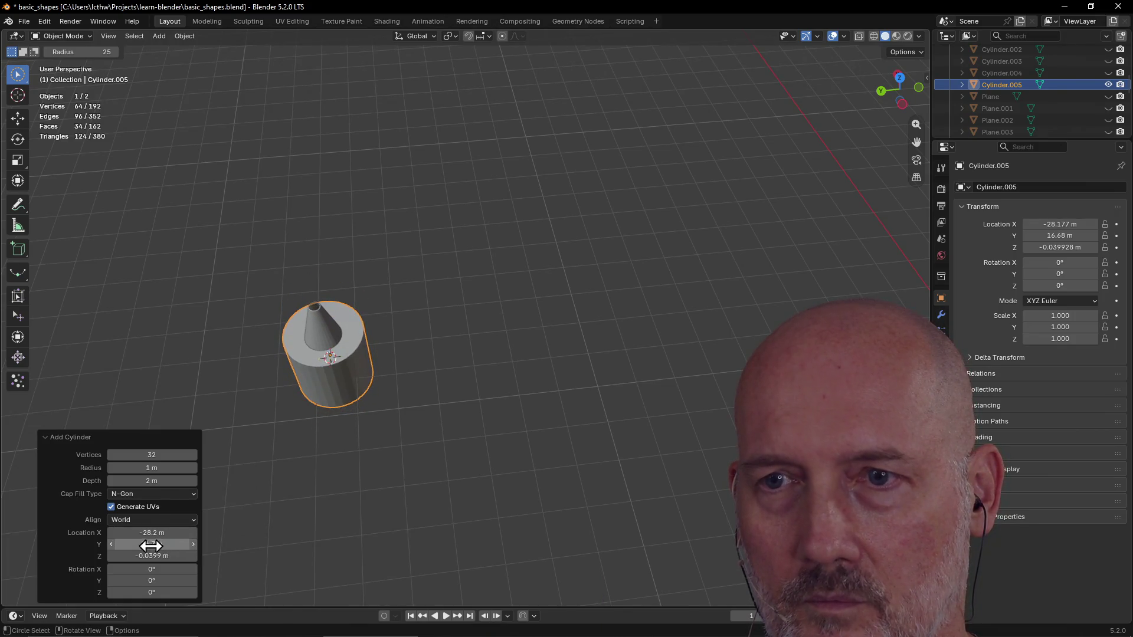
{"action": "left_click_drag", "start_coordinate": [151, 544], "coordinate": [133, 545]}
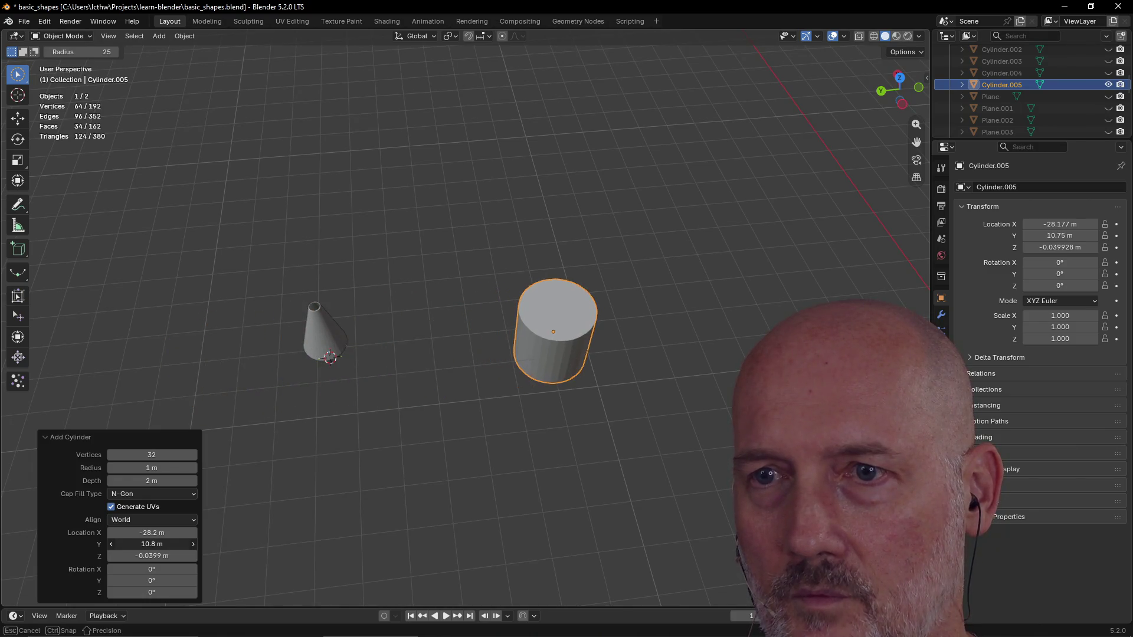
{"action": "left_click_drag", "start_coordinate": [172, 557], "coordinate": [134, 557]}
{"action": "left_click", "coordinate": [500, 381]}
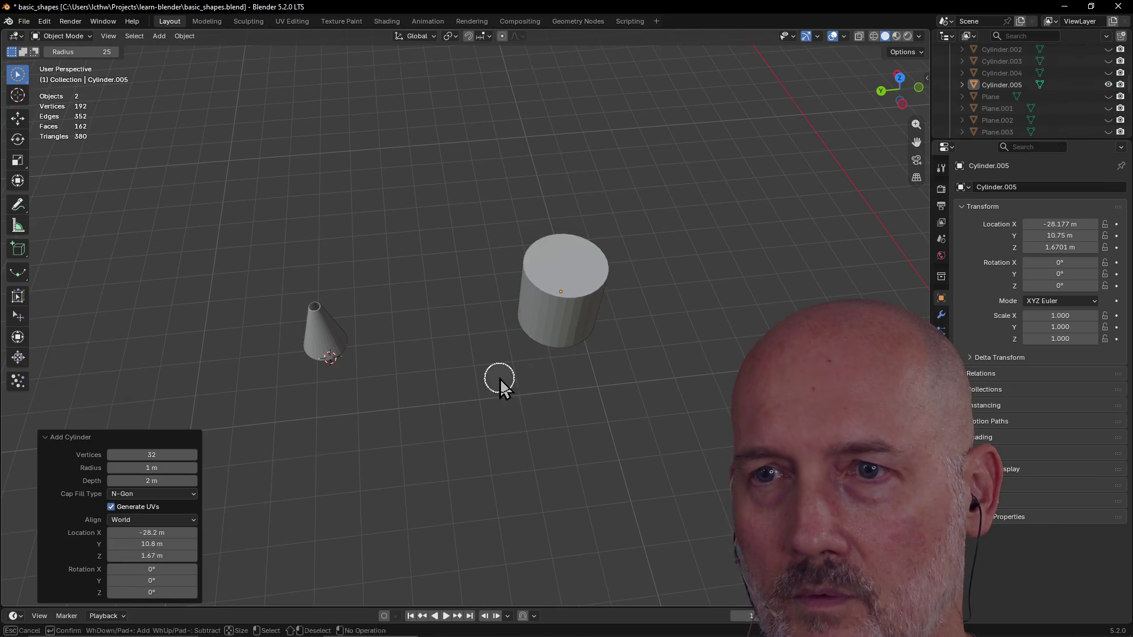
{"action": "left_click", "coordinate": [544, 306]}
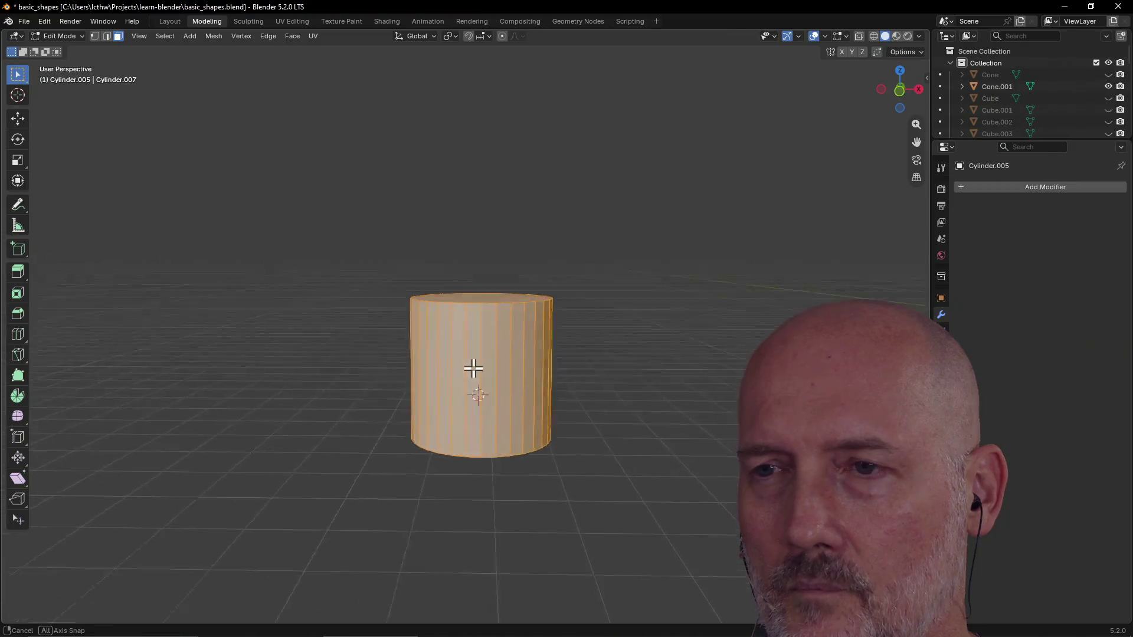
{"action": "middle_click_drag", "start_coordinate": [474, 372], "coordinate": [548, 405]}
{"action": "left_click", "coordinate": [551, 363]}
{"action": "middle_click_drag", "start_coordinate": [548, 361], "coordinate": [502, 386]}
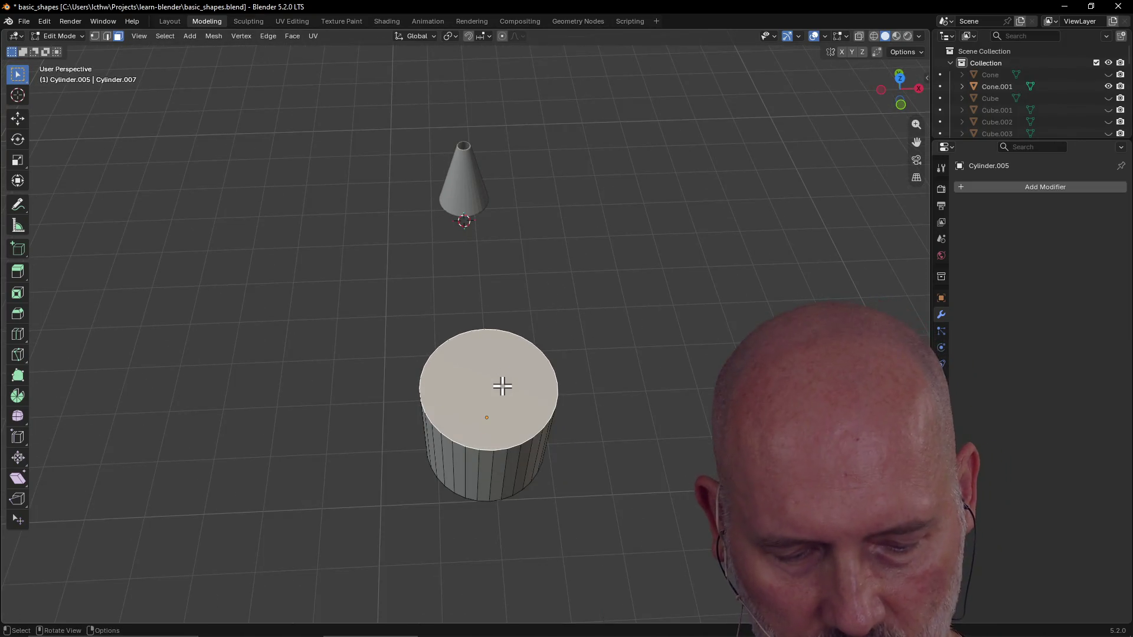
Step: Scale the top face to about 0.33 to taper the cylinder, then begin insetting a cap
{"action": "key", "text": "s"}
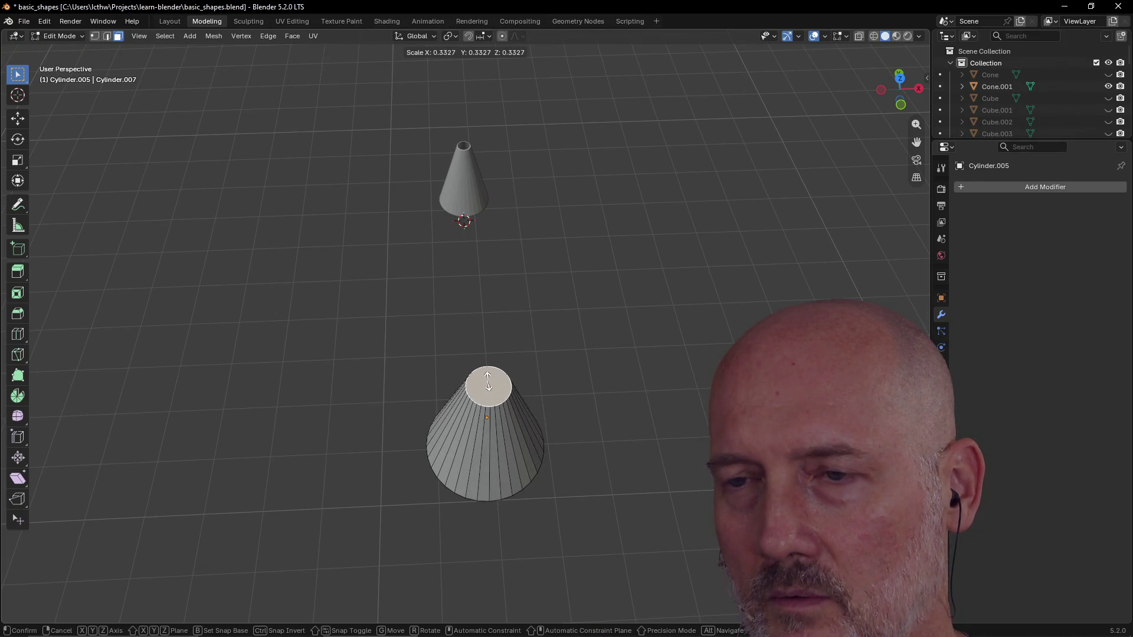
{"action": "left_click", "coordinate": [488, 383]}
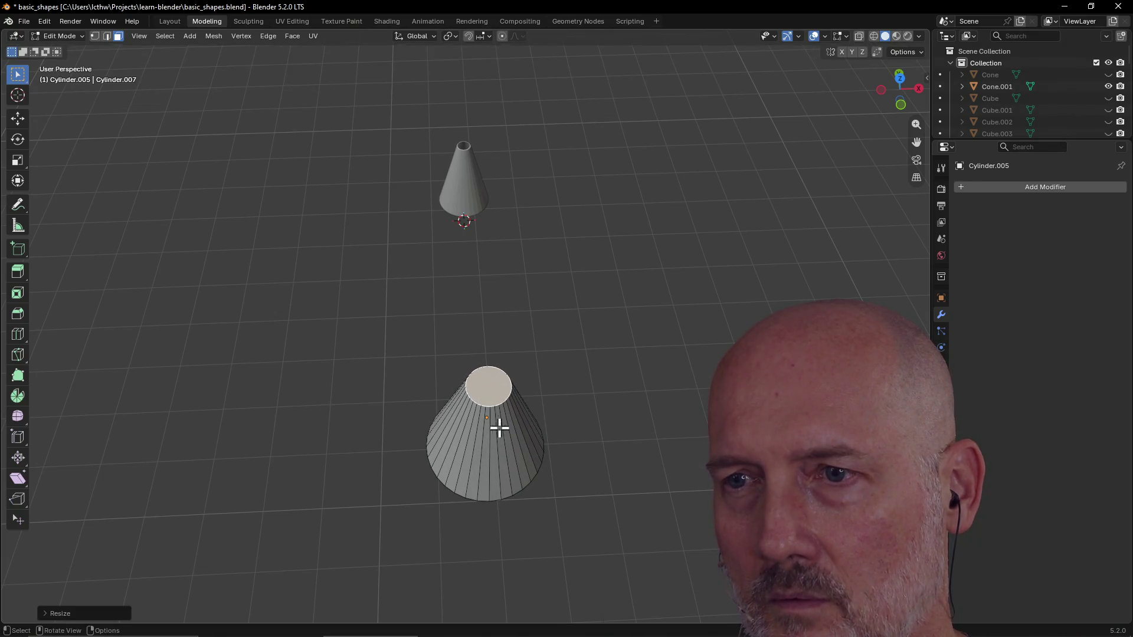
{"action": "middle_click_drag", "start_coordinate": [488, 382], "coordinate": [503, 307]}
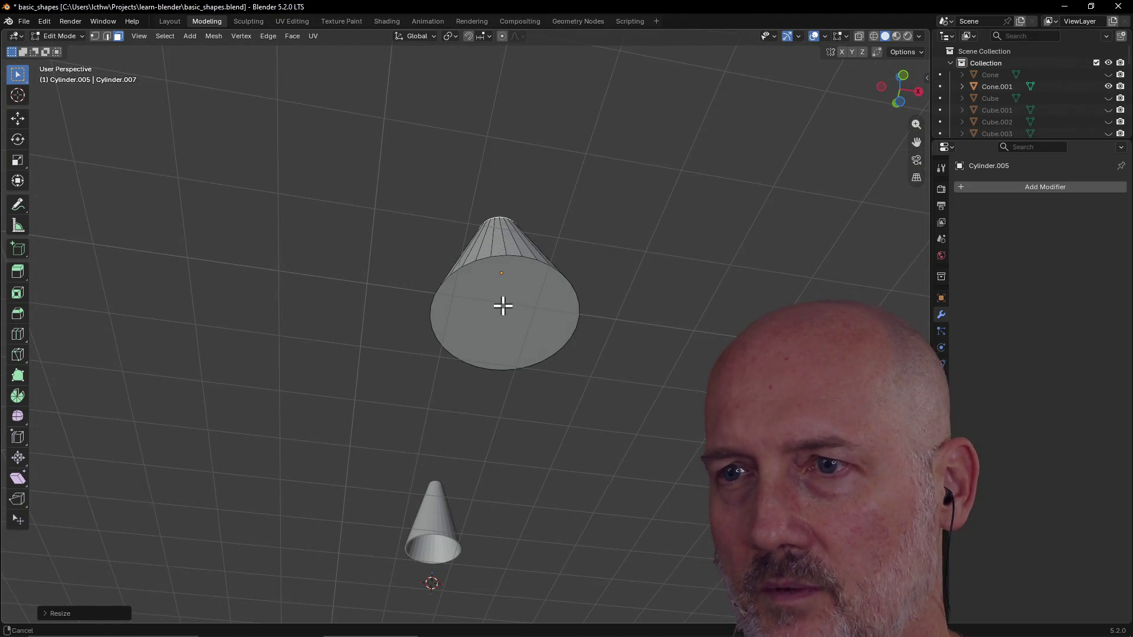
{"action": "left_click", "coordinate": [502, 308]}
{"action": "mouse_move", "coordinate": [503, 306]}
{"action": "middle_mouse_down"}
{"action": "mouse_move", "coordinate": [470, 422]}
{"action": "mouse_move", "coordinate": [495, 370]}
{"action": "middle_mouse_up"}
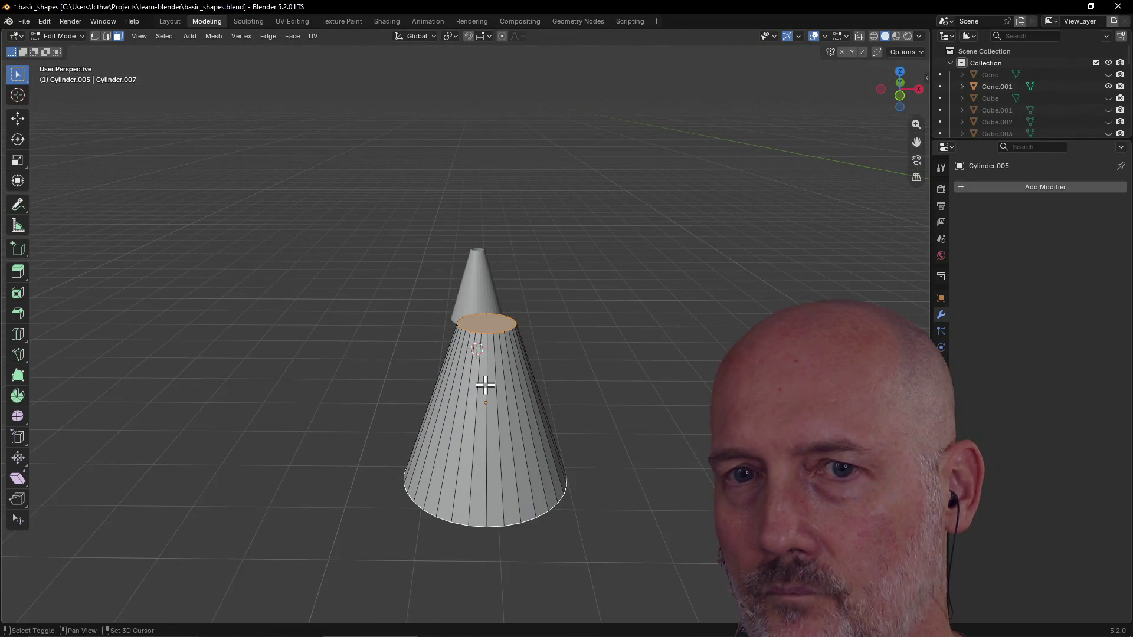
{"action": "key", "text": "alt+Tab"}
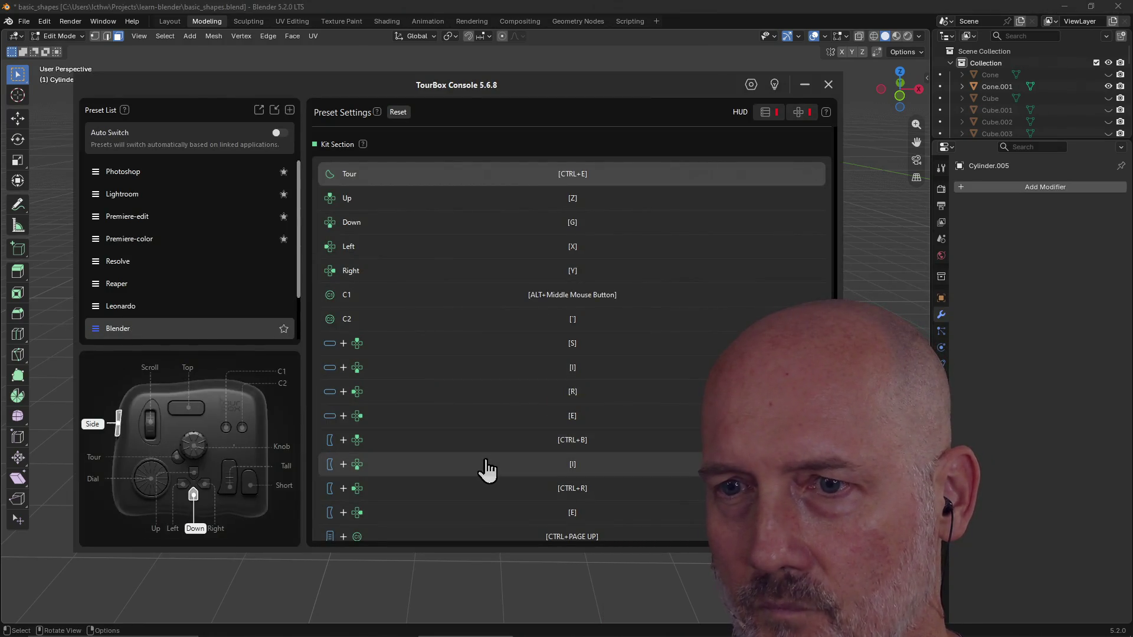
{"action": "key", "text": "alt+Tab"}
{"action": "key", "text": "i"}
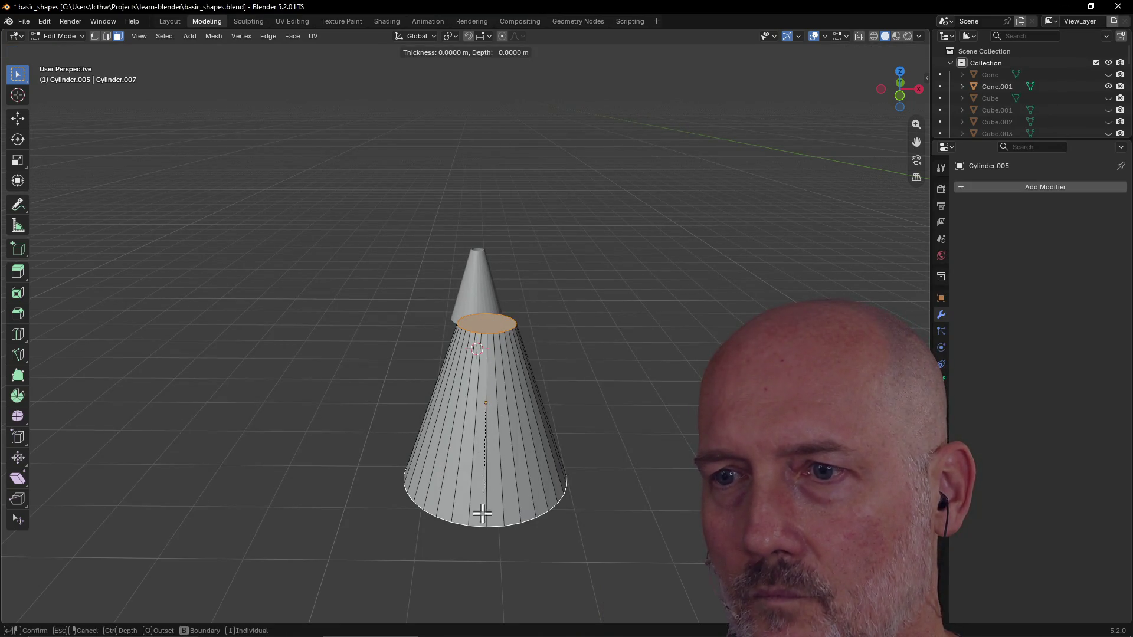
Step: Inset the cone's top face to form a flat rim ring
{"action": "left_click", "coordinate": [488, 405]}
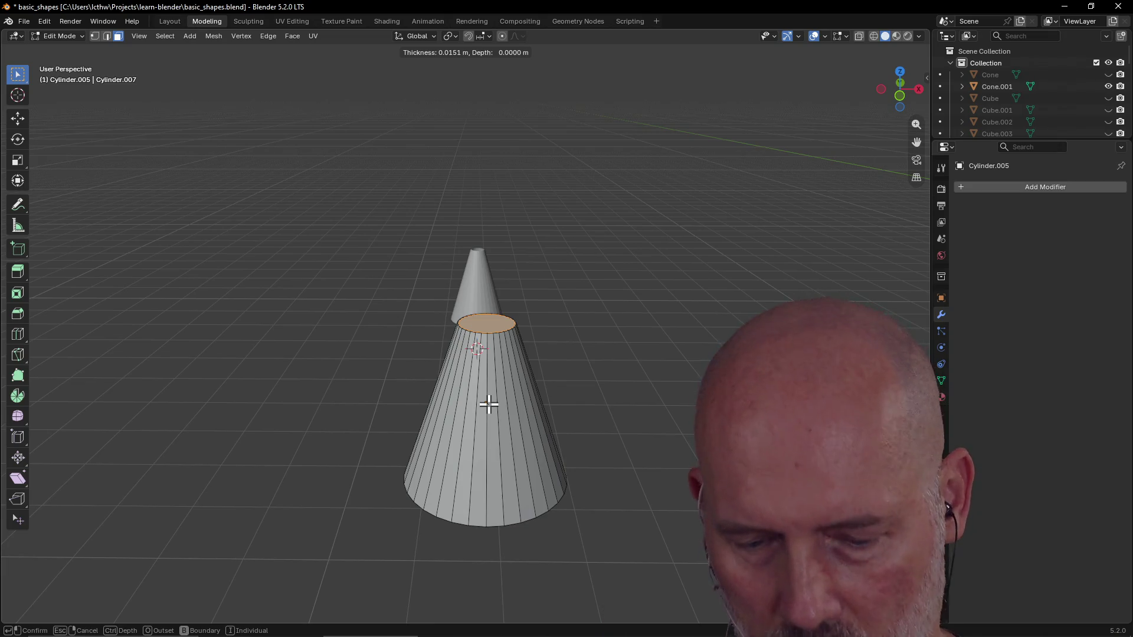
{"action": "scroll", "coordinate": [488, 404], "scroll_direction": "up", "scroll_amount": 3}
{"action": "mouse_move", "coordinate": [488, 404]}
{"action": "middle_mouse_down"}
{"action": "mouse_move", "coordinate": [485, 394]}
{"action": "mouse_move", "coordinate": [468, 423]}
{"action": "mouse_move", "coordinate": [470, 410]}
{"action": "middle_mouse_up"}
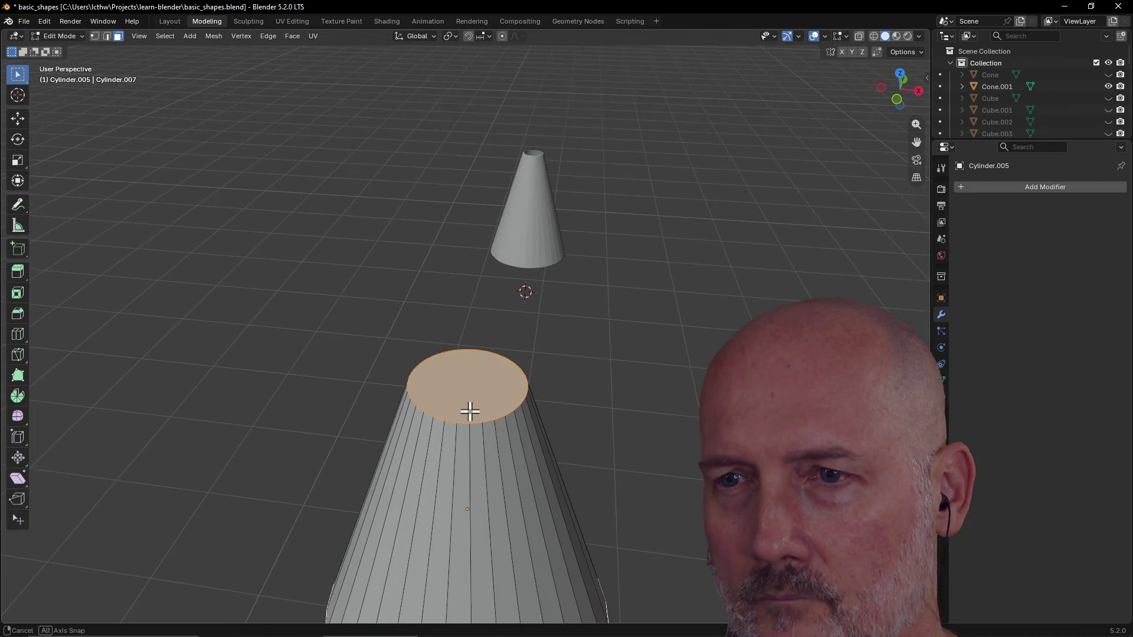
{"action": "key", "text": "i"}
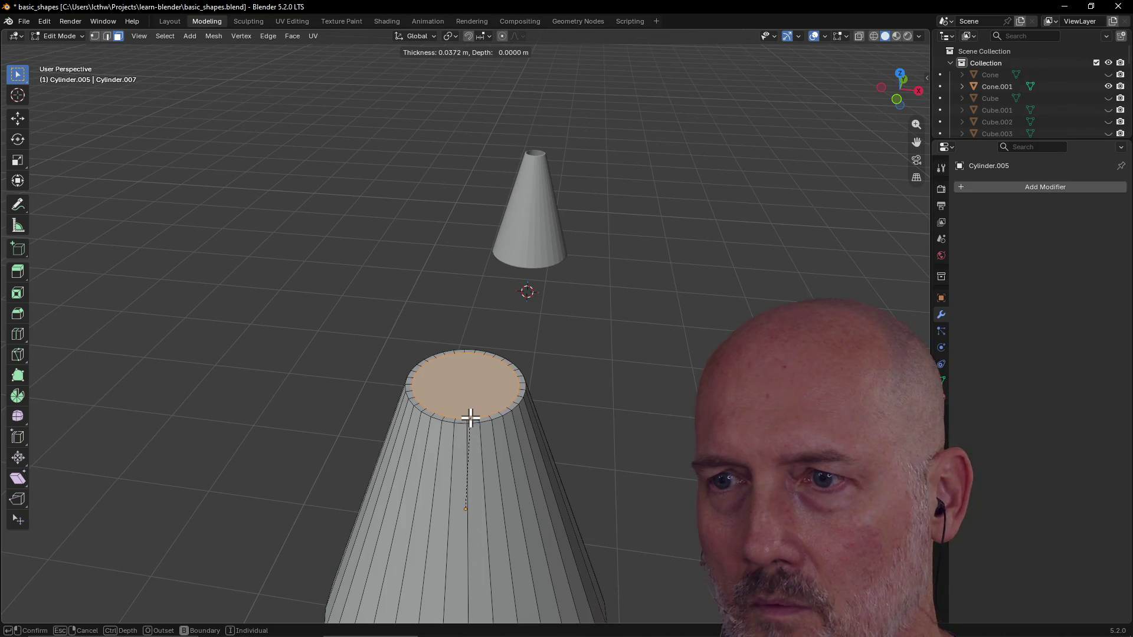
{"action": "left_click", "coordinate": [470, 419]}
{"action": "left_click", "coordinate": [588, 399]}
Step: Select the inner top face and delete it, leaving the cone open at the top
{"action": "mouse_move", "coordinate": [589, 398]}
{"action": "middle_mouse_down"}
{"action": "mouse_move", "coordinate": [591, 257]}
{"action": "mouse_move", "coordinate": [567, 233]}
{"action": "mouse_move", "coordinate": [541, 381]}
{"action": "middle_mouse_up"}
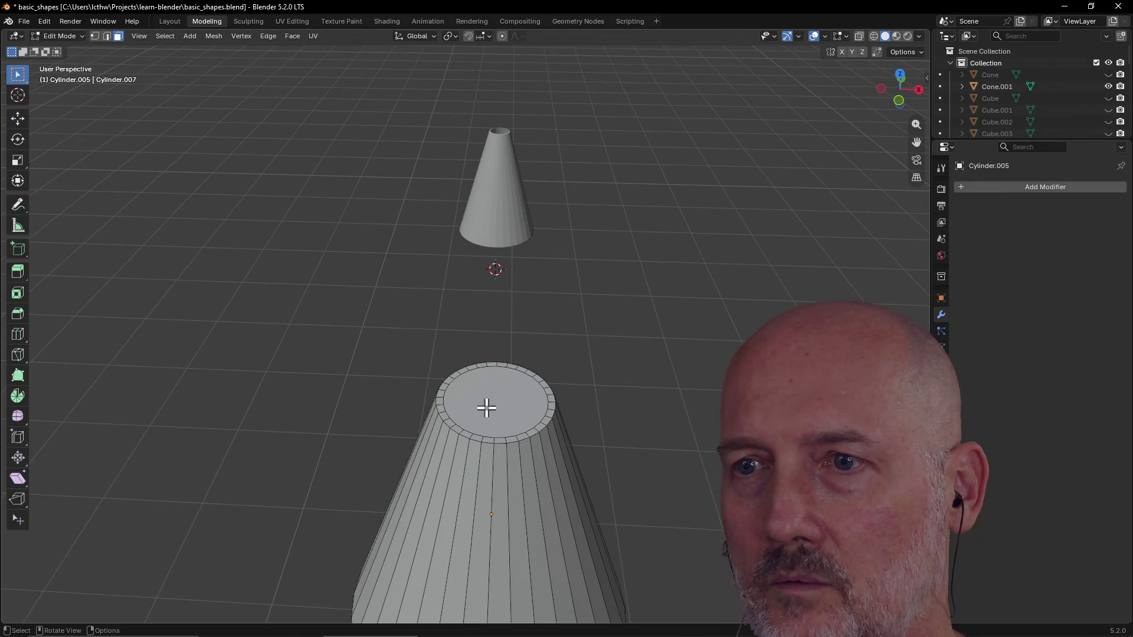
{"action": "left_click", "coordinate": [471, 396]}
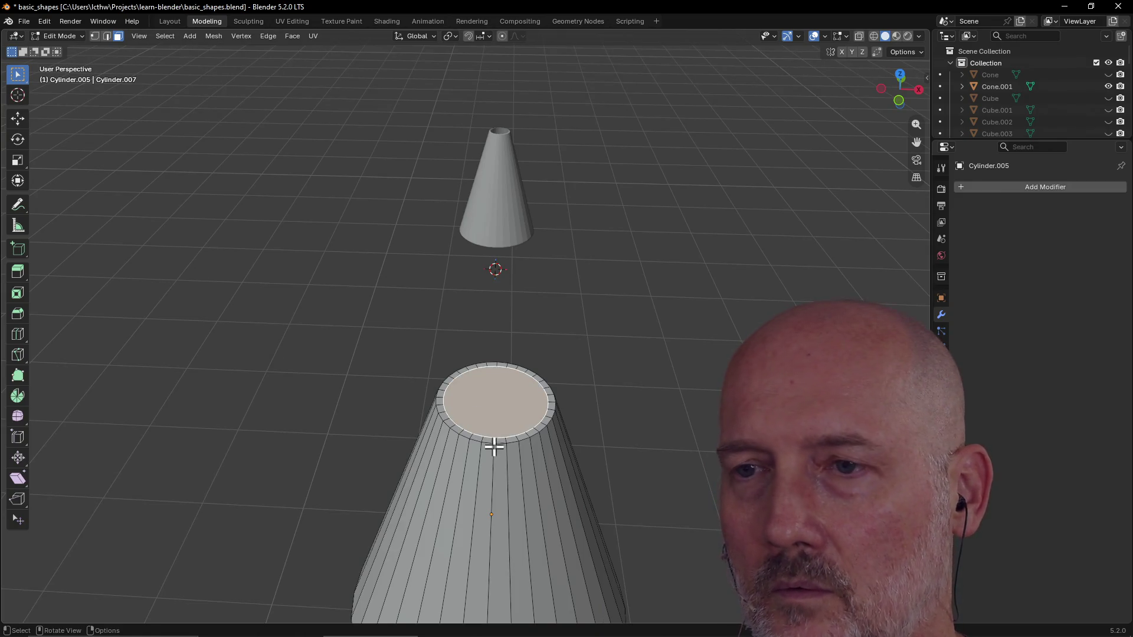
{"action": "key", "text": "KP_Decimal"}
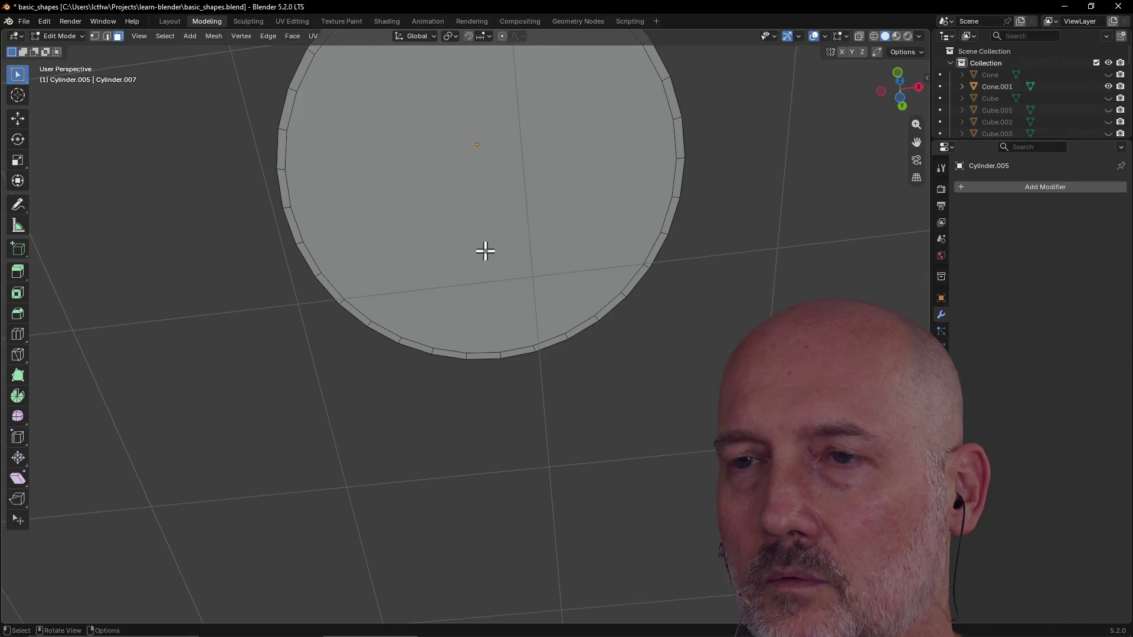
{"action": "scroll", "coordinate": [486, 250], "scroll_direction": "down", "scroll_amount": 5}
{"action": "mouse_move", "coordinate": [485, 251]}
{"action": "middle_mouse_down"}
{"action": "mouse_move", "coordinate": [490, 401]}
{"action": "mouse_move", "coordinate": [470, 368]}
{"action": "mouse_move", "coordinate": [484, 240]}
{"action": "mouse_move", "coordinate": [482, 299]}
{"action": "middle_mouse_up"}
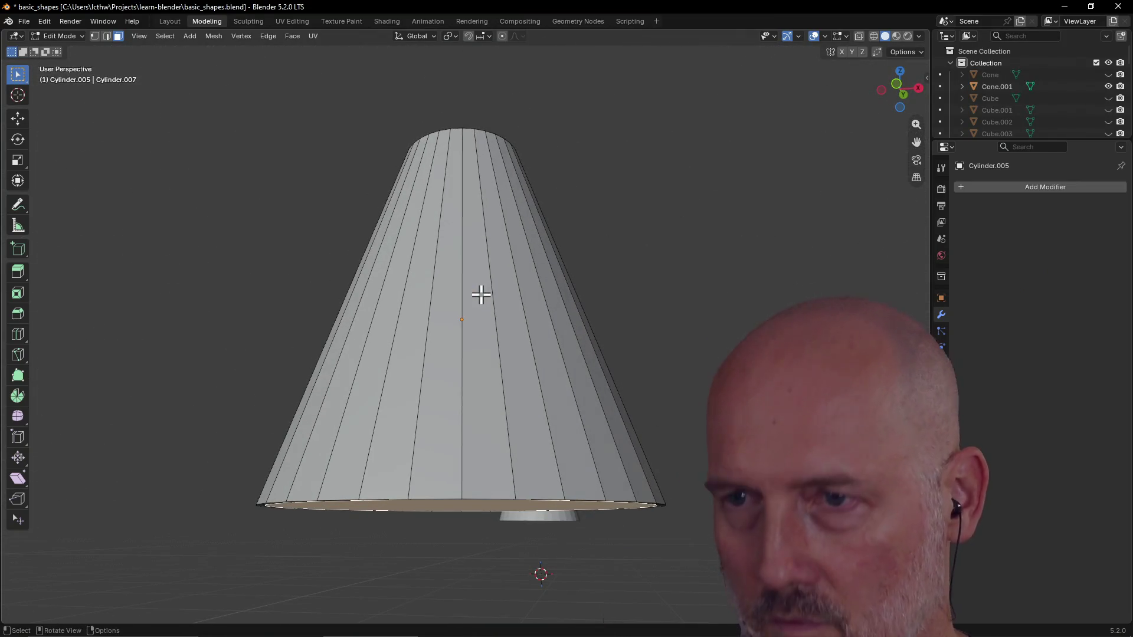
{"action": "key", "text": "x"}
{"action": "left_click", "coordinate": [483, 295]}
{"action": "mouse_move", "coordinate": [554, 274]}
{"action": "middle_mouse_down"}
{"action": "mouse_move", "coordinate": [531, 398]}
{"action": "mouse_move", "coordinate": [428, 441]}
{"action": "mouse_move", "coordinate": [474, 402]}
{"action": "mouse_move", "coordinate": [487, 415]}
{"action": "middle_mouse_up"}
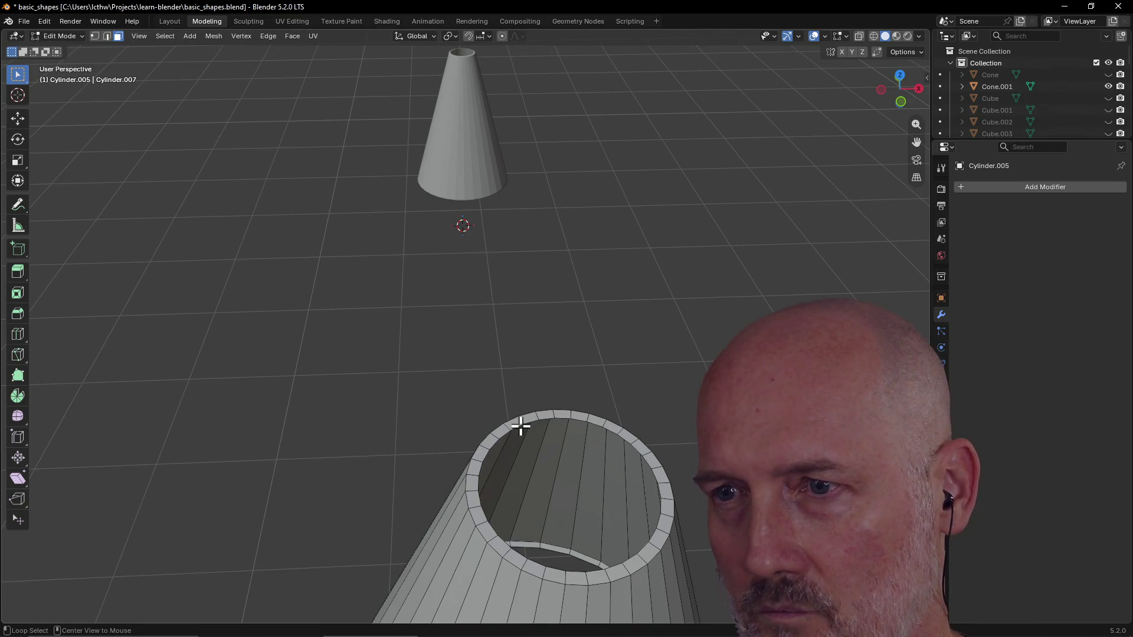
Step: Circle-select the face loops around the cone opening and frame them, looking down into it
{"action": "mouse_move", "coordinate": [566, 437]}
{"action": "middle_mouse_down"}
{"action": "mouse_move", "coordinate": [539, 435]}
{"action": "mouse_move", "coordinate": [496, 381]}
{"action": "middle_mouse_up"}
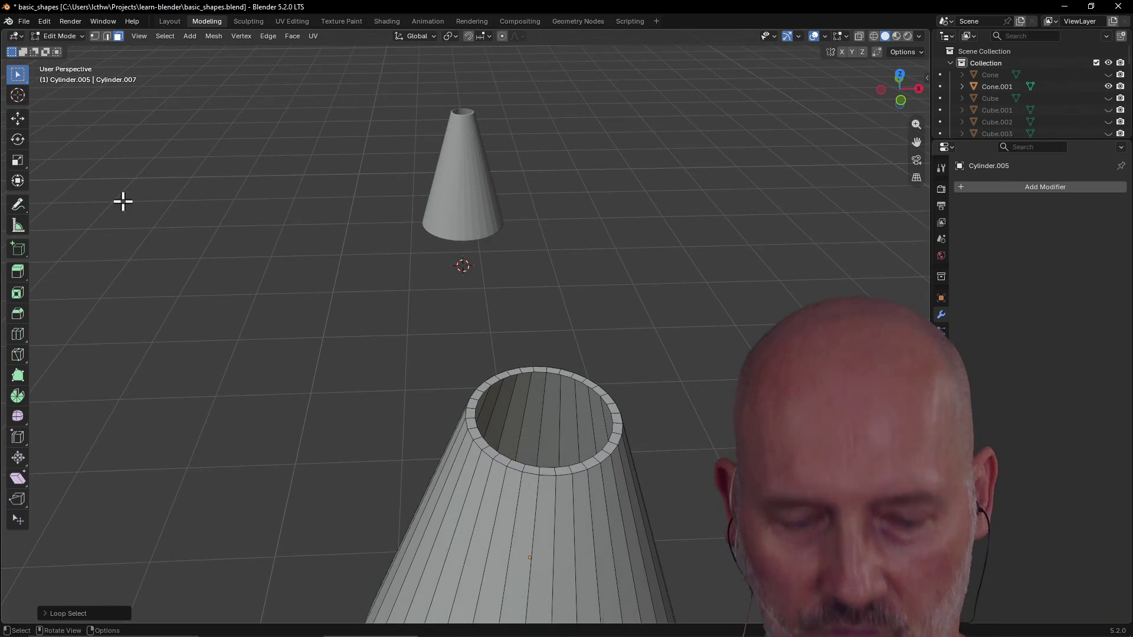
{"action": "key", "text": "w"}
{"action": "mouse_move", "coordinate": [362, 268]}
{"action": "middle_mouse_down"}
{"action": "mouse_move", "coordinate": [586, 366]}
{"action": "mouse_move", "coordinate": [566, 465]}
{"action": "mouse_move", "coordinate": [587, 442]}
{"action": "mouse_move", "coordinate": [547, 364]}
{"action": "middle_mouse_up"}
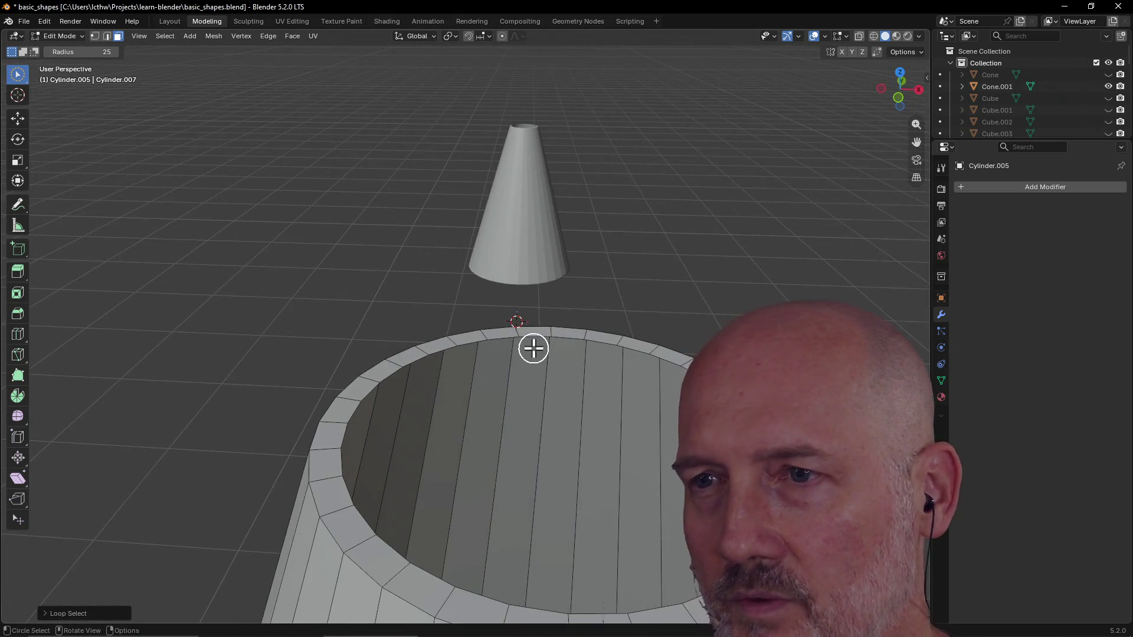
{"action": "mouse_move", "coordinate": [533, 336]}
{"action": "middle_mouse_down"}
{"action": "mouse_move", "coordinate": [386, 526]}
{"action": "mouse_move", "coordinate": [425, 528]}
{"action": "mouse_move", "coordinate": [438, 492]}
{"action": "middle_mouse_up"}
{"action": "left_click", "coordinate": [383, 558], "text": "alt"}
{"action": "left_click", "coordinate": [457, 510], "text": "alt"}
{"action": "key", "text": "grave"}
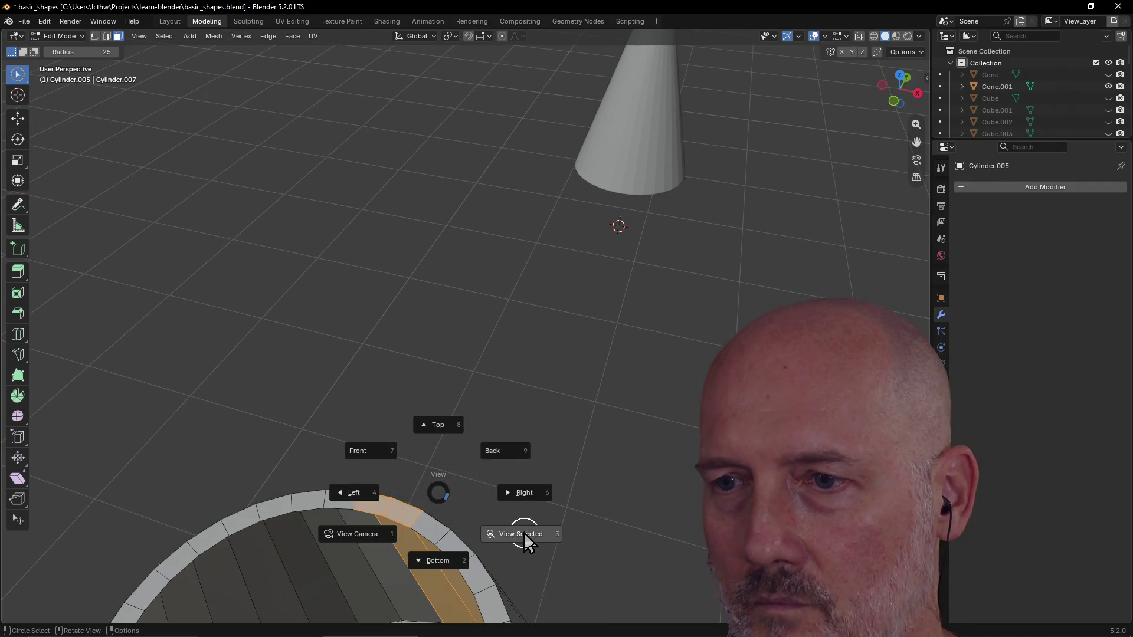
{"action": "left_click", "coordinate": [520, 534]}
{"action": "scroll", "coordinate": [484, 375], "scroll_direction": "up", "scroll_amount": 3}
{"action": "scroll", "coordinate": [485, 374], "scroll_direction": "down", "scroll_amount": 4}
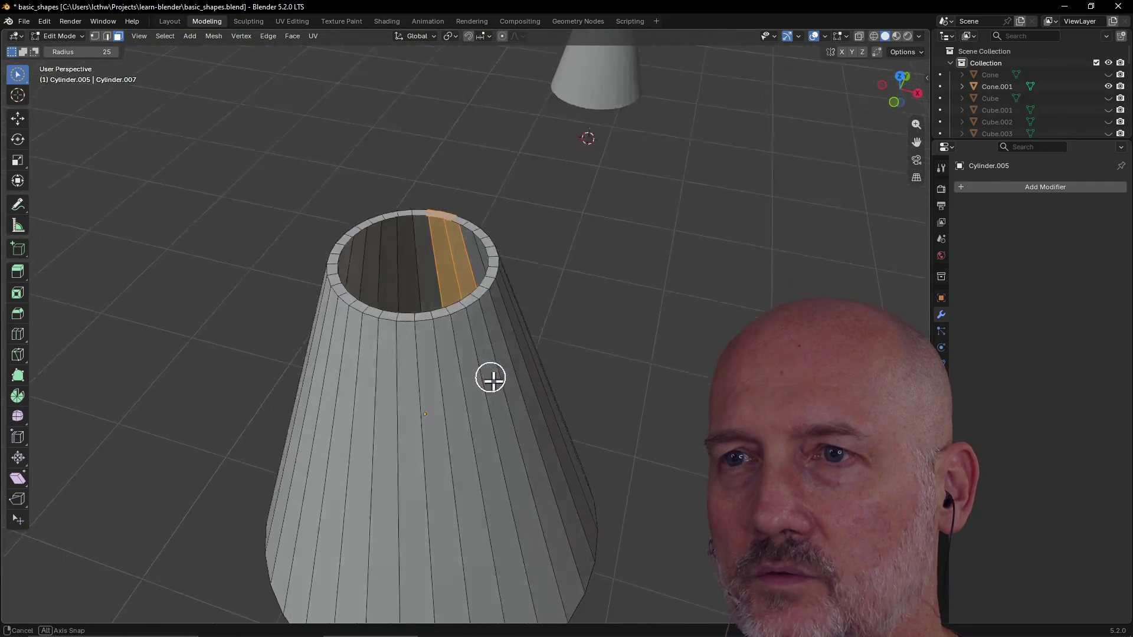
{"action": "middle_click_drag", "start_coordinate": [487, 377], "coordinate": [513, 406]}
{"action": "scroll", "coordinate": [513, 407], "scroll_direction": "up", "scroll_amount": 2}
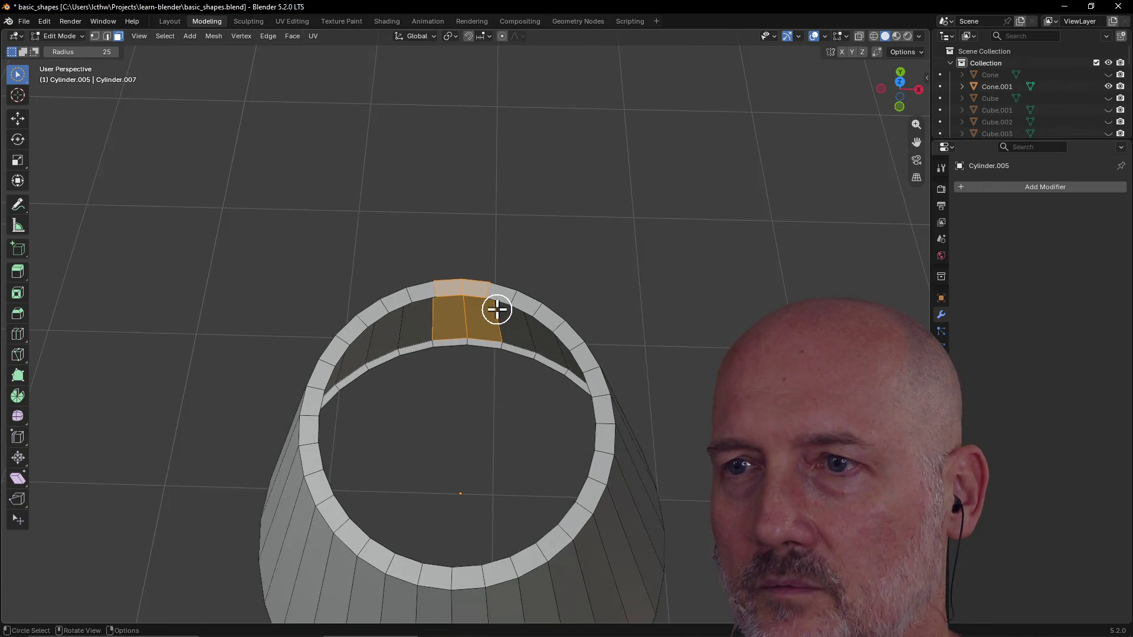
Step: In edge select mode, select the inner top and bottom rim edge loops together for bridging
{"action": "key", "text": "c"}
{"action": "left_click", "coordinate": [496, 310]}
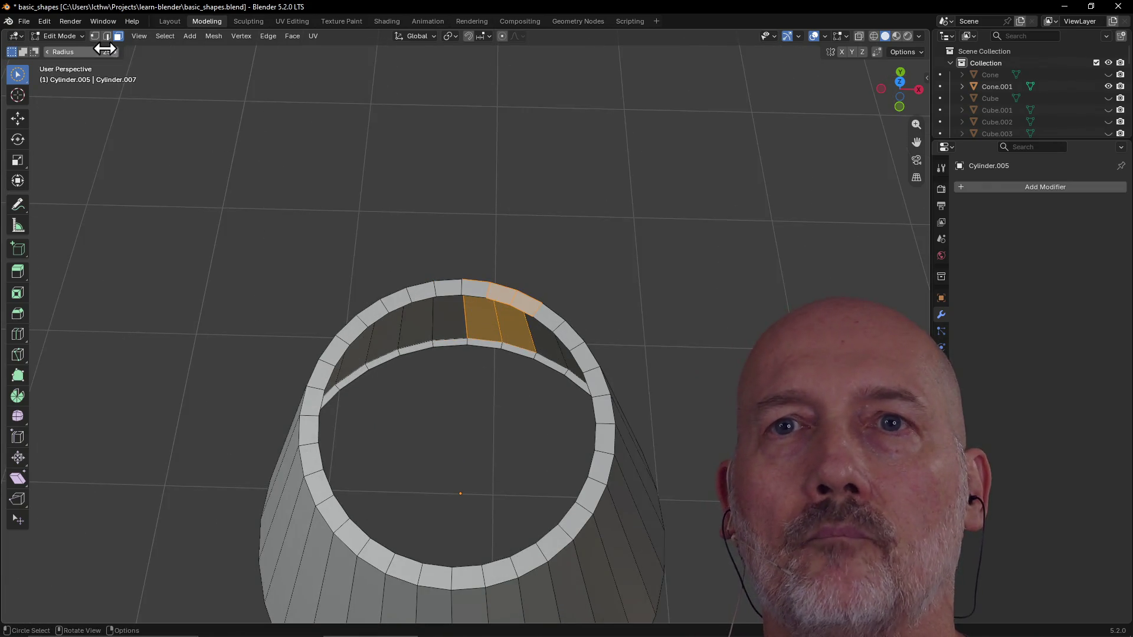
{"action": "left_click", "coordinate": [107, 36]}
{"action": "key", "text": "c"}
{"action": "middle_click", "coordinate": [506, 313]}
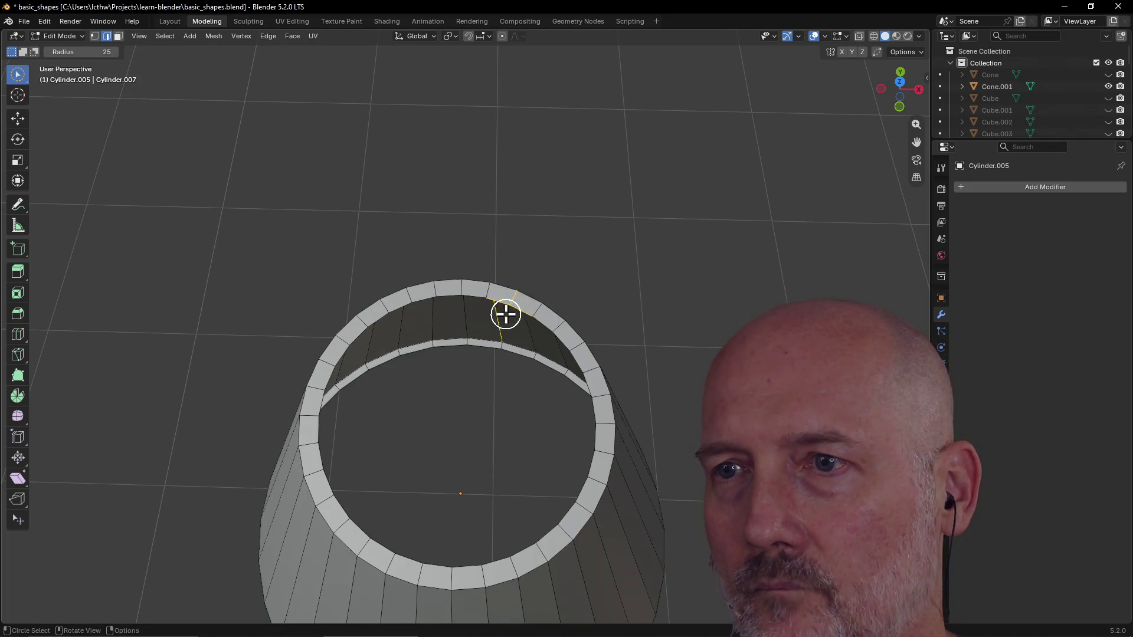
{"action": "left_click", "coordinate": [477, 301], "text": "alt"}
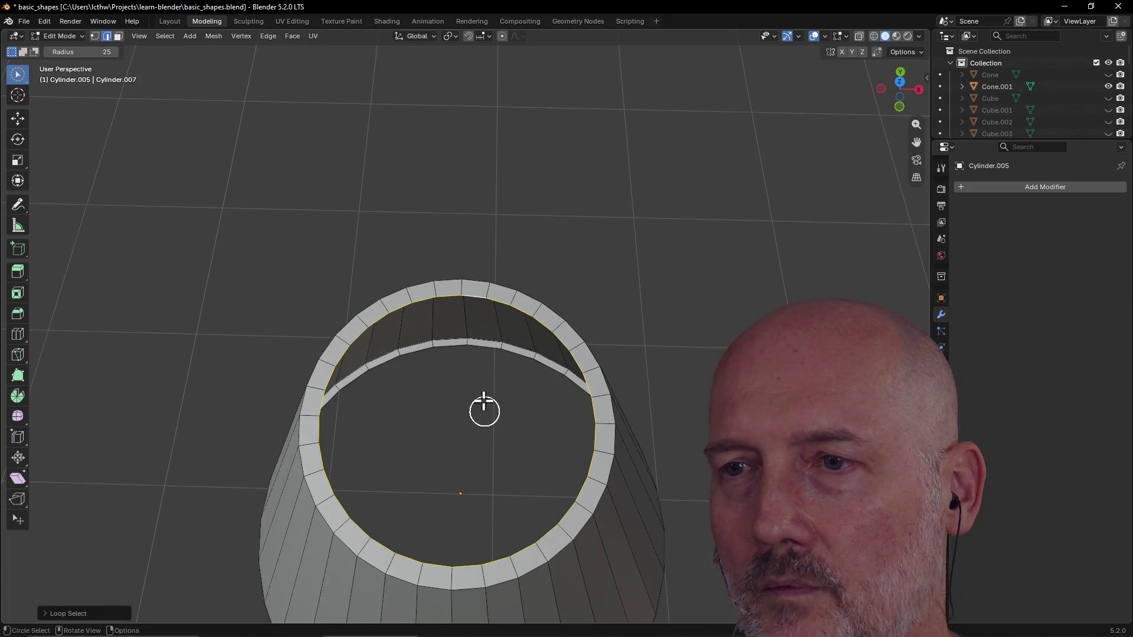
{"action": "middle_click_drag", "start_coordinate": [483, 408], "coordinate": [488, 422]}
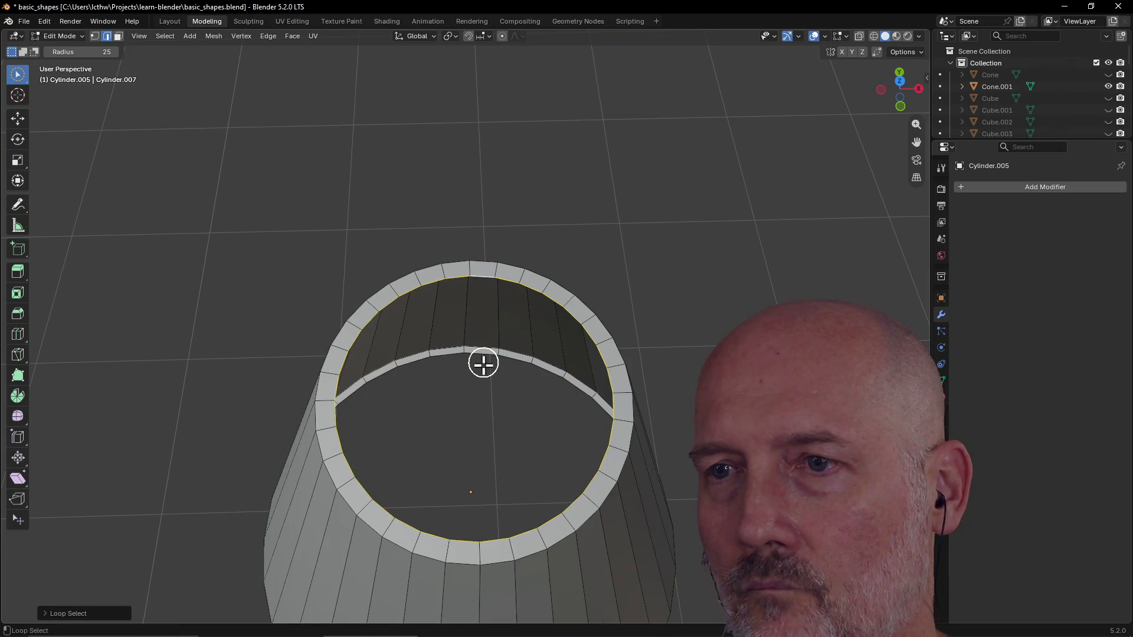
{"action": "scroll", "coordinate": [494, 397], "scroll_direction": "down", "scroll_amount": 6}
{"action": "mouse_move", "coordinate": [491, 389]}
{"action": "middle_mouse_down"}
{"action": "mouse_move", "coordinate": [478, 275]}
{"action": "mouse_move", "coordinate": [484, 293]}
{"action": "middle_mouse_up"}
{"action": "key", "text": "ctrl+e"}
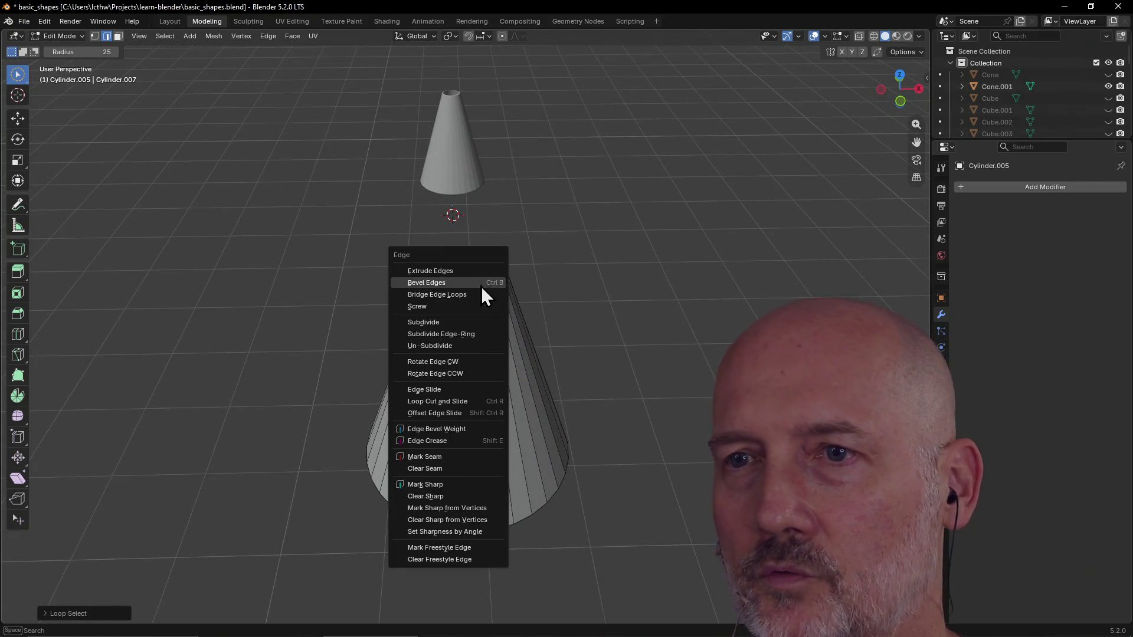
Step: Bridge the rim edge loops into an inner wall, delete leftover top faces, and circle-select side edges
{"action": "left_click", "coordinate": [447, 284]}
{"action": "key", "text": "x"}
{"action": "left_click", "coordinate": [475, 289]}
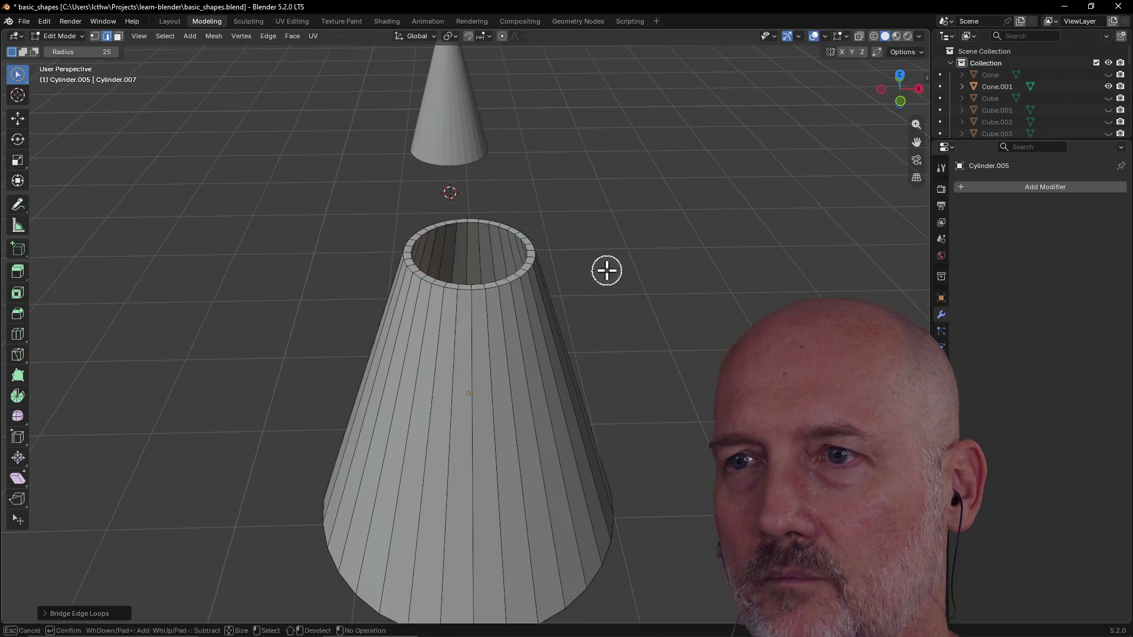
{"action": "scroll", "coordinate": [609, 294], "scroll_direction": "up", "scroll_amount": 6}
{"action": "scroll", "coordinate": [609, 294], "scroll_direction": "down", "scroll_amount": 5}
{"action": "mouse_move", "coordinate": [591, 274]}
{"action": "middle_mouse_down"}
{"action": "mouse_move", "coordinate": [556, 198]}
{"action": "mouse_move", "coordinate": [577, 99]}
{"action": "mouse_move", "coordinate": [591, 175]}
{"action": "mouse_move", "coordinate": [579, 302]}
{"action": "mouse_move", "coordinate": [565, 297]}
{"action": "mouse_move", "coordinate": [552, 252]}
{"action": "mouse_move", "coordinate": [538, 305]}
{"action": "mouse_move", "coordinate": [573, 266]}
{"action": "mouse_move", "coordinate": [634, 250]}
{"action": "mouse_move", "coordinate": [536, 301]}
{"action": "mouse_move", "coordinate": [549, 275]}
{"action": "middle_mouse_up"}
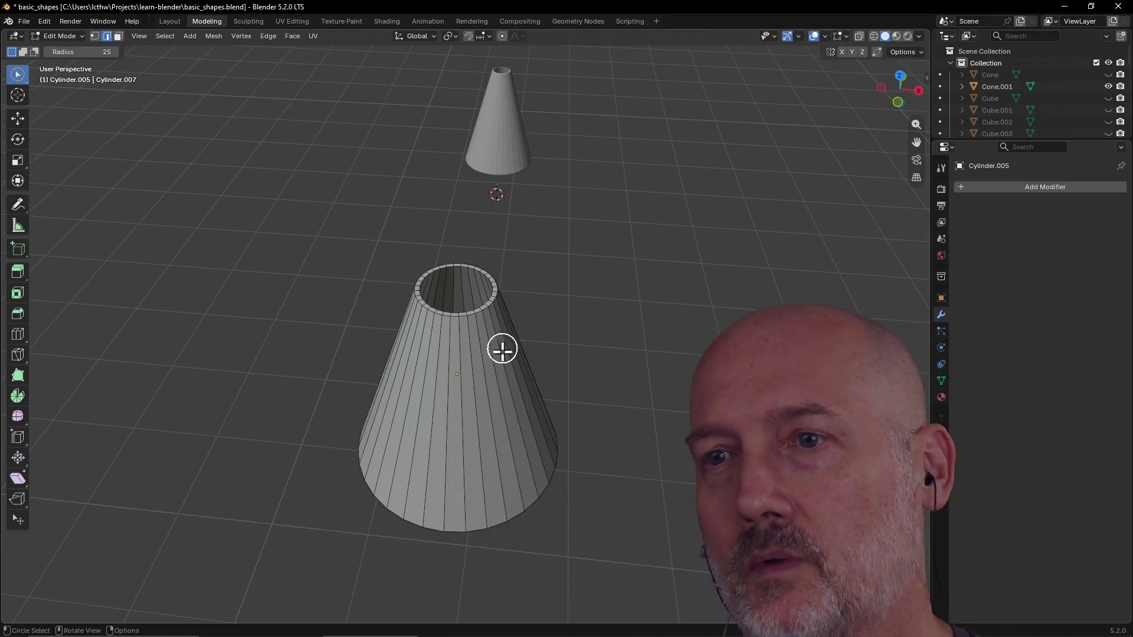
{"action": "left_click_drag", "start_coordinate": [498, 336], "coordinate": [508, 371]}
{"action": "key", "text": "Escape"}
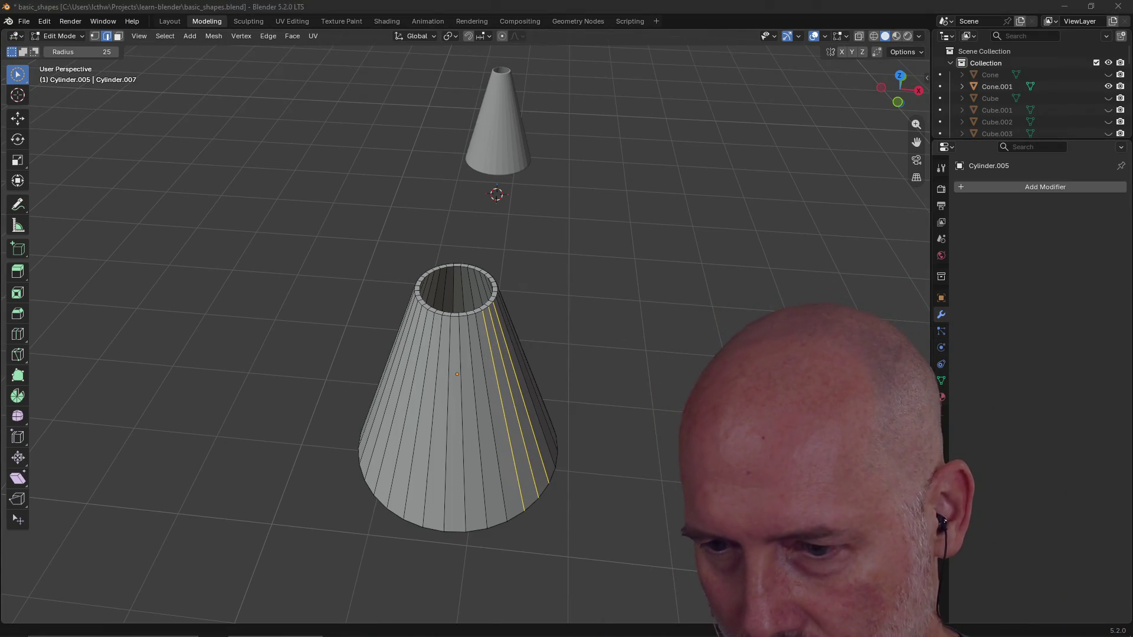
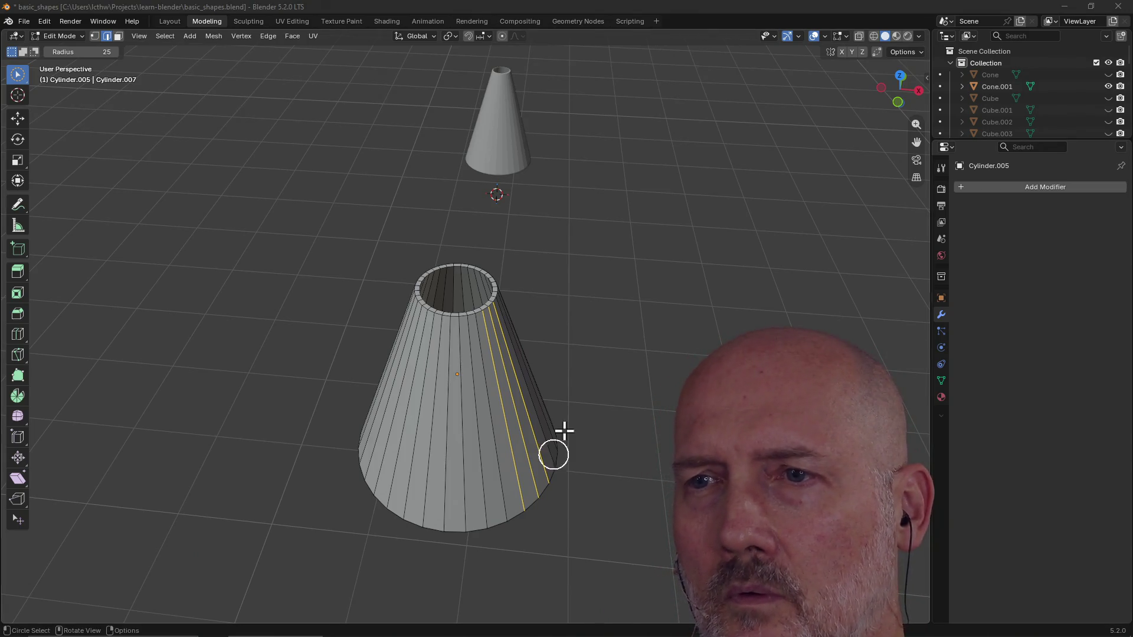
{"action": "scroll", "coordinate": [563, 431], "scroll_direction": "up", "scroll_amount": 3}
Step: Orbit around the truncated cone to inspect its rim, inside and underside
{"action": "mouse_move", "coordinate": [475, 332]}
{"action": "middle_mouse_down"}
{"action": "mouse_move", "coordinate": [540, 361]}
{"action": "mouse_move", "coordinate": [526, 381]}
{"action": "mouse_move", "coordinate": [542, 324]}
{"action": "middle_mouse_up"}
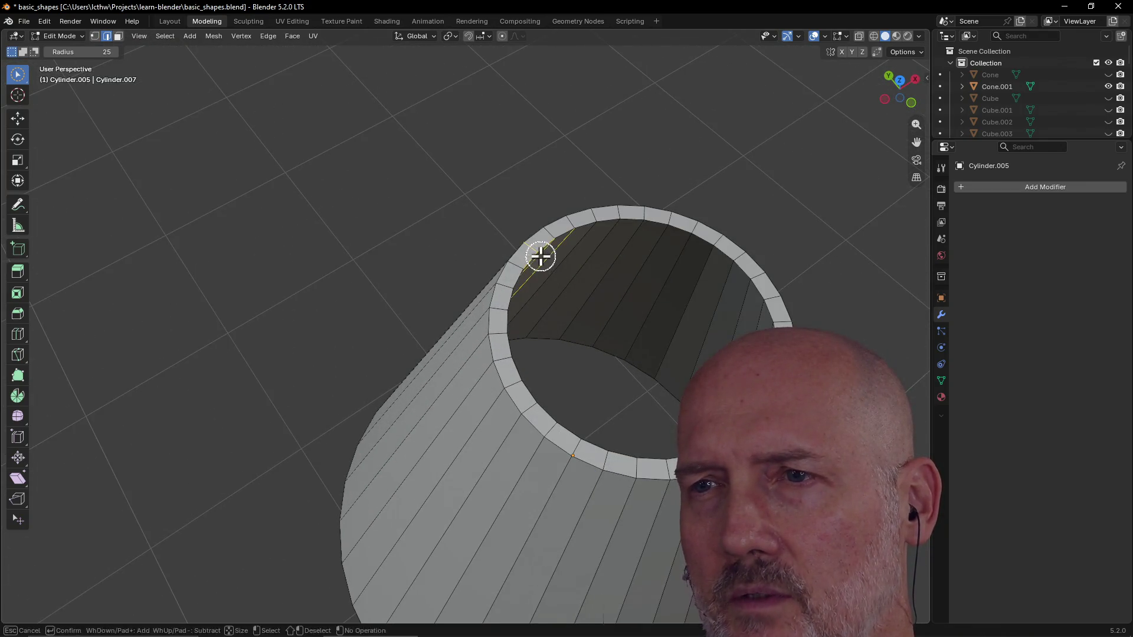
{"action": "mouse_move", "coordinate": [540, 256]}
{"action": "middle_mouse_down"}
{"action": "mouse_move", "coordinate": [526, 246]}
{"action": "mouse_move", "coordinate": [549, 239]}
{"action": "middle_mouse_up"}
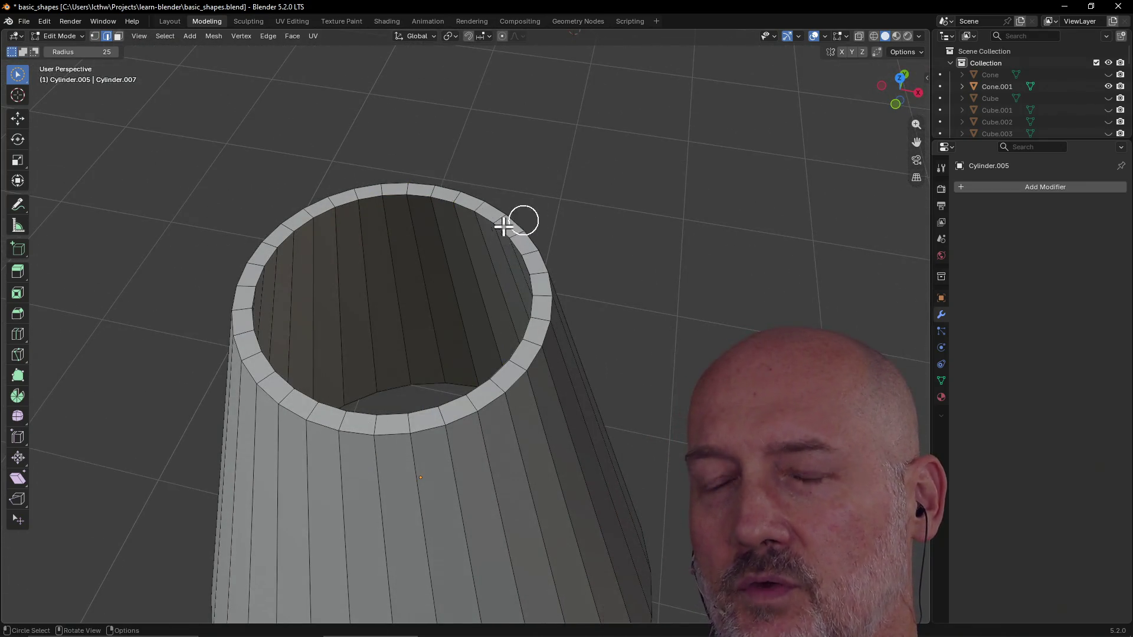
{"action": "mouse_move", "coordinate": [666, 280]}
{"action": "middle_mouse_down"}
{"action": "mouse_move", "coordinate": [612, 96]}
{"action": "mouse_move", "coordinate": [614, 106]}
{"action": "middle_mouse_up"}
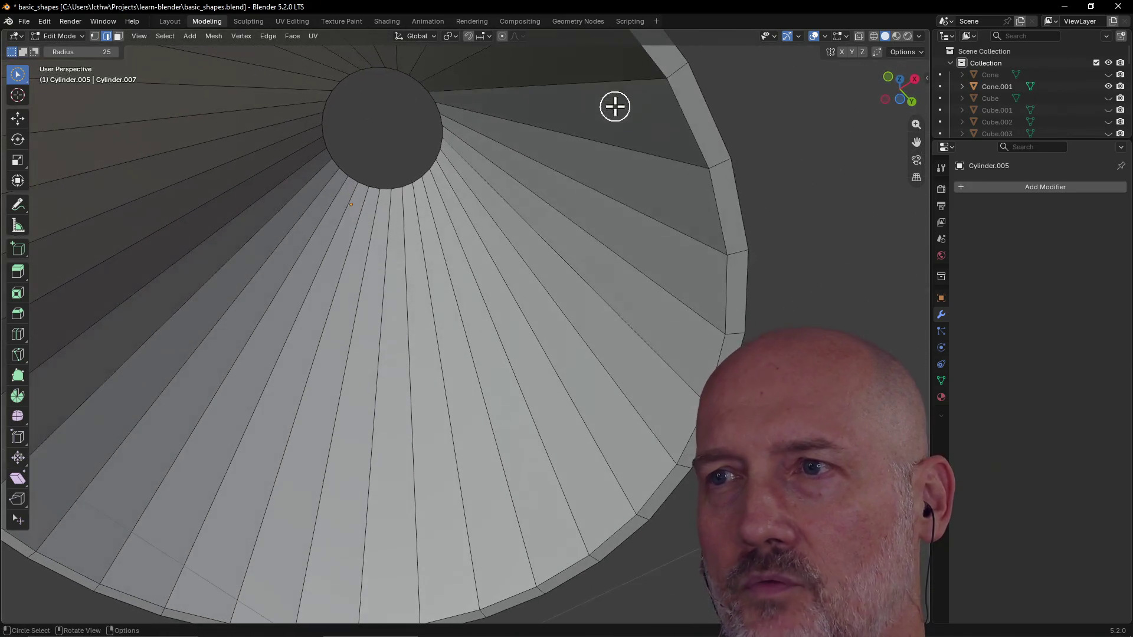
{"action": "mouse_move", "coordinate": [699, 112]}
{"action": "middle_mouse_down"}
{"action": "mouse_move", "coordinate": [686, 285]}
{"action": "mouse_move", "coordinate": [673, 304]}
{"action": "middle_mouse_up"}
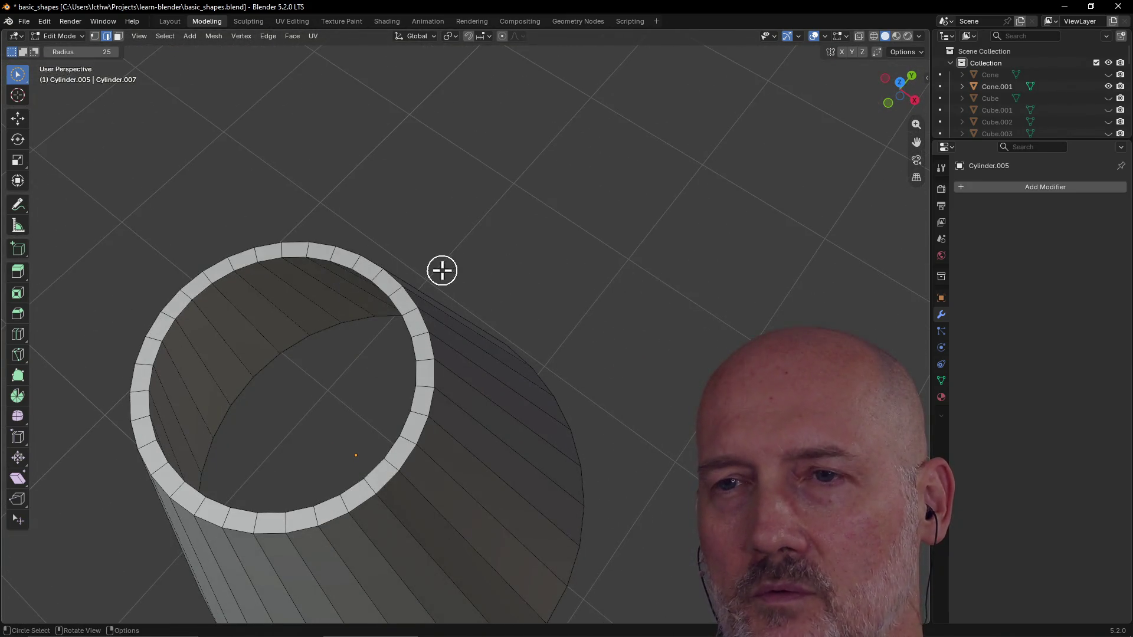
{"action": "scroll", "coordinate": [304, 345], "scroll_direction": "down", "scroll_amount": 5}
{"action": "mouse_move", "coordinate": [303, 345]}
{"action": "middle_mouse_down"}
{"action": "mouse_move", "coordinate": [336, 287]}
{"action": "mouse_move", "coordinate": [330, 150]}
{"action": "mouse_move", "coordinate": [349, 261]}
{"action": "mouse_move", "coordinate": [351, 386]}
{"action": "mouse_move", "coordinate": [381, 345]}
{"action": "mouse_move", "coordinate": [386, 272]}
{"action": "middle_mouse_up"}
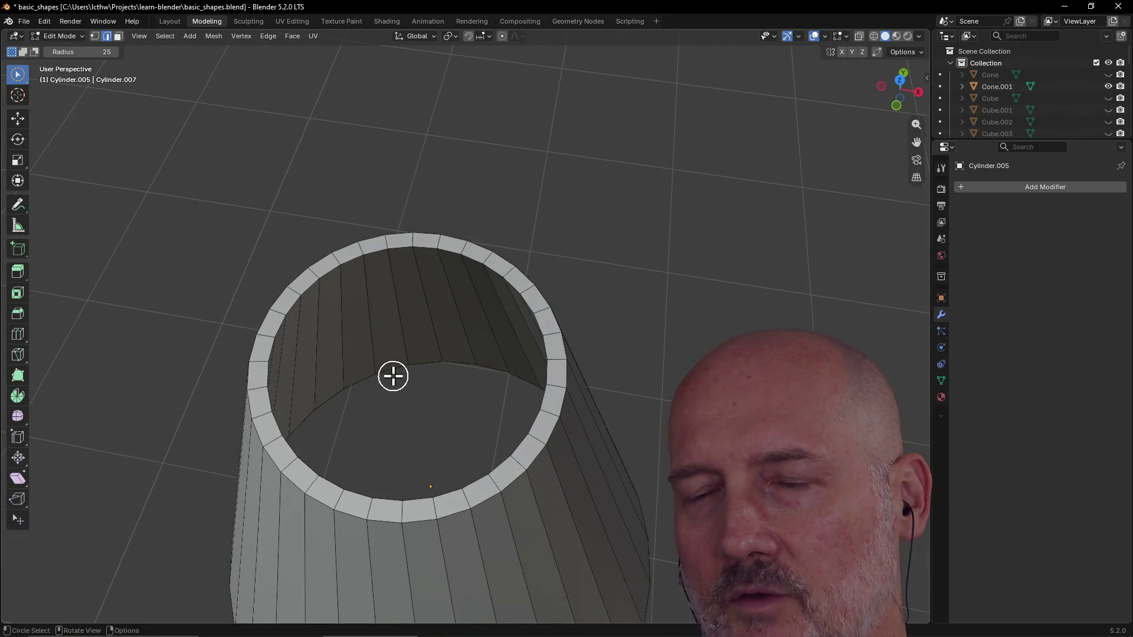
{"action": "scroll", "coordinate": [379, 260], "scroll_direction": "down", "scroll_amount": 4}
{"action": "scroll", "coordinate": [380, 259], "scroll_direction": "down", "scroll_amount": 3}
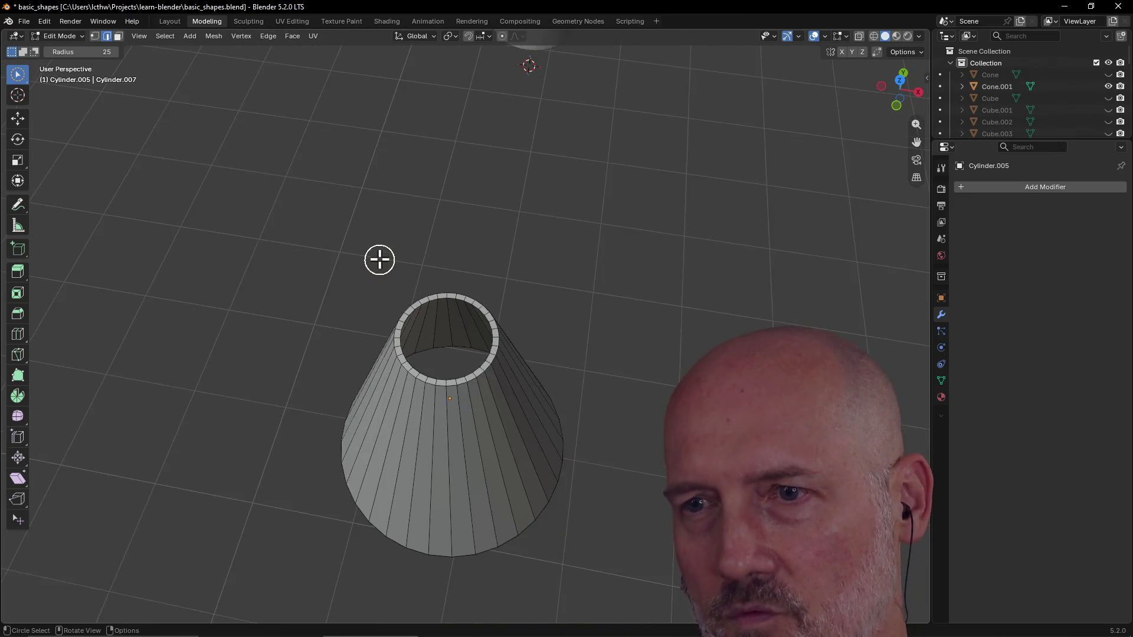
{"action": "key", "text": "Home"}
{"action": "mouse_move", "coordinate": [463, 512]}
{"action": "middle_mouse_down"}
{"action": "mouse_move", "coordinate": [461, 540]}
{"action": "mouse_move", "coordinate": [459, 440]}
{"action": "middle_mouse_up"}
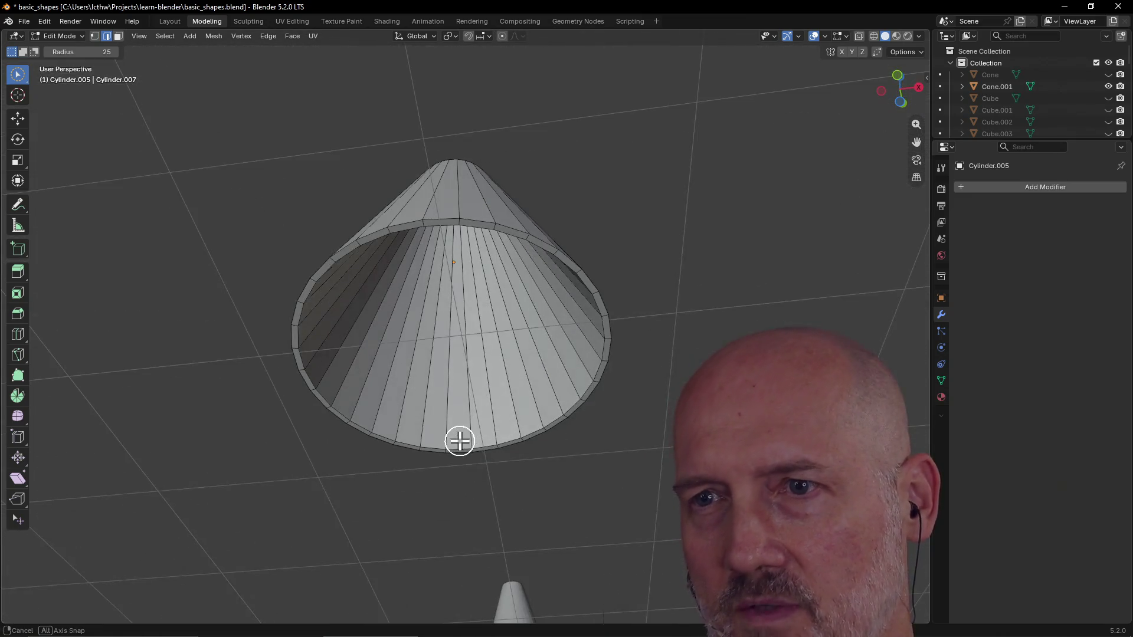
{"action": "mouse_move", "coordinate": [400, 239]}
{"action": "middle_mouse_down"}
{"action": "mouse_move", "coordinate": [401, 319]}
{"action": "mouse_move", "coordinate": [394, 223]}
{"action": "middle_mouse_up"}
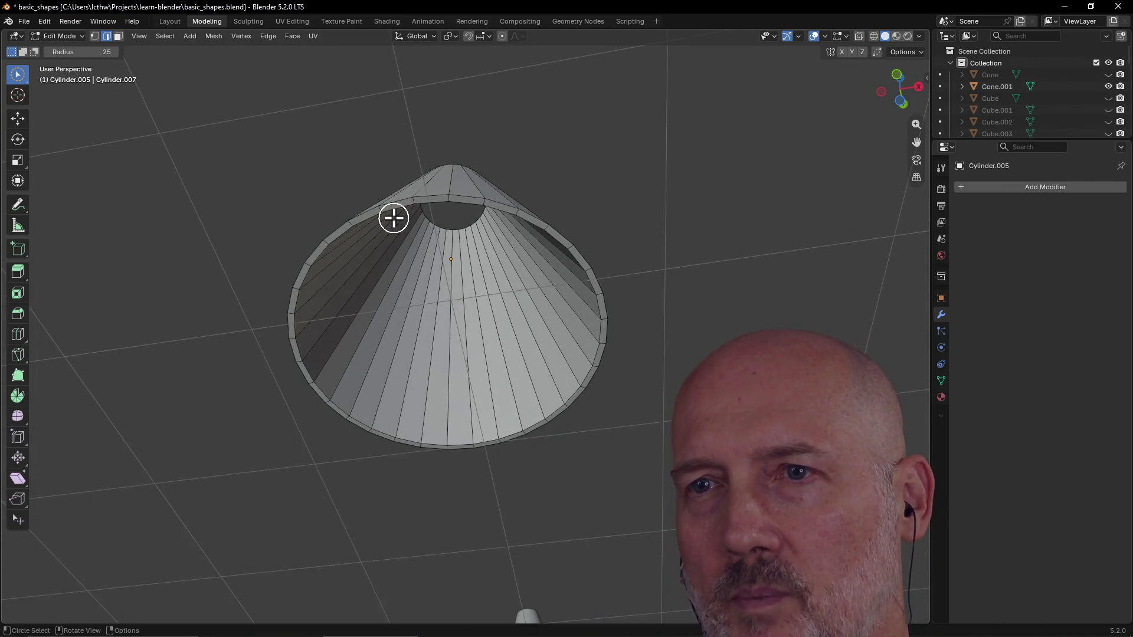
{"action": "mouse_move", "coordinate": [557, 265]}
{"action": "middle_mouse_down"}
{"action": "mouse_move", "coordinate": [437, 217]}
{"action": "mouse_move", "coordinate": [415, 371]}
{"action": "middle_mouse_up"}
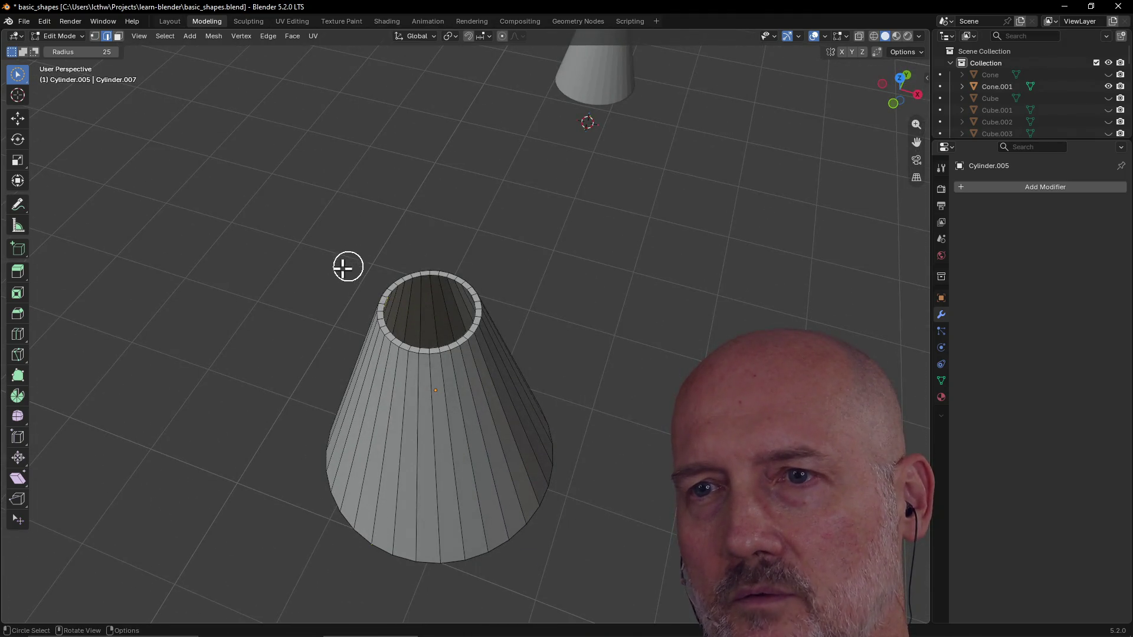
{"action": "scroll", "coordinate": [395, 296], "scroll_direction": "up", "scroll_amount": 2}
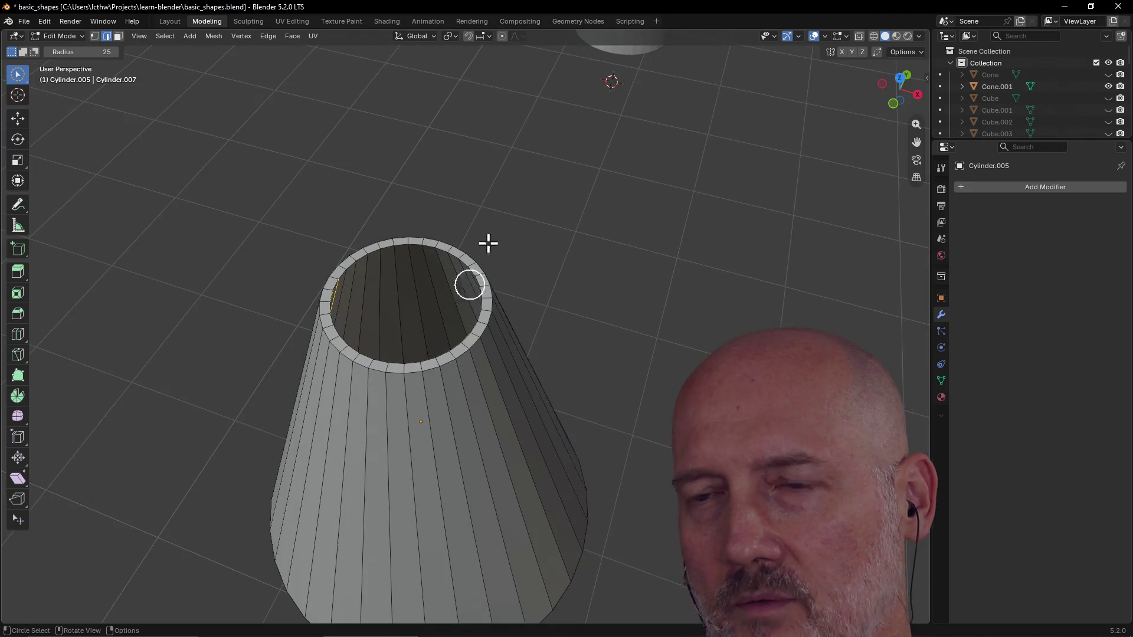
{"action": "middle_click_drag", "start_coordinate": [336, 297], "coordinate": [390, 241]}
{"action": "scroll", "coordinate": [362, 245], "scroll_direction": "down", "scroll_amount": 3}
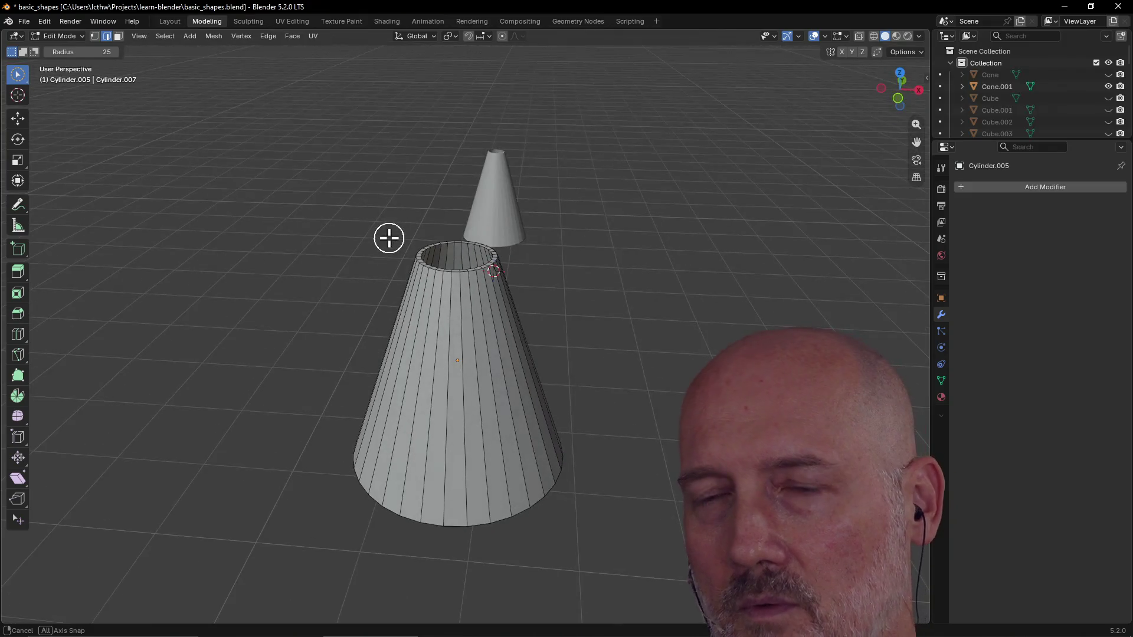
Step: Dismiss the edge menu, clear the edge selection and orbit to compare both cones
{"action": "key", "text": "ctrl+e"}
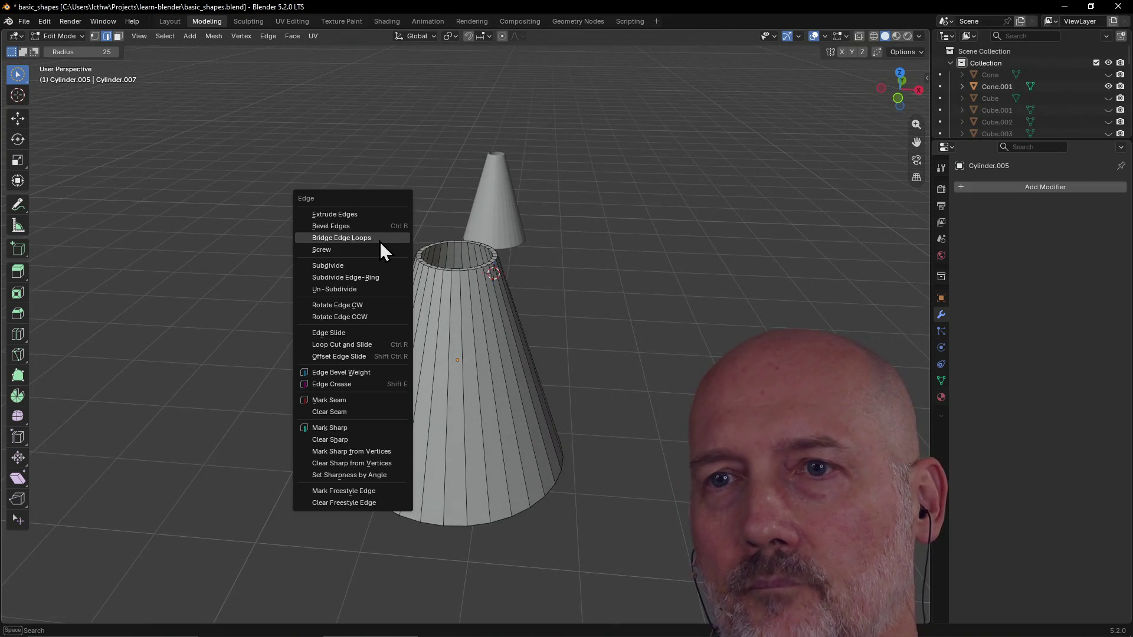
{"action": "left_click", "coordinate": [389, 234]}
{"action": "scroll", "coordinate": [549, 284], "scroll_direction": "up", "scroll_amount": 4}
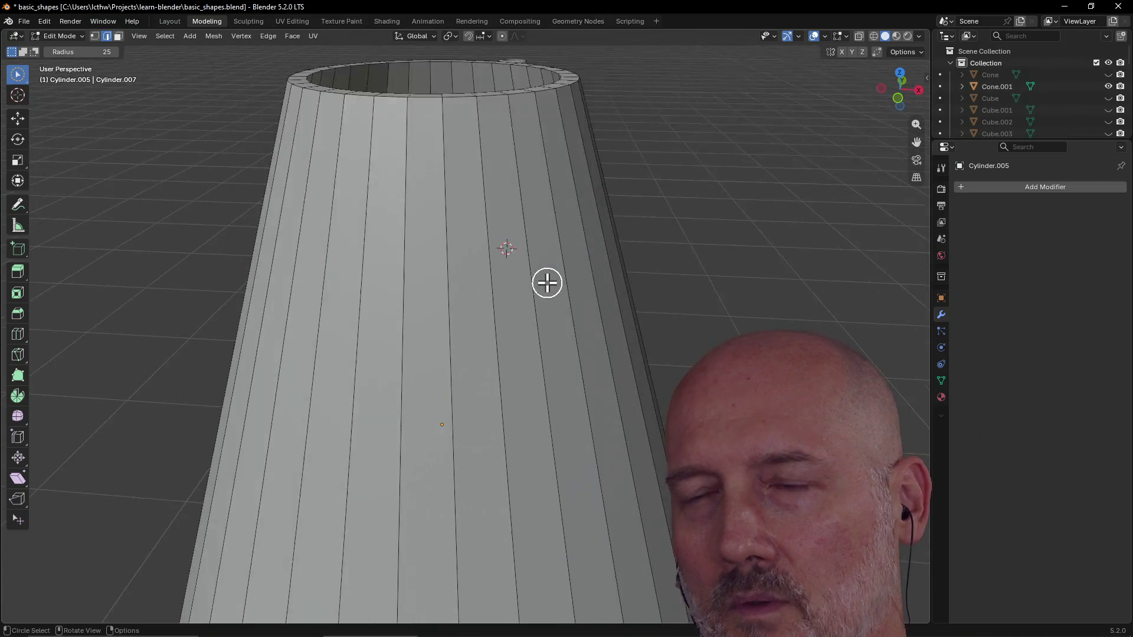
{"action": "scroll", "coordinate": [549, 283], "scroll_direction": "down", "scroll_amount": 6}
{"action": "mouse_move", "coordinate": [549, 283]}
{"action": "middle_mouse_down"}
{"action": "mouse_move", "coordinate": [617, 299]}
{"action": "mouse_move", "coordinate": [528, 306]}
{"action": "middle_mouse_up"}
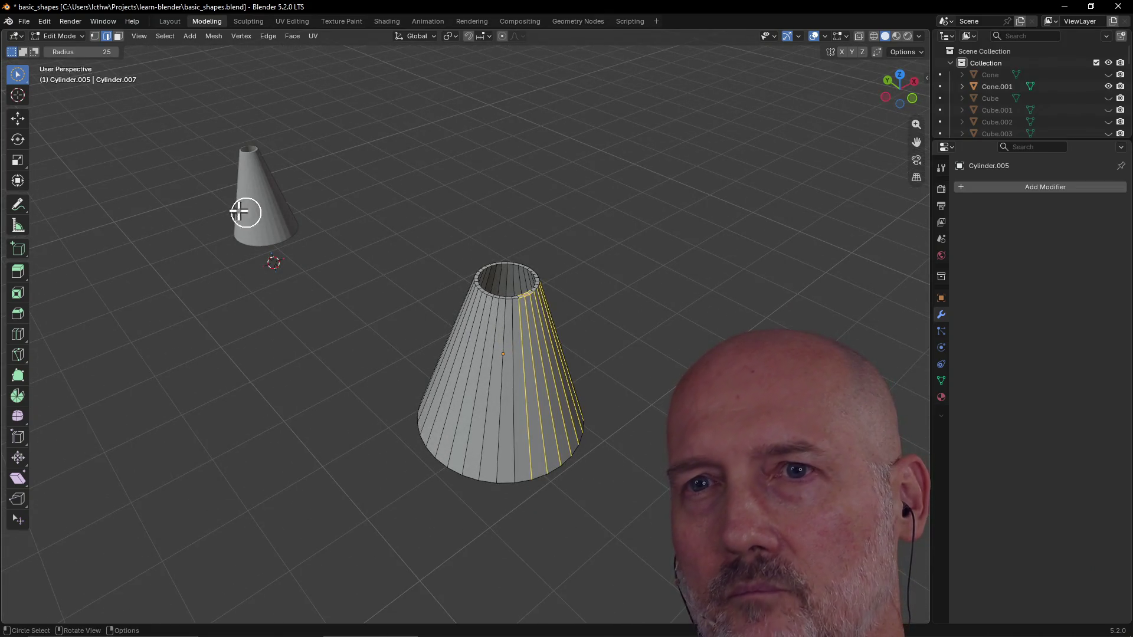
{"action": "mouse_move", "coordinate": [241, 177]}
{"action": "middle_mouse_down"}
{"action": "mouse_move", "coordinate": [250, 226]}
{"action": "mouse_move", "coordinate": [201, 149]}
{"action": "mouse_move", "coordinate": [209, 98]}
{"action": "middle_mouse_up"}
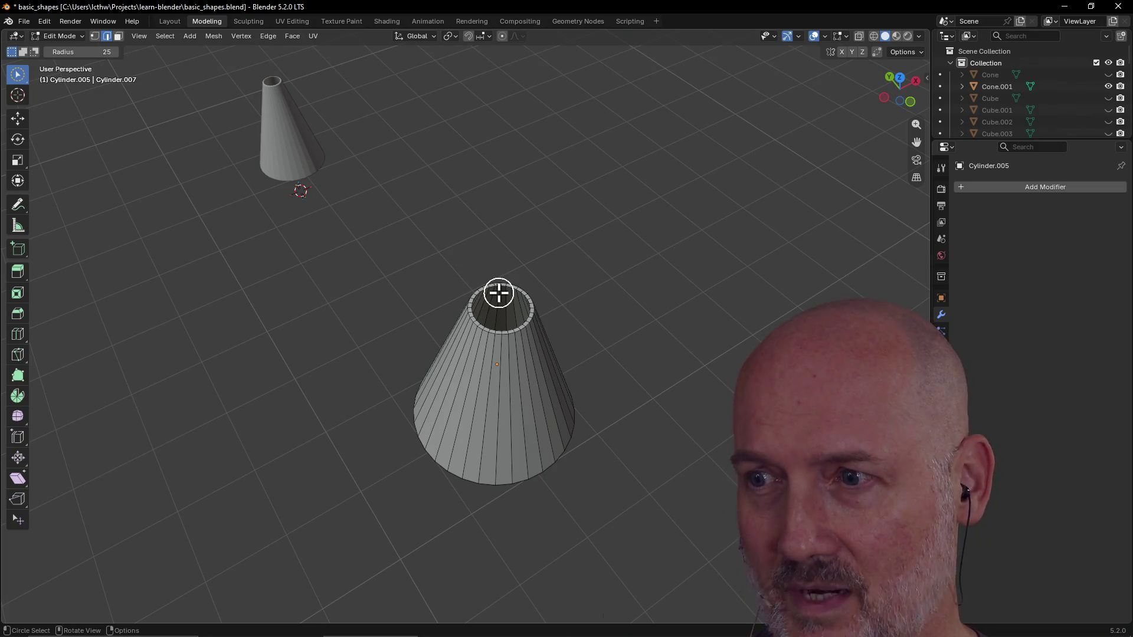
{"action": "scroll", "coordinate": [497, 292], "scroll_direction": "up", "scroll_amount": 2}
{"action": "scroll", "coordinate": [498, 293], "scroll_direction": "down", "scroll_amount": 3}
{"action": "left_click_drag", "start_coordinate": [496, 292], "coordinate": [482, 301]}
{"action": "mouse_move", "coordinate": [483, 302]}
{"action": "middle_mouse_down"}
{"action": "mouse_move", "coordinate": [402, 305]}
{"action": "mouse_move", "coordinate": [558, 216]}
{"action": "mouse_move", "coordinate": [538, 192]}
{"action": "mouse_move", "coordinate": [622, 182]}
{"action": "middle_mouse_up"}
{"action": "key", "text": "KP_1"}
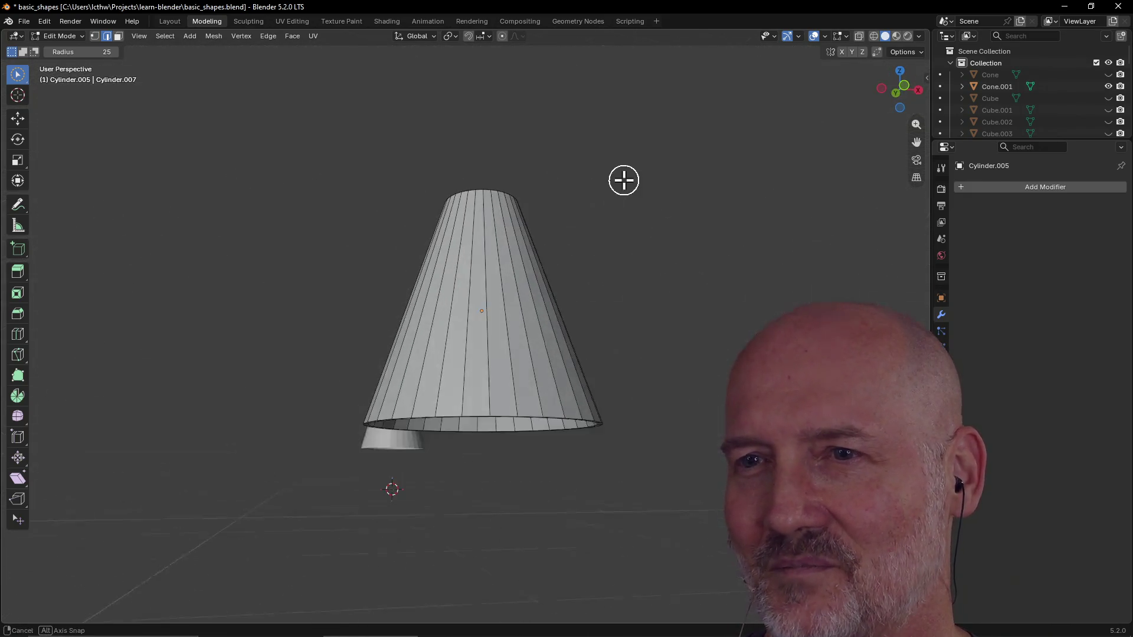
{"action": "middle_click_drag", "start_coordinate": [471, 431], "coordinate": [473, 380]}
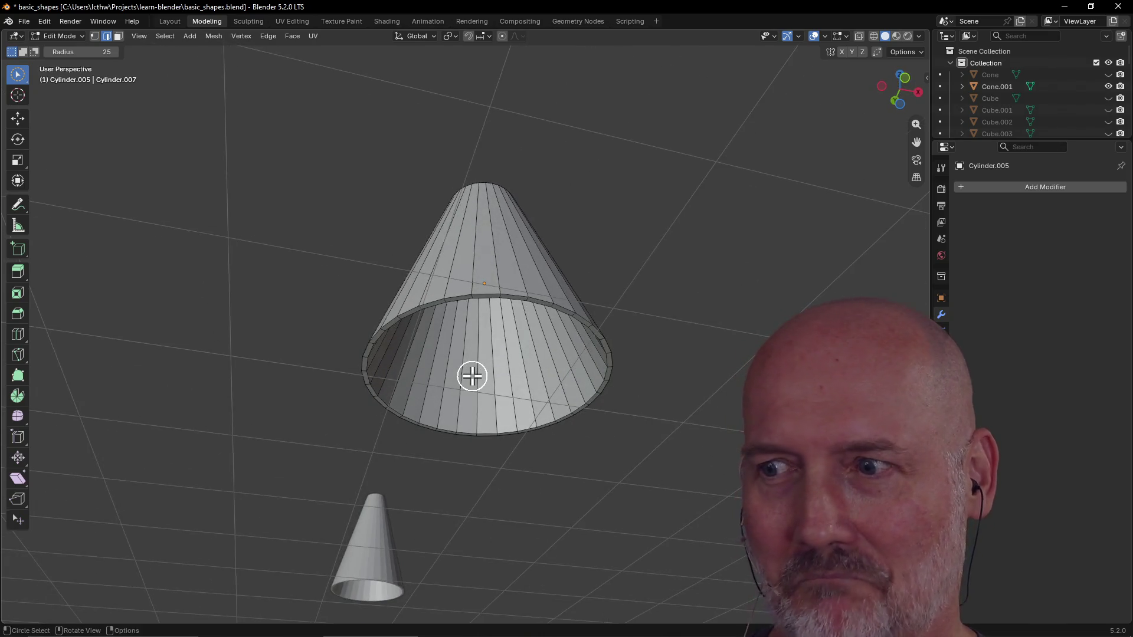
{"action": "middle_click_drag", "start_coordinate": [492, 298], "coordinate": [496, 292]}
{"action": "left_click", "coordinate": [482, 281]}
{"action": "mouse_move", "coordinate": [636, 266]}
{"action": "middle_mouse_down"}
{"action": "mouse_move", "coordinate": [603, 310]}
{"action": "mouse_move", "coordinate": [552, 282]}
{"action": "middle_mouse_up"}
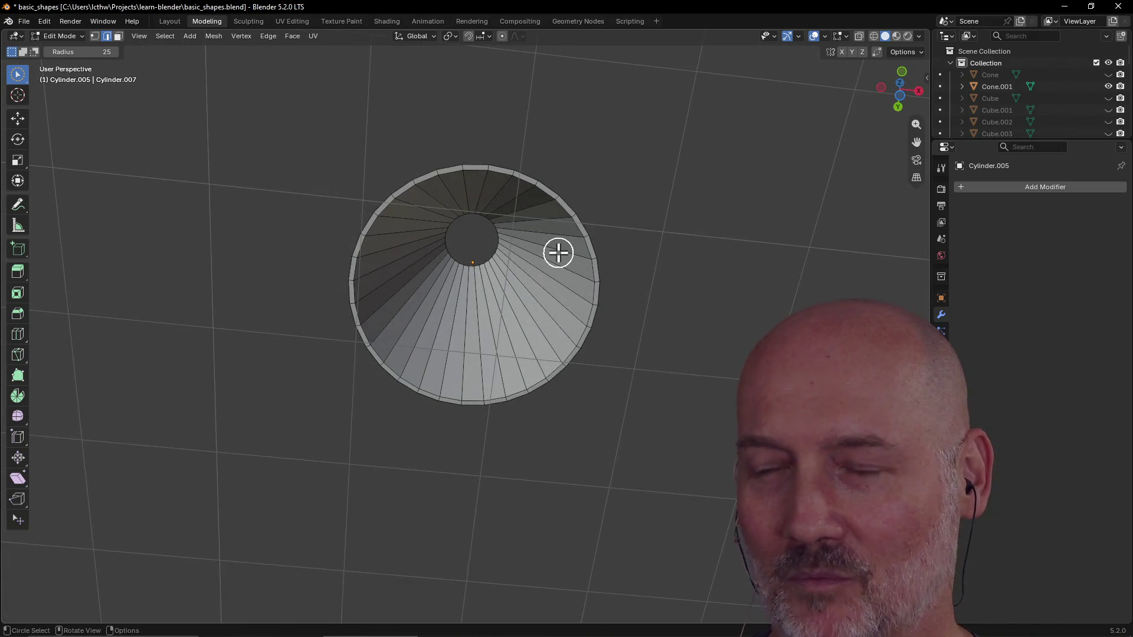
{"action": "mouse_move", "coordinate": [684, 208]}
{"action": "middle_mouse_down"}
{"action": "mouse_move", "coordinate": [552, 250]}
{"action": "mouse_move", "coordinate": [575, 271]}
{"action": "mouse_move", "coordinate": [574, 319]}
{"action": "mouse_move", "coordinate": [587, 258]}
{"action": "mouse_move", "coordinate": [587, 303]}
{"action": "mouse_move", "coordinate": [518, 232]}
{"action": "mouse_move", "coordinate": [602, 309]}
{"action": "mouse_move", "coordinate": [544, 168]}
{"action": "mouse_move", "coordinate": [549, 142]}
{"action": "mouse_move", "coordinate": [576, 261]}
{"action": "mouse_move", "coordinate": [574, 188]}
{"action": "middle_mouse_up"}
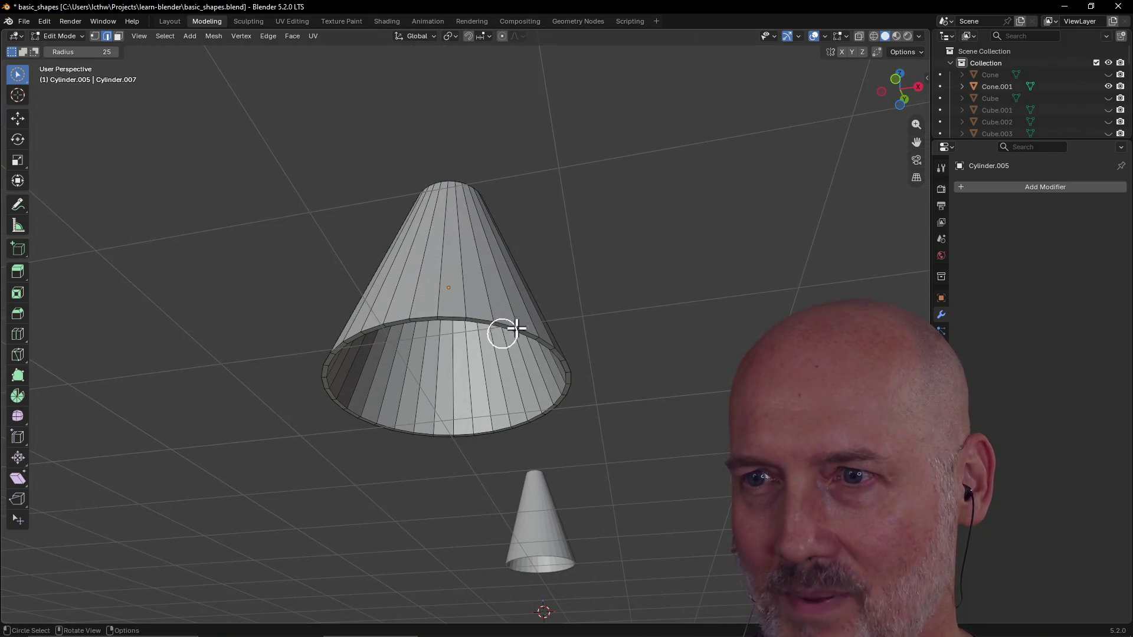
{"action": "mouse_move", "coordinate": [551, 307]}
{"action": "middle_mouse_down"}
{"action": "mouse_move", "coordinate": [540, 384]}
{"action": "mouse_move", "coordinate": [657, 352]}
{"action": "mouse_move", "coordinate": [483, 364]}
{"action": "mouse_move", "coordinate": [638, 380]}
{"action": "mouse_move", "coordinate": [657, 349]}
{"action": "mouse_move", "coordinate": [539, 404]}
{"action": "mouse_move", "coordinate": [599, 353]}
{"action": "middle_mouse_up"}
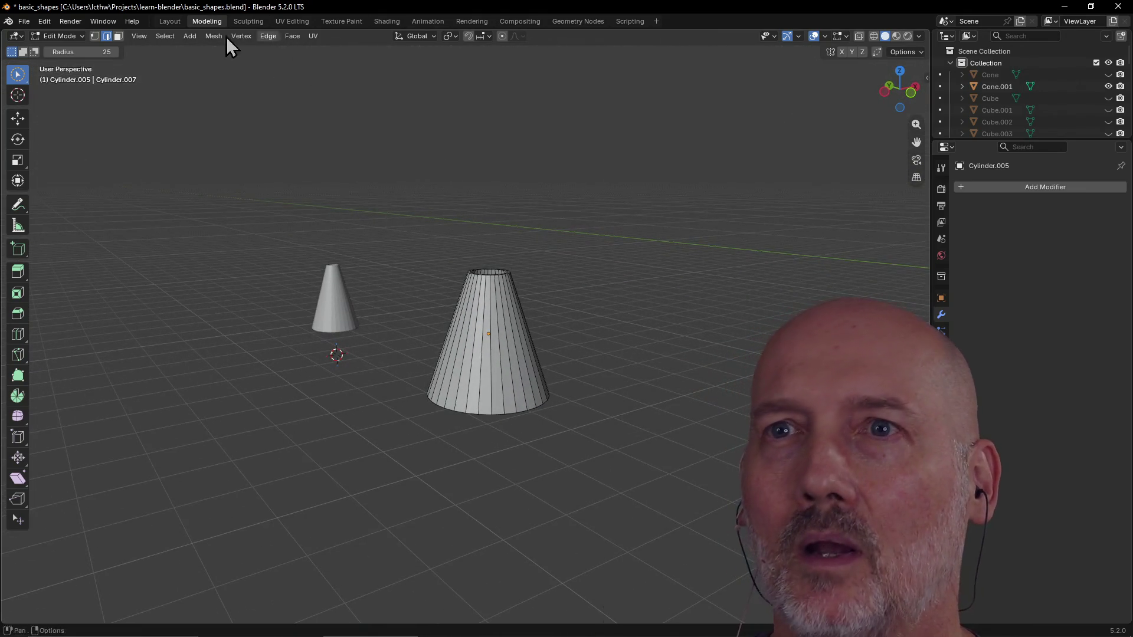
Step: In the Layout workspace, delete the small cone and nudge the truncated cone's position
{"action": "left_click", "coordinate": [170, 22]}
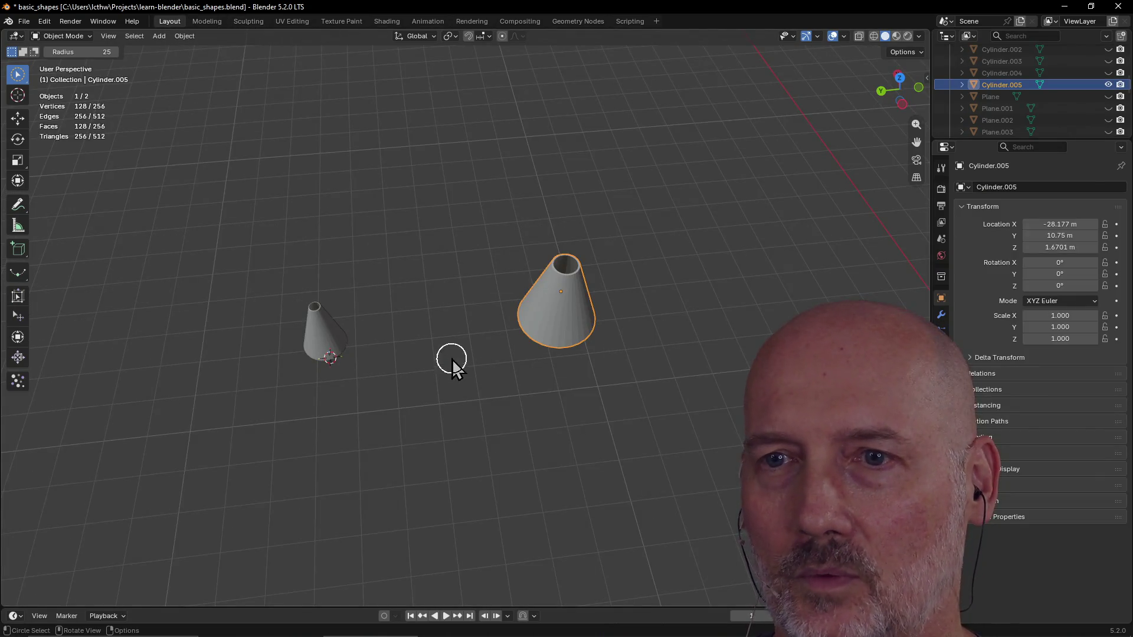
{"action": "left_click_drag", "start_coordinate": [452, 361], "coordinate": [326, 335]}
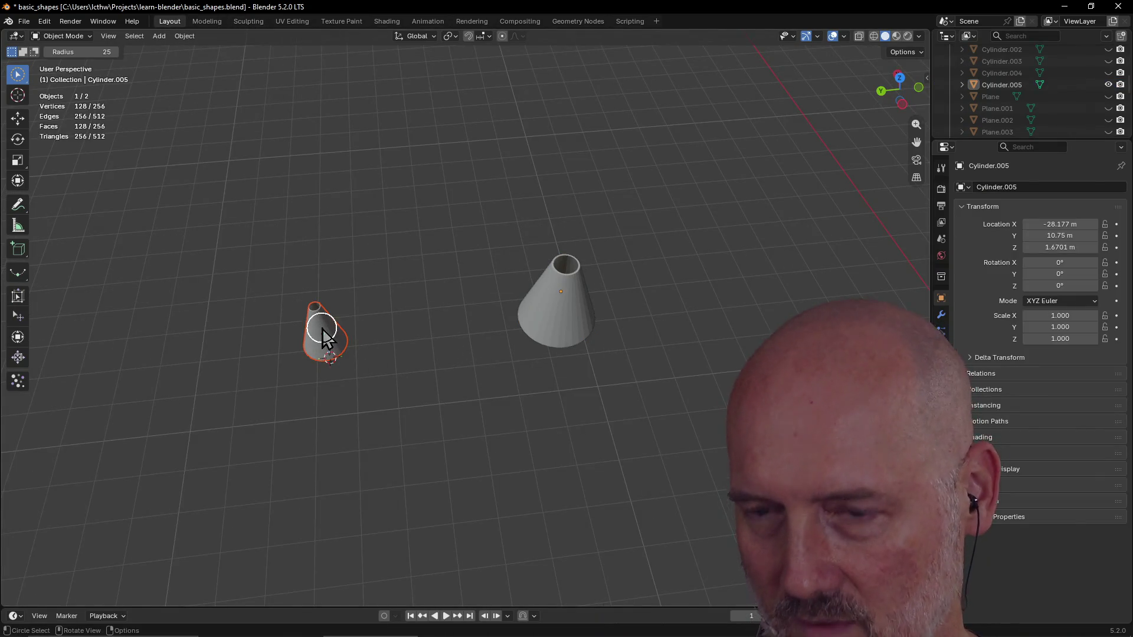
{"action": "key", "text": "Delete"}
{"action": "left_click", "coordinate": [567, 286]}
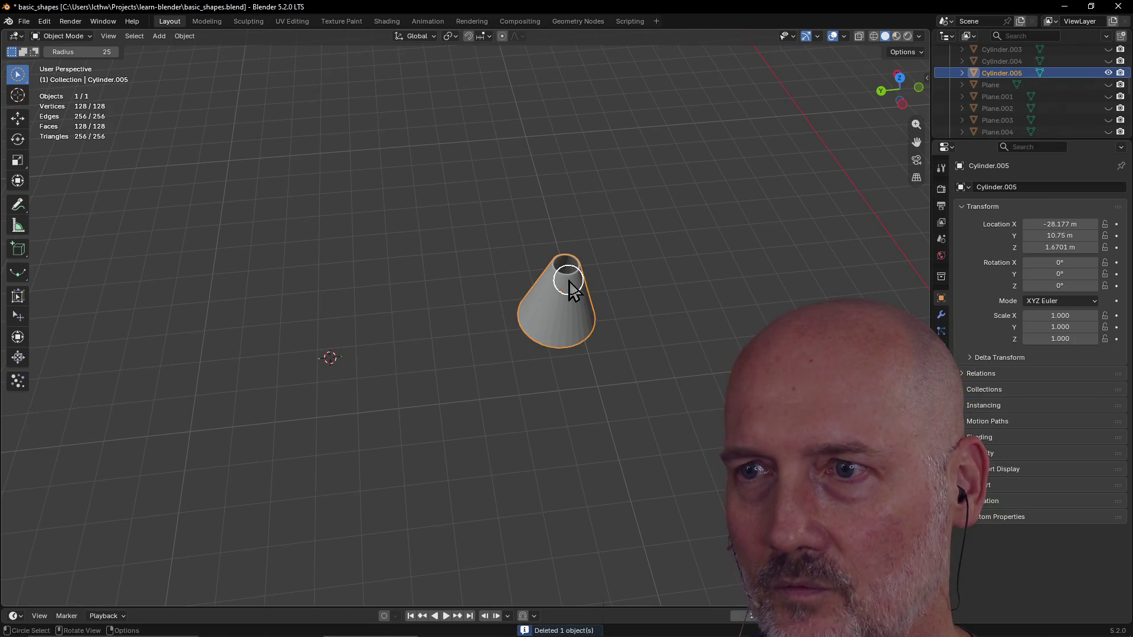
{"action": "key", "text": "g"}
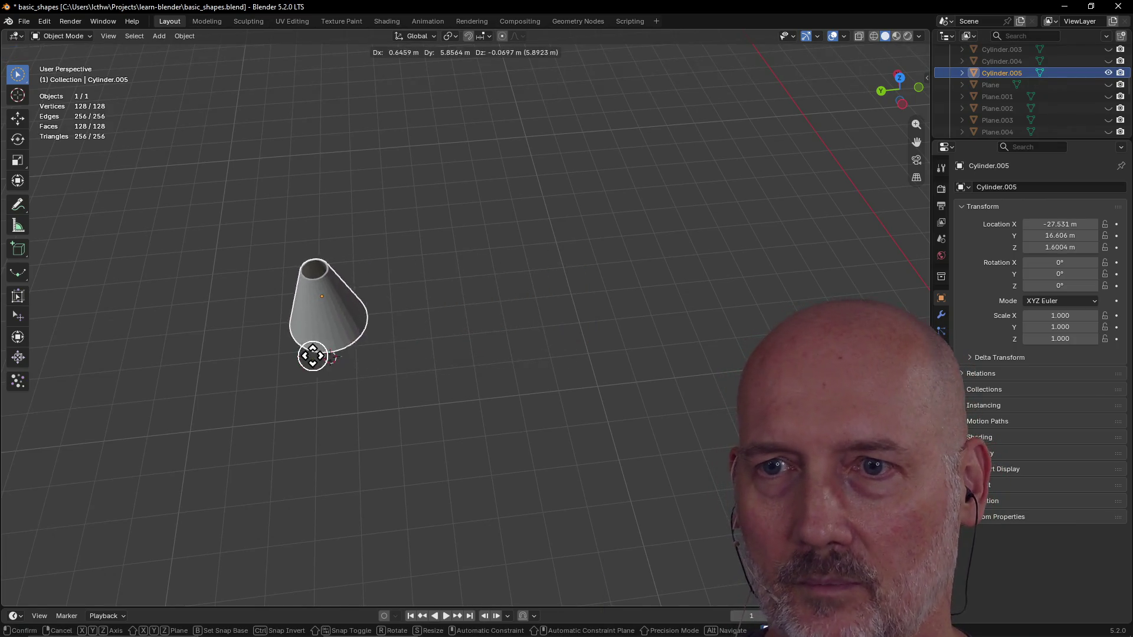
{"action": "left_click", "coordinate": [313, 356]}
{"action": "middle_click_drag", "start_coordinate": [318, 349], "coordinate": [335, 326]}
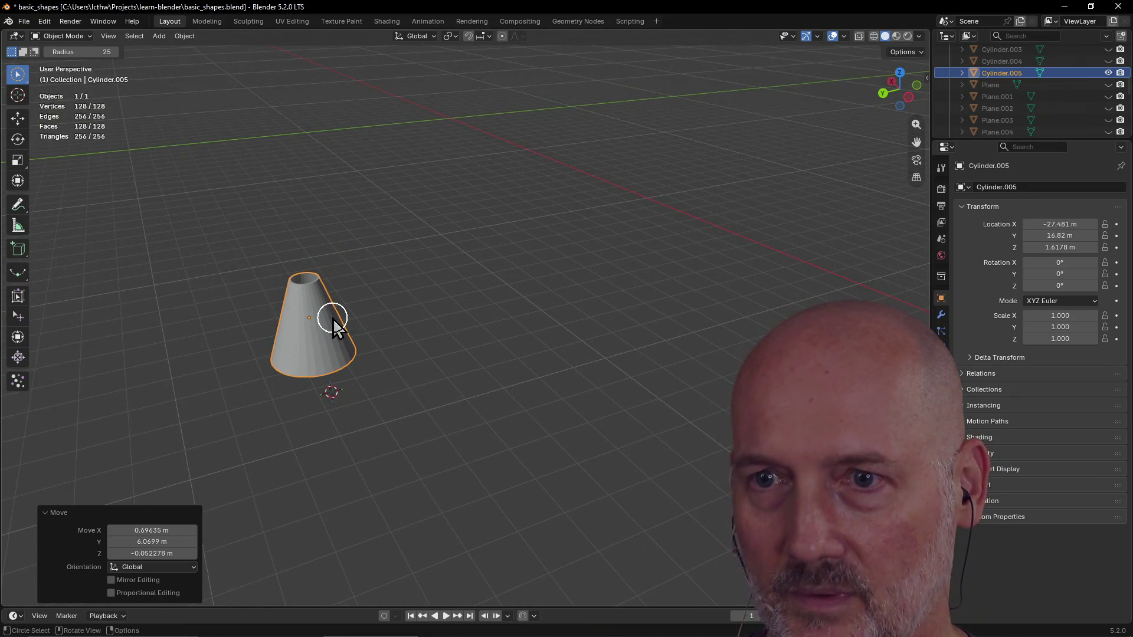
Step: Unhide all objects, move the truncated cone onto the square plate, then hide everything else
{"action": "key", "text": "alt+h"}
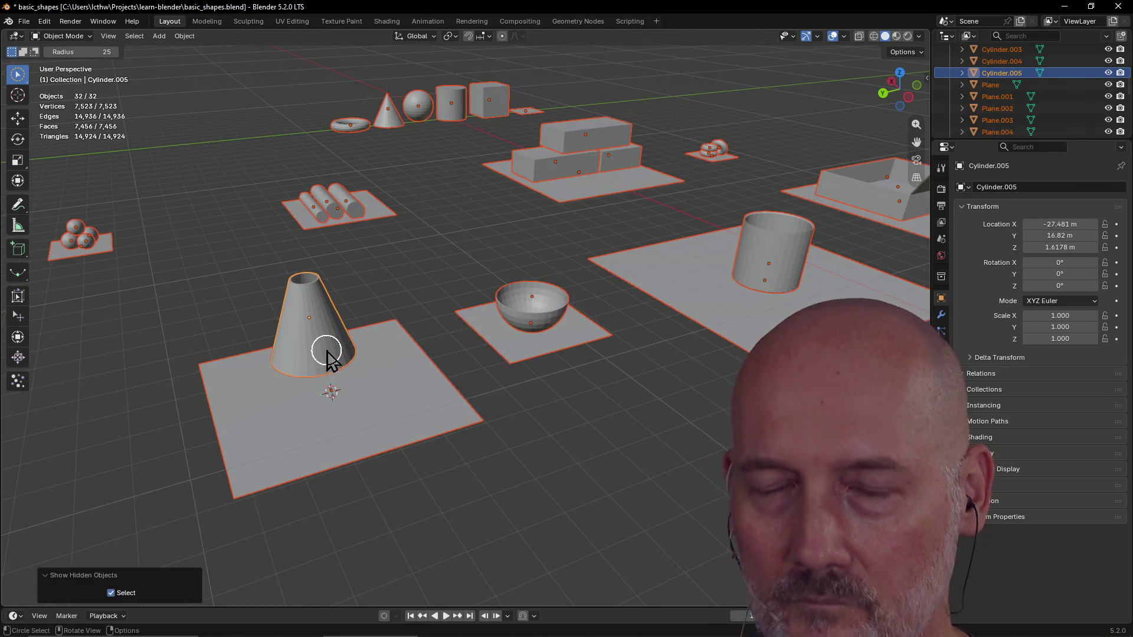
{"action": "scroll", "coordinate": [327, 354], "scroll_direction": "up", "scroll_amount": 3}
{"action": "key", "text": "alt+a"}
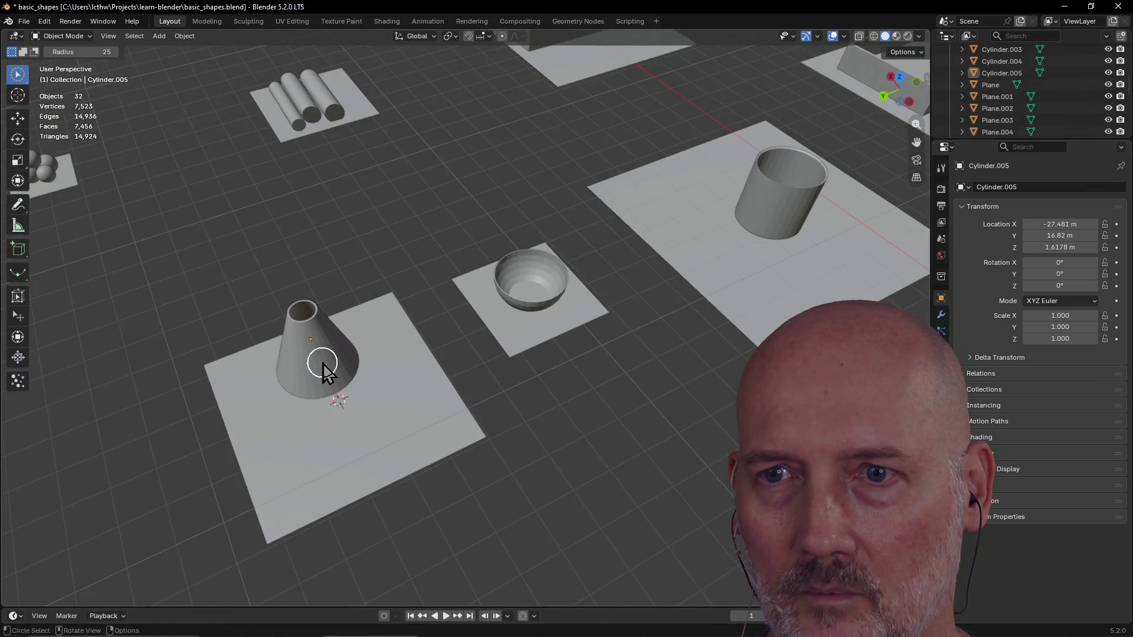
{"action": "left_click", "coordinate": [318, 354]}
{"action": "key", "text": "g"}
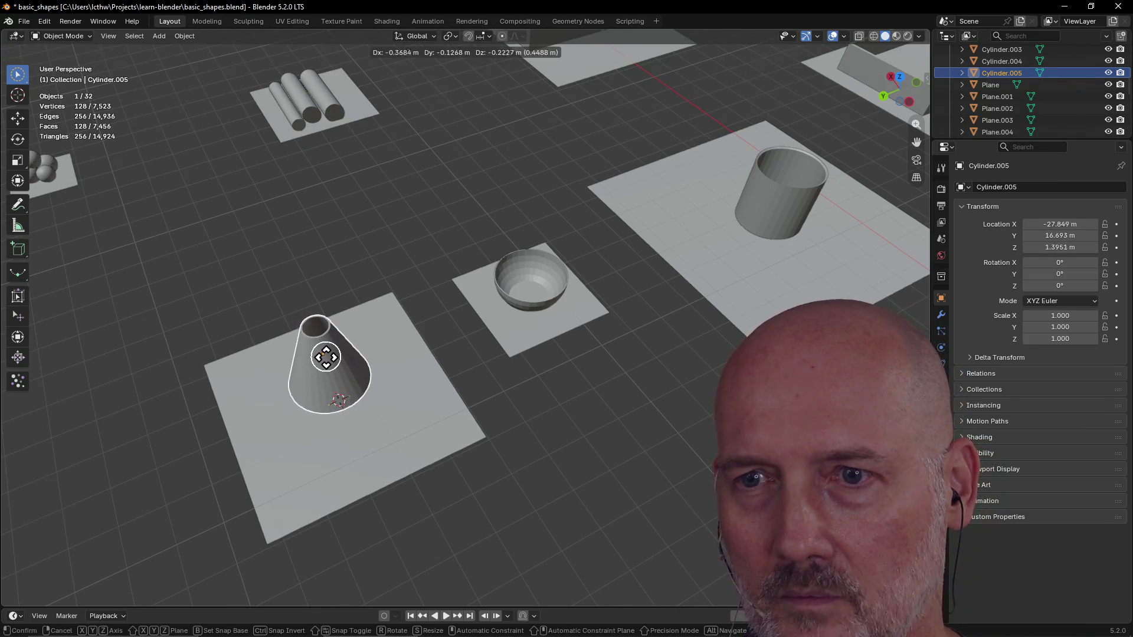
{"action": "left_click", "coordinate": [330, 372]}
{"action": "mouse_move", "coordinate": [330, 372]}
{"action": "middle_mouse_down"}
{"action": "mouse_move", "coordinate": [387, 314]}
{"action": "mouse_move", "coordinate": [383, 335]}
{"action": "middle_mouse_up"}
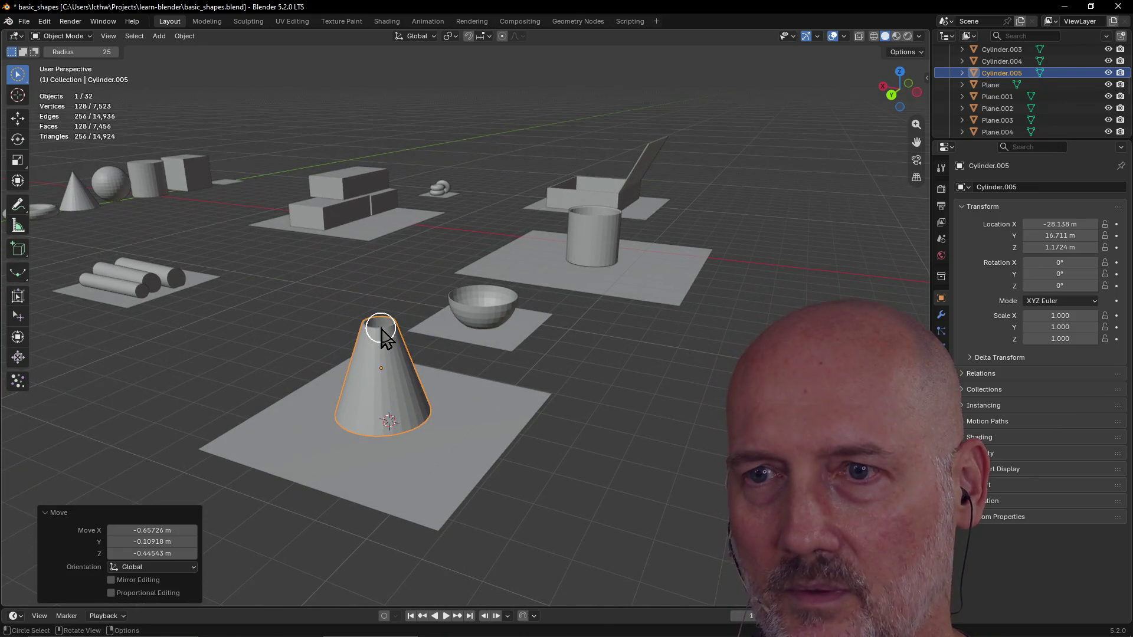
{"action": "key", "text": "shift+h"}
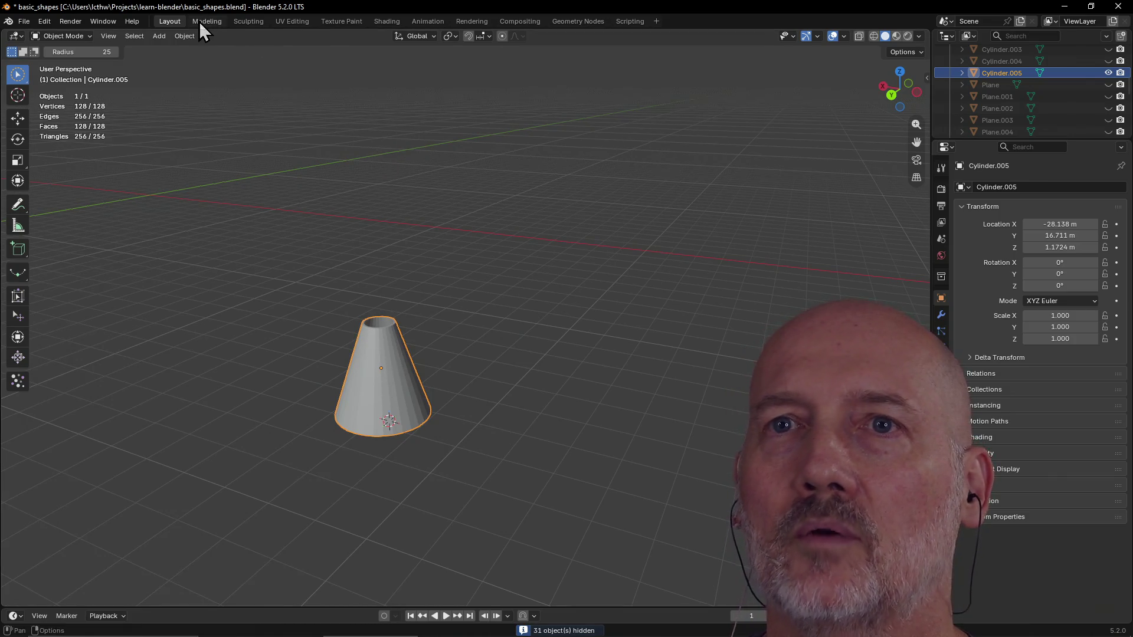
{"action": "left_click", "coordinate": [207, 20]}
{"action": "middle_click_drag", "start_coordinate": [355, 346], "coordinate": [398, 298]}
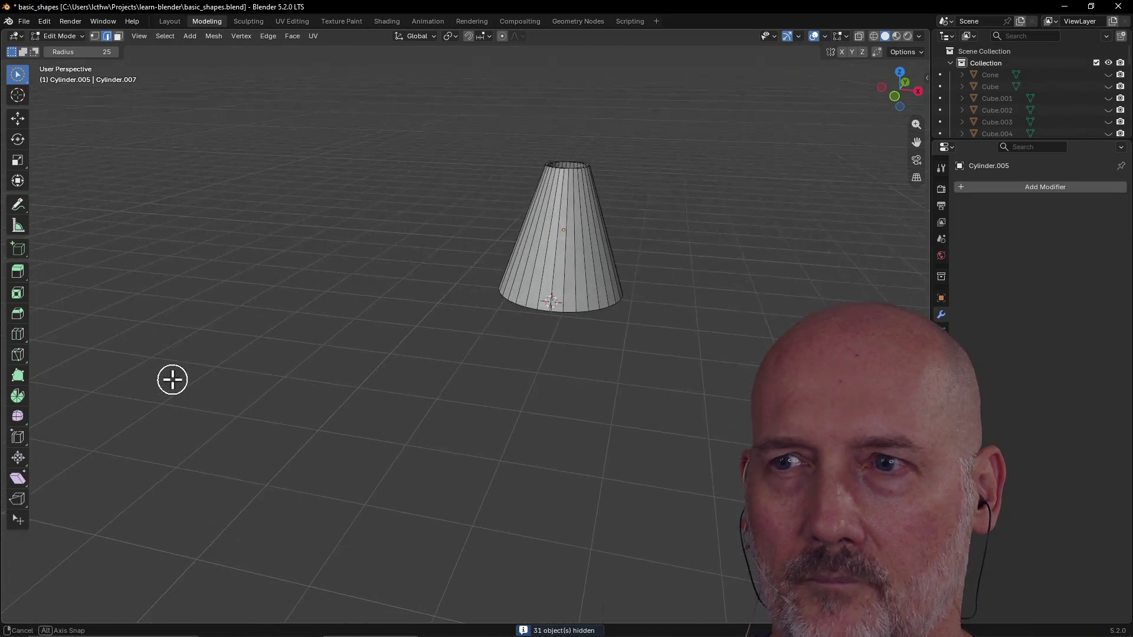
{"action": "left_click_drag", "start_coordinate": [584, 254], "coordinate": [556, 254]}
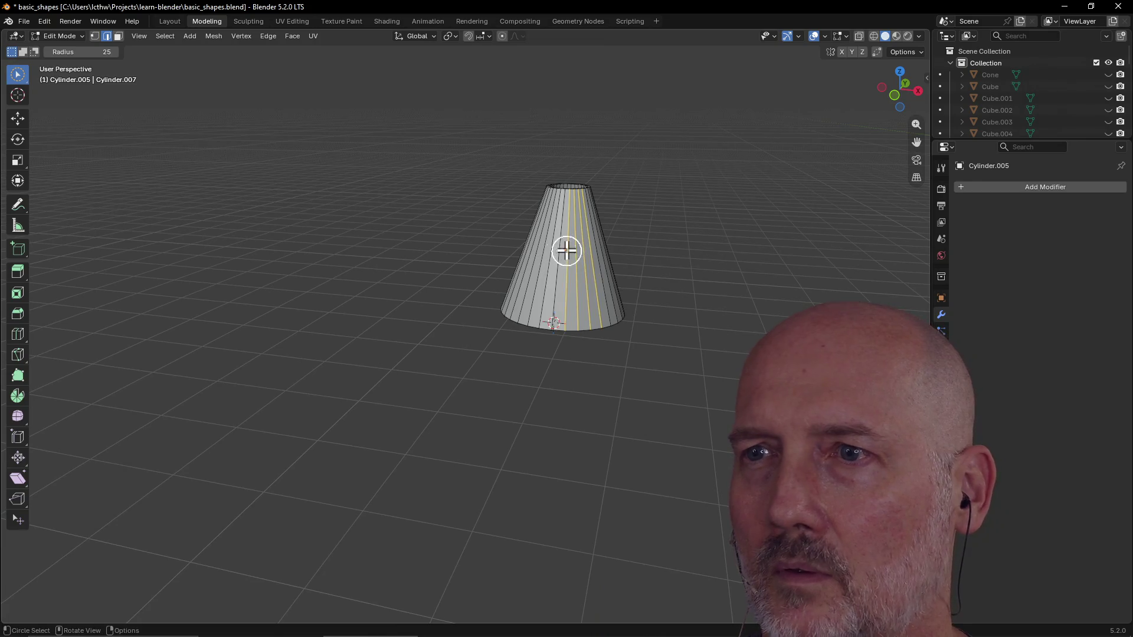
{"action": "key", "text": "grave"}
{"action": "left_click", "coordinate": [601, 345]}
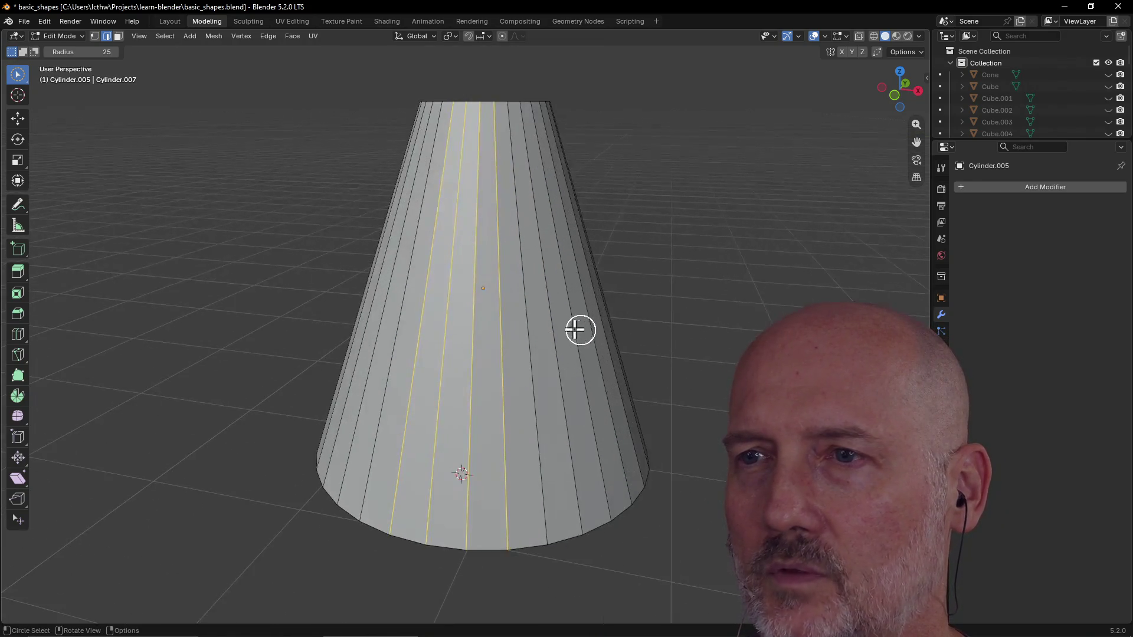
{"action": "mouse_move", "coordinate": [646, 305]}
{"action": "middle_mouse_down"}
{"action": "mouse_move", "coordinate": [683, 305]}
{"action": "mouse_move", "coordinate": [662, 259]}
{"action": "mouse_move", "coordinate": [658, 273]}
{"action": "middle_mouse_up"}
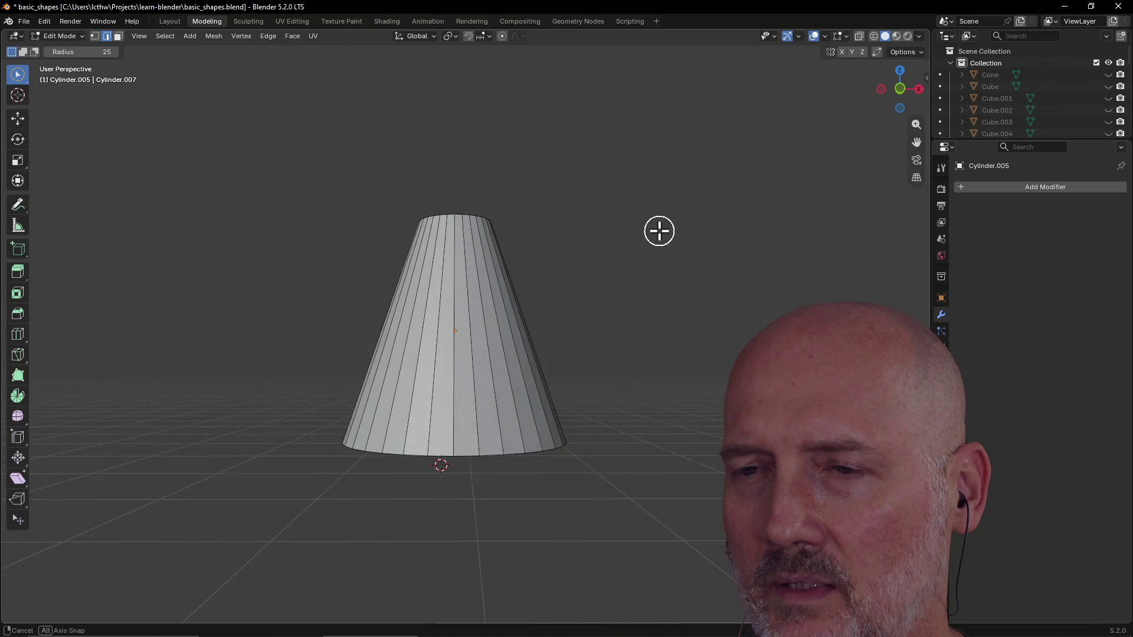
{"action": "middle_click_drag", "start_coordinate": [519, 453], "coordinate": [532, 442]}
{"action": "mouse_move", "coordinate": [576, 382]}
{"action": "middle_mouse_down"}
{"action": "mouse_move", "coordinate": [628, 283]}
{"action": "mouse_move", "coordinate": [631, 355]}
{"action": "middle_mouse_up"}
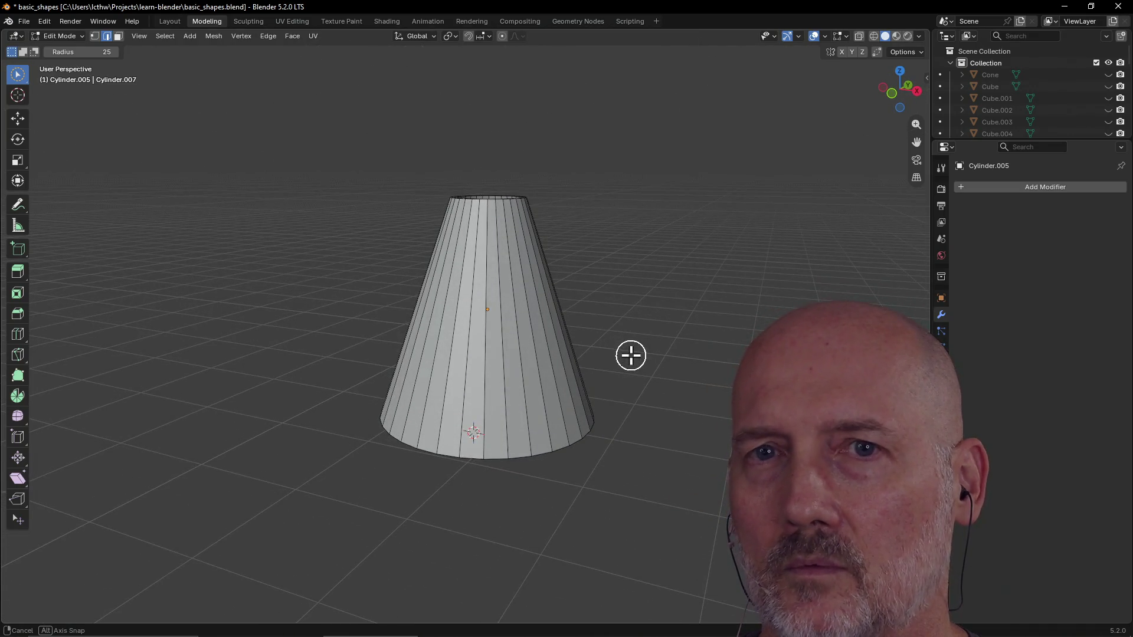
Step: Add a mesh plane beneath the cone and expand its Add Plane settings
{"action": "key", "text": "shift+a"}
{"action": "left_click", "coordinate": [628, 355]}
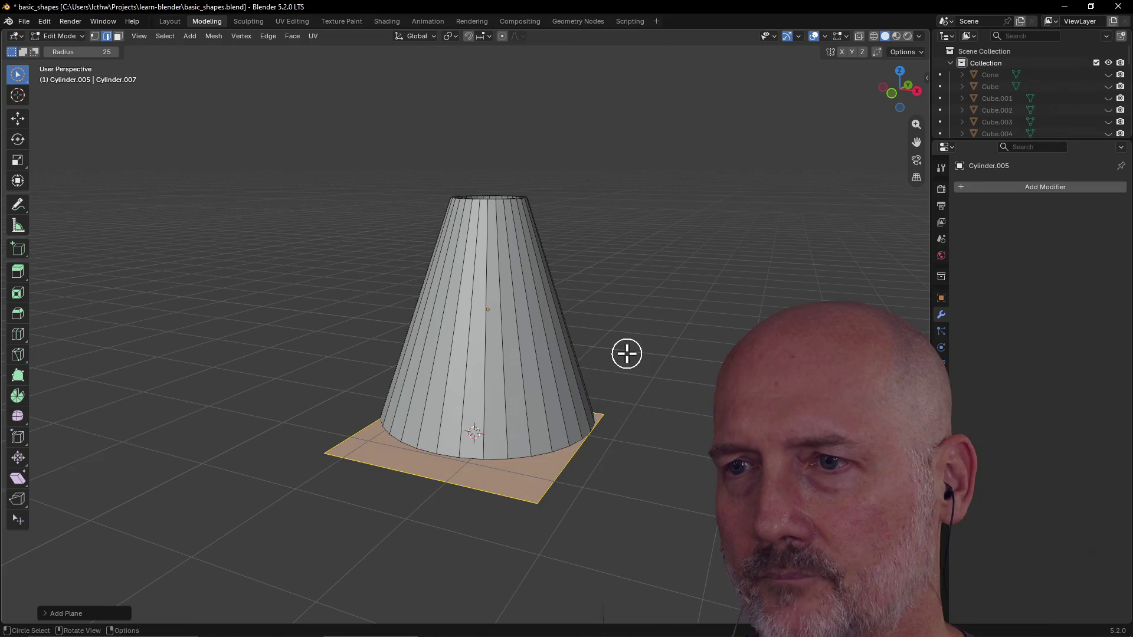
{"action": "scroll", "coordinate": [532, 447], "scroll_direction": "up", "scroll_amount": 1}
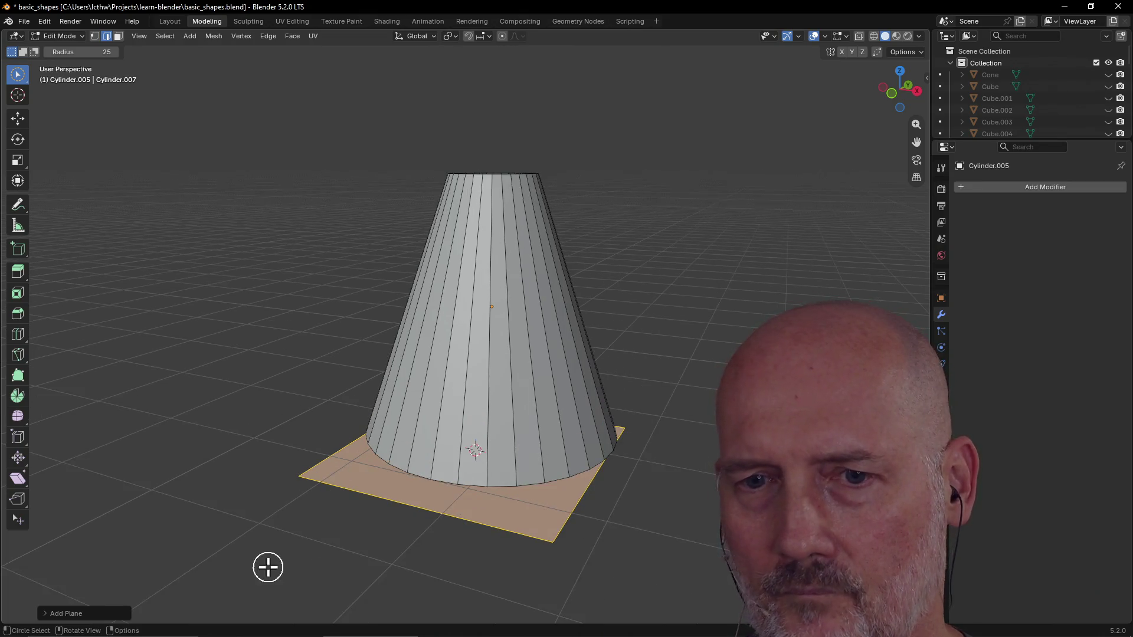
{"action": "left_click", "coordinate": [47, 615]}
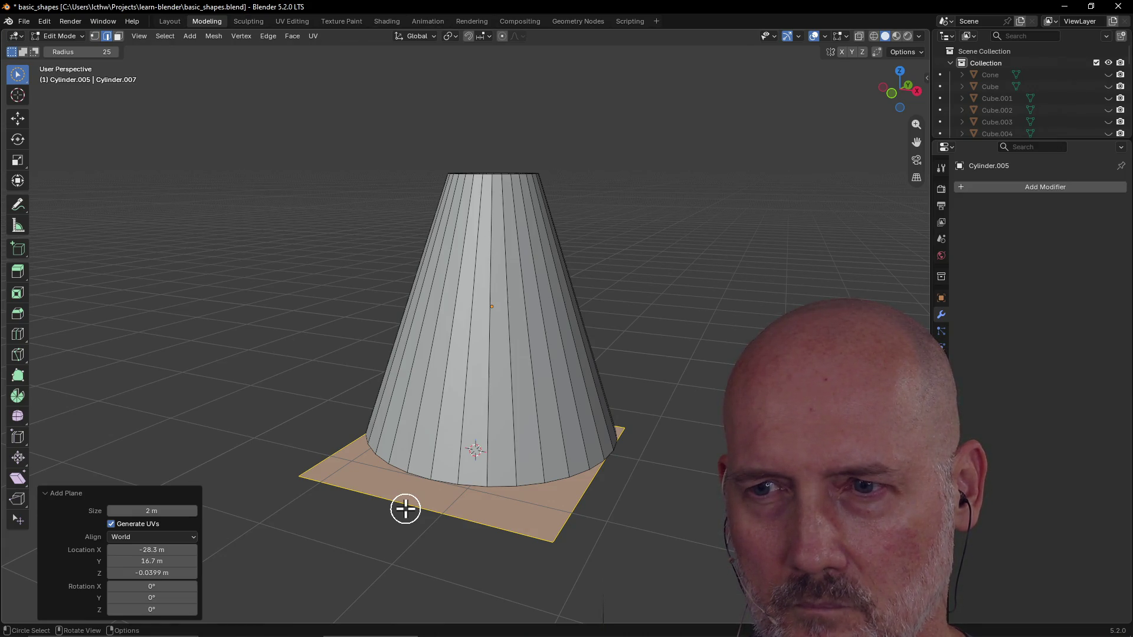
Step: Orbit around cone and plane, trying edge selections, and select the plane's face under the cone
{"action": "left_click", "coordinate": [405, 507]}
{"action": "middle_click_drag", "start_coordinate": [406, 507], "coordinate": [495, 493]}
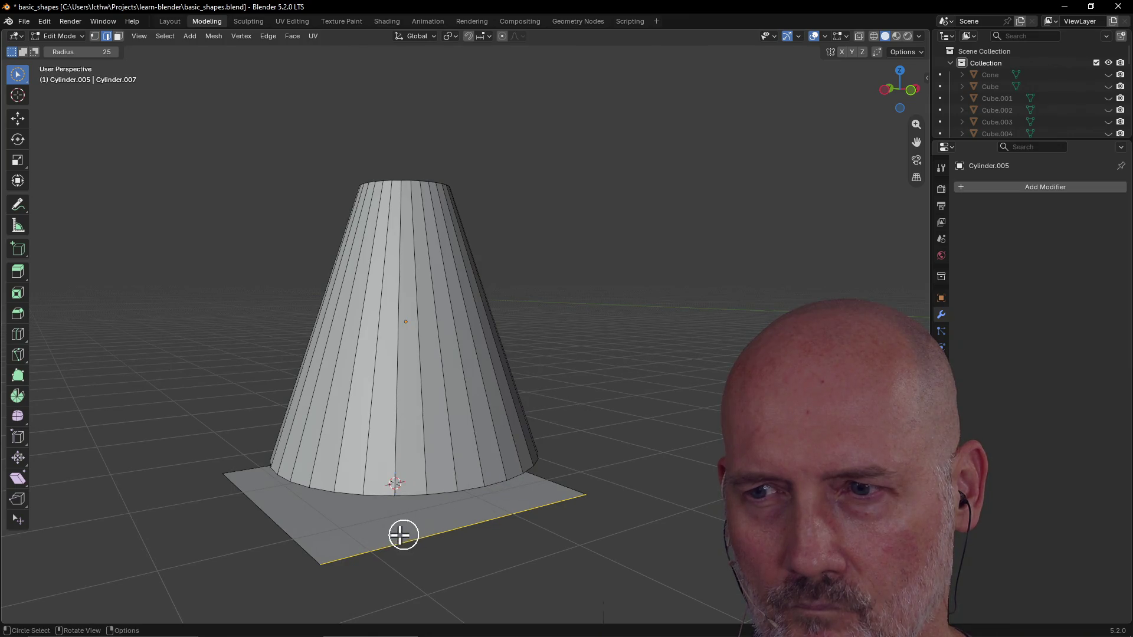
{"action": "middle_click_drag", "start_coordinate": [308, 546], "coordinate": [301, 537]}
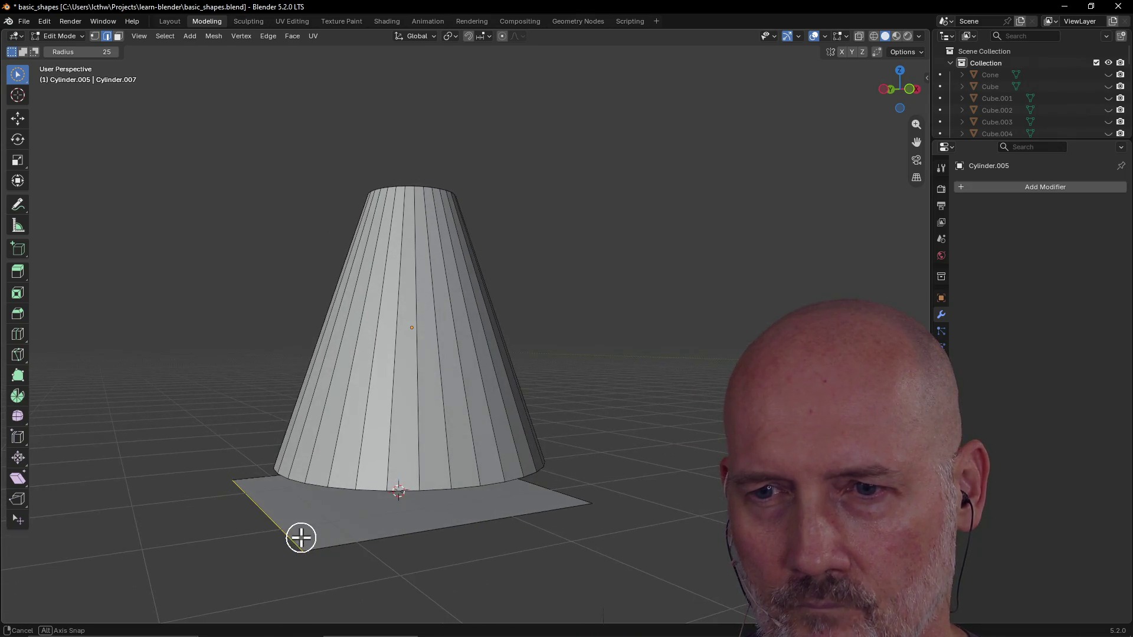
{"action": "left_click", "coordinate": [350, 543], "text": "alt"}
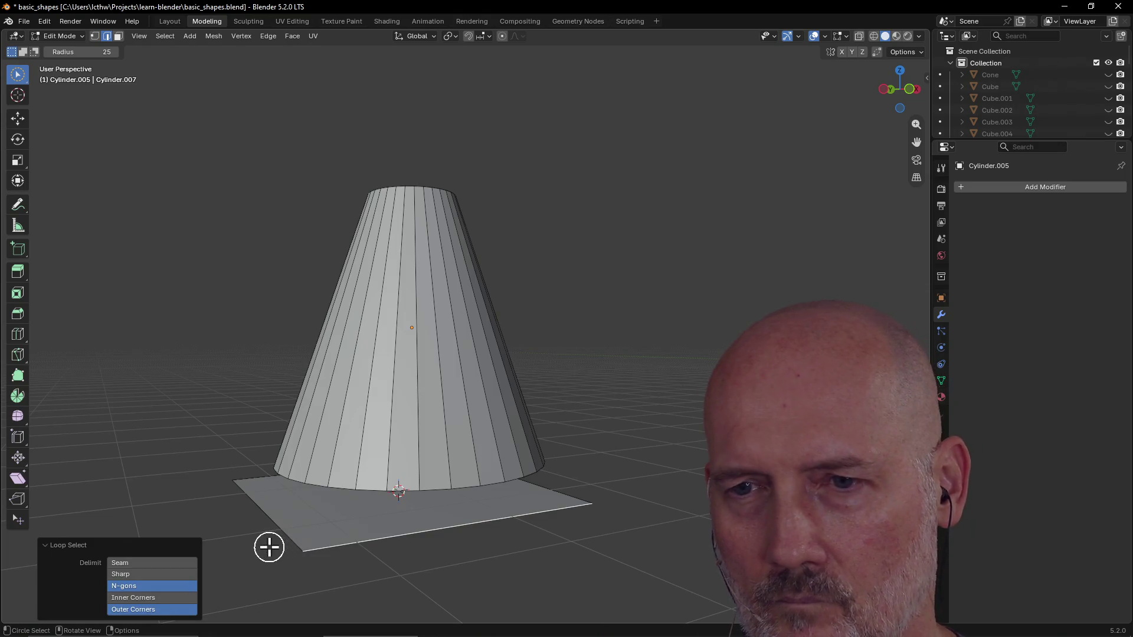
{"action": "left_click", "coordinate": [278, 531]}
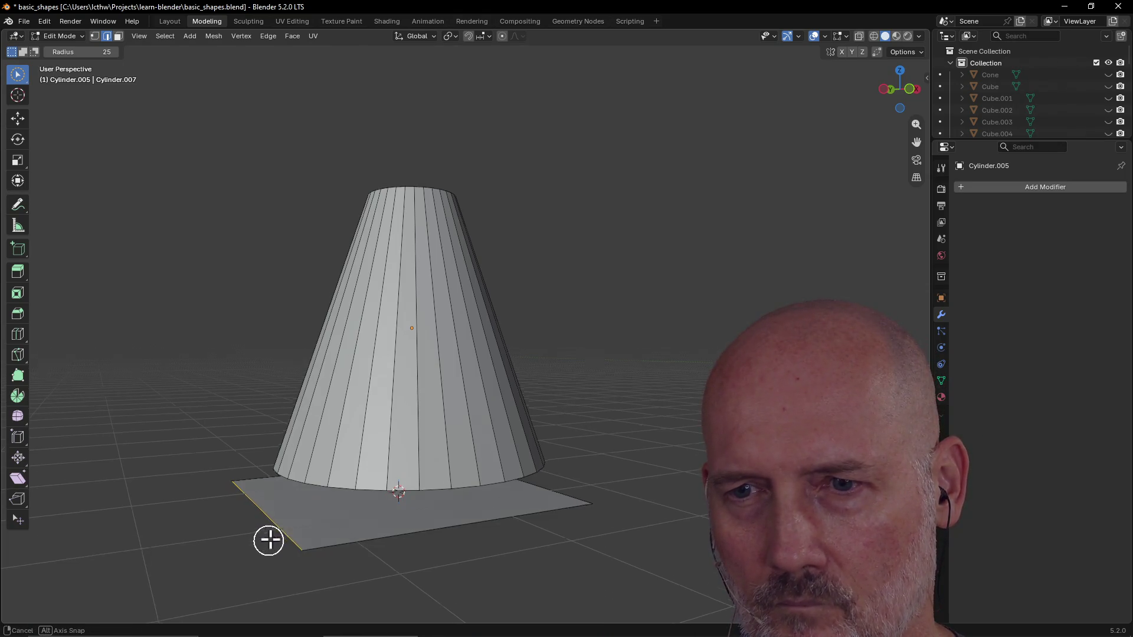
{"action": "middle_click_drag", "start_coordinate": [279, 531], "coordinate": [399, 532]}
{"action": "mouse_move", "coordinate": [304, 549]}
{"action": "middle_mouse_down"}
{"action": "mouse_move", "coordinate": [383, 542]}
{"action": "mouse_move", "coordinate": [173, 552]}
{"action": "mouse_move", "coordinate": [228, 527]}
{"action": "mouse_move", "coordinate": [186, 531]}
{"action": "middle_mouse_up"}
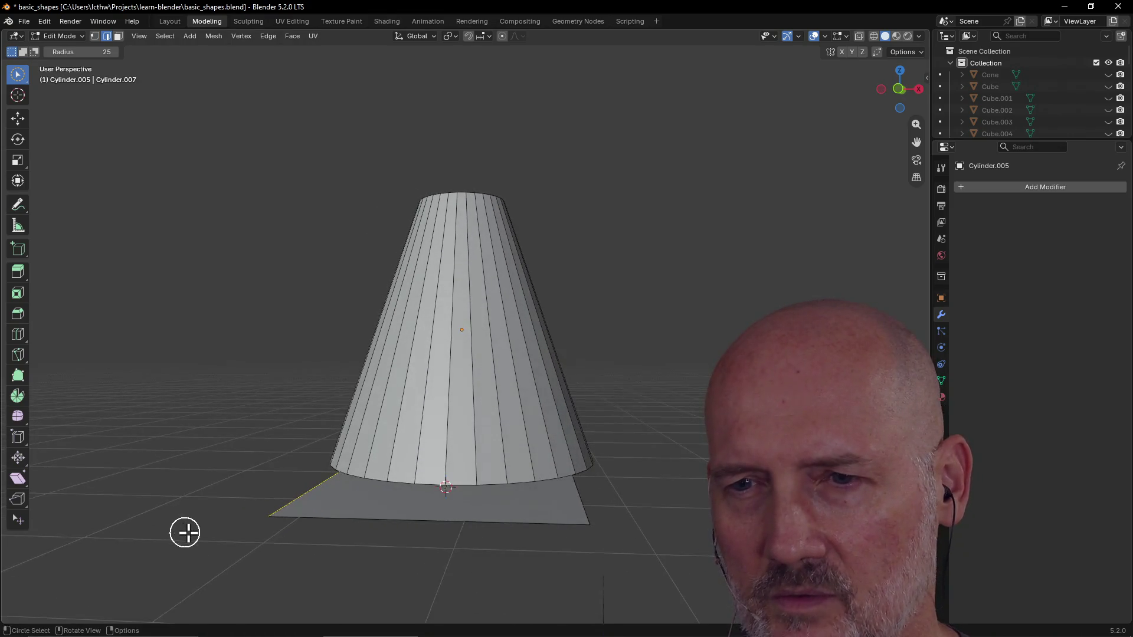
{"action": "mouse_move", "coordinate": [329, 519]}
{"action": "middle_mouse_down"}
{"action": "mouse_move", "coordinate": [442, 509]}
{"action": "mouse_move", "coordinate": [376, 504]}
{"action": "mouse_move", "coordinate": [490, 522]}
{"action": "mouse_move", "coordinate": [504, 582]}
{"action": "mouse_move", "coordinate": [525, 576]}
{"action": "mouse_move", "coordinate": [531, 549]}
{"action": "mouse_move", "coordinate": [535, 564]}
{"action": "middle_mouse_up"}
{"action": "left_click", "coordinate": [504, 582], "text": "shift"}
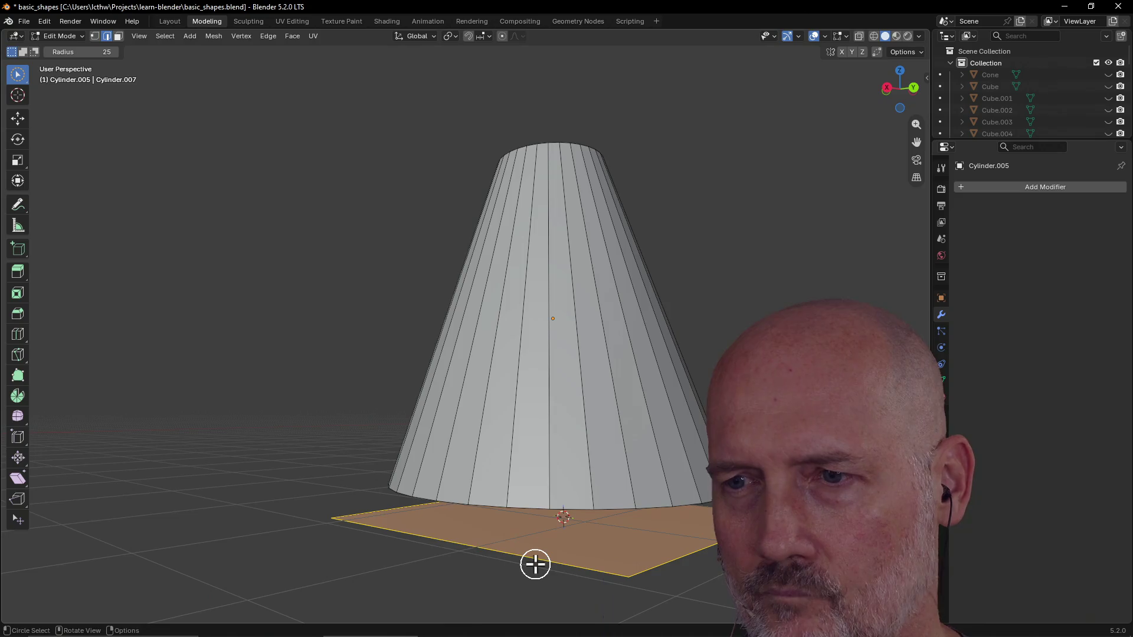
Step: Extrude the plane's edges vertically along Z to give the base thickness
{"action": "key", "text": "ctrl+e"}
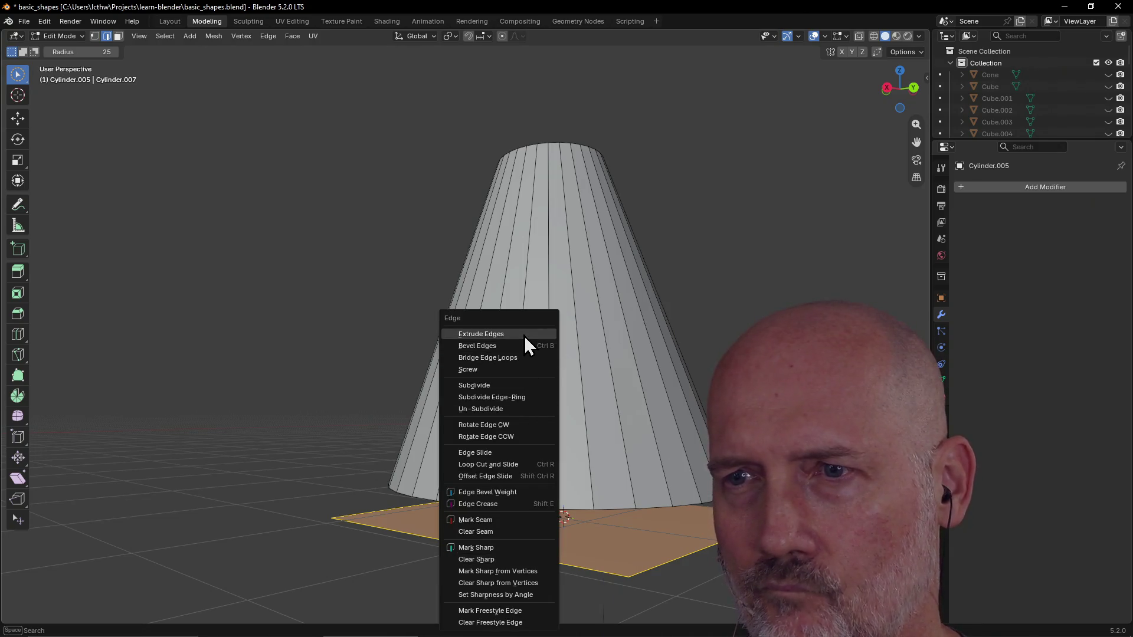
{"action": "left_click", "coordinate": [528, 336]}
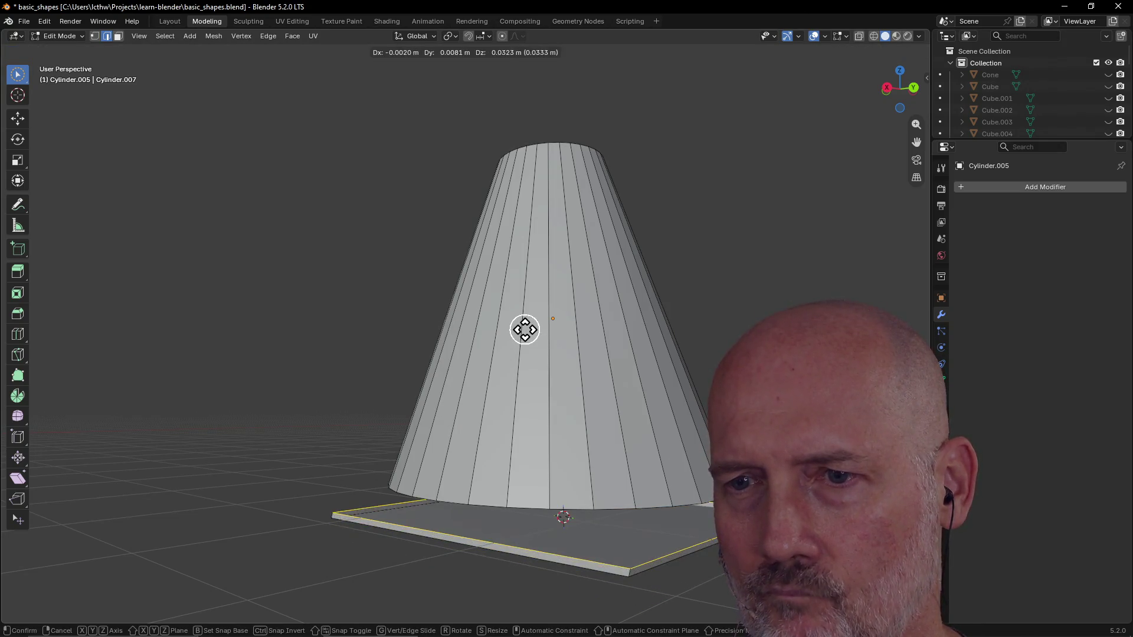
{"action": "key", "text": "z"}
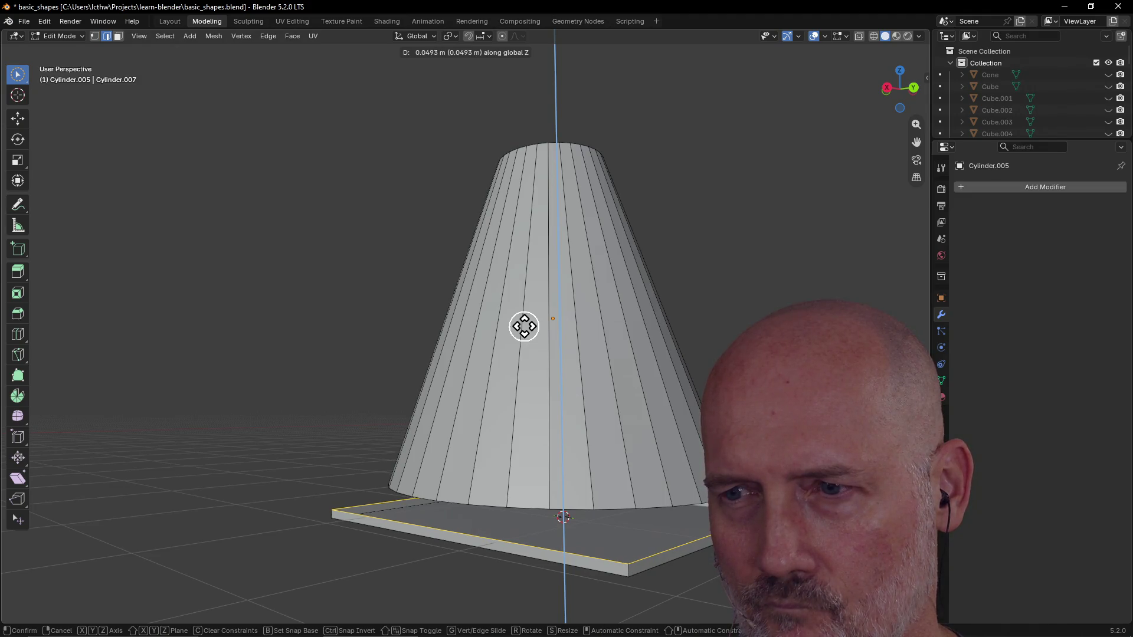
{"action": "left_click", "coordinate": [524, 326]}
{"action": "middle_click_drag", "start_coordinate": [519, 423], "coordinate": [562, 429]}
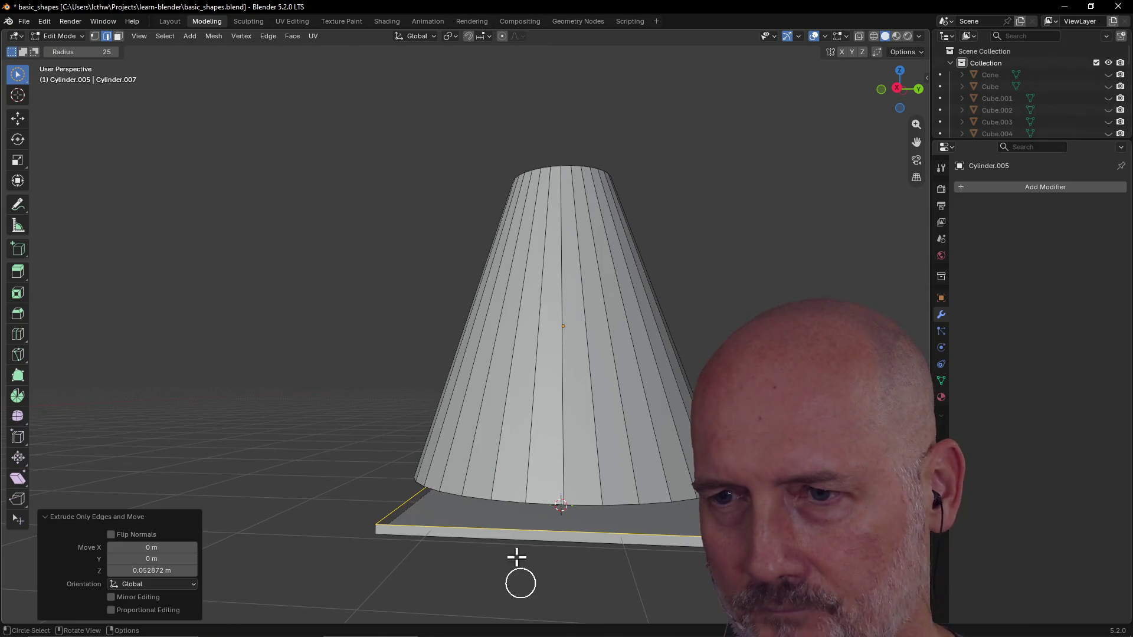
Step: Adjust the selection on the thickened base and select the entire base plate with Ctrl+L
{"action": "left_click", "coordinate": [504, 525]}
{"action": "left_click", "coordinate": [433, 570]}
{"action": "mouse_move", "coordinate": [433, 569]}
{"action": "middle_mouse_down"}
{"action": "mouse_move", "coordinate": [514, 580]}
{"action": "mouse_move", "coordinate": [443, 562]}
{"action": "mouse_move", "coordinate": [236, 563]}
{"action": "middle_mouse_up"}
{"action": "key", "text": "c"}
{"action": "left_click_drag", "start_coordinate": [235, 563], "coordinate": [353, 565]}
{"action": "mouse_move", "coordinate": [327, 563]}
{"action": "middle_mouse_down"}
{"action": "mouse_move", "coordinate": [354, 543]}
{"action": "mouse_move", "coordinate": [345, 602]}
{"action": "mouse_move", "coordinate": [443, 380]}
{"action": "mouse_move", "coordinate": [513, 402]}
{"action": "mouse_move", "coordinate": [584, 402]}
{"action": "mouse_move", "coordinate": [420, 417]}
{"action": "mouse_move", "coordinate": [416, 390]}
{"action": "mouse_move", "coordinate": [434, 403]}
{"action": "middle_mouse_up"}
{"action": "scroll", "coordinate": [417, 574], "scroll_direction": "down", "scroll_amount": 5}
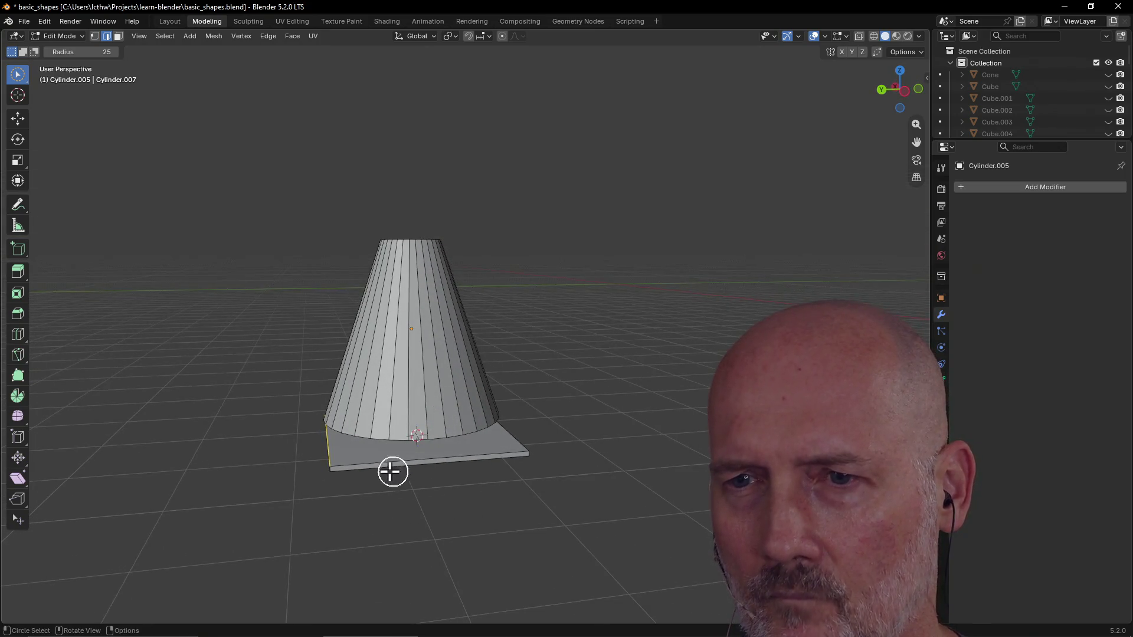
{"action": "key", "text": "alt+a"}
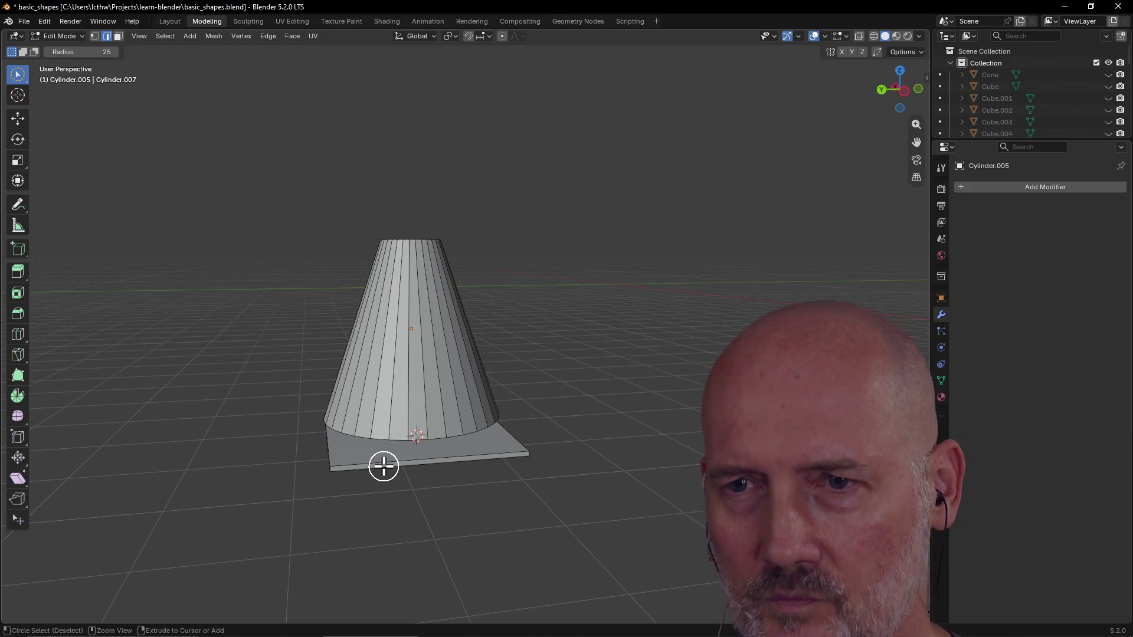
{"action": "left_click", "coordinate": [384, 466]}
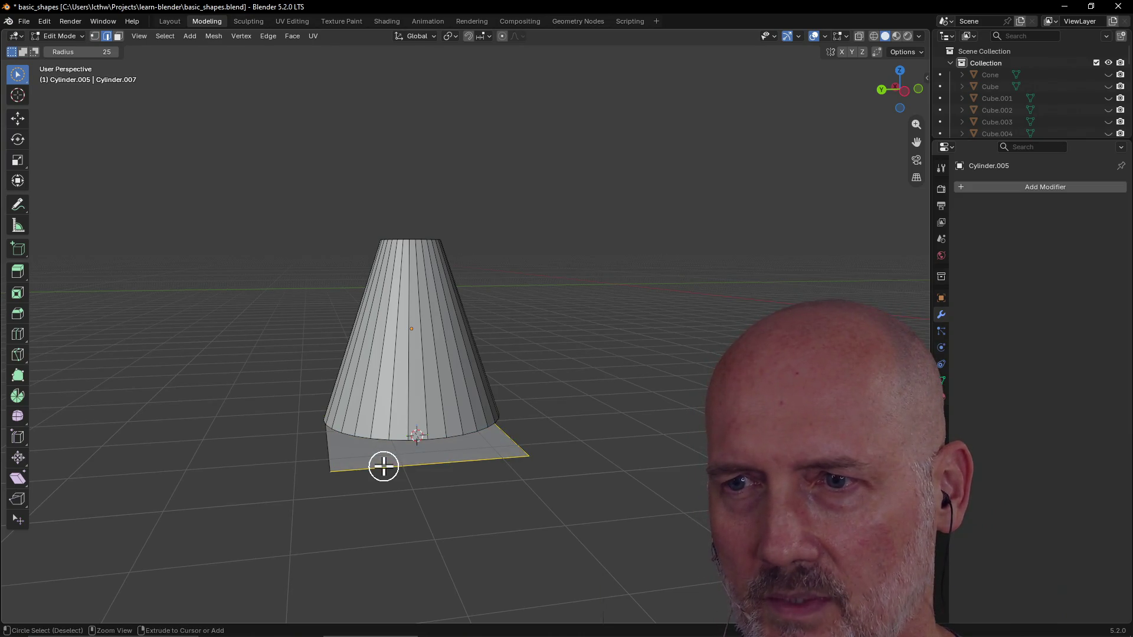
{"action": "key", "text": "ctrl+l"}
Step: Delete the old base plate and add a new mesh plane at the cone's base
{"action": "key", "text": "x"}
{"action": "middle_click_drag", "start_coordinate": [400, 426], "coordinate": [405, 469]}
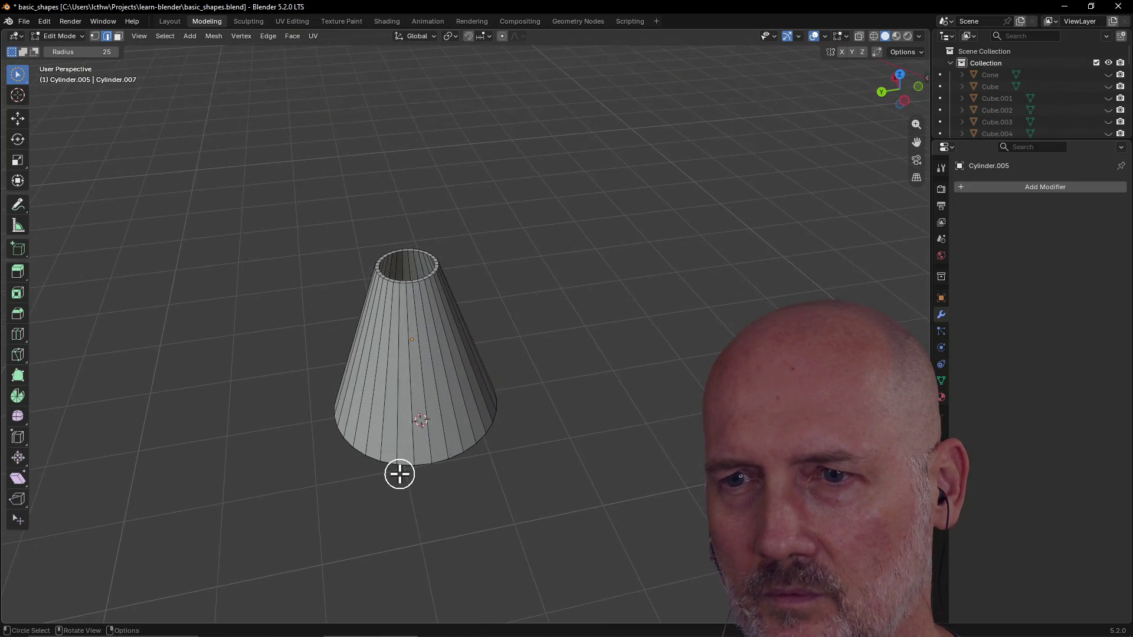
{"action": "key", "text": "shift+a"}
{"action": "left_click", "coordinate": [372, 476]}
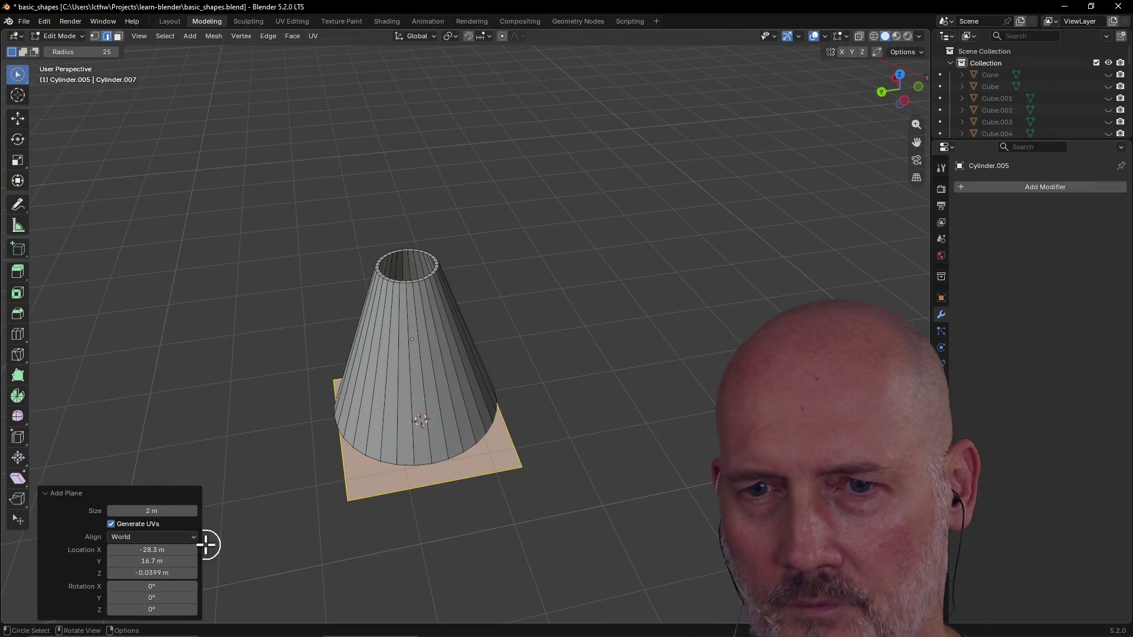
{"action": "key", "text": "ctrl+e"}
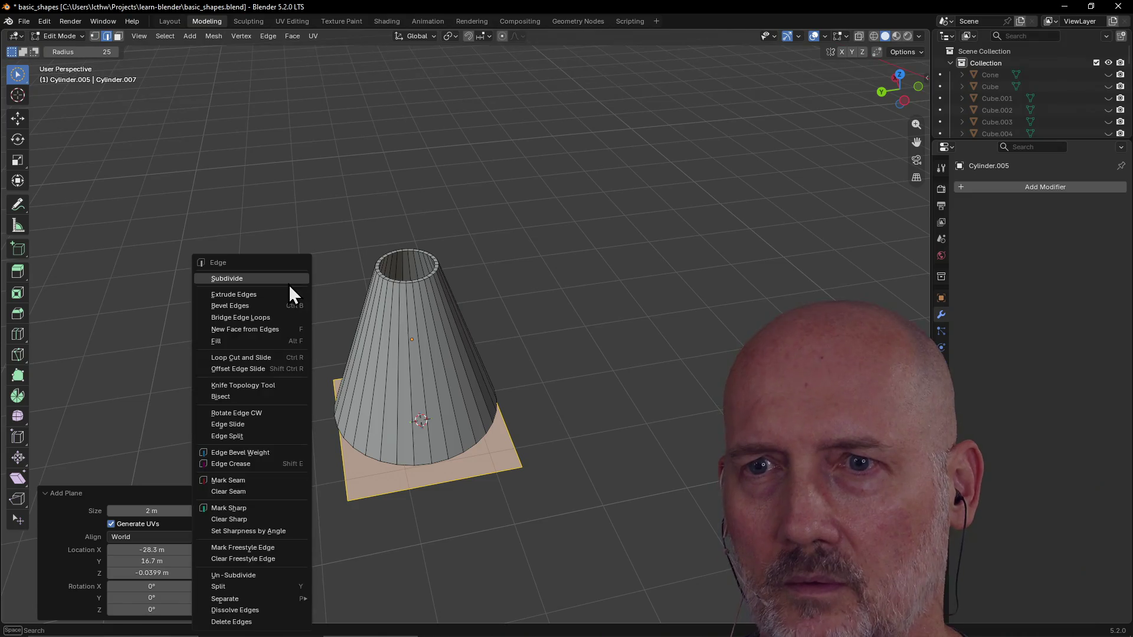
{"action": "key", "text": "Escape"}
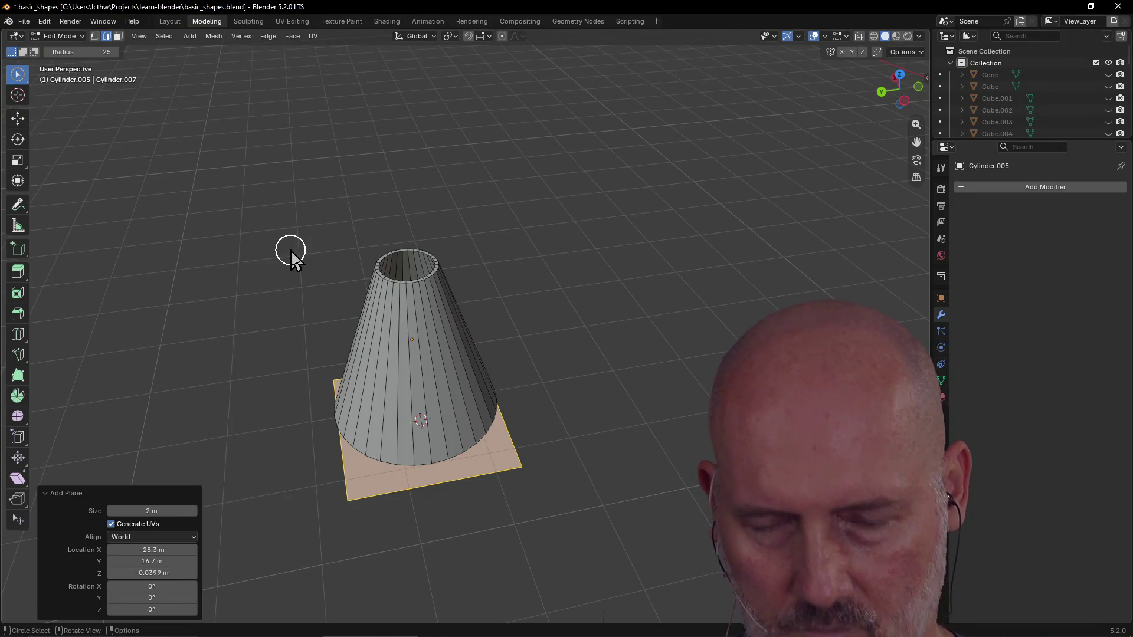
Step: From Top view, centre the new plane under the cone and scale it up about 1.24 times
{"action": "key", "text": "grave"}
{"action": "left_click", "coordinate": [290, 184]}
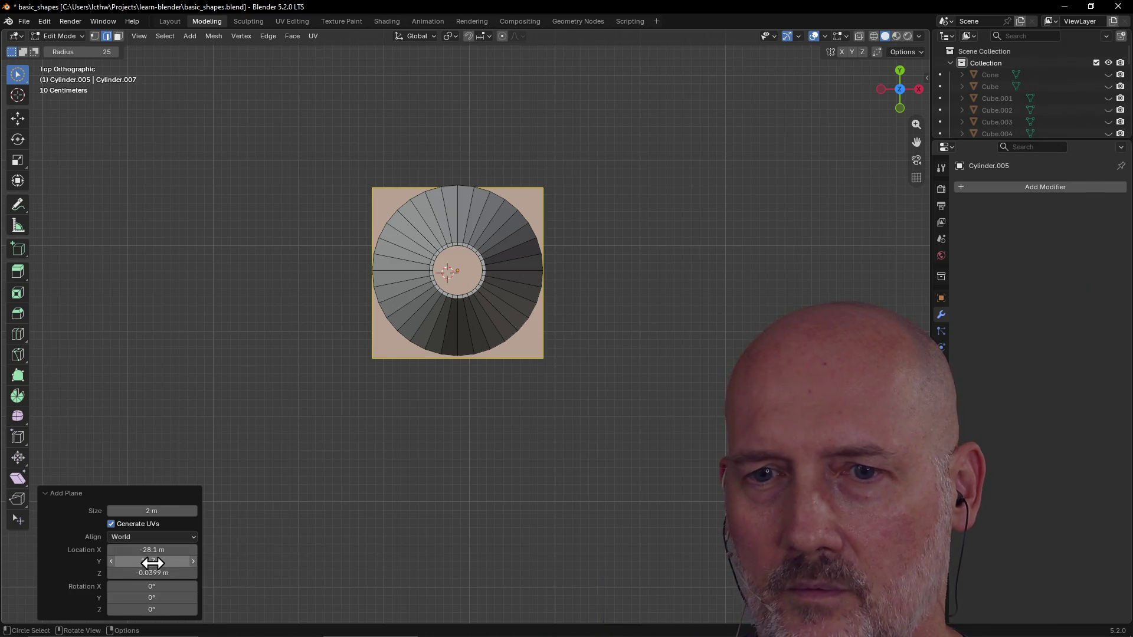
{"action": "left_click_drag", "start_coordinate": [150, 563], "coordinate": [111, 561]}
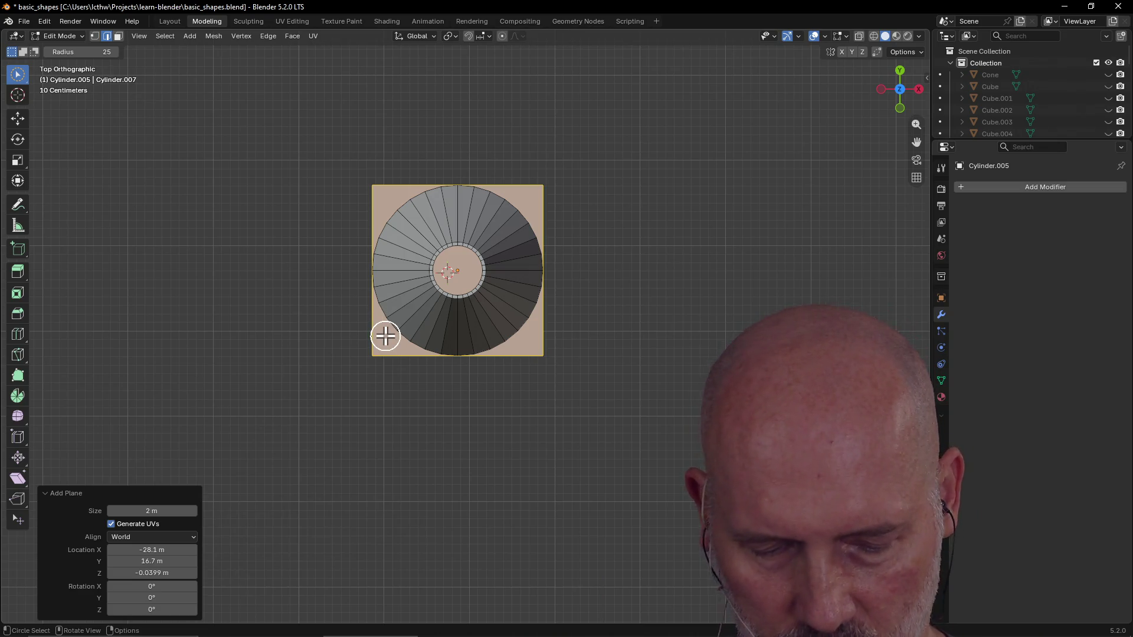
{"action": "middle_click_drag", "start_coordinate": [386, 334], "coordinate": [384, 336]}
{"action": "key", "text": "s"}
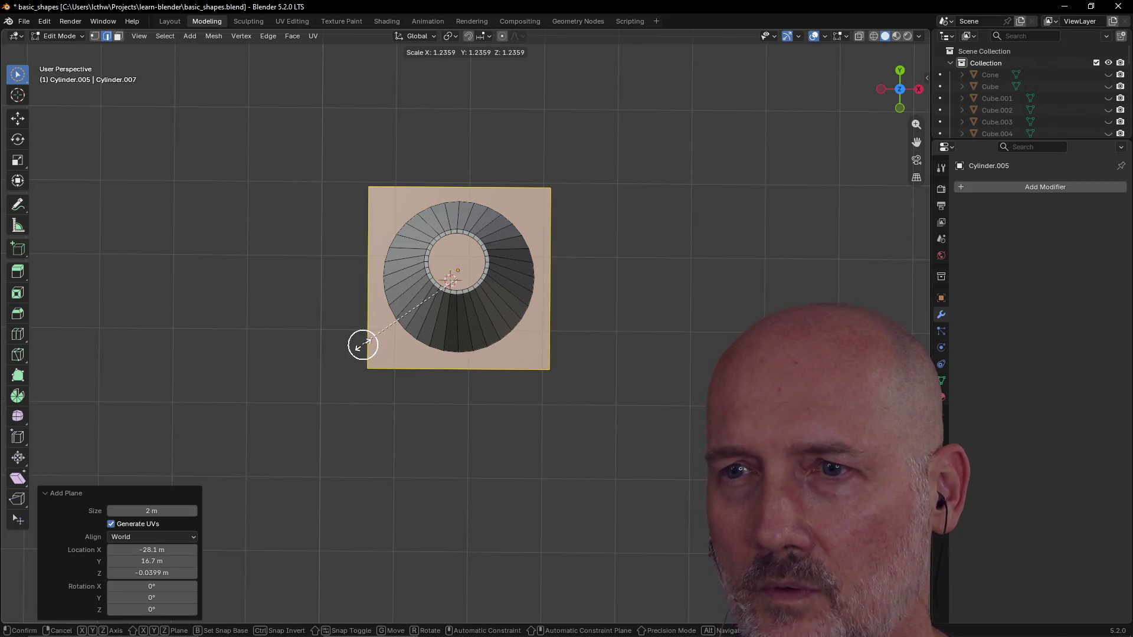
{"action": "left_click", "coordinate": [363, 344]}
{"action": "mouse_move", "coordinate": [434, 403]}
{"action": "middle_mouse_down"}
{"action": "mouse_move", "coordinate": [496, 228]}
{"action": "mouse_move", "coordinate": [508, 272]}
{"action": "middle_mouse_up"}
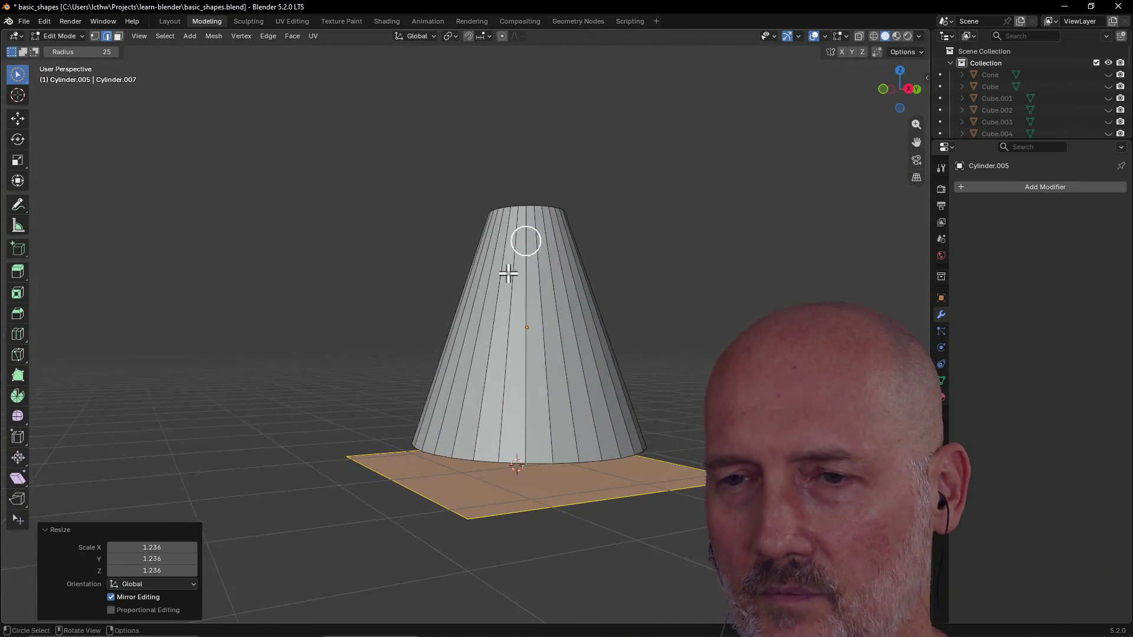
Step: Extrude the new base plane's edges vertically along Z into a thin slab
{"action": "right_click", "coordinate": [429, 434]}
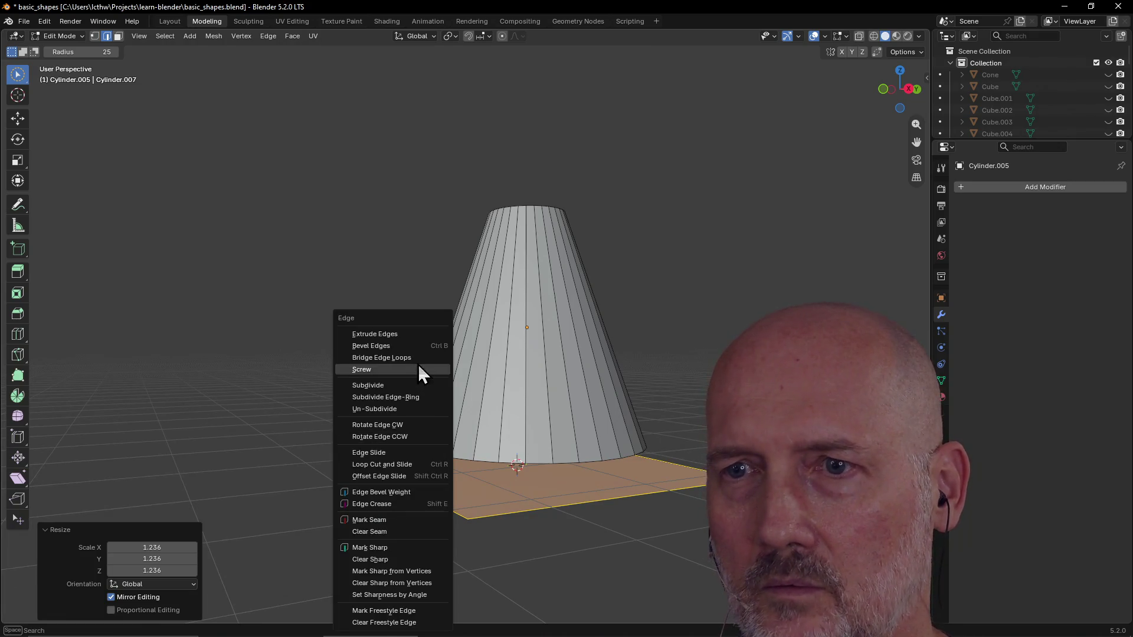
{"action": "left_click", "coordinate": [417, 329]}
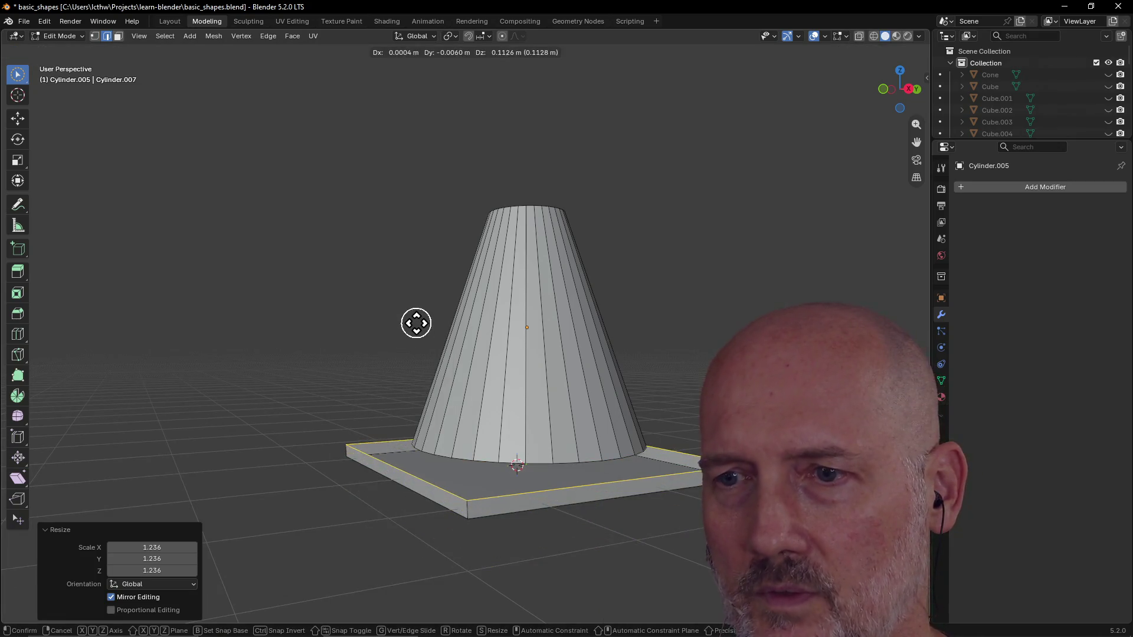
{"action": "key", "text": "z"}
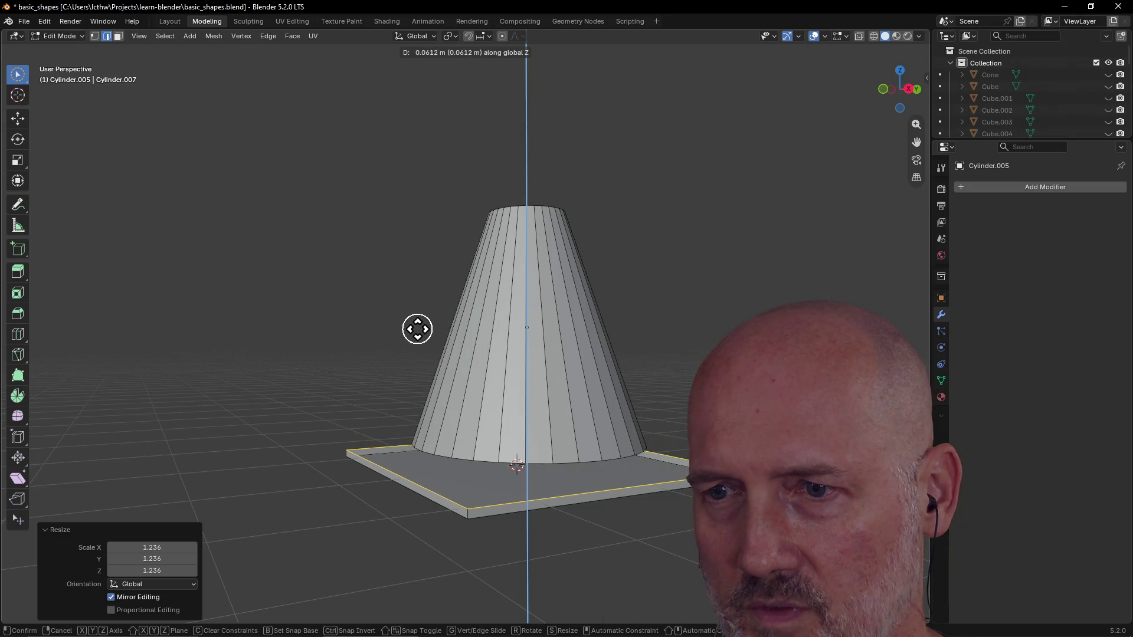
{"action": "left_click", "coordinate": [416, 329]}
Step: Clear the face selection, orbit, and select two cone edges then the slab's front edge
{"action": "left_click", "coordinate": [417, 402]}
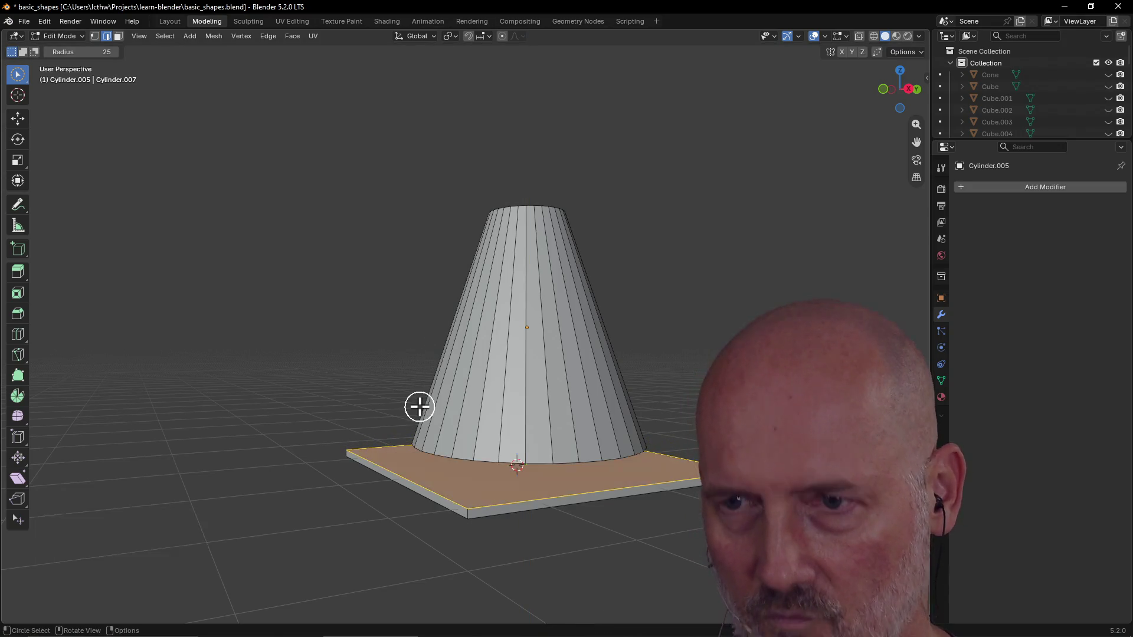
{"action": "key", "text": "c"}
{"action": "middle_click", "coordinate": [415, 496]}
{"action": "key", "text": "Escape"}
{"action": "mouse_move", "coordinate": [377, 536]}
{"action": "middle_mouse_down"}
{"action": "mouse_move", "coordinate": [490, 551]}
{"action": "mouse_move", "coordinate": [440, 556]}
{"action": "middle_mouse_up"}
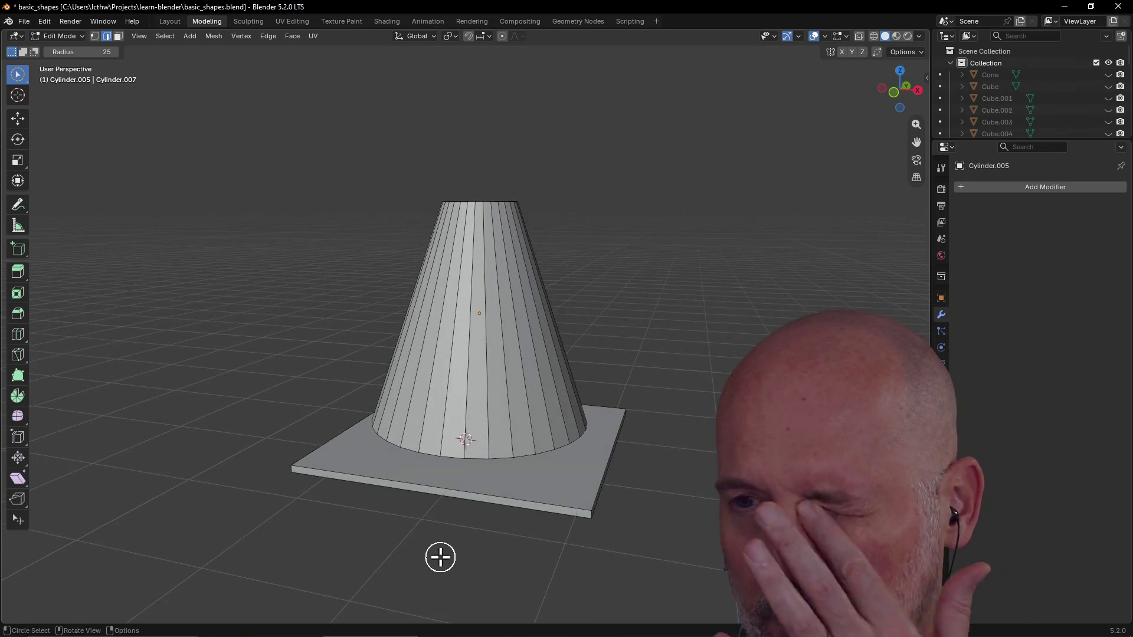
{"action": "left_click", "coordinate": [482, 341]}
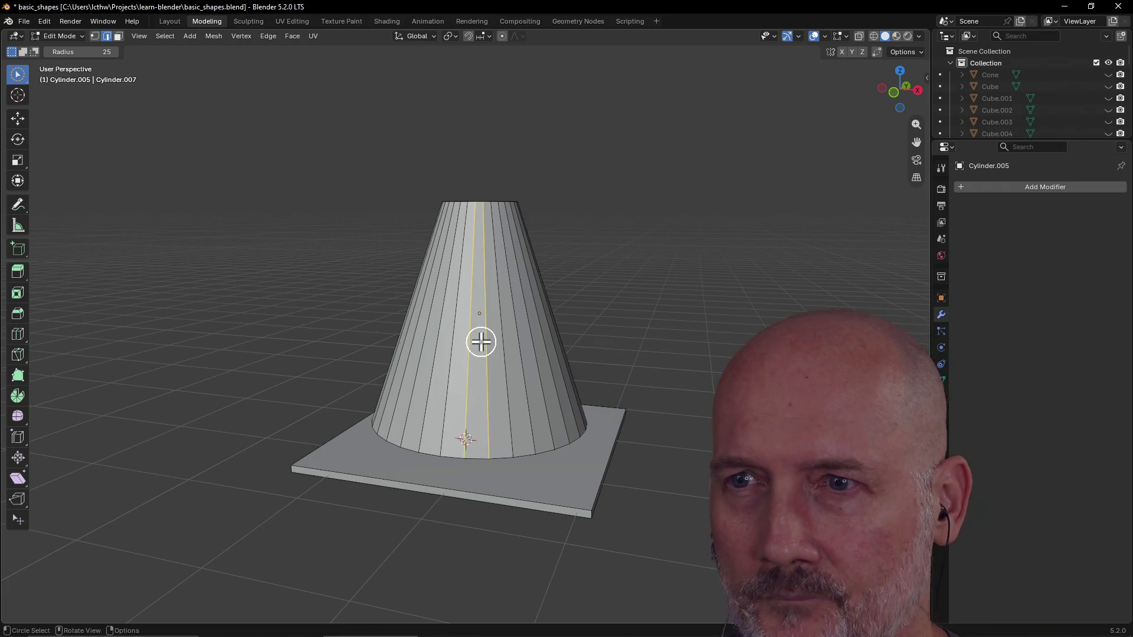
{"action": "left_click", "coordinate": [376, 490]}
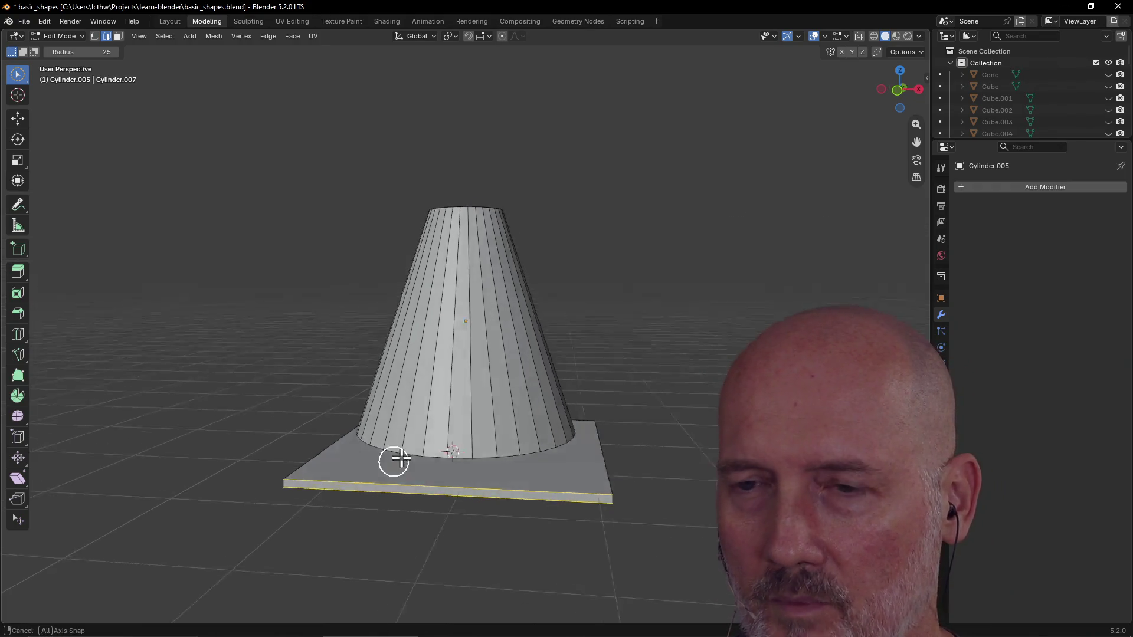
Step: Orbit to a three-quarter view, pick Plane in the Outliner and circle-deselect the slab edge
{"action": "middle_click_drag", "start_coordinate": [389, 465], "coordinate": [509, 440]}
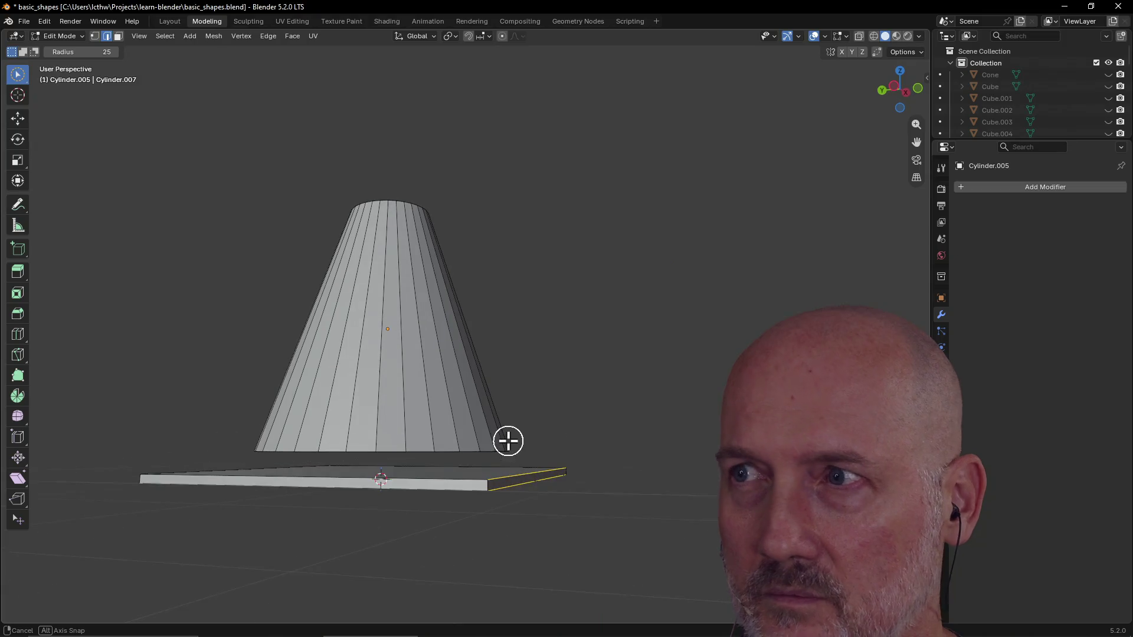
{"action": "middle_click_drag", "start_coordinate": [237, 480], "coordinate": [186, 485]}
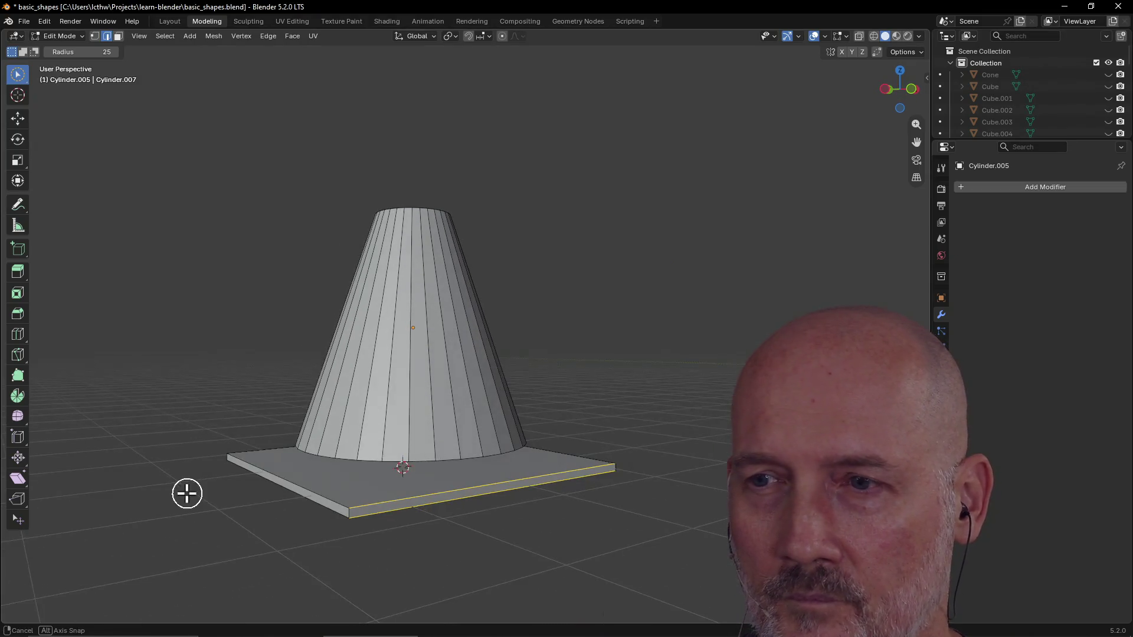
{"action": "middle_click_drag", "start_coordinate": [531, 464], "coordinate": [469, 469]}
{"action": "scroll", "coordinate": [1013, 118], "scroll_direction": "down", "scroll_amount": 5}
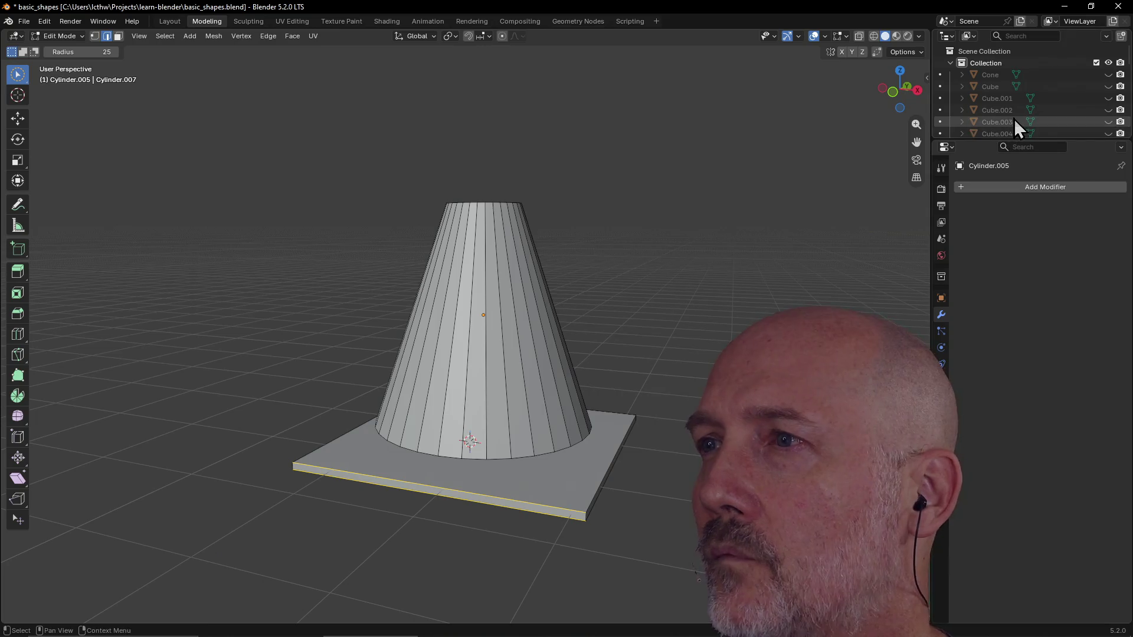
{"action": "scroll", "coordinate": [1014, 118], "scroll_direction": "down", "scroll_amount": 5}
{"action": "scroll", "coordinate": [992, 96], "scroll_direction": "up", "scroll_amount": 3}
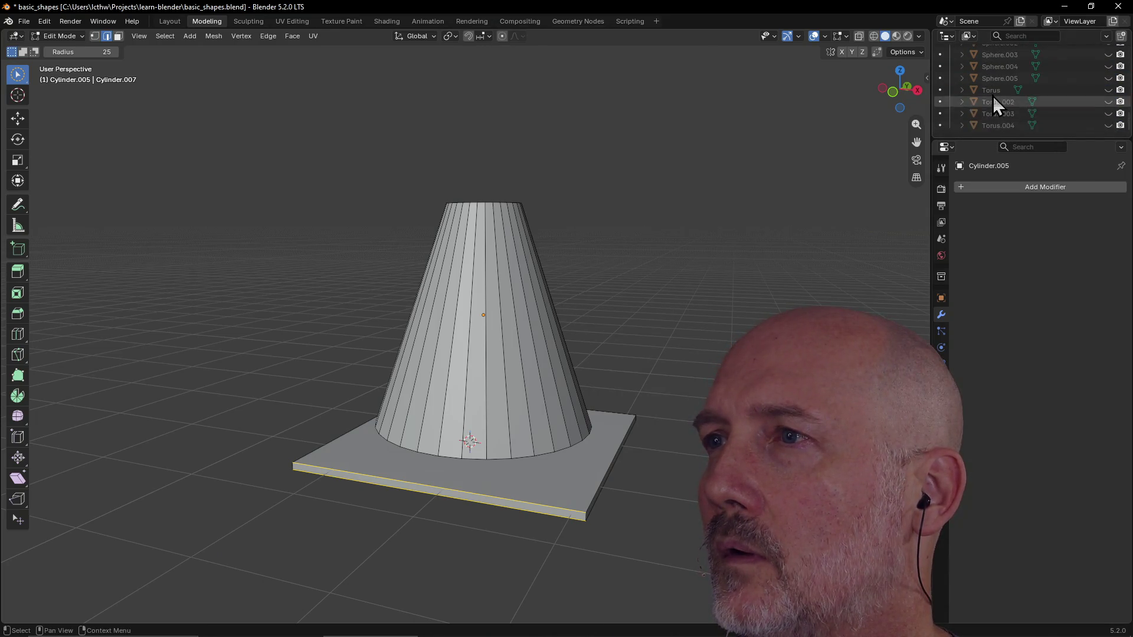
{"action": "scroll", "coordinate": [992, 96], "scroll_direction": "up", "scroll_amount": 3}
{"action": "left_click", "coordinate": [990, 102]}
{"action": "key", "text": "c"}
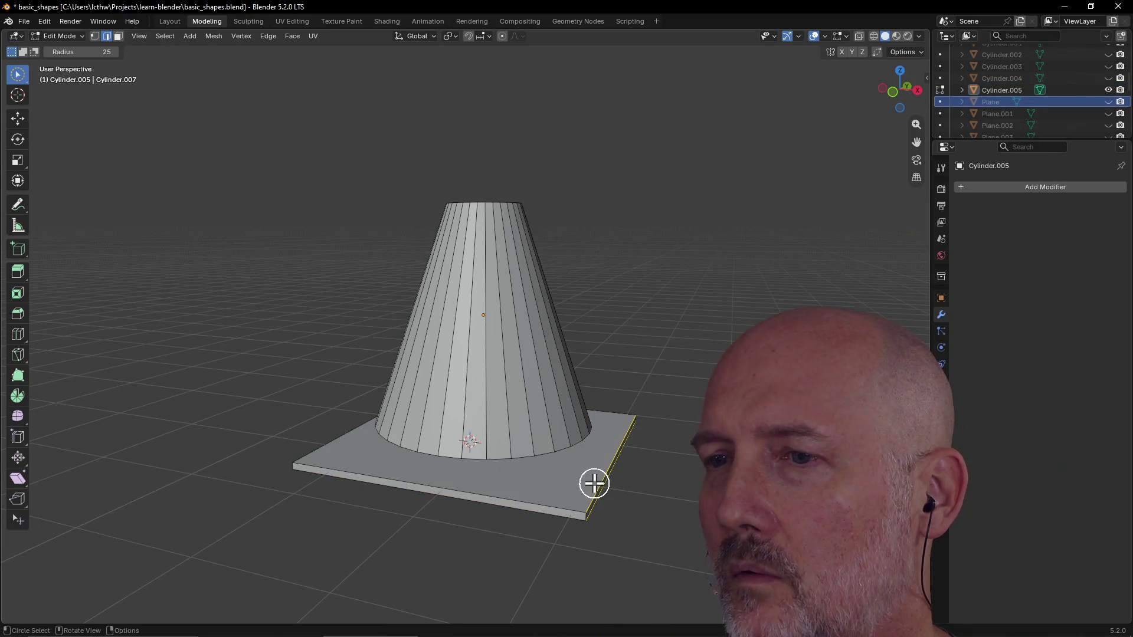
{"action": "middle_click", "coordinate": [584, 484]}
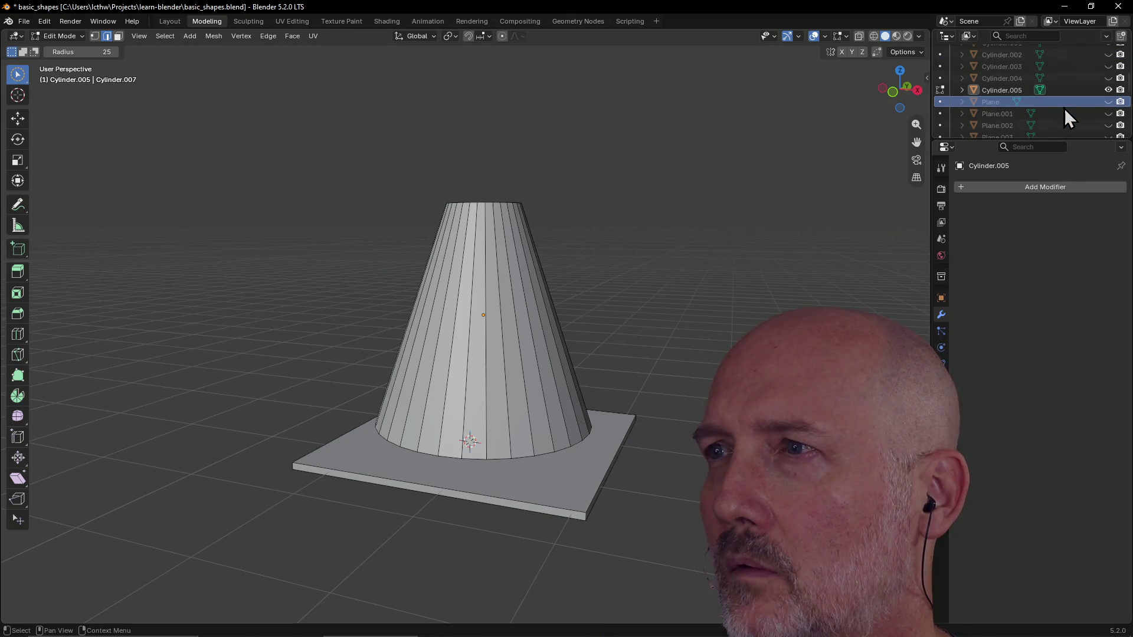
Step: Expand and collapse the Cylinder.005 entry in the Outliner, then orbit around the cone
{"action": "left_click", "coordinate": [962, 91]}
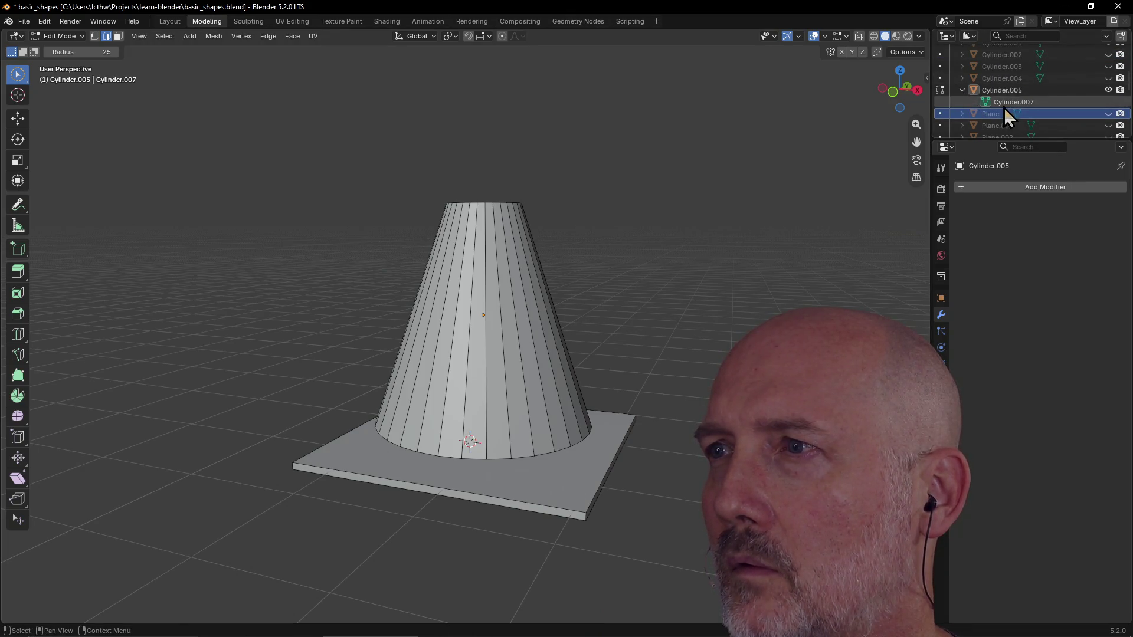
{"action": "left_click", "coordinate": [961, 90]}
{"action": "key", "text": "c"}
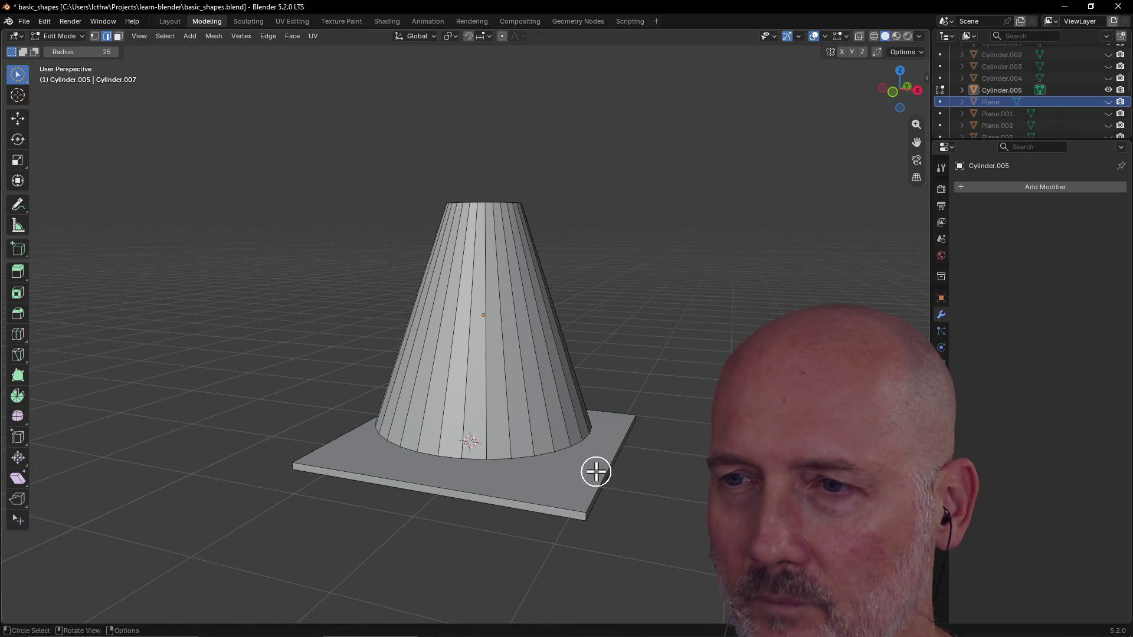
{"action": "middle_click_drag", "start_coordinate": [596, 472], "coordinate": [545, 478]}
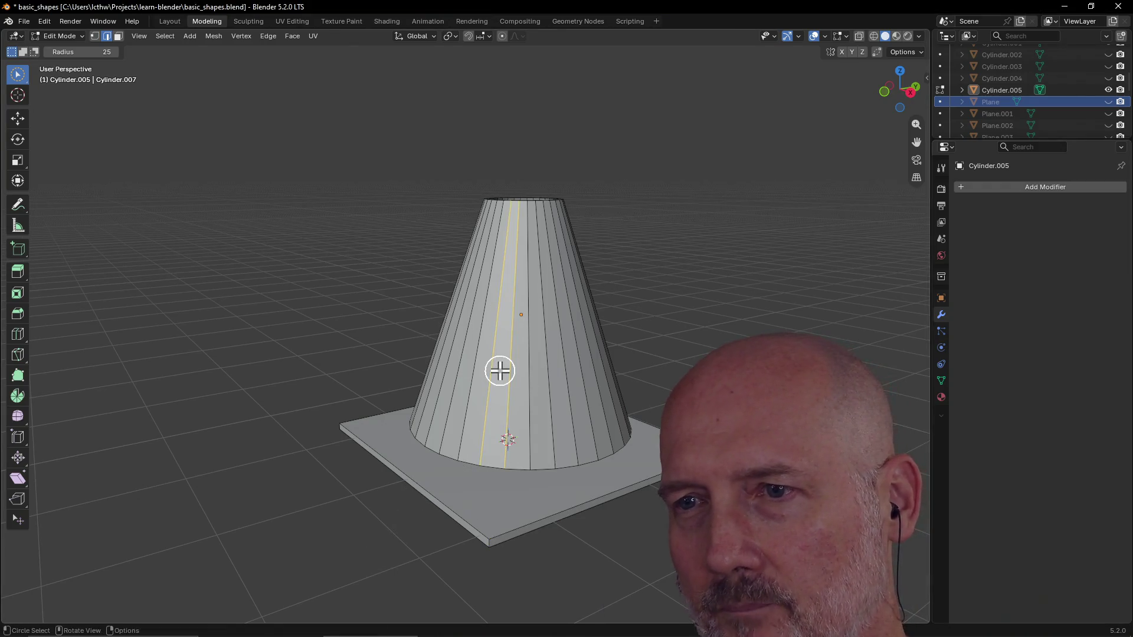
Step: From below, select then deselect the base slab's front edge so nothing is selected
{"action": "mouse_move", "coordinate": [499, 470]}
{"action": "middle_mouse_down"}
{"action": "mouse_move", "coordinate": [523, 372]}
{"action": "mouse_move", "coordinate": [547, 420]}
{"action": "mouse_move", "coordinate": [513, 478]}
{"action": "middle_mouse_up"}
{"action": "left_click", "coordinate": [501, 517]}
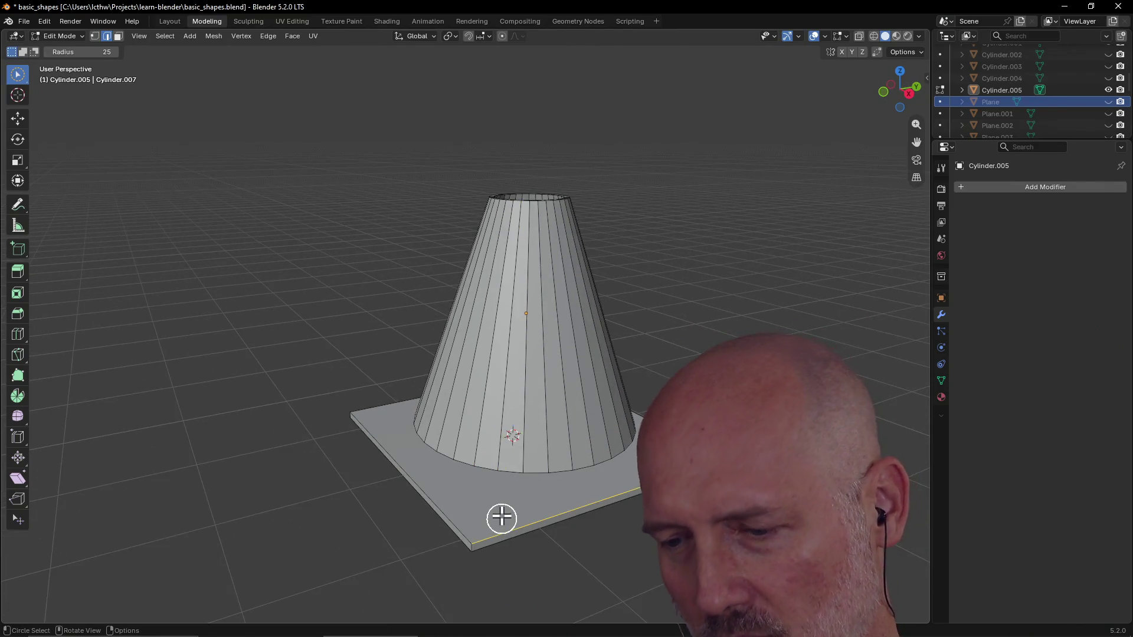
{"action": "middle_click", "coordinate": [501, 516]}
{"action": "mouse_move", "coordinate": [495, 513]}
{"action": "middle_mouse_down"}
{"action": "mouse_move", "coordinate": [393, 496]}
{"action": "mouse_move", "coordinate": [524, 488]}
{"action": "mouse_move", "coordinate": [540, 500]}
{"action": "middle_mouse_up"}
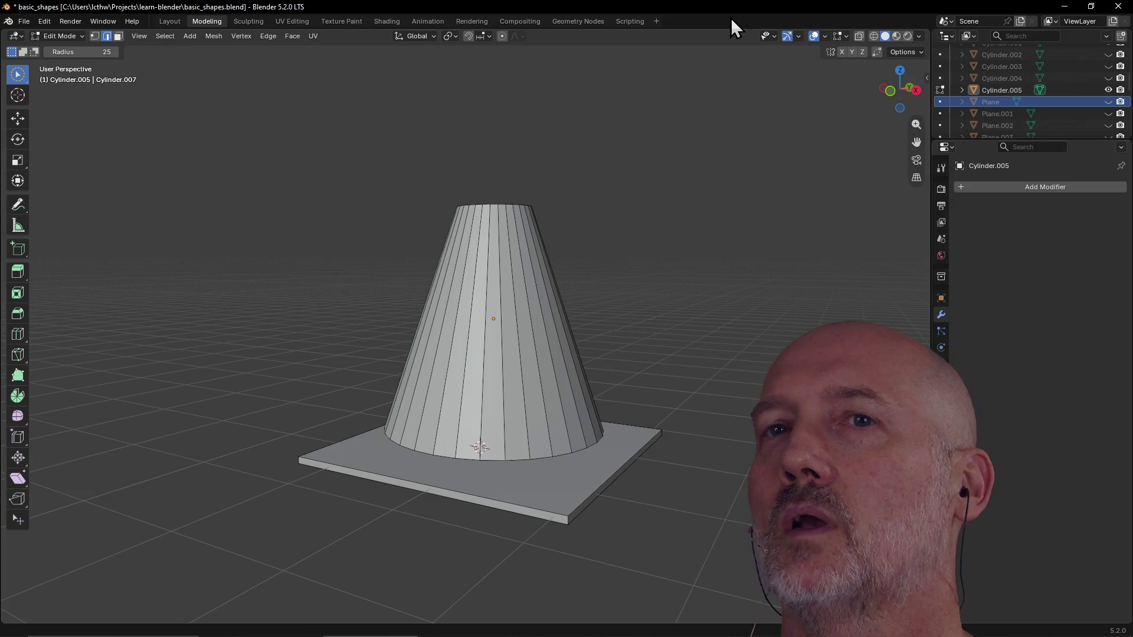
Step: Inspect the cone's opening and base from above and head-on, then bring up the window switcher
{"action": "mouse_move", "coordinate": [686, 261]}
{"action": "middle_mouse_down"}
{"action": "mouse_move", "coordinate": [707, 341]}
{"action": "mouse_move", "coordinate": [664, 313]}
{"action": "middle_mouse_up"}
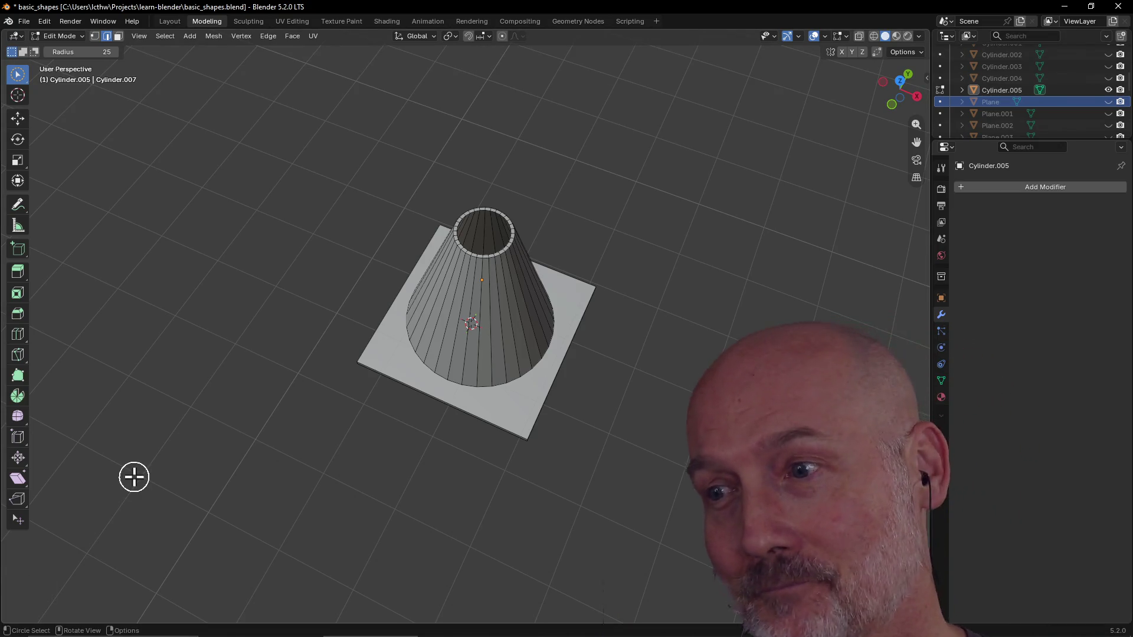
{"action": "scroll", "coordinate": [327, 377], "scroll_direction": "down", "scroll_amount": 1}
{"action": "scroll", "coordinate": [328, 378], "scroll_direction": "up", "scroll_amount": 3}
{"action": "middle_click_drag", "start_coordinate": [328, 378], "coordinate": [443, 318]}
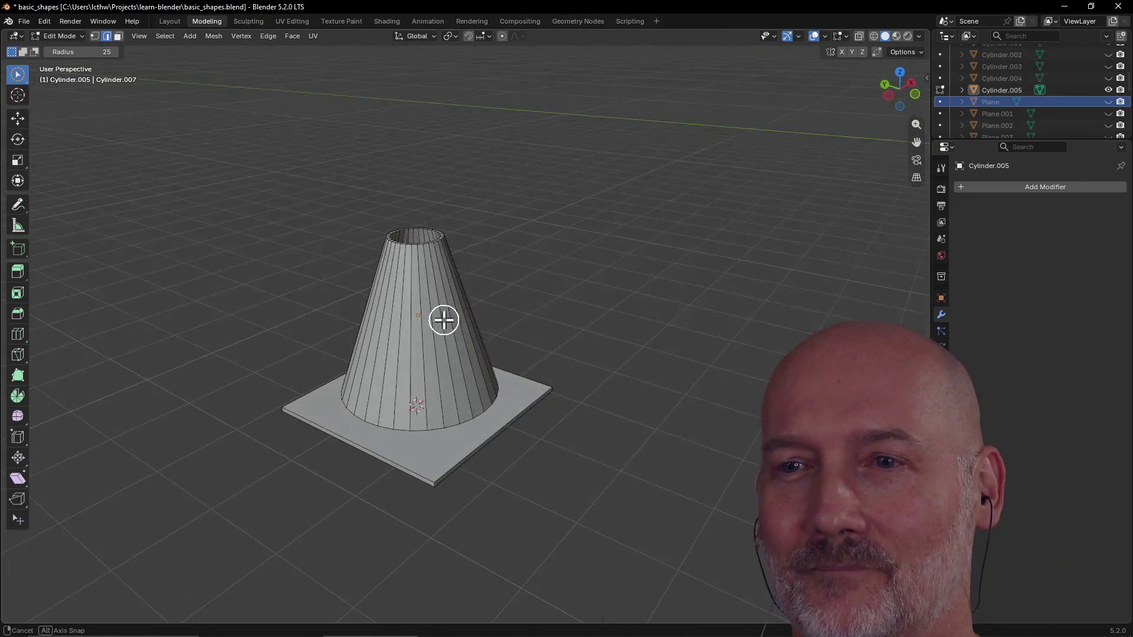
{"action": "mouse_move", "coordinate": [376, 353]}
{"action": "middle_mouse_down"}
{"action": "mouse_move", "coordinate": [469, 306]}
{"action": "mouse_move", "coordinate": [445, 353]}
{"action": "middle_mouse_up"}
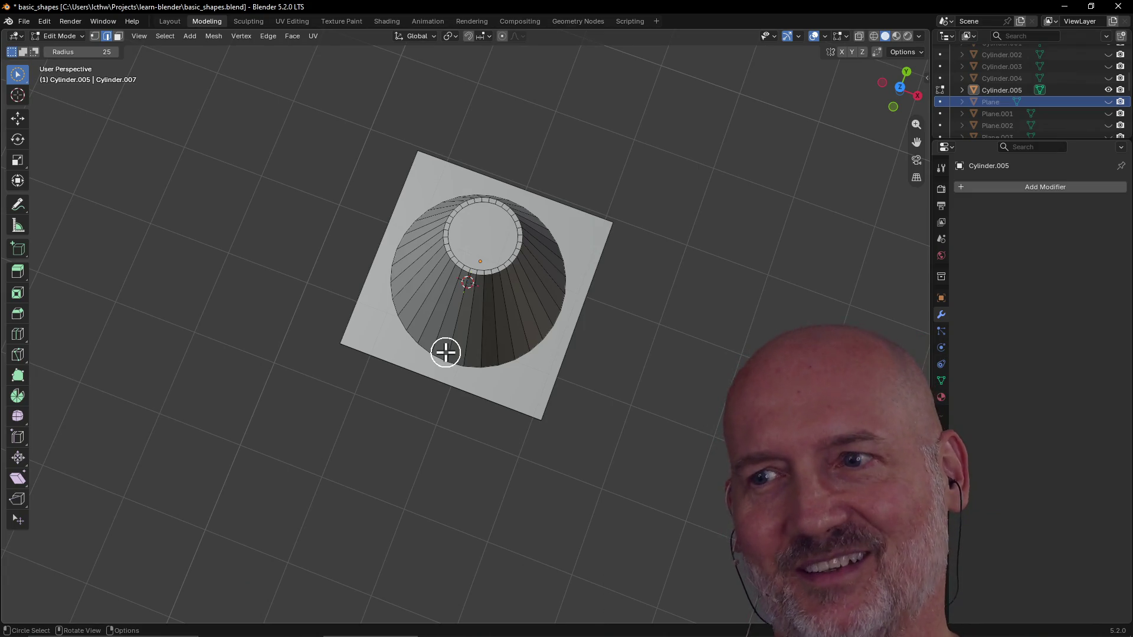
{"action": "scroll", "coordinate": [445, 352], "scroll_direction": "up", "scroll_amount": 2}
{"action": "mouse_move", "coordinate": [445, 352]}
{"action": "middle_mouse_down"}
{"action": "mouse_move", "coordinate": [483, 269]}
{"action": "mouse_move", "coordinate": [478, 297]}
{"action": "middle_mouse_up"}
{"action": "scroll", "coordinate": [482, 265], "scroll_direction": "down", "scroll_amount": 2}
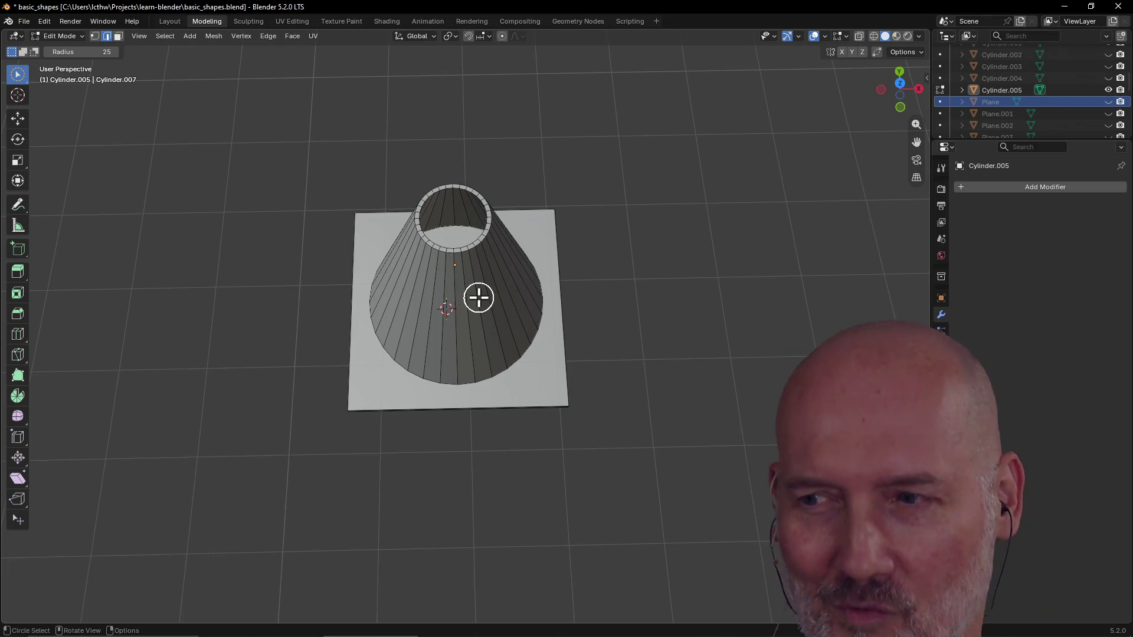
{"action": "middle_click_drag", "start_coordinate": [725, 181], "coordinate": [740, 207]}
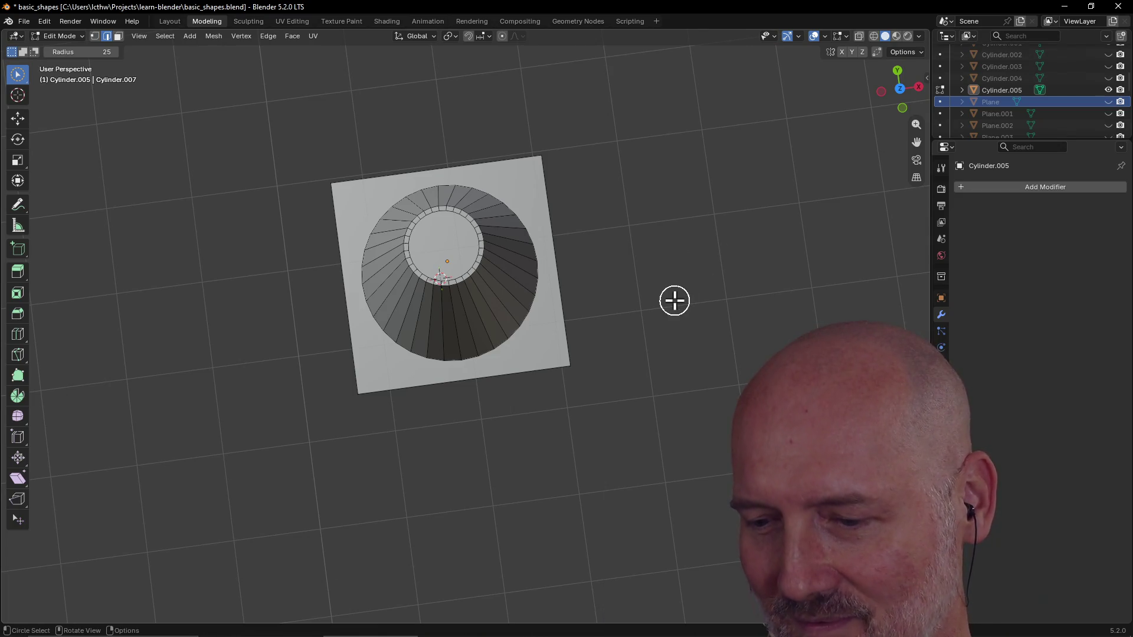
{"action": "scroll", "coordinate": [674, 302], "scroll_direction": "up", "scroll_amount": 2}
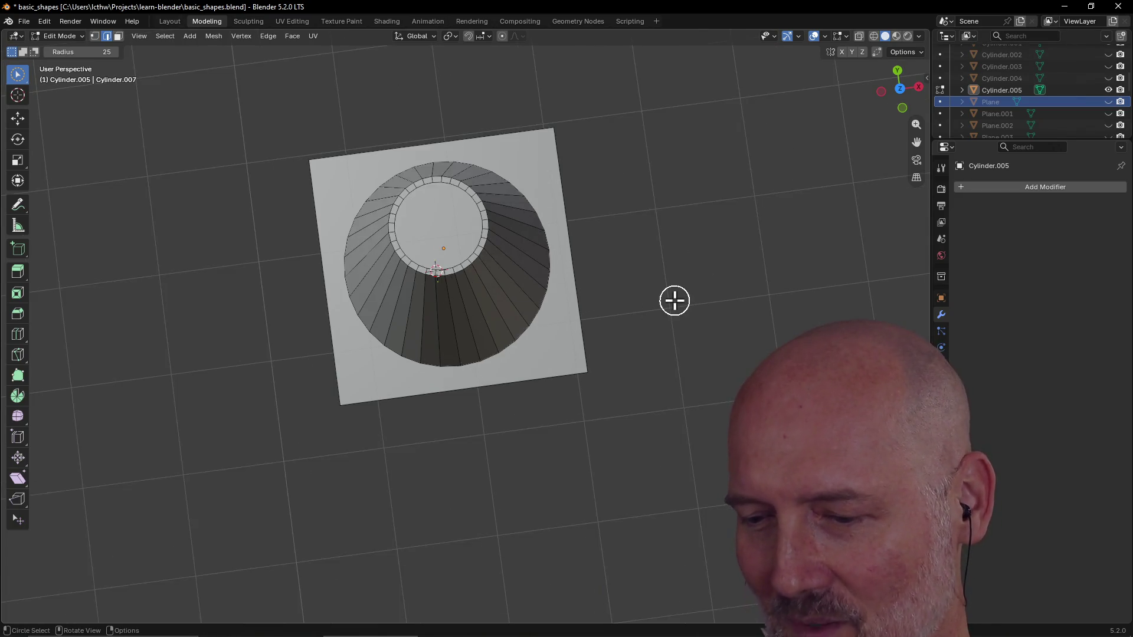
{"action": "scroll", "coordinate": [674, 301], "scroll_direction": "down", "scroll_amount": 3}
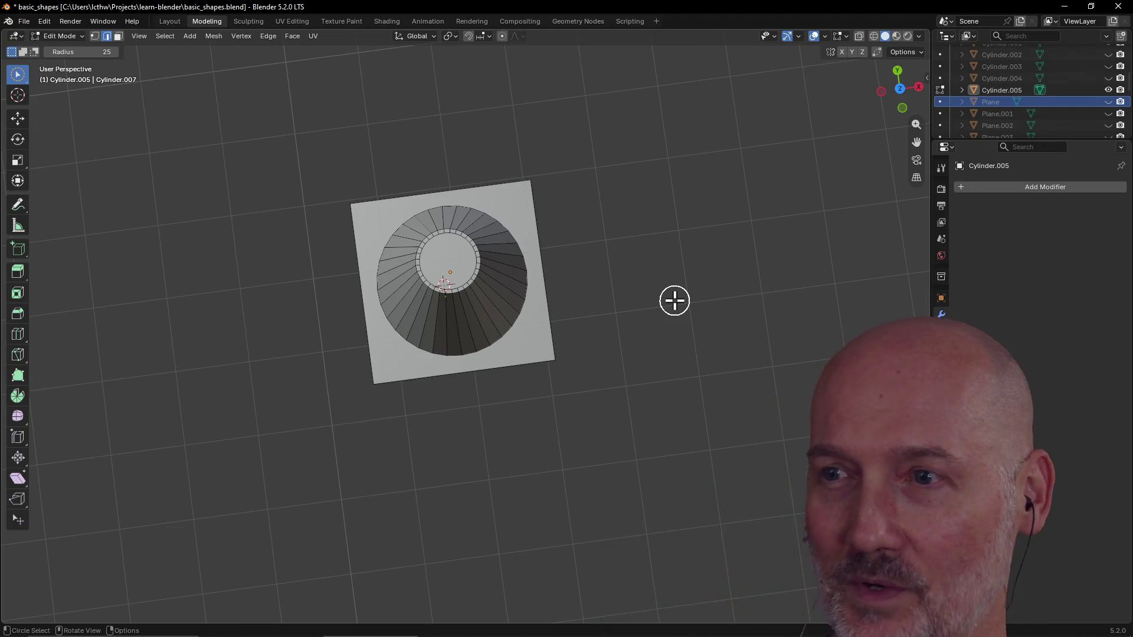
{"action": "scroll", "coordinate": [569, 218], "scroll_direction": "up", "scroll_amount": 1}
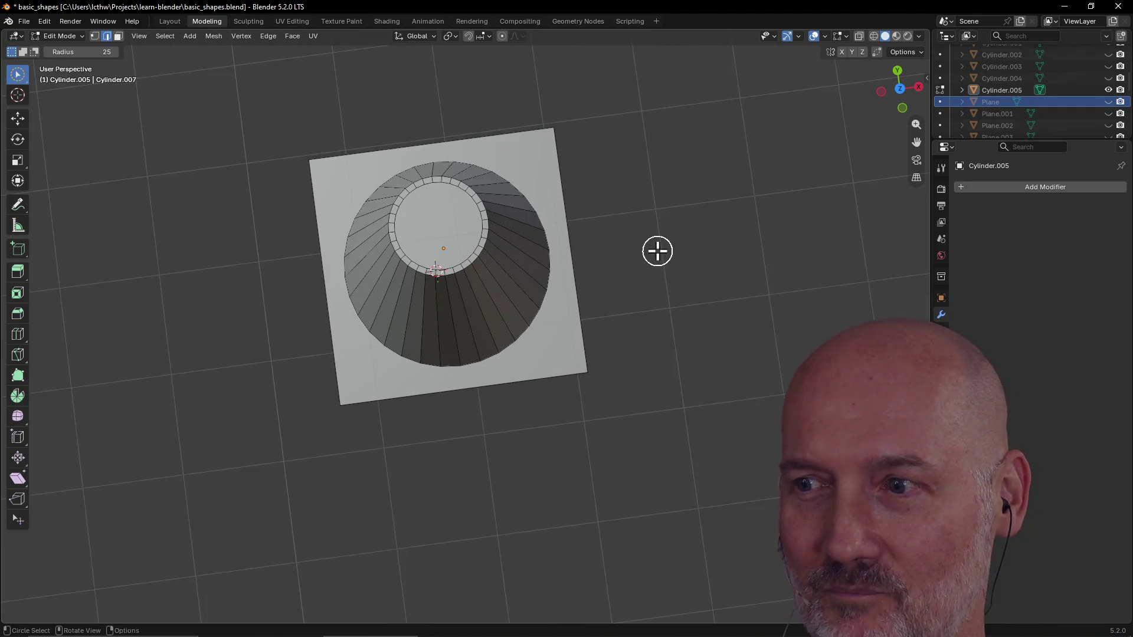
{"action": "middle_click_drag", "start_coordinate": [657, 251], "coordinate": [633, 270]}
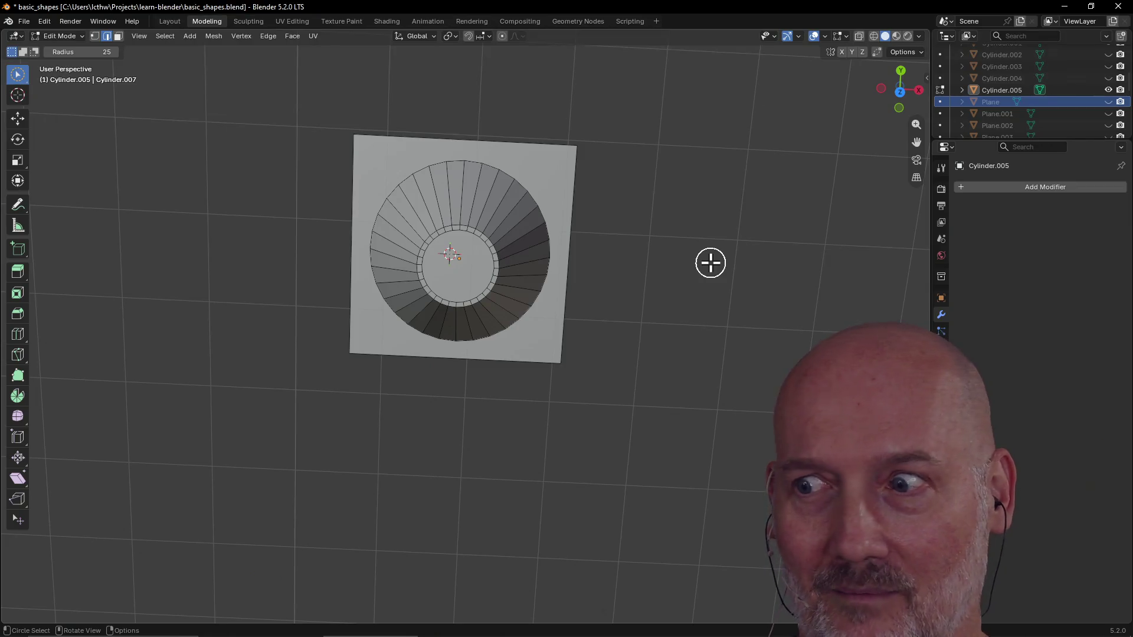
{"action": "mouse_move", "coordinate": [711, 263]}
{"action": "middle_mouse_down"}
{"action": "mouse_move", "coordinate": [706, 230]}
{"action": "mouse_move", "coordinate": [712, 307]}
{"action": "mouse_move", "coordinate": [670, 236]}
{"action": "mouse_move", "coordinate": [708, 319]}
{"action": "mouse_move", "coordinate": [695, 363]}
{"action": "mouse_move", "coordinate": [682, 305]}
{"action": "mouse_move", "coordinate": [695, 255]}
{"action": "mouse_move", "coordinate": [671, 368]}
{"action": "middle_mouse_up"}
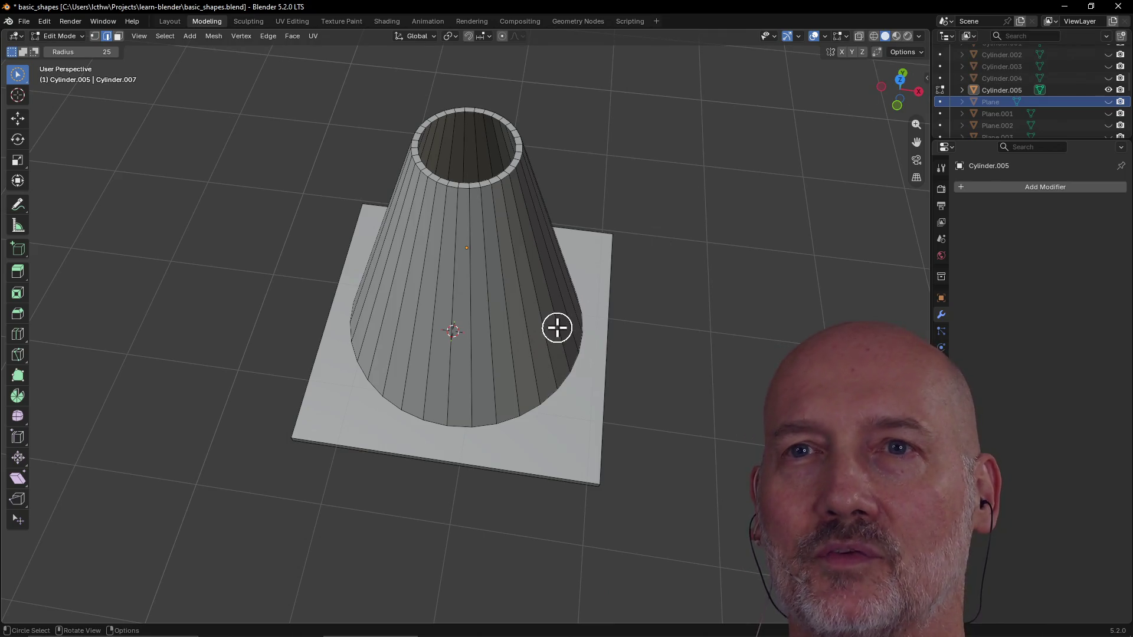
{"action": "key", "text": "alt+Tab"}
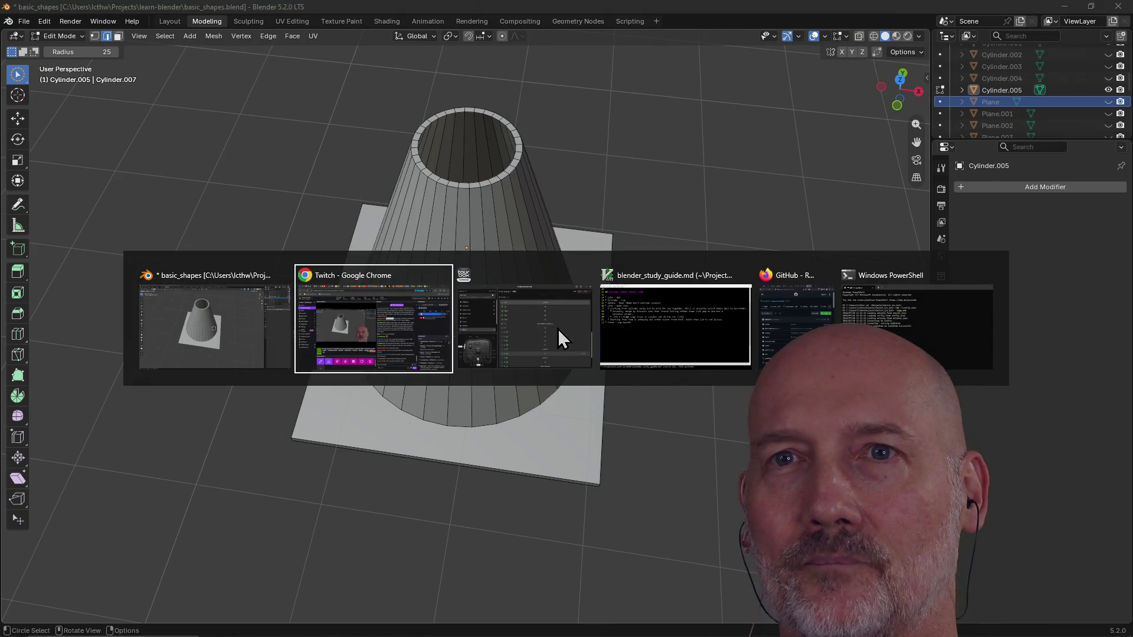
Step: In GVIM add the note 'Try vertex snapping instead of increment', save with :w, return to Blender
{"action": "key", "text": "Tab"}
{"action": "key", "text": "Tab"}
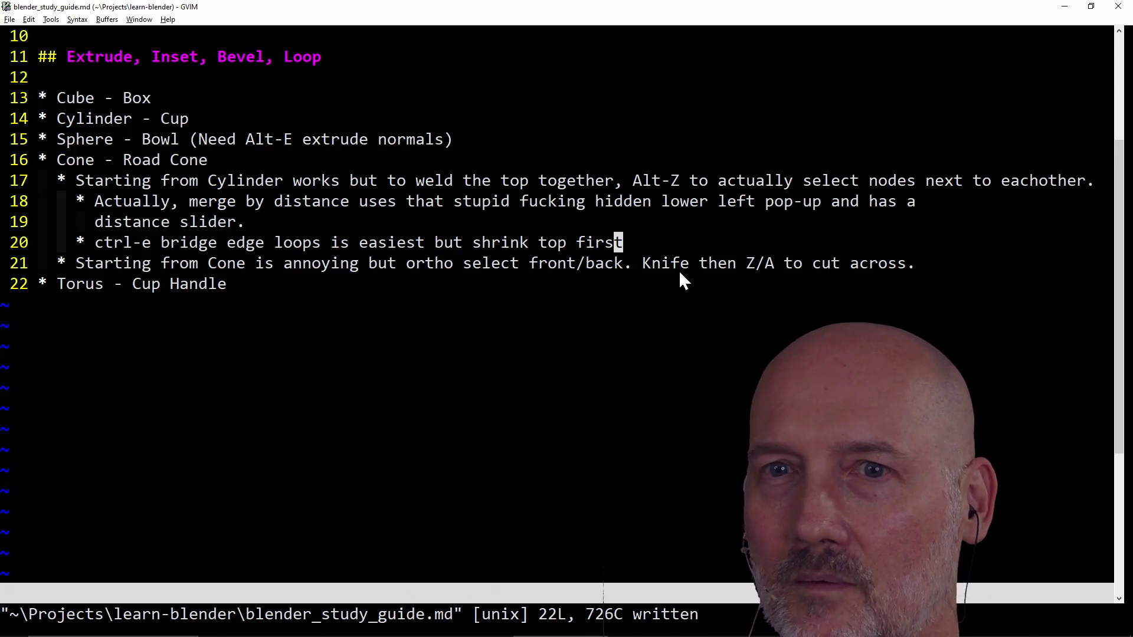
{"action": "key", "text": "o"}
{"action": "type", "text": "* Try vertex snapping instead o"}
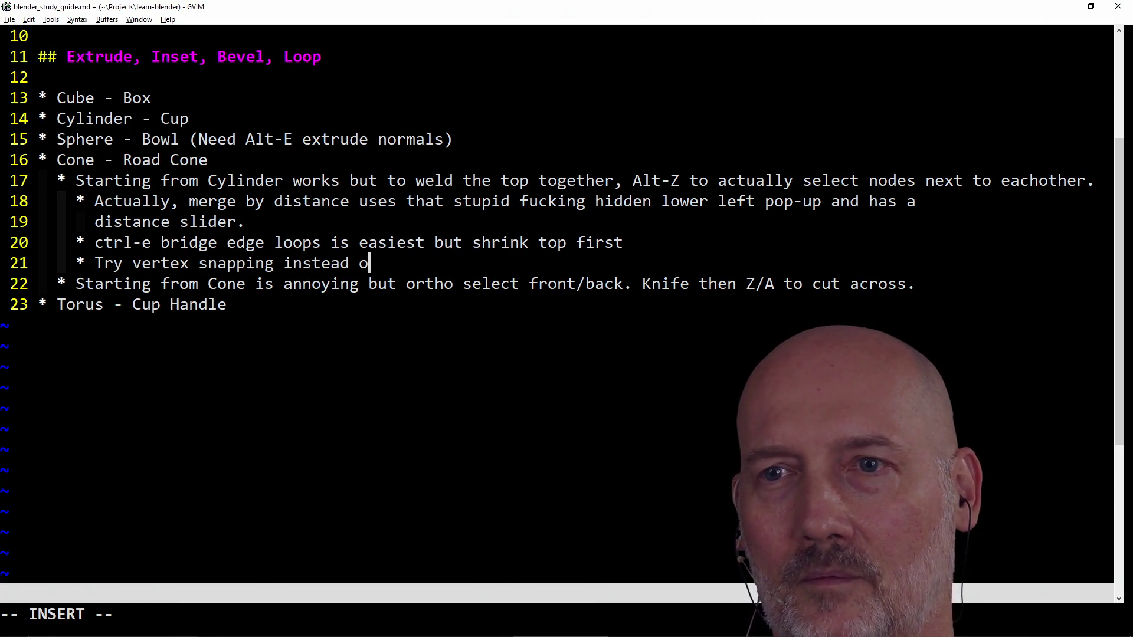
{"action": "type", "text": "f "}
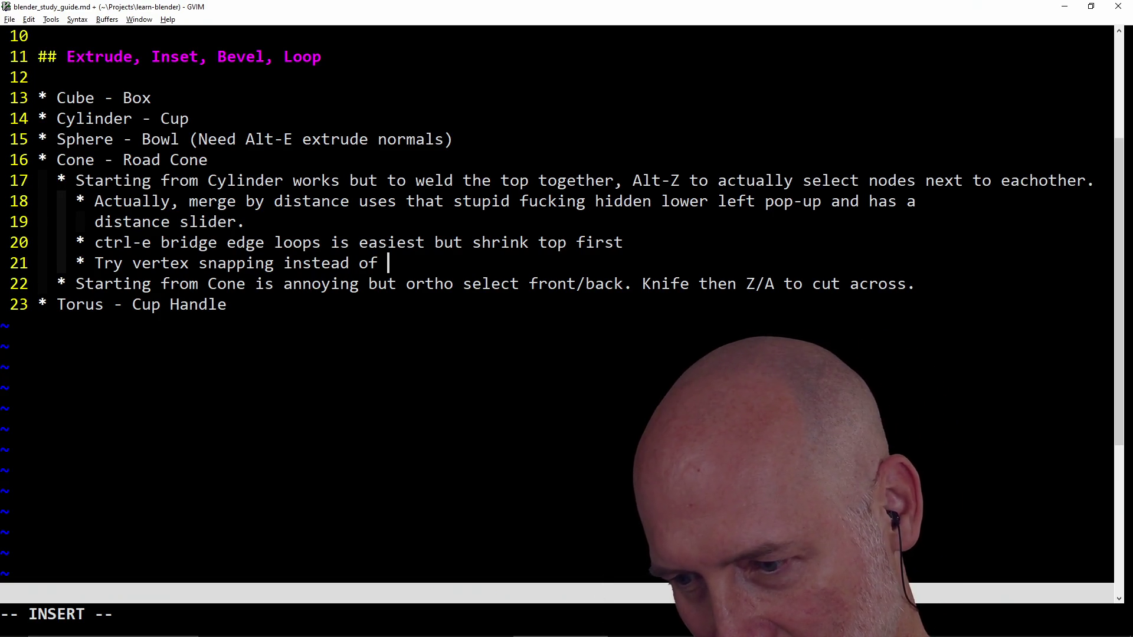
{"action": "type", "text": "increment s"}
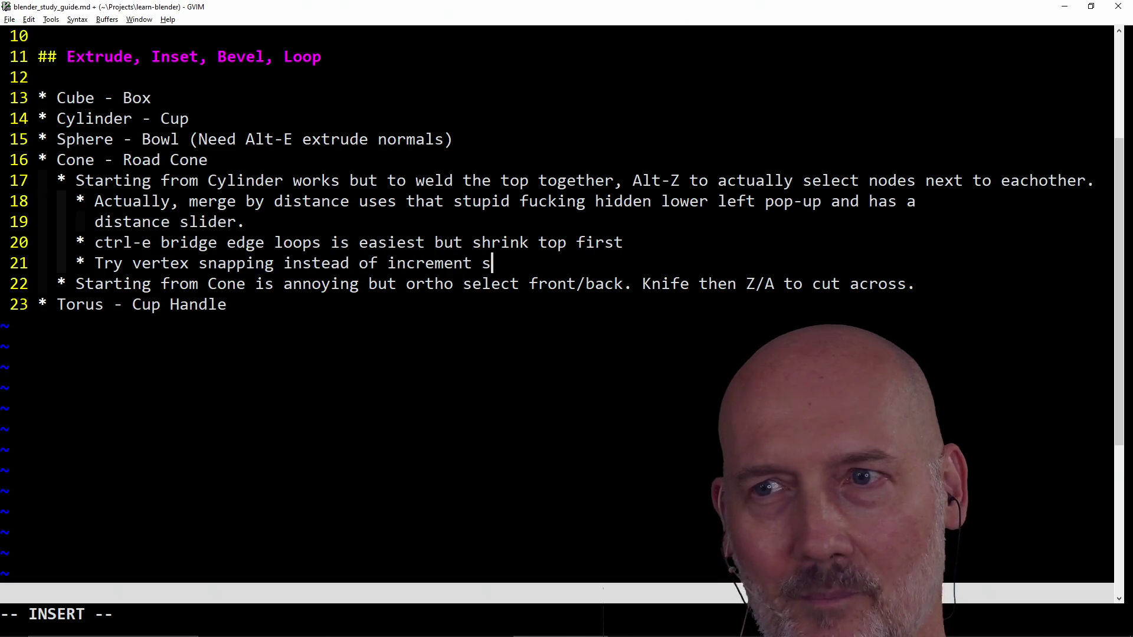
{"action": "type", "text": "w"}
{"action": "key", "text": "Return"}
{"action": "key", "text": "alt+Tab"}
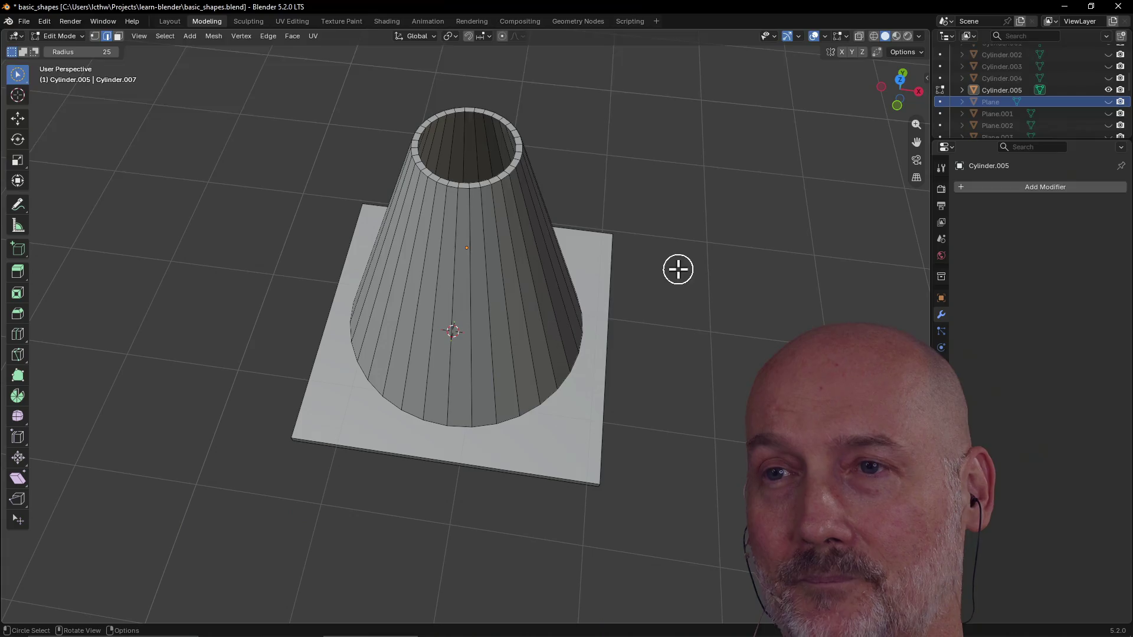
{"action": "scroll", "coordinate": [668, 268], "scroll_direction": "down", "scroll_amount": 3}
Step: Orbit lower around the cone, then choose Bottom from the View pie menu
{"action": "mouse_move", "coordinate": [669, 268]}
{"action": "middle_mouse_down"}
{"action": "mouse_move", "coordinate": [635, 342]}
{"action": "mouse_move", "coordinate": [607, 367]}
{"action": "middle_mouse_up"}
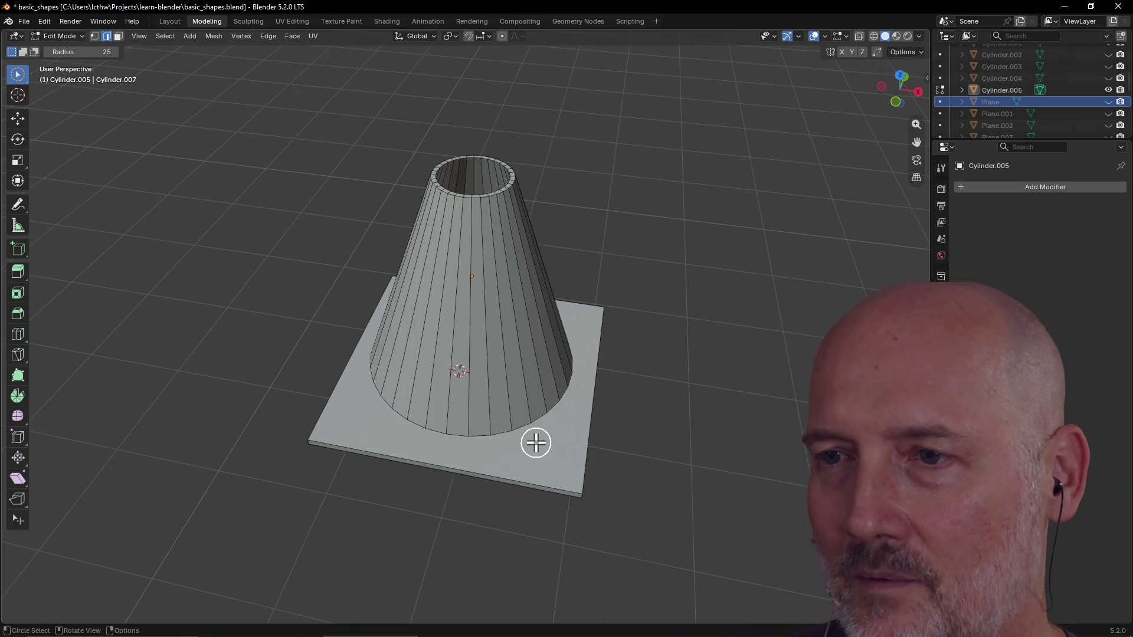
{"action": "mouse_move", "coordinate": [541, 447]}
{"action": "middle_mouse_down"}
{"action": "mouse_move", "coordinate": [572, 384]}
{"action": "mouse_move", "coordinate": [568, 462]}
{"action": "mouse_move", "coordinate": [653, 537]}
{"action": "middle_mouse_up"}
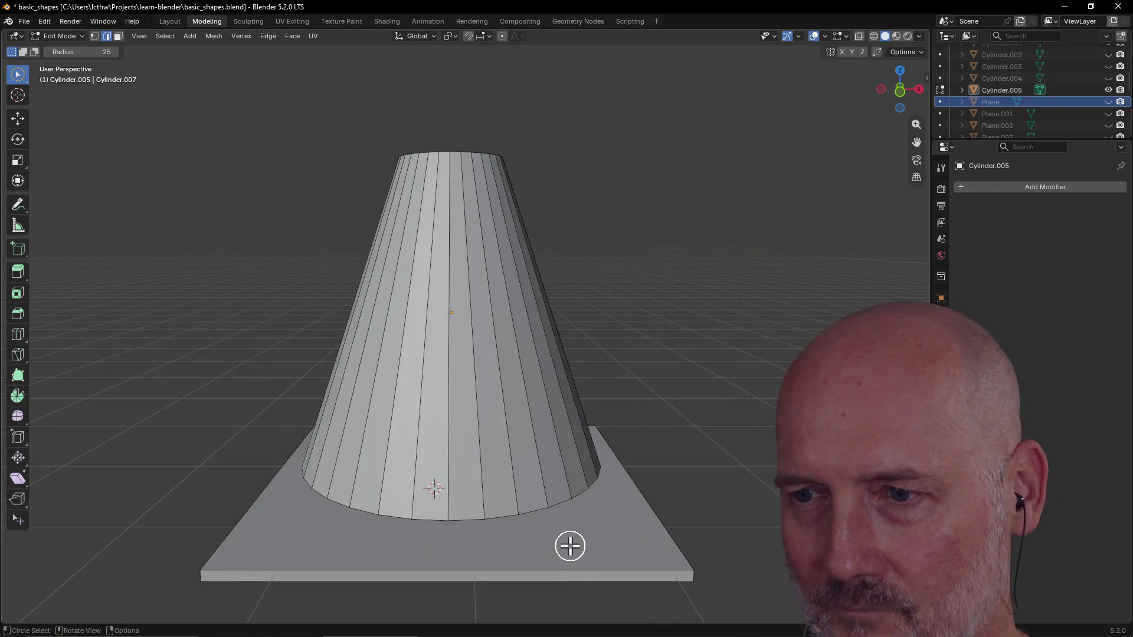
{"action": "mouse_move", "coordinate": [652, 538]}
{"action": "middle_mouse_down"}
{"action": "mouse_move", "coordinate": [422, 527]}
{"action": "mouse_move", "coordinate": [426, 506]}
{"action": "middle_mouse_up"}
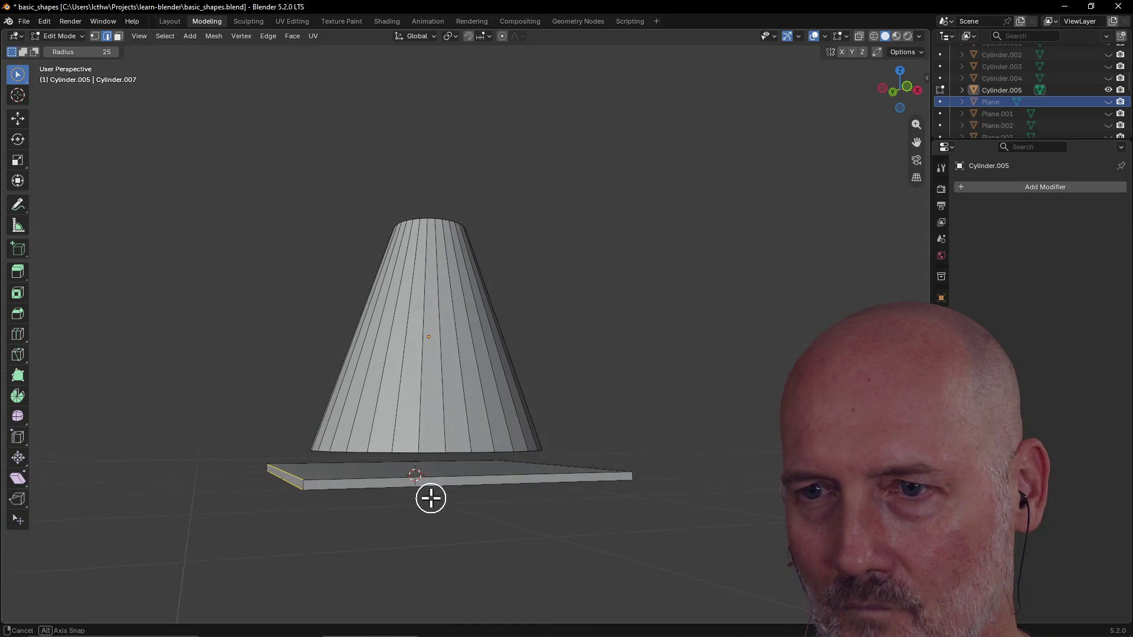
{"action": "key", "text": "grave"}
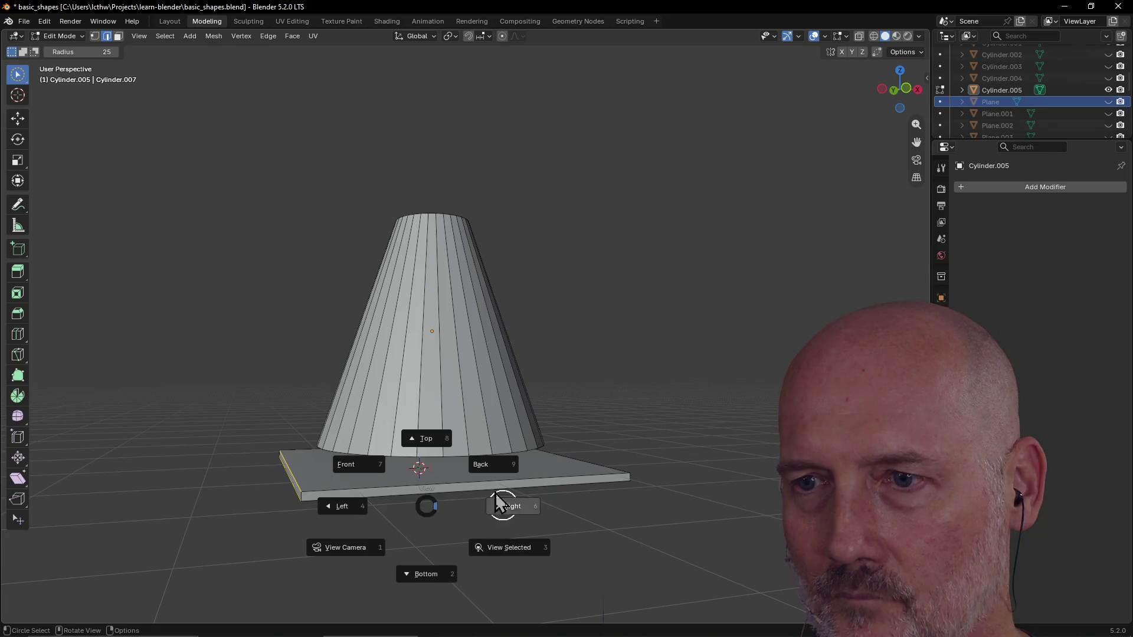
{"action": "left_click", "coordinate": [426, 575]}
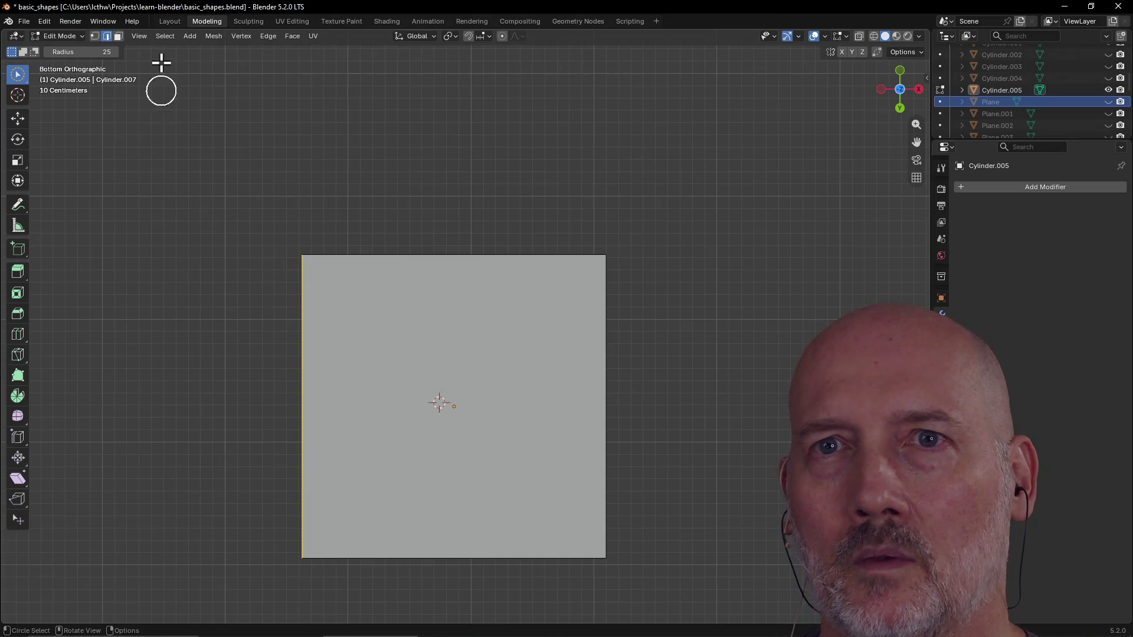
Step: Switch to face select mode and select the square base slab's face
{"action": "left_click", "coordinate": [118, 36]}
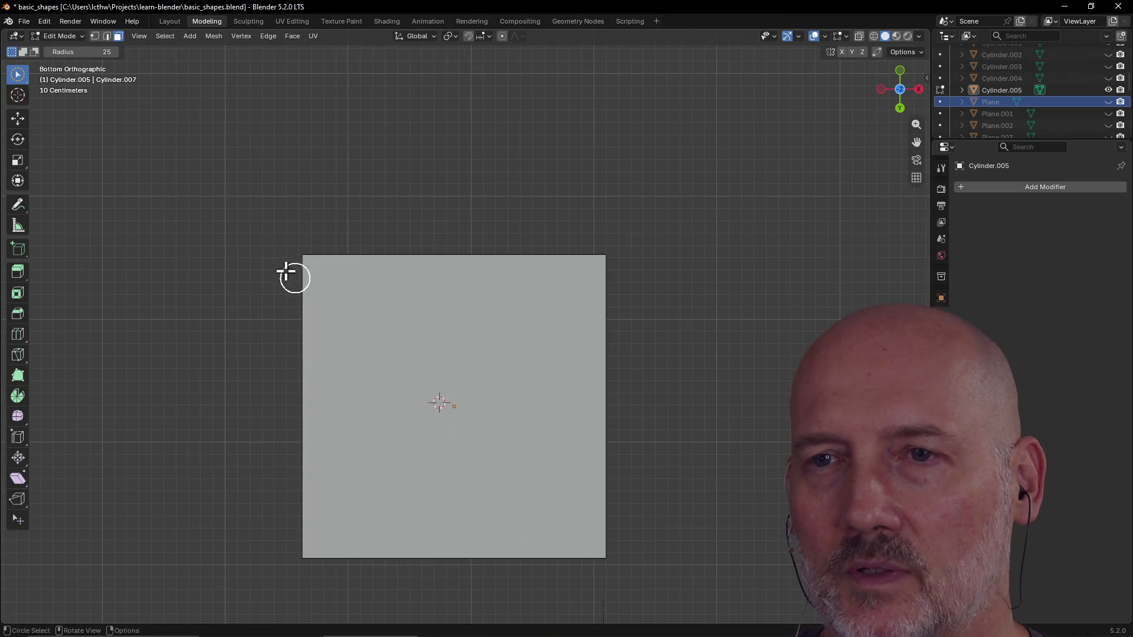
{"action": "key", "text": "c"}
{"action": "left_click", "coordinate": [540, 501]}
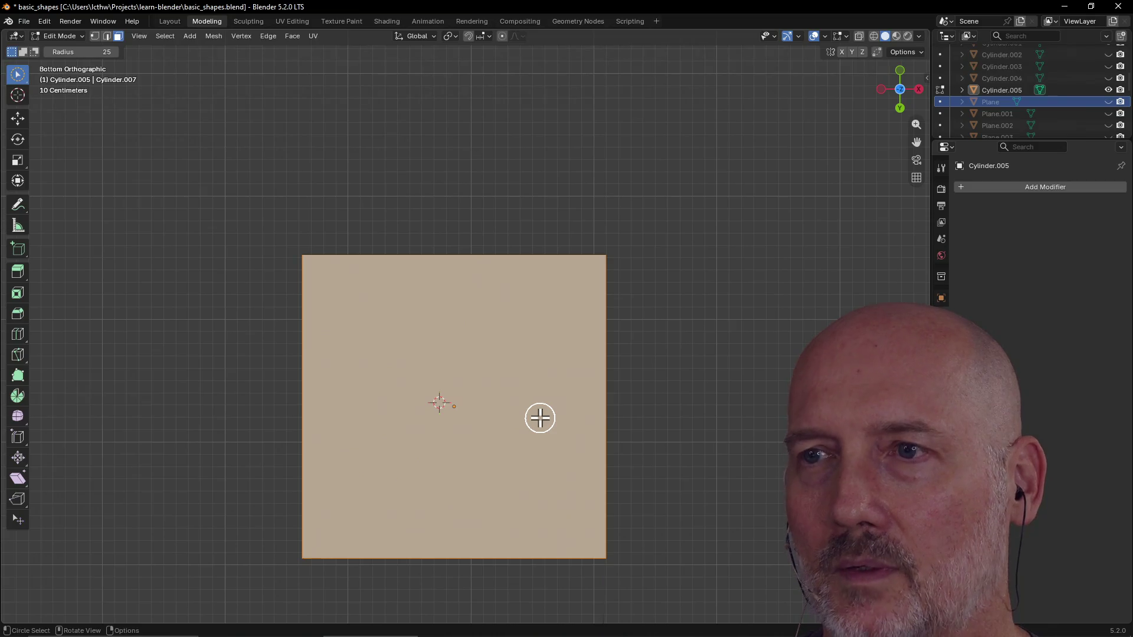
Step: Check the slab's alignment under the cone from Top and Right views, then orbit around it
{"action": "key", "text": "grave"}
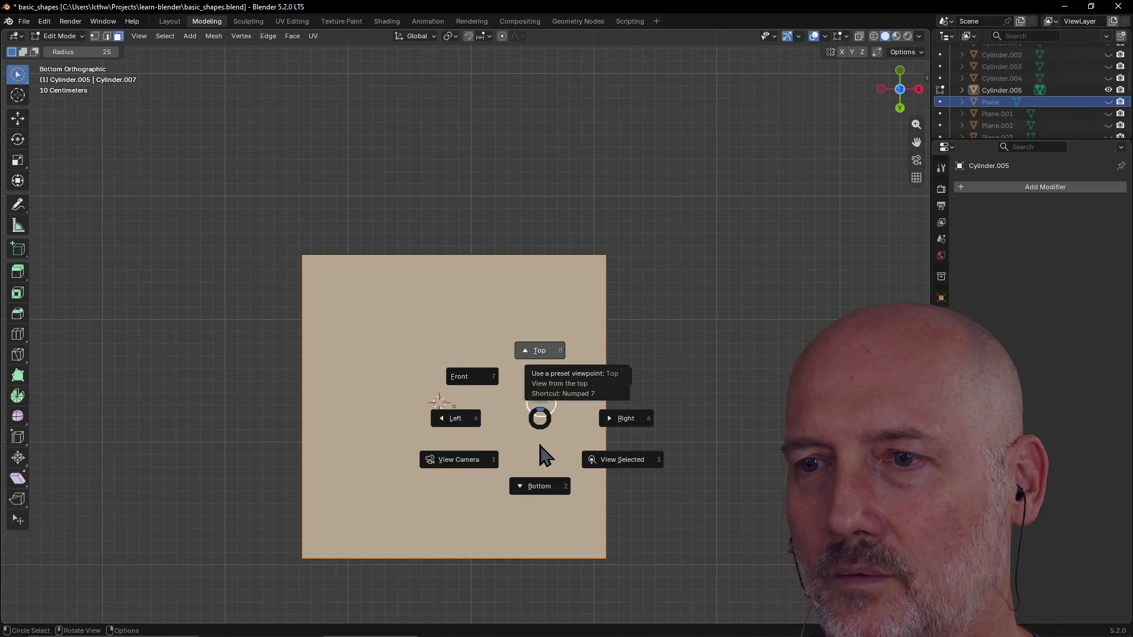
{"action": "left_click", "coordinate": [538, 486]}
{"action": "key", "text": "grave"}
{"action": "left_click", "coordinate": [550, 425]}
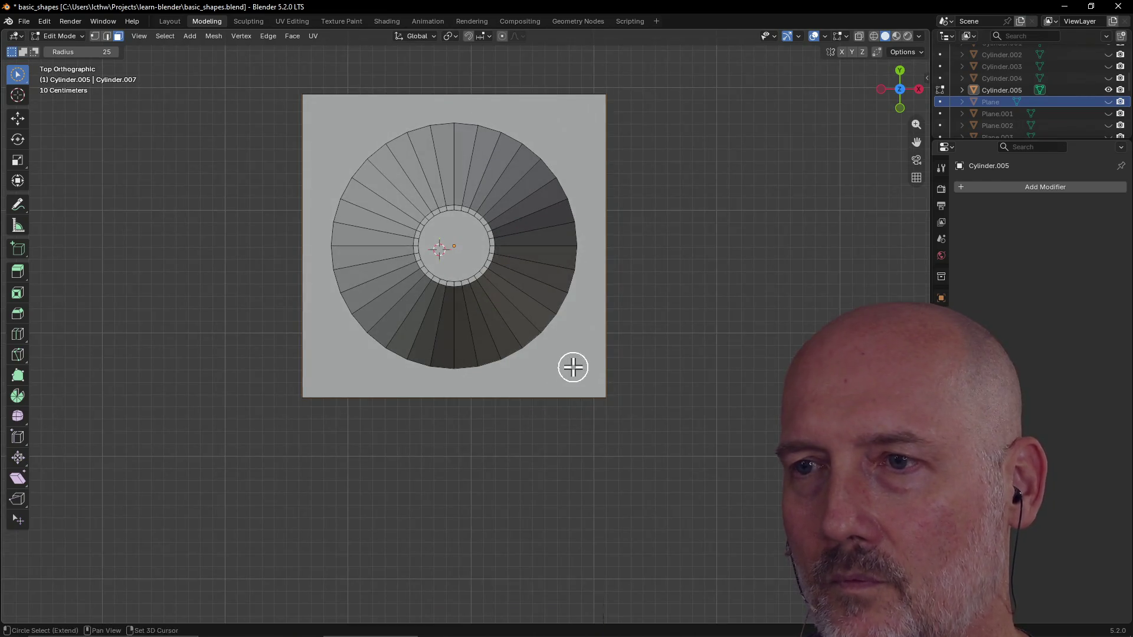
{"action": "key", "text": "grave"}
{"action": "left_click", "coordinate": [658, 367]}
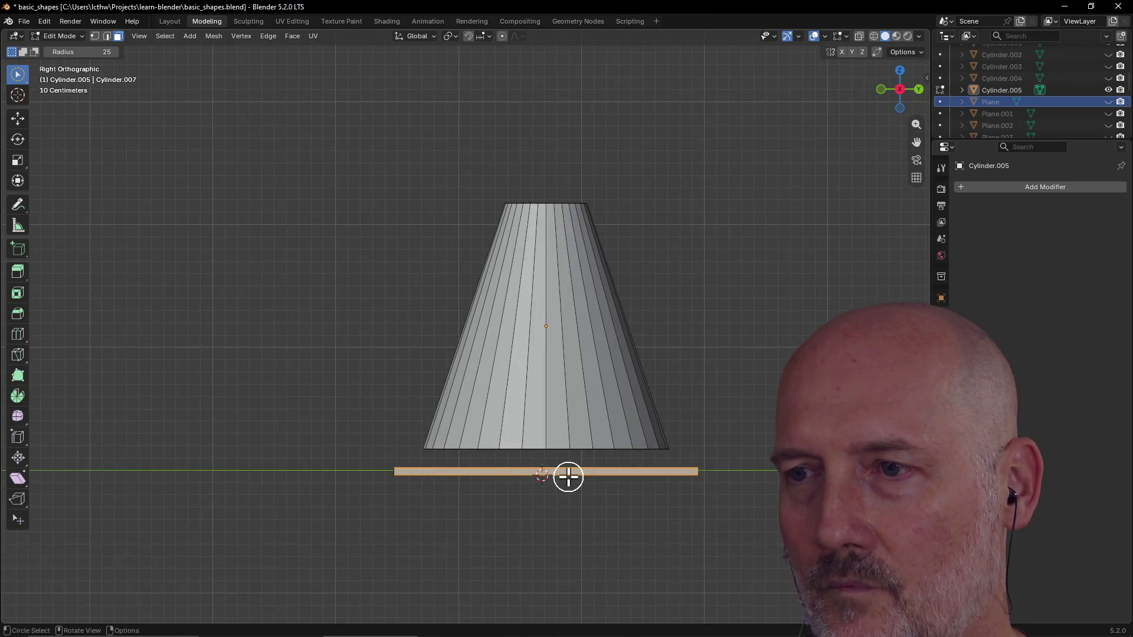
{"action": "middle_click_drag", "start_coordinate": [709, 405], "coordinate": [593, 430]}
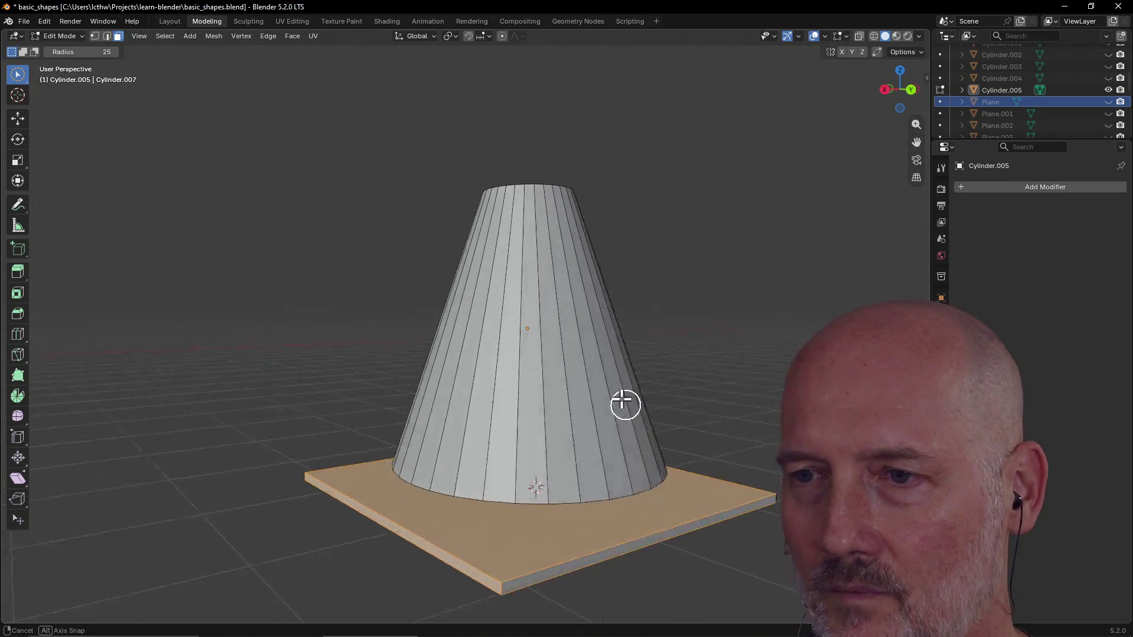
{"action": "middle_click_drag", "start_coordinate": [638, 504], "coordinate": [516, 506]}
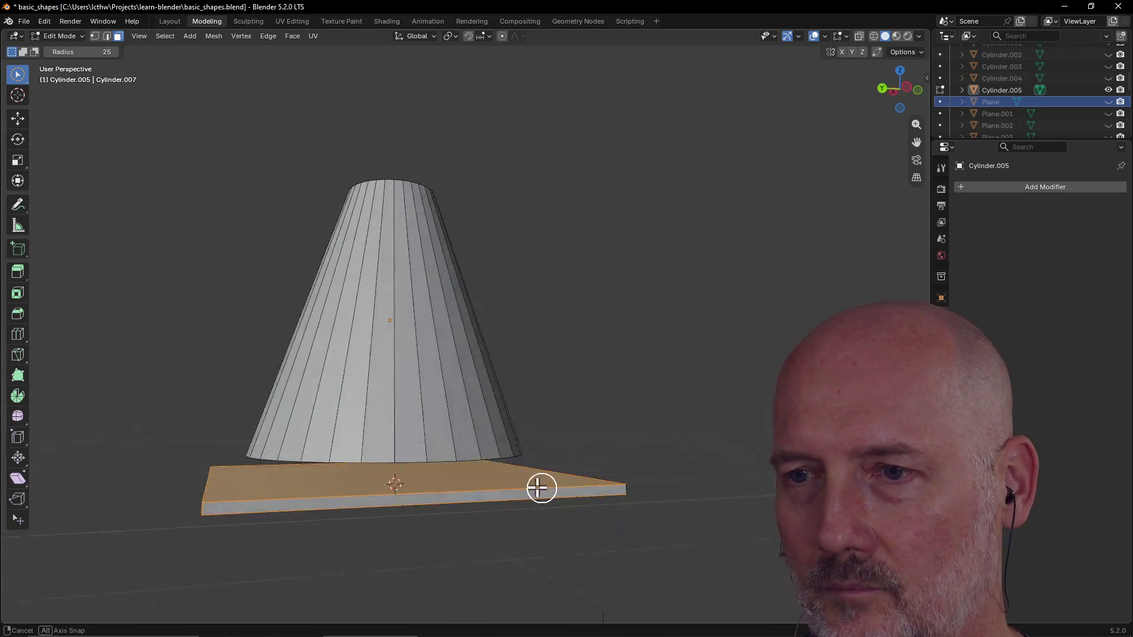
{"action": "scroll", "coordinate": [576, 478], "scroll_direction": "down", "scroll_amount": 3}
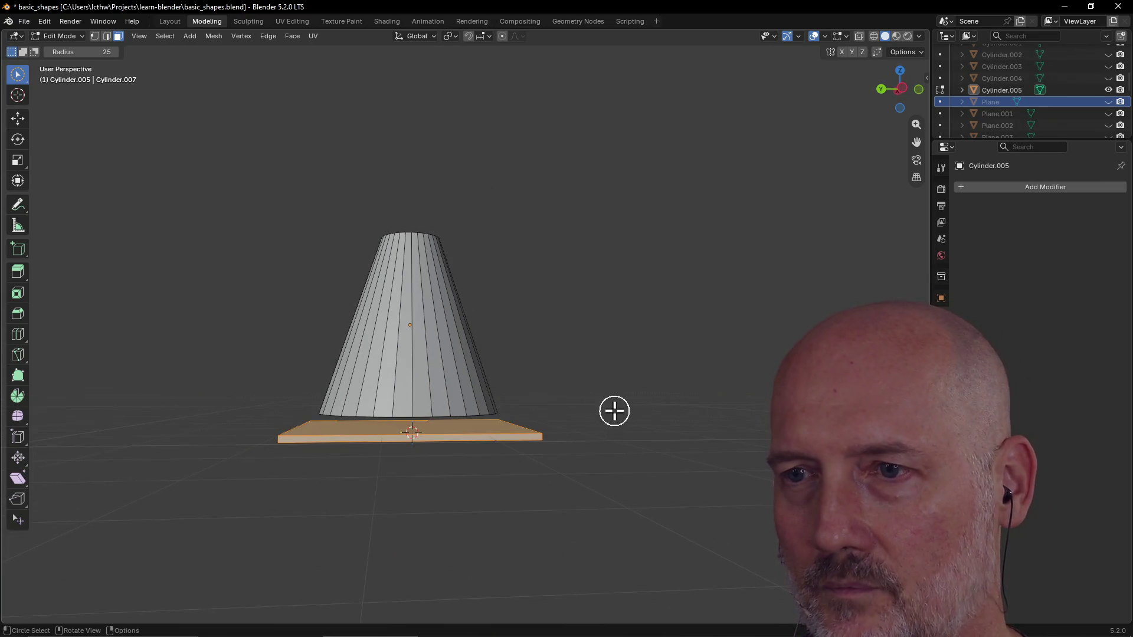
{"action": "middle_click_drag", "start_coordinate": [614, 410], "coordinate": [487, 446]}
{"action": "middle_click_drag", "start_coordinate": [575, 434], "coordinate": [584, 466]}
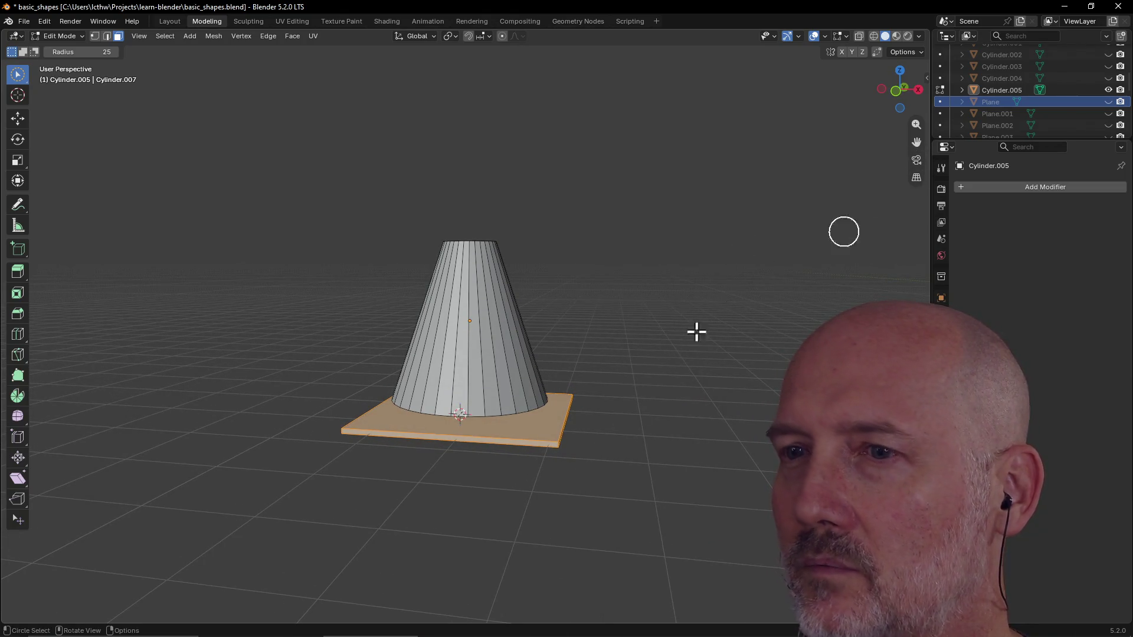
Step: Move the base slab straight up along Z about 0.1528 m to meet the cone's bottom
{"action": "key", "text": "ctrl+f"}
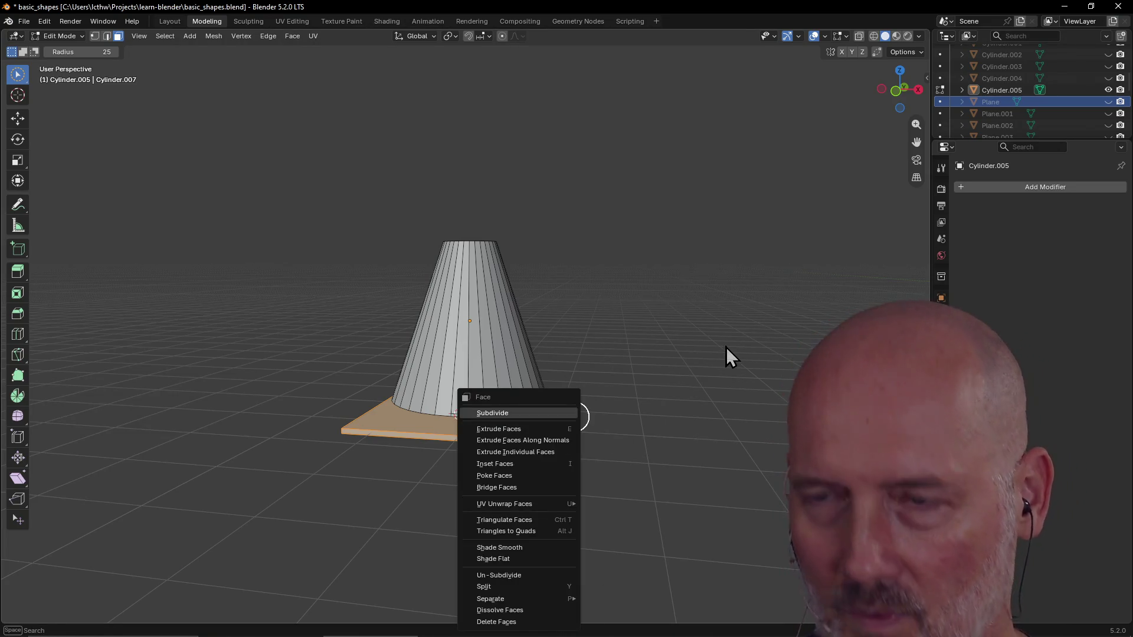
{"action": "mouse_move", "coordinate": [620, 389]}
{"action": "middle_mouse_down"}
{"action": "mouse_move", "coordinate": [602, 395]}
{"action": "mouse_move", "coordinate": [619, 380]}
{"action": "middle_mouse_up"}
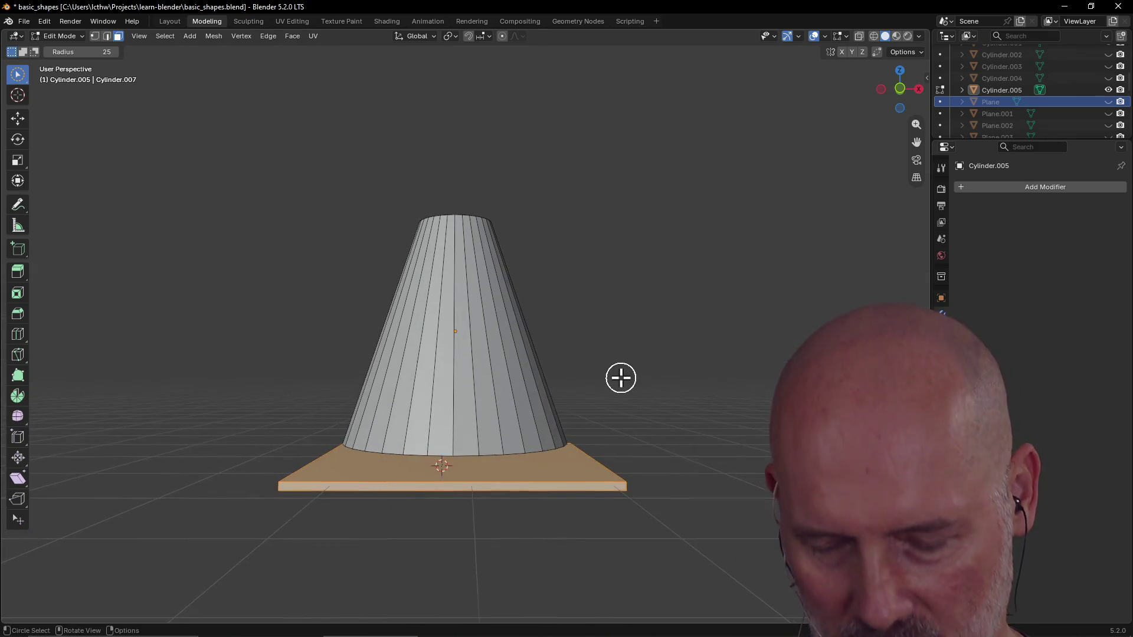
{"action": "key", "text": "g"}
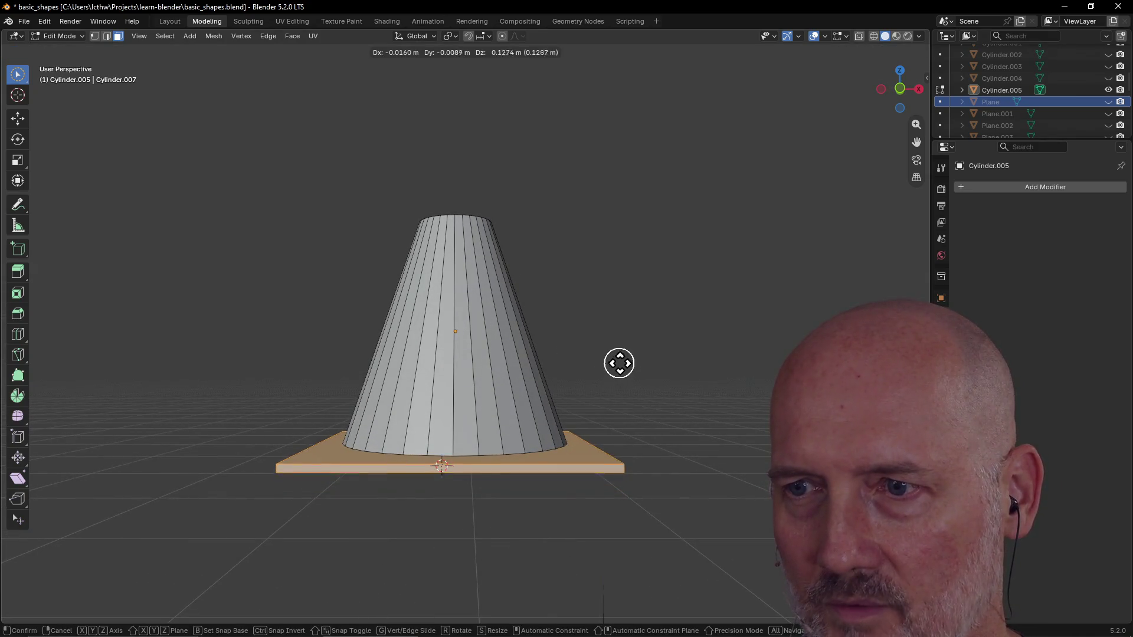
{"action": "key", "text": "z"}
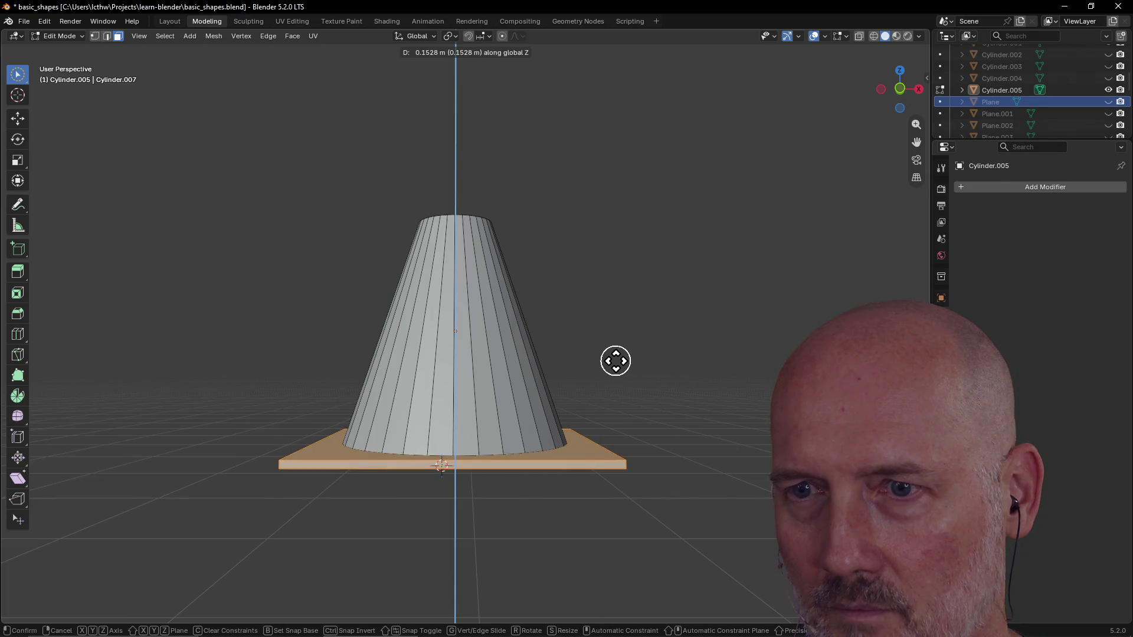
{"action": "left_click", "coordinate": [615, 361]}
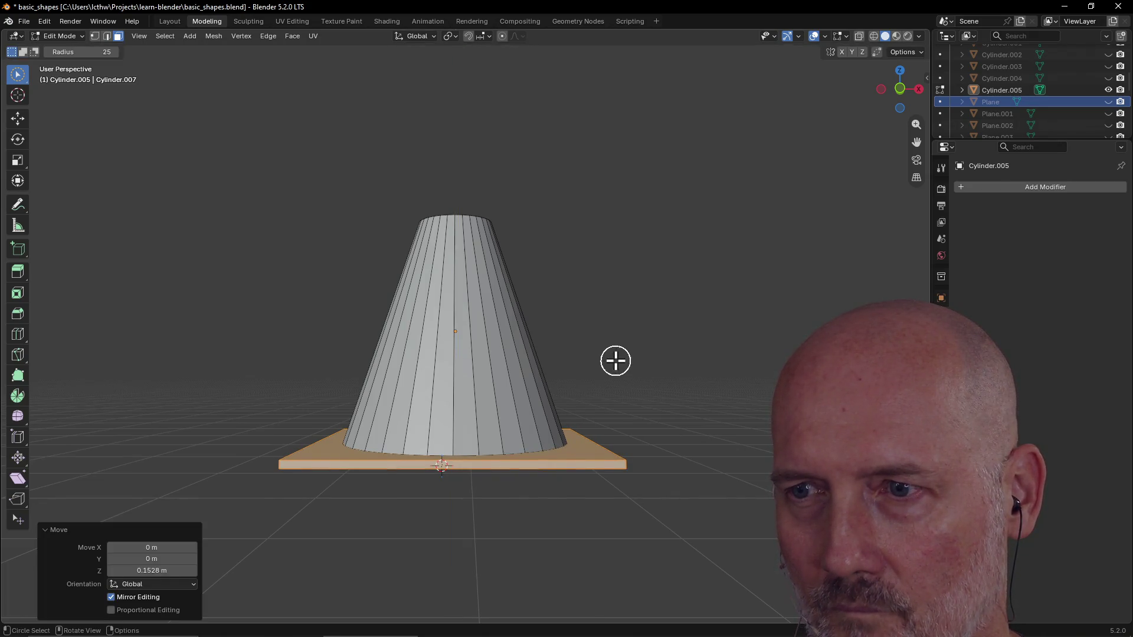
{"action": "left_click", "coordinate": [618, 469]}
{"action": "mouse_move", "coordinate": [564, 526]}
{"action": "middle_mouse_down"}
{"action": "mouse_move", "coordinate": [516, 530]}
{"action": "mouse_move", "coordinate": [492, 501]}
{"action": "mouse_move", "coordinate": [544, 496]}
{"action": "middle_mouse_up"}
{"action": "scroll", "coordinate": [516, 531], "scroll_direction": "up", "scroll_amount": 3}
{"action": "scroll", "coordinate": [509, 527], "scroll_direction": "down", "scroll_amount": 5}
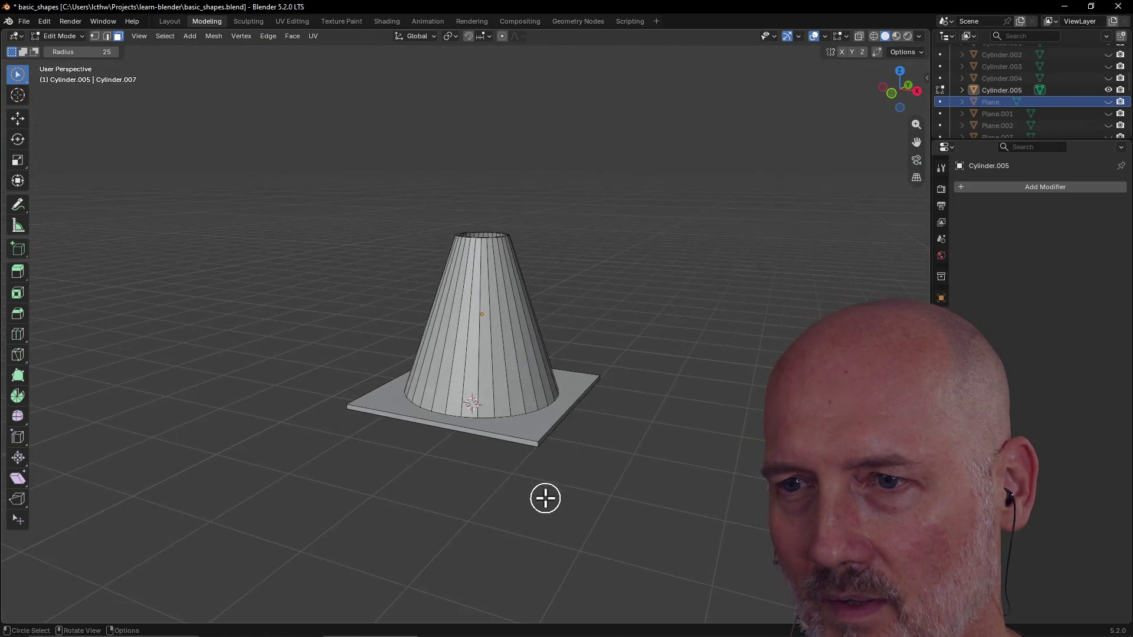
{"action": "scroll", "coordinate": [478, 434], "scroll_direction": "up", "scroll_amount": 3}
{"action": "scroll", "coordinate": [469, 425], "scroll_direction": "up", "scroll_amount": 2}
Step: Select strips of the cone's side faces in turn while orbiting around to underneath
{"action": "left_click", "coordinate": [506, 533]}
{"action": "middle_click_drag", "start_coordinate": [499, 532], "coordinate": [573, 548]}
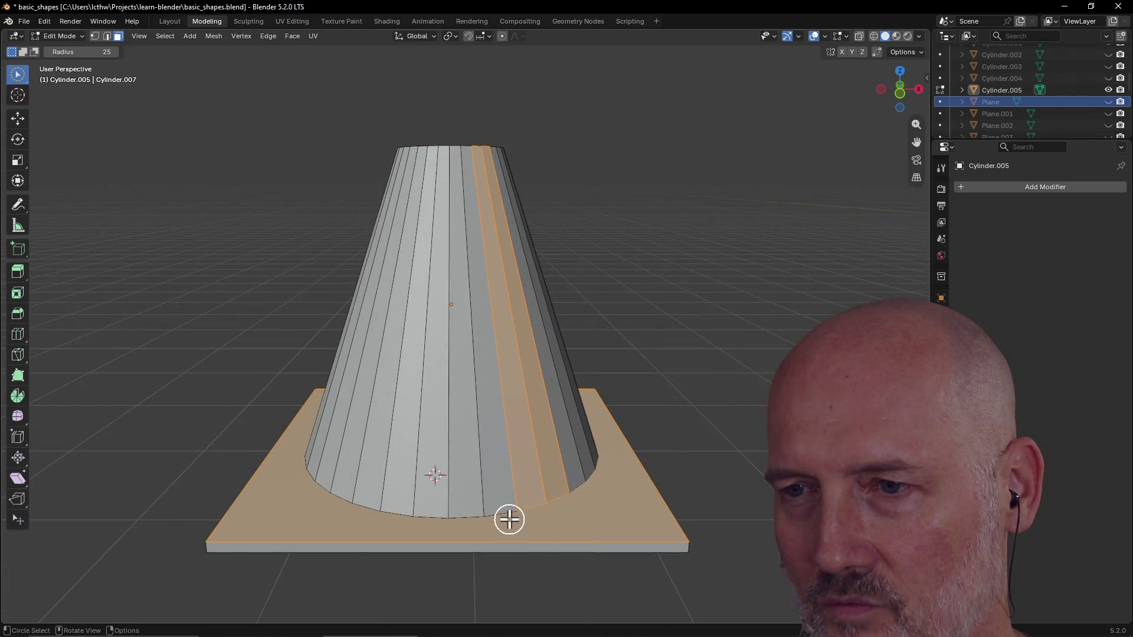
{"action": "left_click", "coordinate": [467, 507]}
{"action": "middle_click_drag", "start_coordinate": [509, 512], "coordinate": [433, 516]}
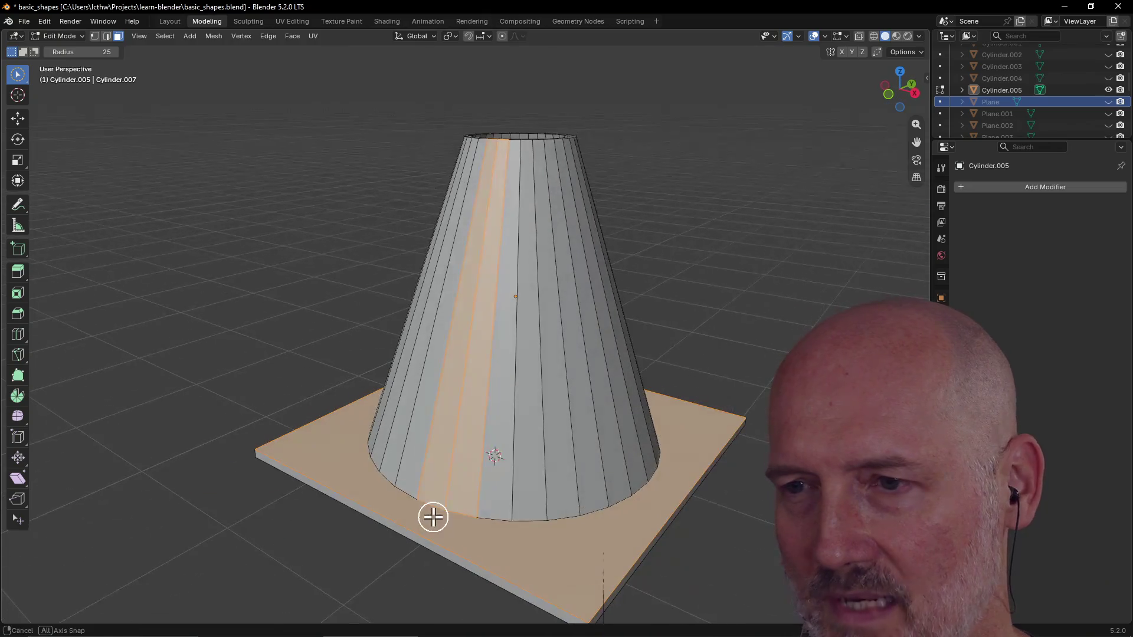
{"action": "left_click", "coordinate": [549, 524]}
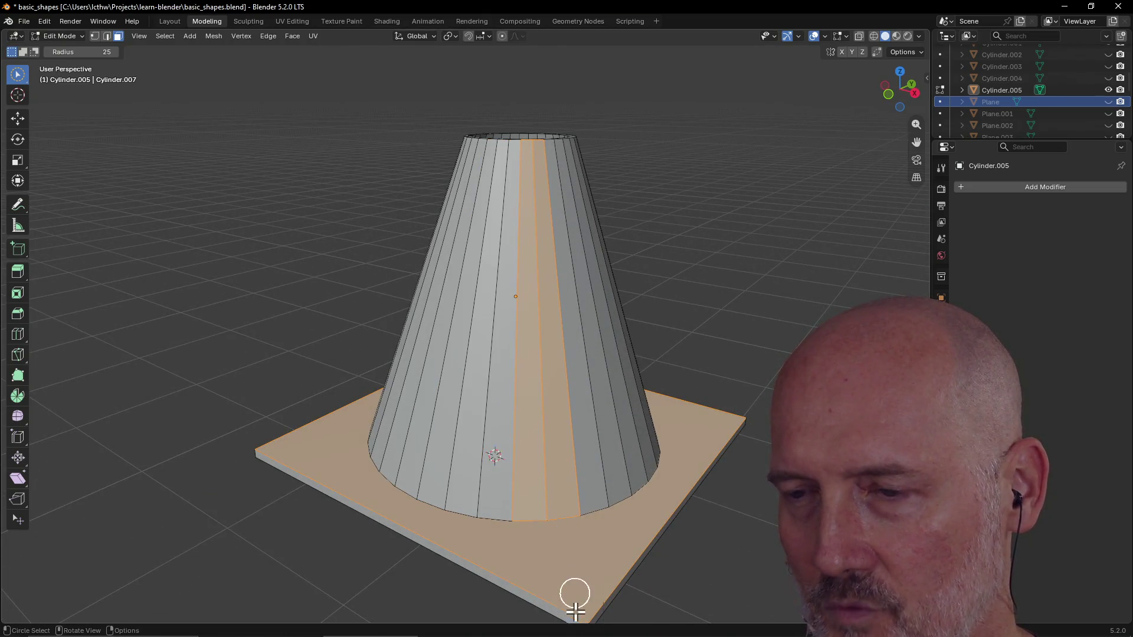
{"action": "middle_click_drag", "start_coordinate": [527, 505], "coordinate": [567, 496]}
{"action": "middle_click_drag", "start_coordinate": [624, 531], "coordinate": [595, 527]}
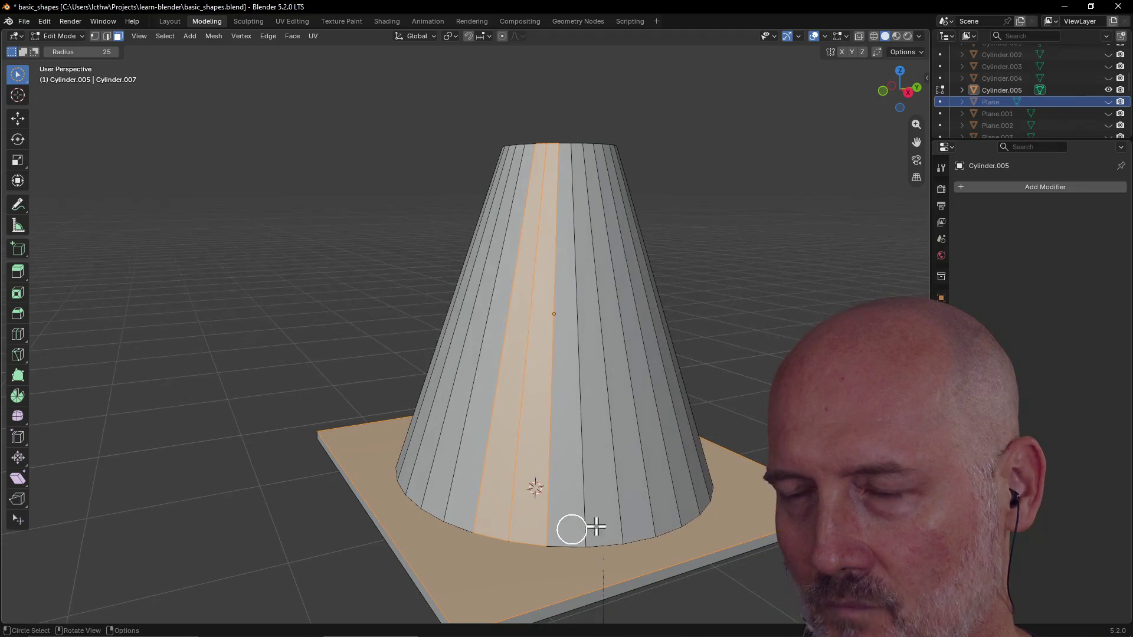
{"action": "mouse_move", "coordinate": [687, 516]}
{"action": "middle_mouse_down"}
{"action": "mouse_move", "coordinate": [707, 417]}
{"action": "mouse_move", "coordinate": [703, 509]}
{"action": "mouse_move", "coordinate": [722, 451]}
{"action": "mouse_move", "coordinate": [719, 518]}
{"action": "mouse_move", "coordinate": [736, 490]}
{"action": "mouse_move", "coordinate": [668, 531]}
{"action": "mouse_move", "coordinate": [730, 514]}
{"action": "middle_mouse_up"}
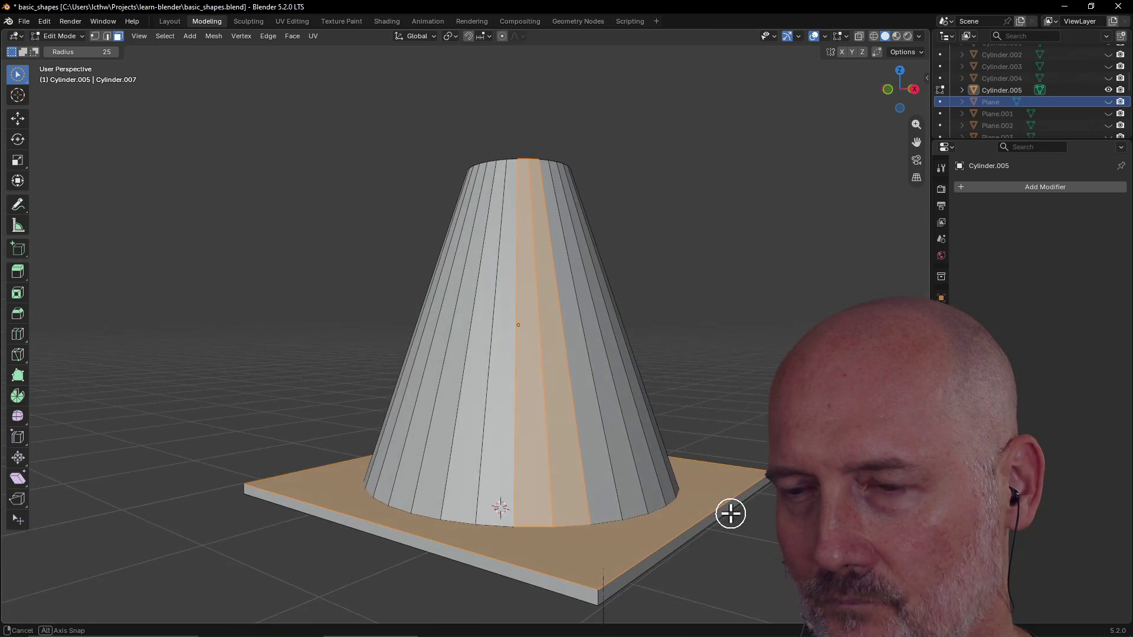
Step: Deselect everything and select only the base slab's top face
{"action": "key", "text": "alt+a"}
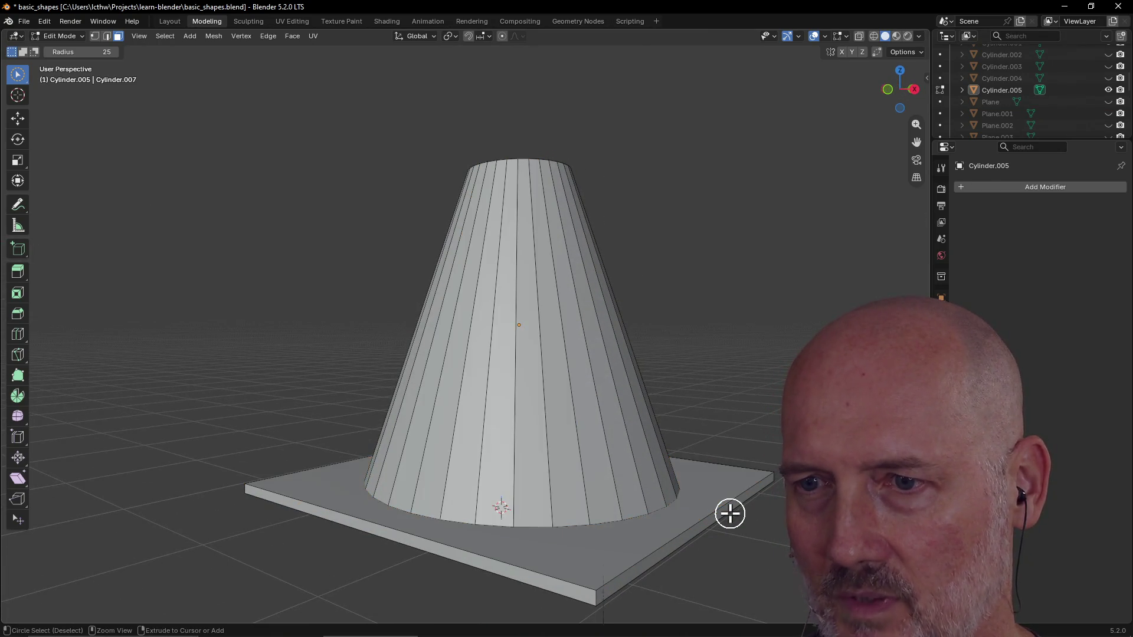
{"action": "left_click", "coordinate": [730, 513]}
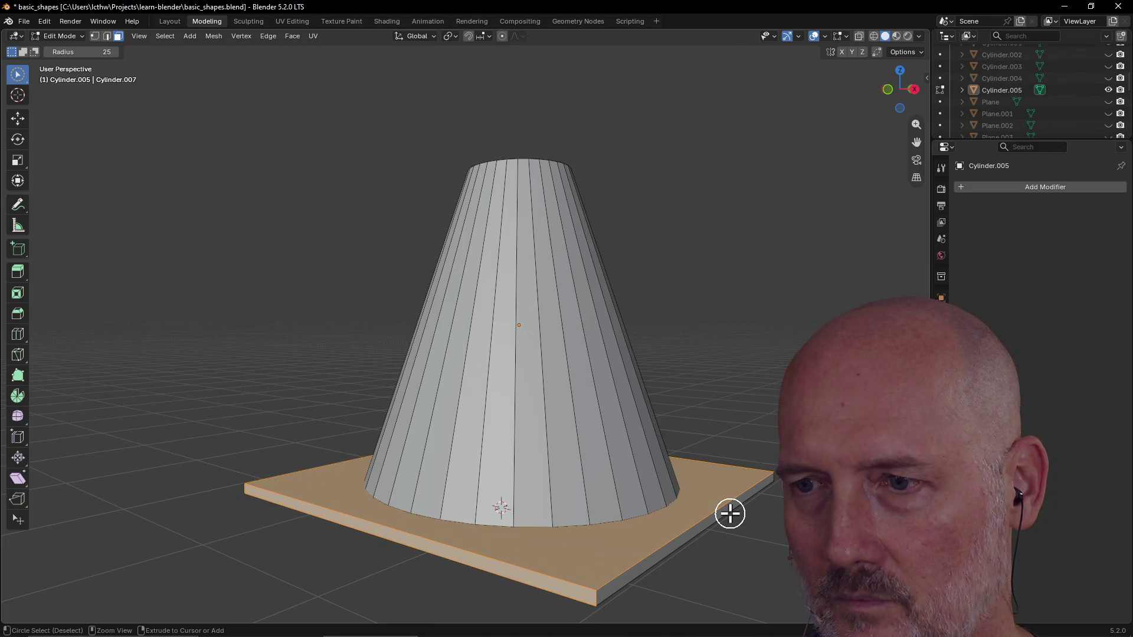
{"action": "scroll", "coordinate": [730, 513], "scroll_direction": "down", "scroll_amount": 4}
{"action": "mouse_move", "coordinate": [730, 511]}
{"action": "middle_mouse_down"}
{"action": "mouse_move", "coordinate": [563, 505]}
{"action": "mouse_move", "coordinate": [649, 513]}
{"action": "mouse_move", "coordinate": [681, 491]}
{"action": "mouse_move", "coordinate": [713, 517]}
{"action": "middle_mouse_up"}
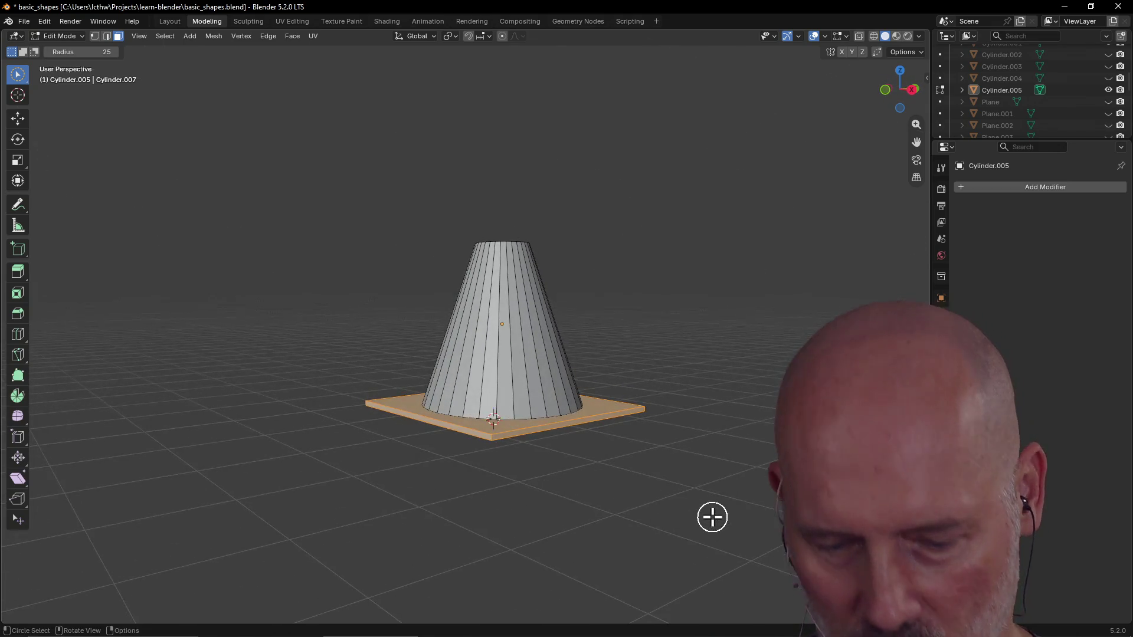
Step: Raise the slab's top face 0.1111 m along Z, thickening the slab
{"action": "key", "text": "g"}
{"action": "key", "text": "z"}
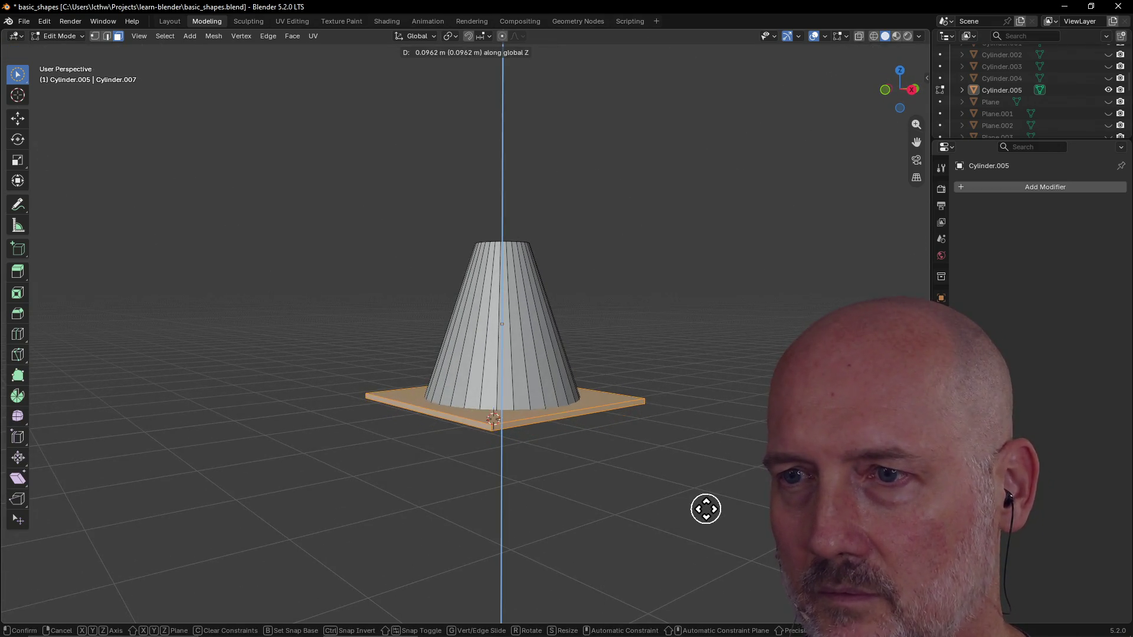
{"action": "left_click", "coordinate": [704, 508]}
{"action": "mouse_move", "coordinate": [705, 508]}
{"action": "middle_mouse_down"}
{"action": "mouse_move", "coordinate": [605, 445]}
{"action": "mouse_move", "coordinate": [606, 430]}
{"action": "middle_mouse_up"}
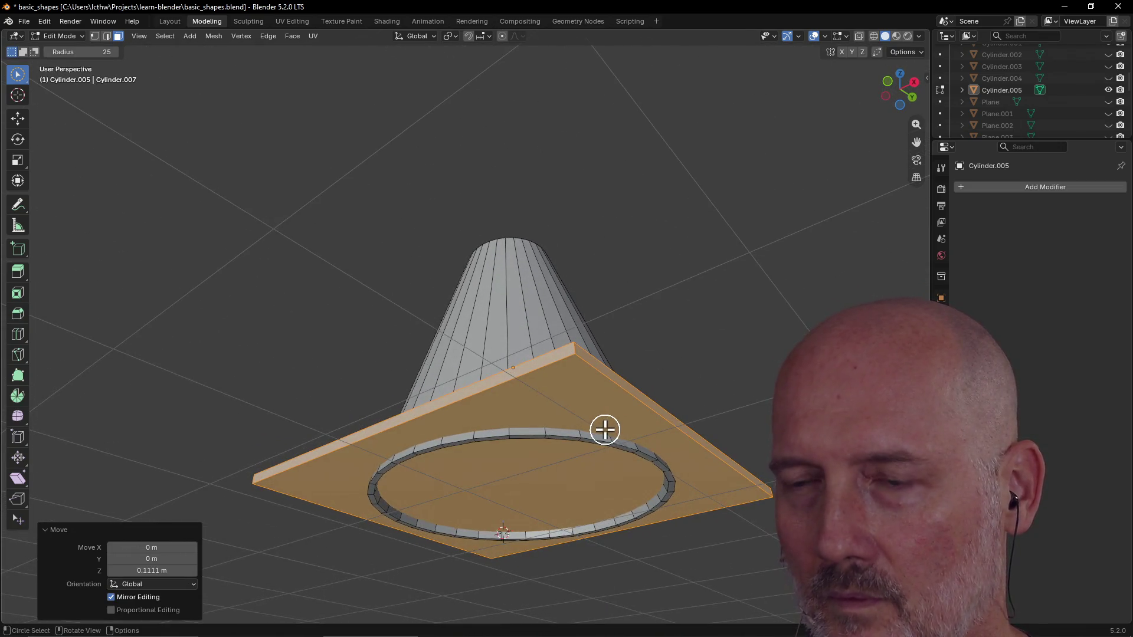
Step: Lower the top face back down 0.0486 m along Z and check the slab from below and above
{"action": "key", "text": "g"}
{"action": "key", "text": "z"}
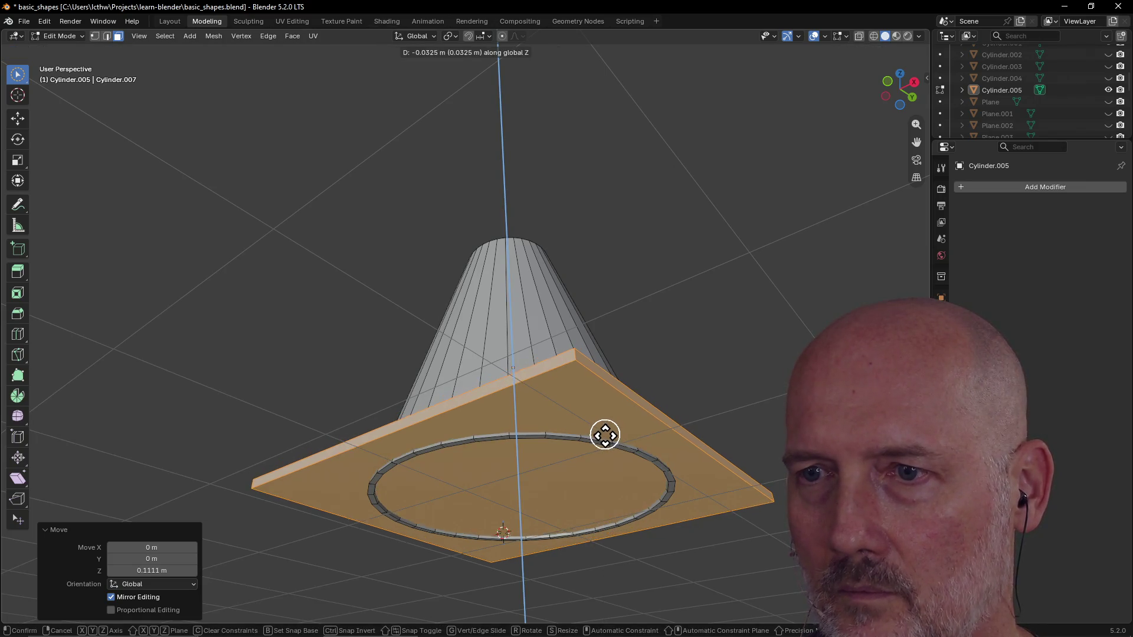
{"action": "left_click", "coordinate": [605, 436]}
{"action": "middle_click_drag", "start_coordinate": [540, 482], "coordinate": [600, 322]}
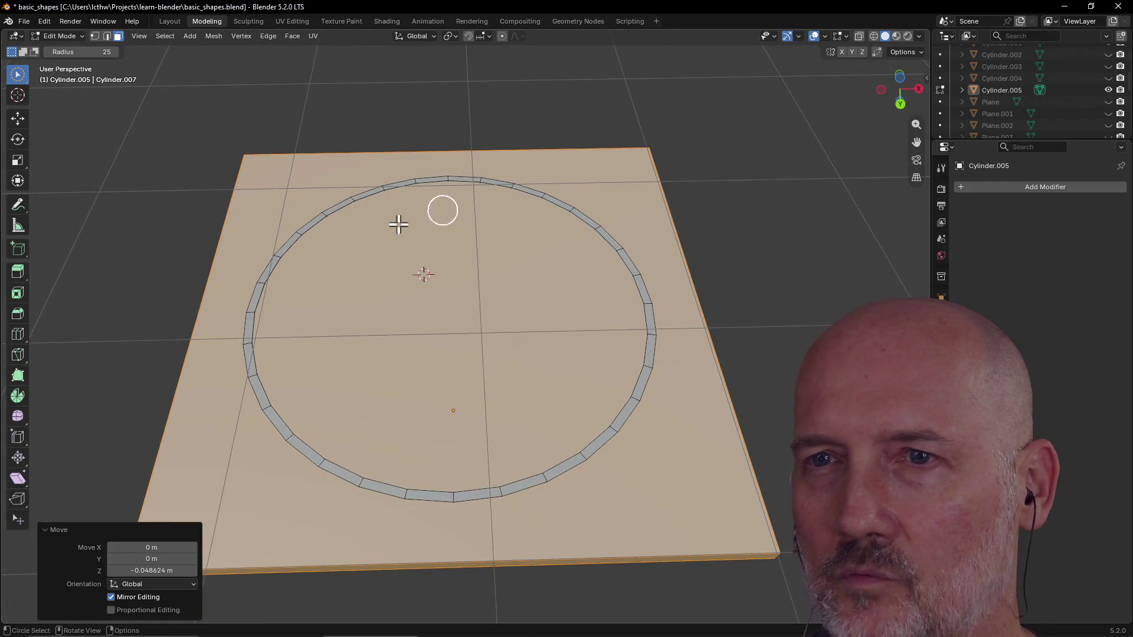
{"action": "middle_click_drag", "start_coordinate": [486, 390], "coordinate": [487, 425]}
{"action": "scroll", "coordinate": [486, 434], "scroll_direction": "up", "scroll_amount": 1}
{"action": "scroll", "coordinate": [491, 443], "scroll_direction": "up", "scroll_amount": 1}
{"action": "scroll", "coordinate": [491, 443], "scroll_direction": "down", "scroll_amount": 3}
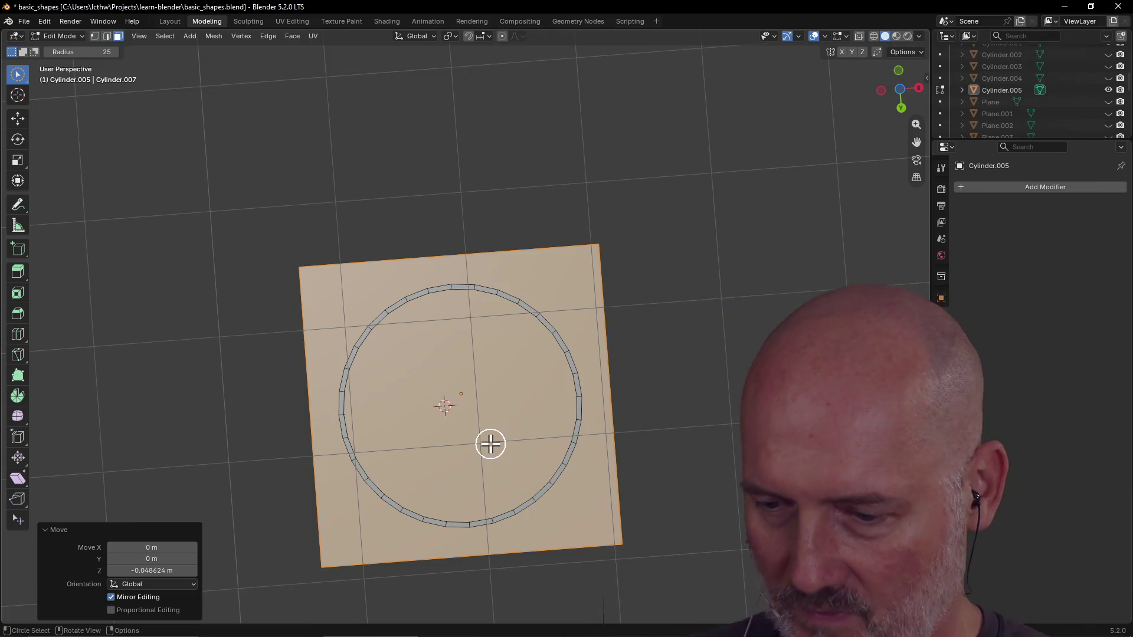
{"action": "scroll", "coordinate": [628, 292], "scroll_direction": "down", "scroll_amount": 3}
{"action": "mouse_move", "coordinate": [627, 294]}
{"action": "middle_mouse_down"}
{"action": "mouse_move", "coordinate": [587, 399]}
{"action": "mouse_move", "coordinate": [585, 446]}
{"action": "mouse_move", "coordinate": [532, 390]}
{"action": "middle_mouse_up"}
{"action": "scroll", "coordinate": [531, 390], "scroll_direction": "up", "scroll_amount": 3}
{"action": "left_click", "coordinate": [531, 390]}
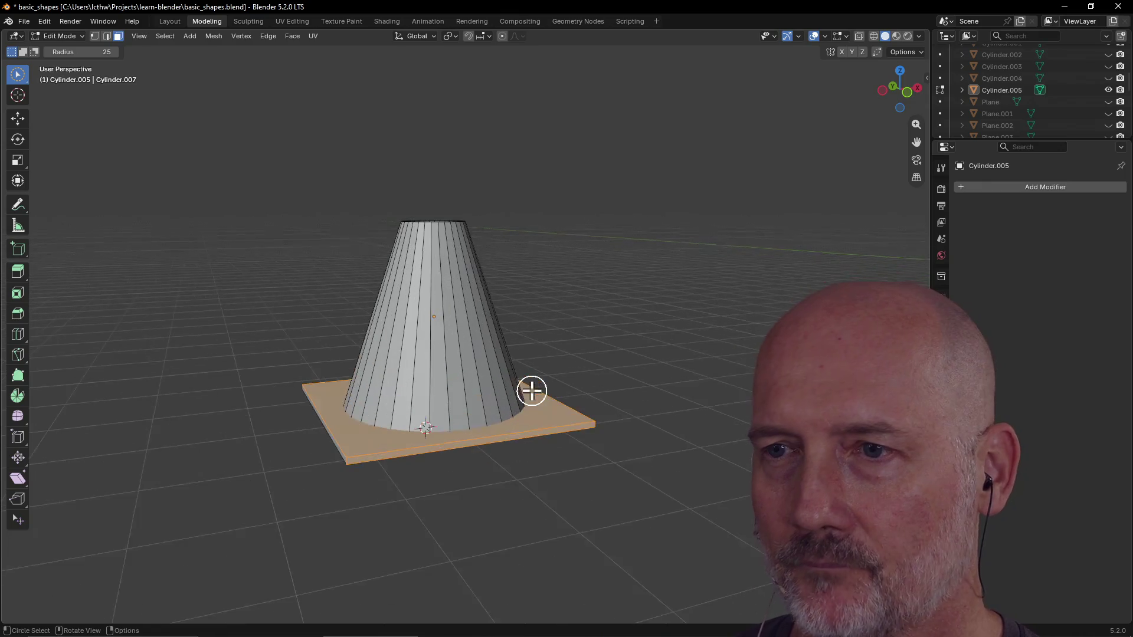
Step: Select linked geometry with Ctrl+L from the slab and then from a strip of cone faces
{"action": "middle_click_drag", "start_coordinate": [576, 436], "coordinate": [562, 433]}
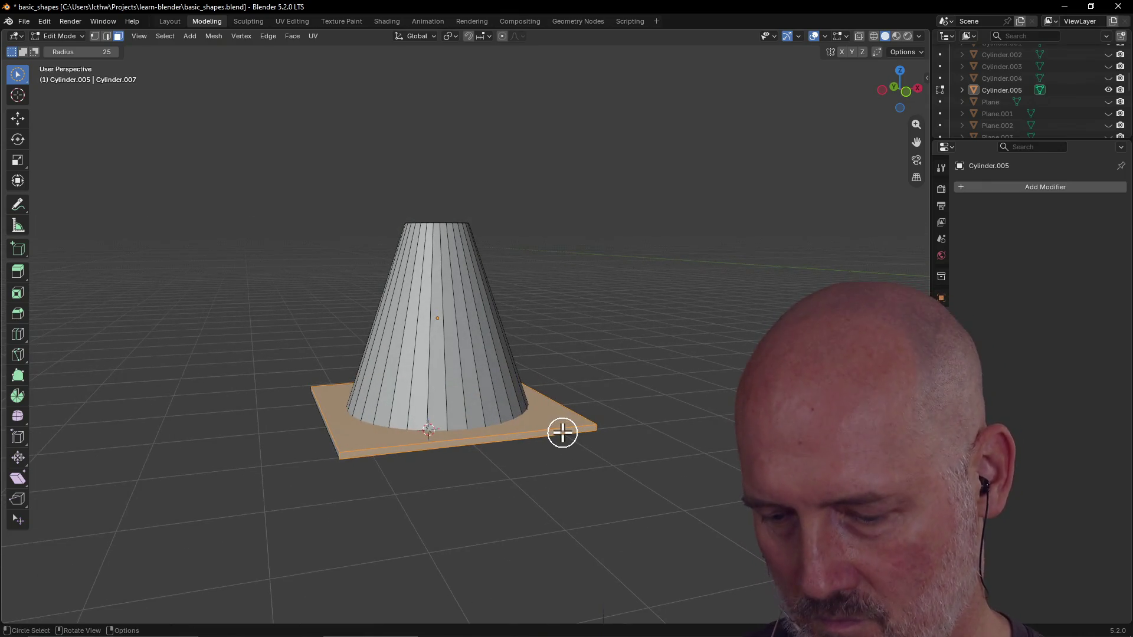
{"action": "key", "text": "ctrl+l"}
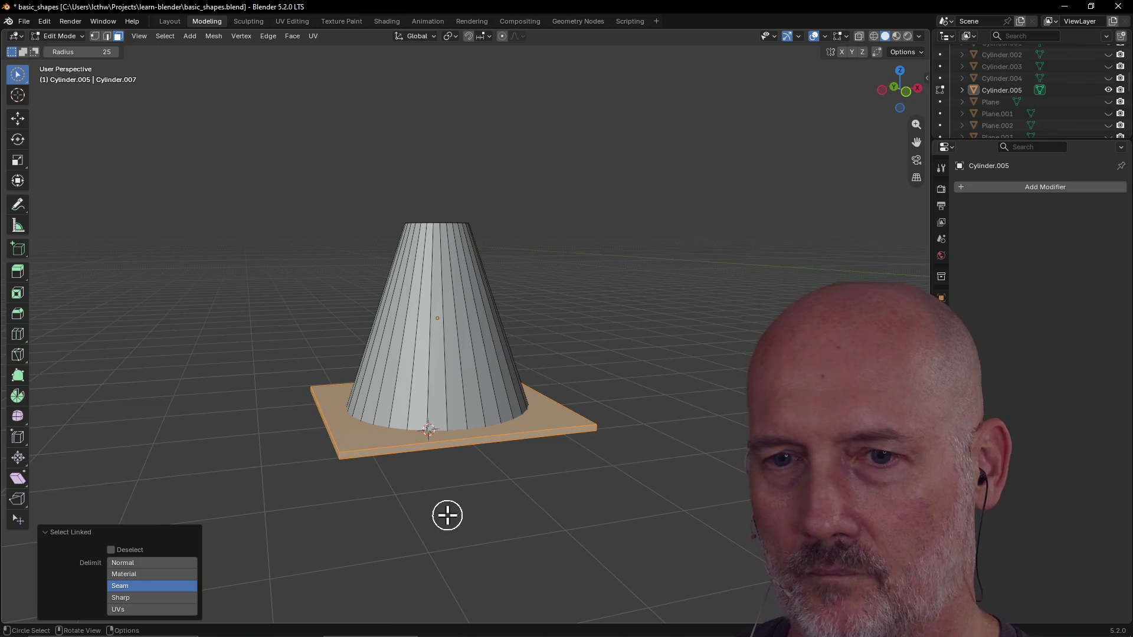
{"action": "mouse_move", "coordinate": [404, 545]}
{"action": "middle_mouse_down"}
{"action": "mouse_move", "coordinate": [500, 487]}
{"action": "mouse_move", "coordinate": [363, 471]}
{"action": "middle_mouse_up"}
{"action": "left_click", "coordinate": [495, 501]}
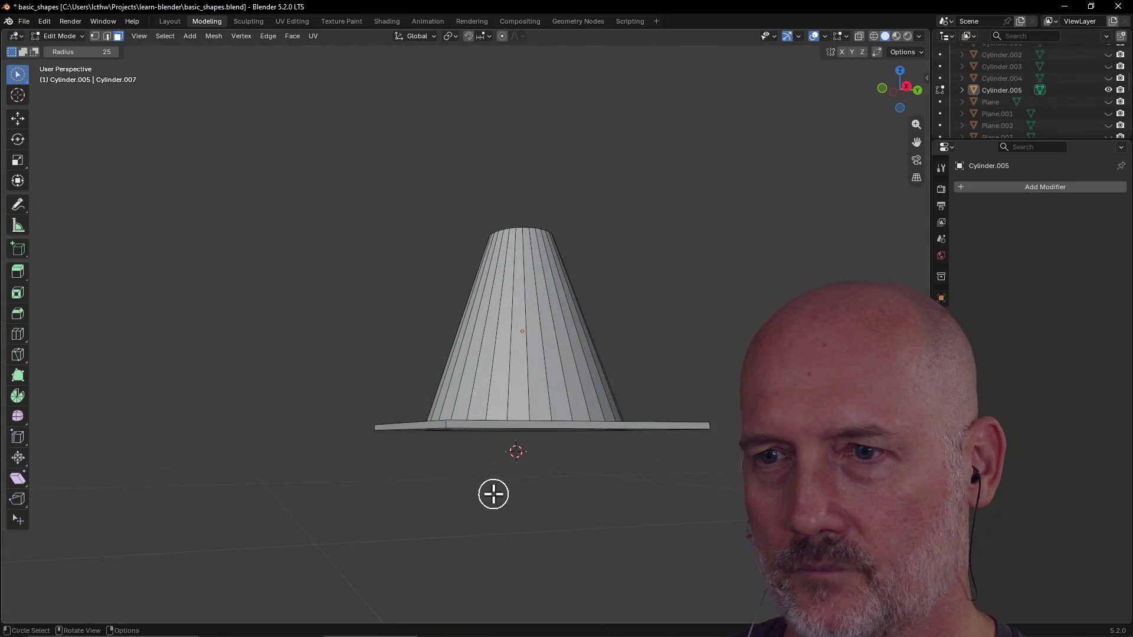
{"action": "middle_click_drag", "start_coordinate": [496, 496], "coordinate": [543, 289]}
{"action": "key", "text": "c"}
{"action": "left_click_drag", "start_coordinate": [543, 253], "coordinate": [534, 322]}
{"action": "key", "text": "ctrl+l"}
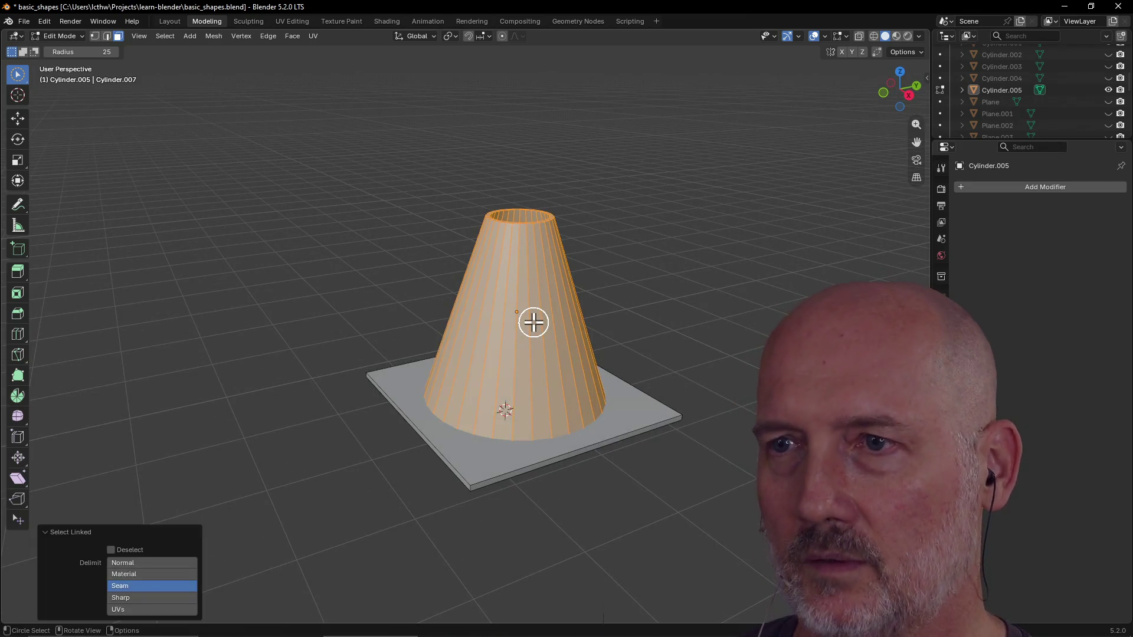
{"action": "mouse_move", "coordinate": [415, 390]}
{"action": "middle_mouse_down"}
{"action": "mouse_move", "coordinate": [584, 366]}
{"action": "mouse_move", "coordinate": [569, 463]}
{"action": "middle_mouse_up"}
Step: Select the whole base slab as connected geometry from its underside face, then switch to GVIM
{"action": "left_click", "coordinate": [572, 445]}
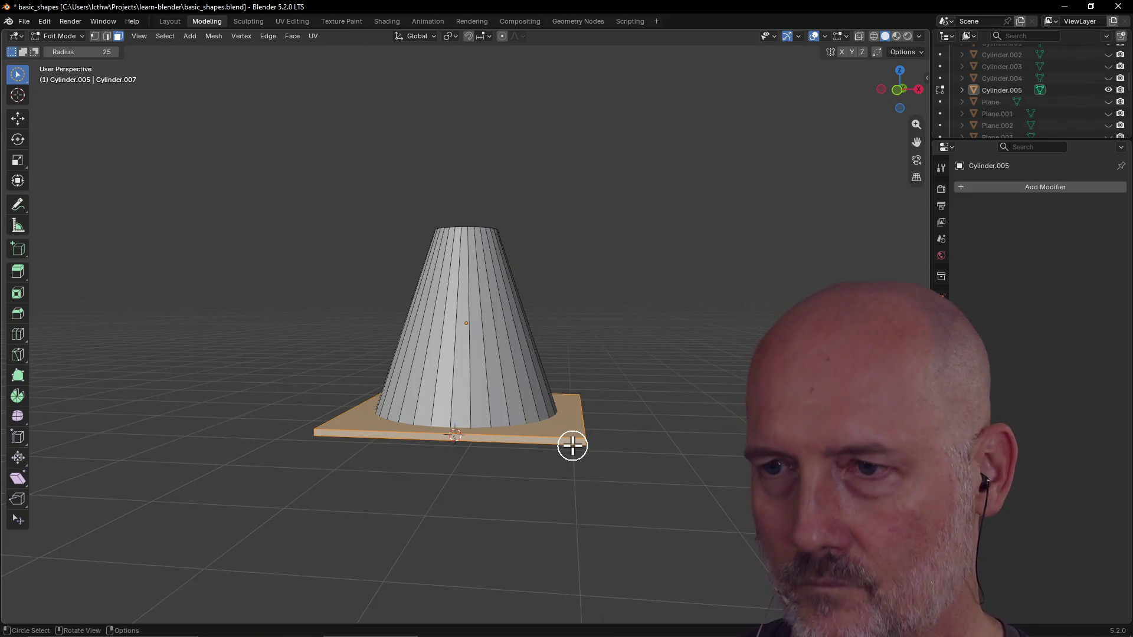
{"action": "scroll", "coordinate": [631, 389], "scroll_direction": "up", "scroll_amount": 2}
{"action": "middle_click_drag", "start_coordinate": [631, 389], "coordinate": [624, 329]}
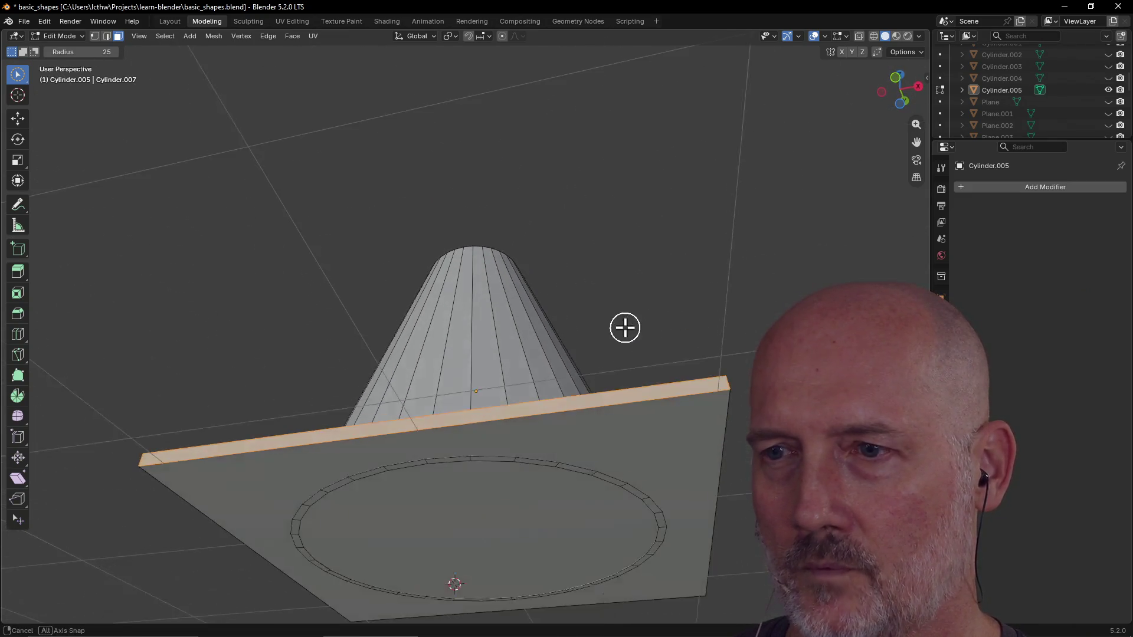
{"action": "left_click", "coordinate": [646, 429]}
{"action": "key", "text": "ctrl+l"}
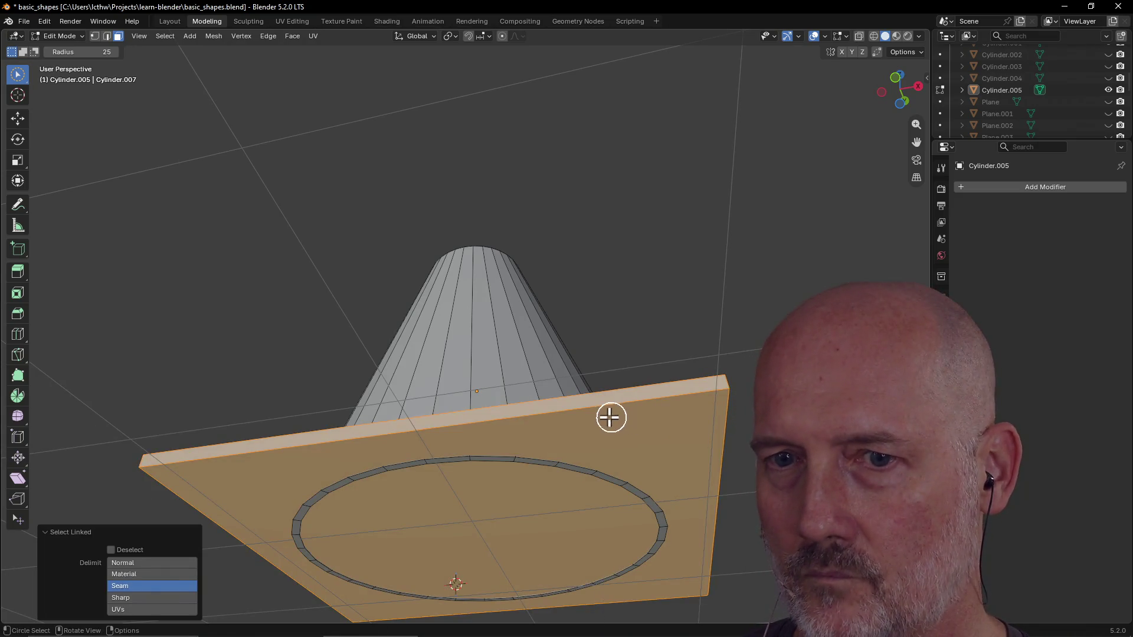
{"action": "left_click", "coordinate": [662, 285]}
{"action": "left_click", "coordinate": [646, 440]}
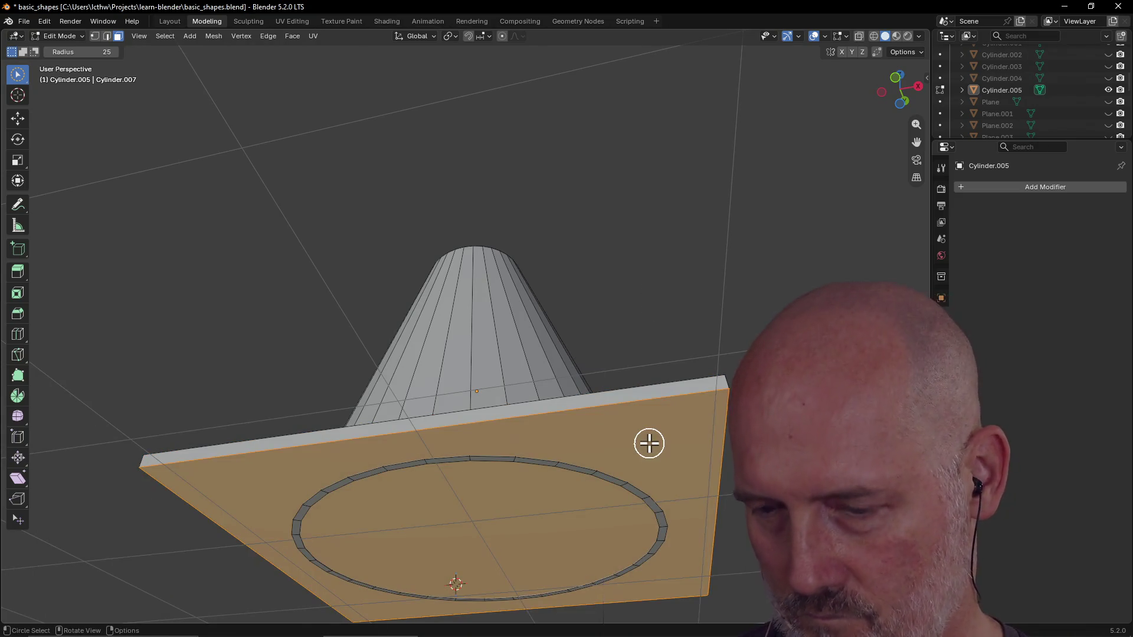
{"action": "key", "text": "ctrl+l"}
{"action": "middle_click_drag", "start_coordinate": [678, 273], "coordinate": [675, 341]}
{"action": "scroll", "coordinate": [673, 354], "scroll_direction": "down", "scroll_amount": 4}
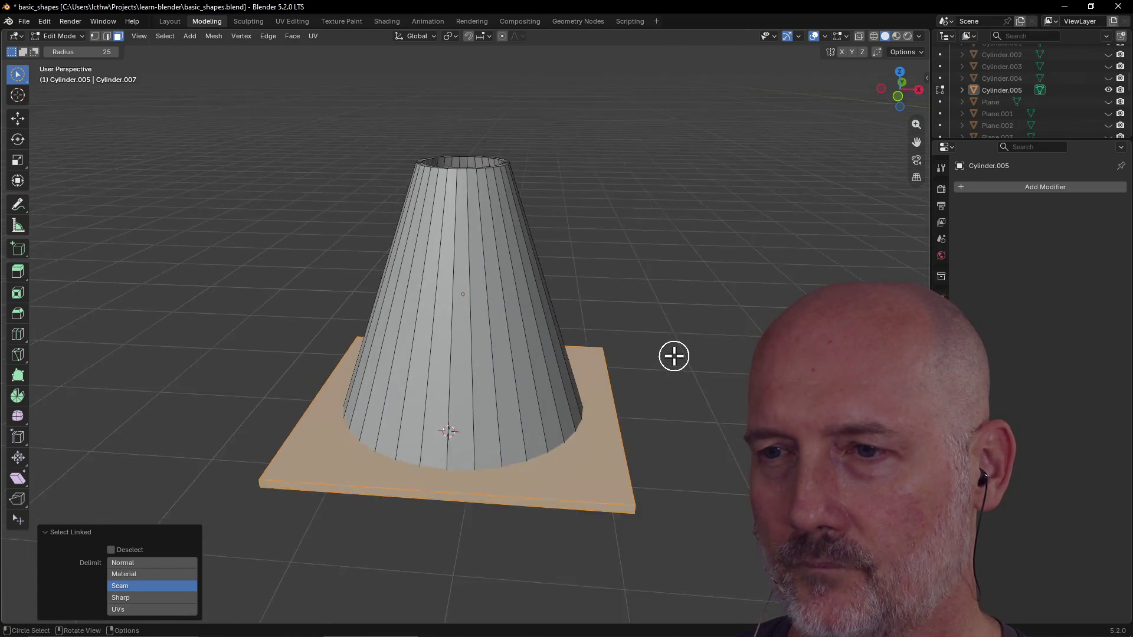
{"action": "key", "text": "alt+Tab"}
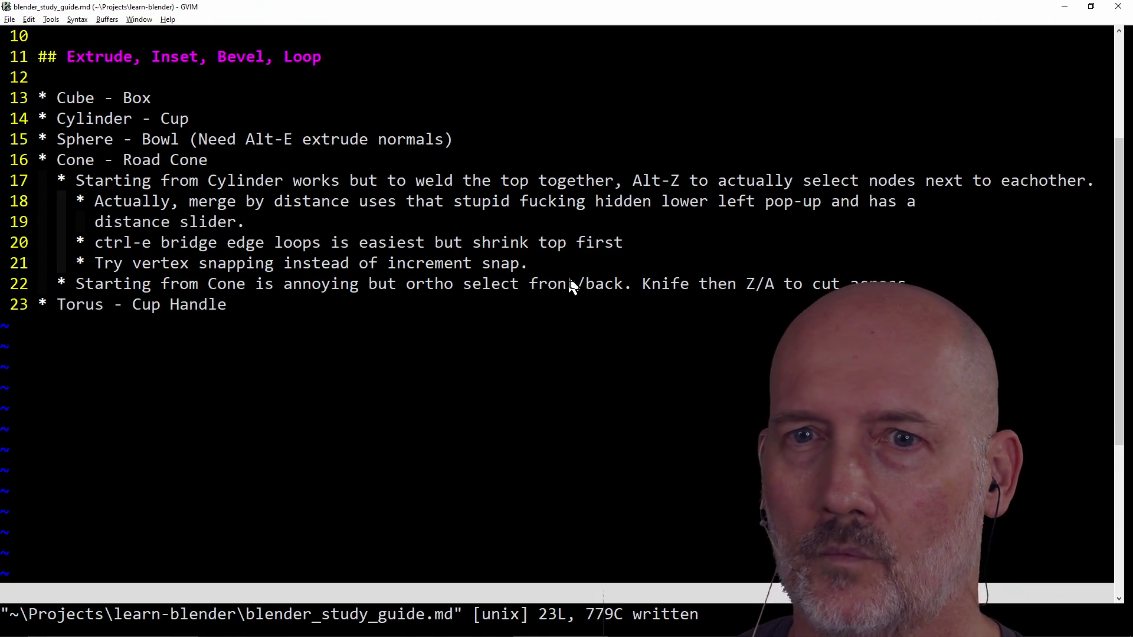
Step: Add a Tips heading with a note on selecting linked faces, save with :w, and return to Blender
{"action": "key", "text": "o"}
{"action": "key", "text": "Escape"}
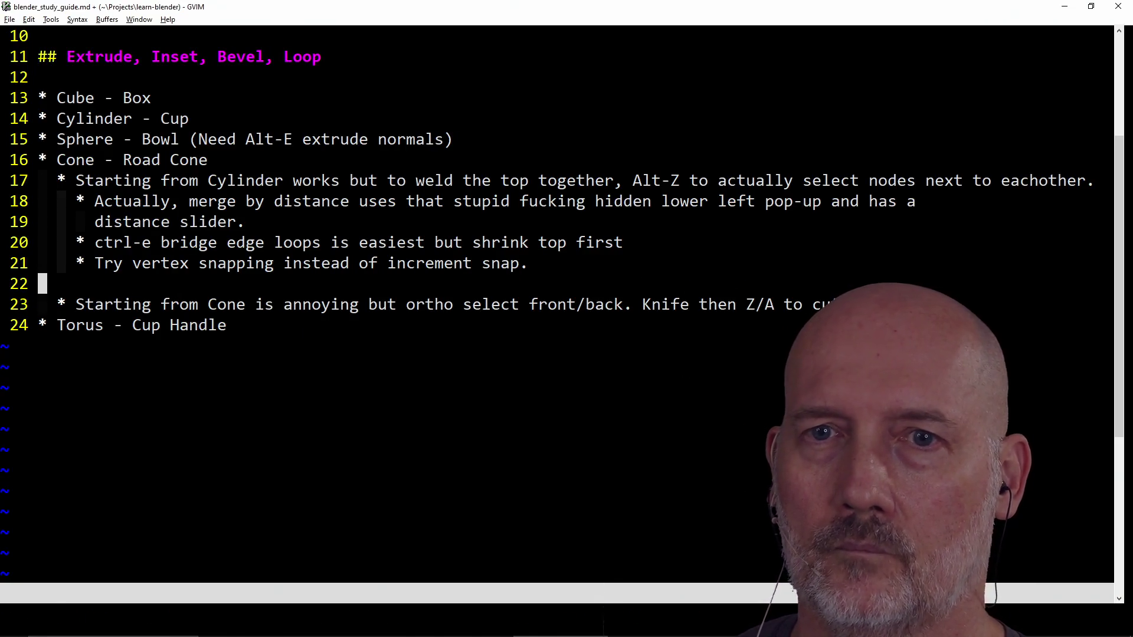
{"action": "type", "text": "ddj"}
{"action": "type", "text": "ips:"}
{"action": "key", "text": "Return"}
{"action": "key", "text": "Return"}
{"action": "type", "text": "* L select li"}
{"action": "key", "text": "BackSpace"}
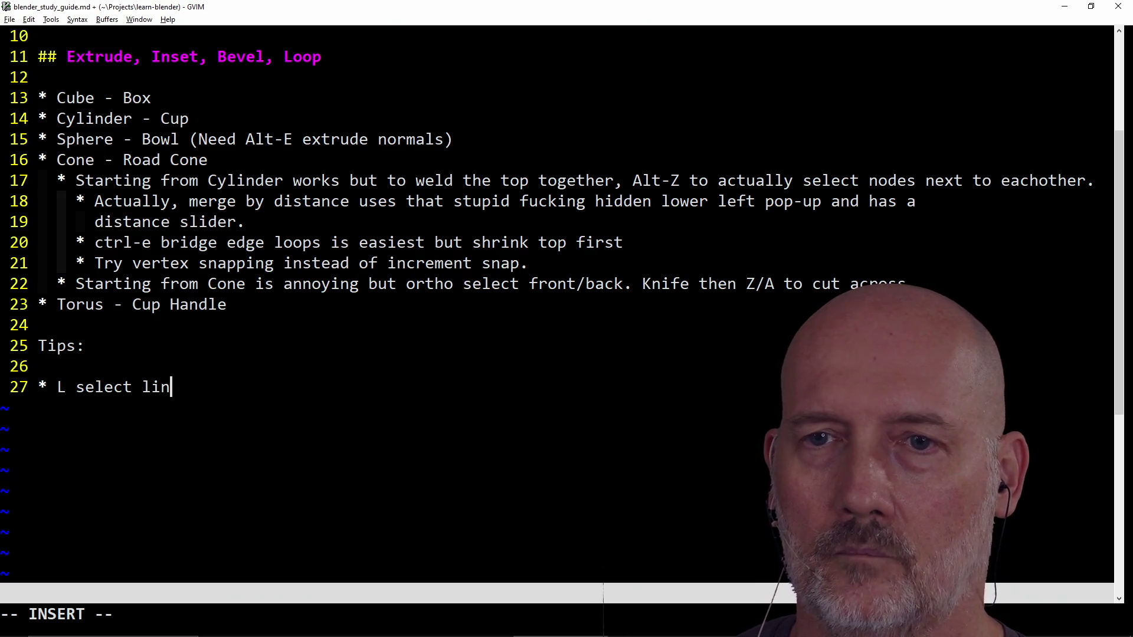
{"action": "type", "text": "ces of models inside model...."}
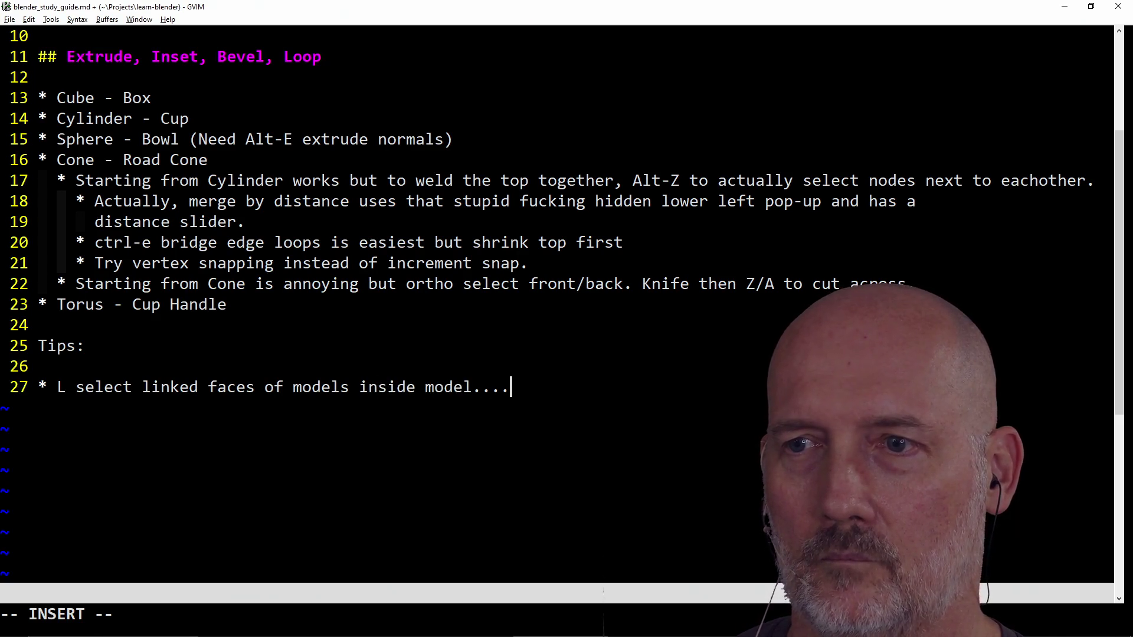
{"action": "type", "text": "uhhh"}
{"action": "key", "text": "Escape"}
{"action": "type", "text": ":w"}
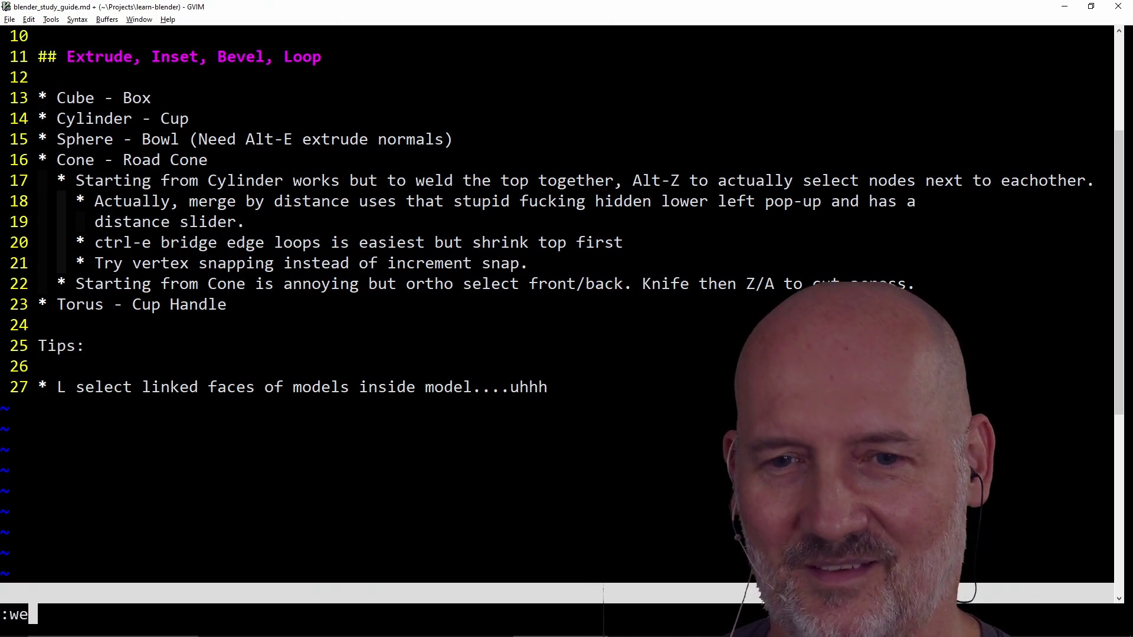
{"action": "key", "text": "Return"}
{"action": "key", "text": "alt+Tab"}
{"action": "mouse_move", "coordinate": [567, 274]}
{"action": "middle_mouse_down"}
{"action": "mouse_move", "coordinate": [530, 399]}
{"action": "mouse_move", "coordinate": [533, 293]}
{"action": "mouse_move", "coordinate": [482, 402]}
{"action": "mouse_move", "coordinate": [496, 365]}
{"action": "mouse_move", "coordinate": [498, 386]}
{"action": "middle_mouse_up"}
{"action": "scroll", "coordinate": [495, 362], "scroll_direction": "up", "scroll_amount": 2}
{"action": "scroll", "coordinate": [495, 363], "scroll_direction": "down", "scroll_amount": 2}
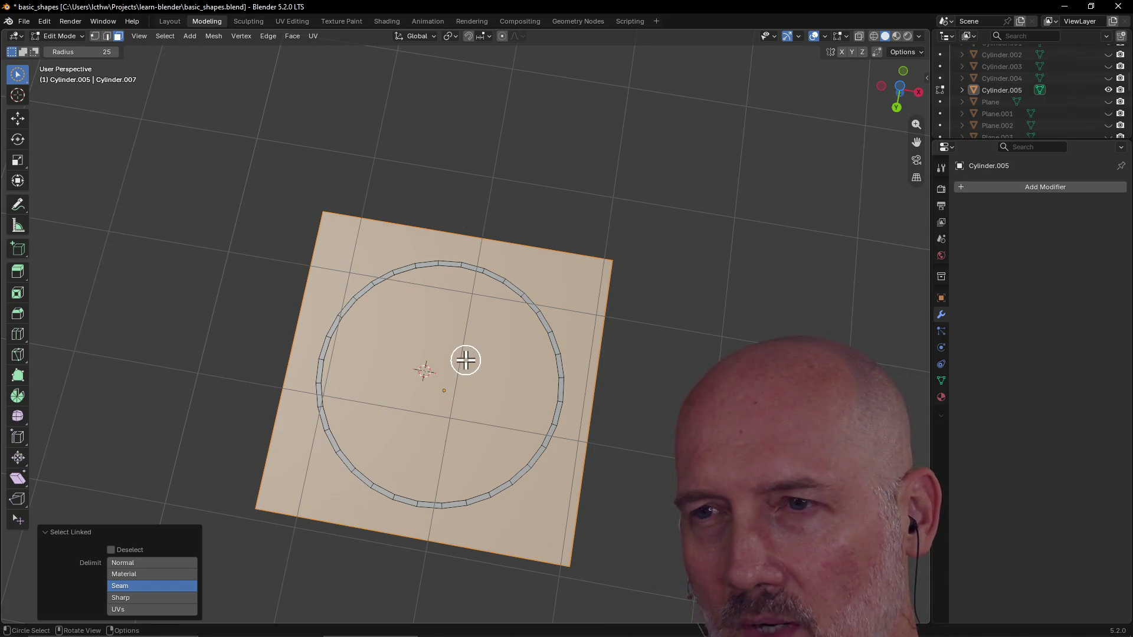
Step: Check the slab and ring from below, the side and numpad-7 top view, then deselect all faces
{"action": "mouse_move", "coordinate": [465, 366]}
{"action": "middle_mouse_down"}
{"action": "mouse_move", "coordinate": [446, 482]}
{"action": "mouse_move", "coordinate": [470, 354]}
{"action": "mouse_move", "coordinate": [458, 495]}
{"action": "mouse_move", "coordinate": [480, 310]}
{"action": "mouse_move", "coordinate": [479, 380]}
{"action": "mouse_move", "coordinate": [519, 240]}
{"action": "middle_mouse_up"}
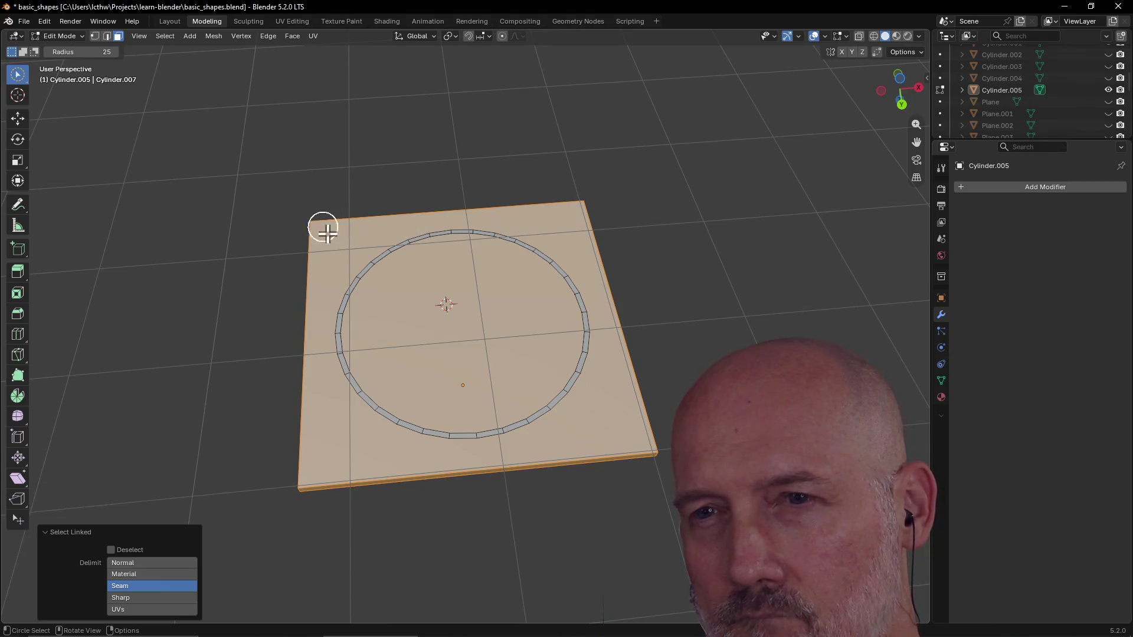
{"action": "mouse_move", "coordinate": [361, 295]}
{"action": "middle_mouse_down"}
{"action": "mouse_move", "coordinate": [362, 481]}
{"action": "mouse_move", "coordinate": [442, 435]}
{"action": "mouse_move", "coordinate": [510, 421]}
{"action": "mouse_move", "coordinate": [455, 393]}
{"action": "mouse_move", "coordinate": [457, 311]}
{"action": "mouse_move", "coordinate": [450, 396]}
{"action": "mouse_move", "coordinate": [470, 416]}
{"action": "mouse_move", "coordinate": [451, 403]}
{"action": "mouse_move", "coordinate": [437, 293]}
{"action": "mouse_move", "coordinate": [566, 340]}
{"action": "mouse_move", "coordinate": [482, 402]}
{"action": "mouse_move", "coordinate": [482, 478]}
{"action": "mouse_move", "coordinate": [522, 464]}
{"action": "mouse_move", "coordinate": [526, 283]}
{"action": "middle_mouse_up"}
{"action": "scroll", "coordinate": [438, 292], "scroll_direction": "down", "scroll_amount": 4}
{"action": "scroll", "coordinate": [459, 384], "scroll_direction": "up", "scroll_amount": 3}
{"action": "scroll", "coordinate": [459, 383], "scroll_direction": "up", "scroll_amount": 1}
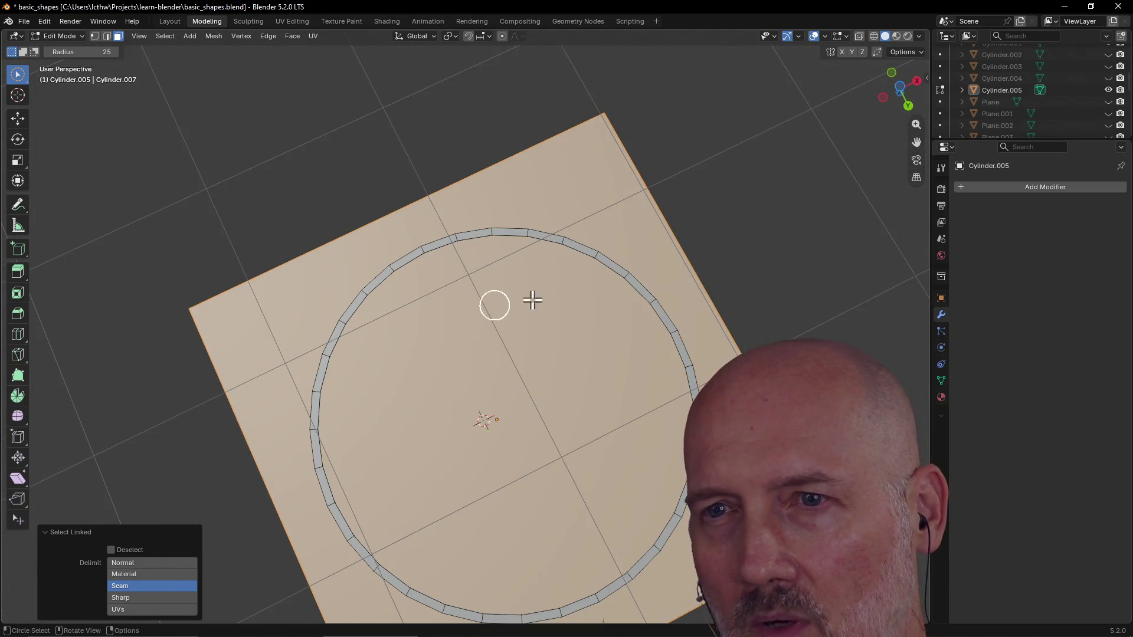
{"action": "scroll", "coordinate": [633, 562], "scroll_direction": "down", "scroll_amount": 2}
{"action": "scroll", "coordinate": [620, 531], "scroll_direction": "down", "scroll_amount": 2}
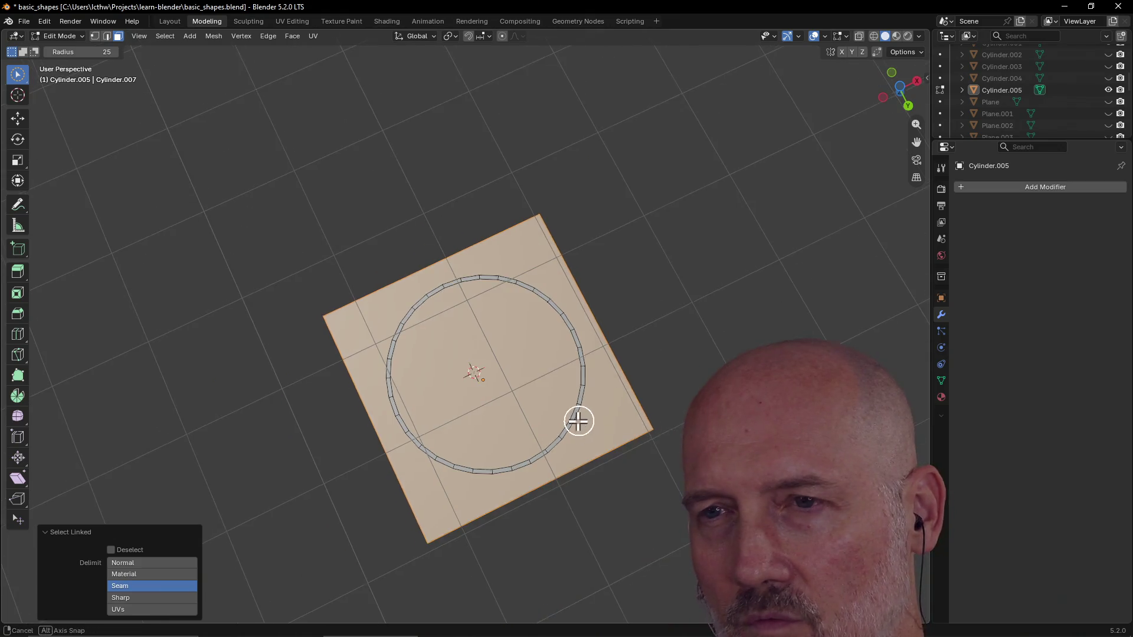
{"action": "scroll", "coordinate": [575, 407], "scroll_direction": "down", "scroll_amount": 1}
{"action": "scroll", "coordinate": [410, 416], "scroll_direction": "down", "scroll_amount": 1}
{"action": "key", "text": "KP_7"}
{"action": "scroll", "coordinate": [449, 387], "scroll_direction": "up", "scroll_amount": 2}
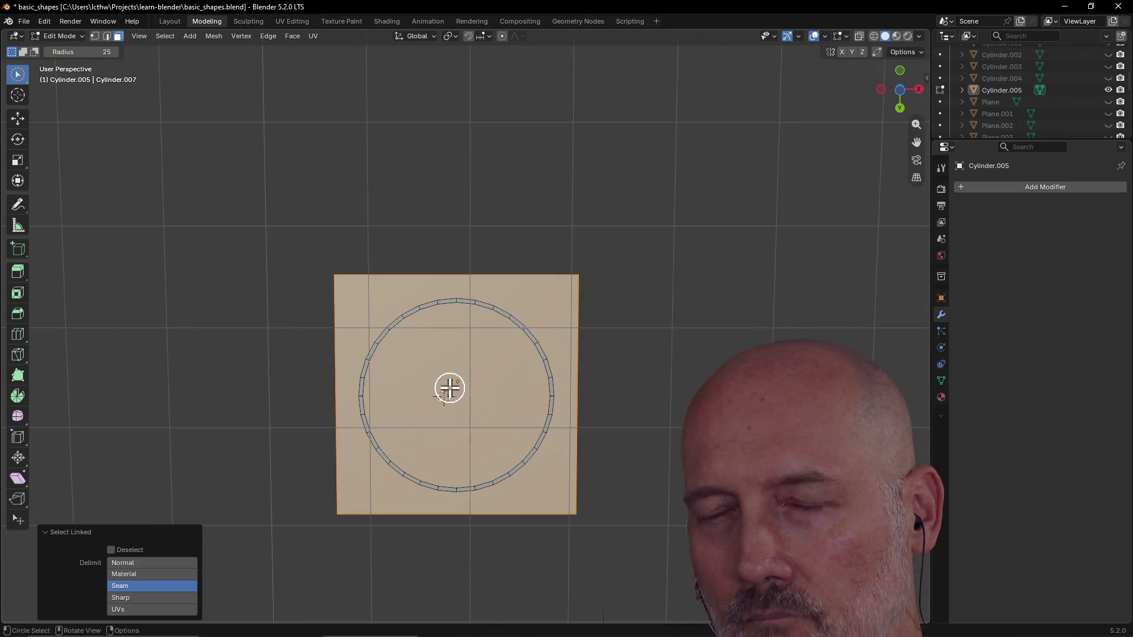
{"action": "middle_click_drag", "start_coordinate": [449, 387], "coordinate": [447, 354]}
{"action": "scroll", "coordinate": [447, 345], "scroll_direction": "up", "scroll_amount": 2}
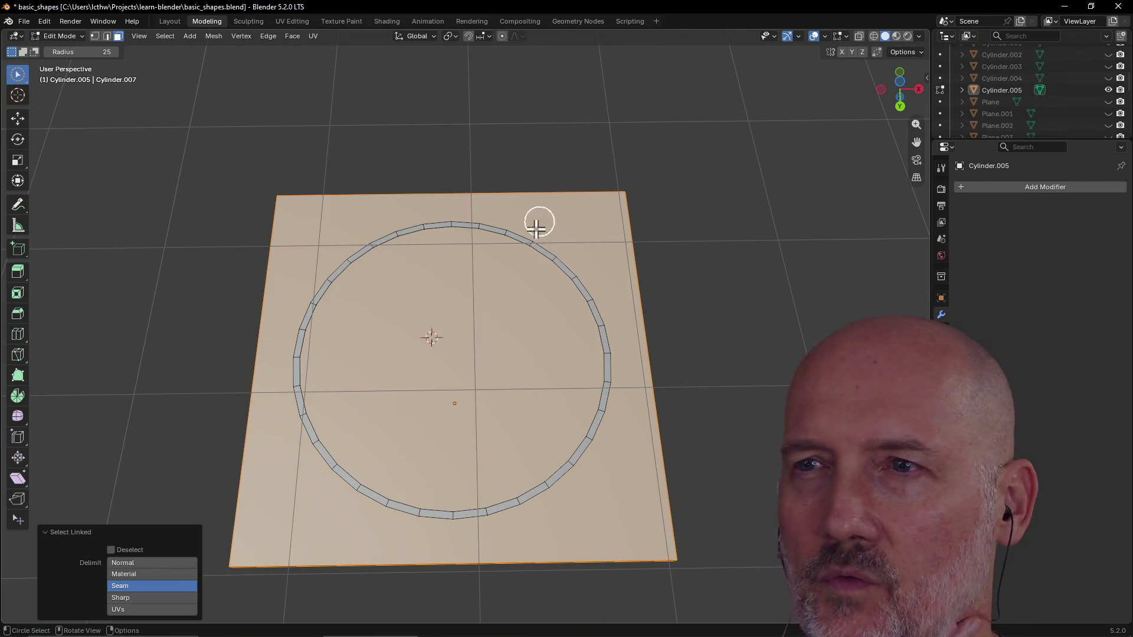
{"action": "key", "text": "alt+a"}
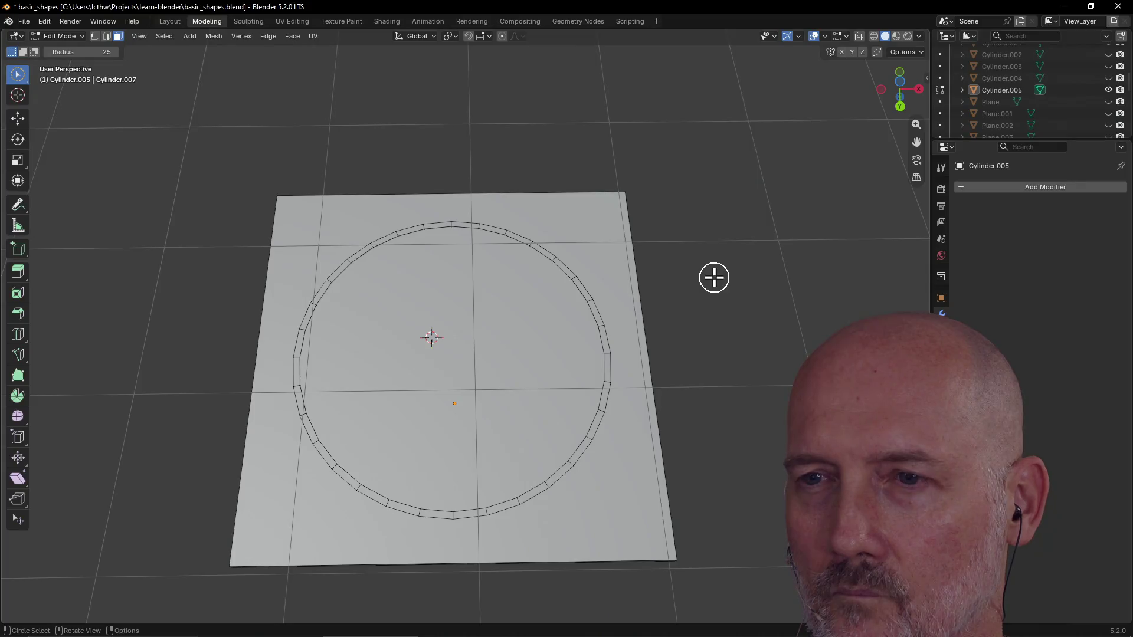
{"action": "scroll", "coordinate": [714, 279], "scroll_direction": "down", "scroll_amount": 3}
Step: Orbit around the cone and slab from several angles, then bring up the Ctrl+Tab mode pie menu
{"action": "mouse_move", "coordinate": [665, 329]}
{"action": "middle_mouse_down"}
{"action": "mouse_move", "coordinate": [531, 352]}
{"action": "mouse_move", "coordinate": [468, 233]}
{"action": "mouse_move", "coordinate": [513, 301]}
{"action": "middle_mouse_up"}
{"action": "scroll", "coordinate": [513, 301], "scroll_direction": "down", "scroll_amount": 2}
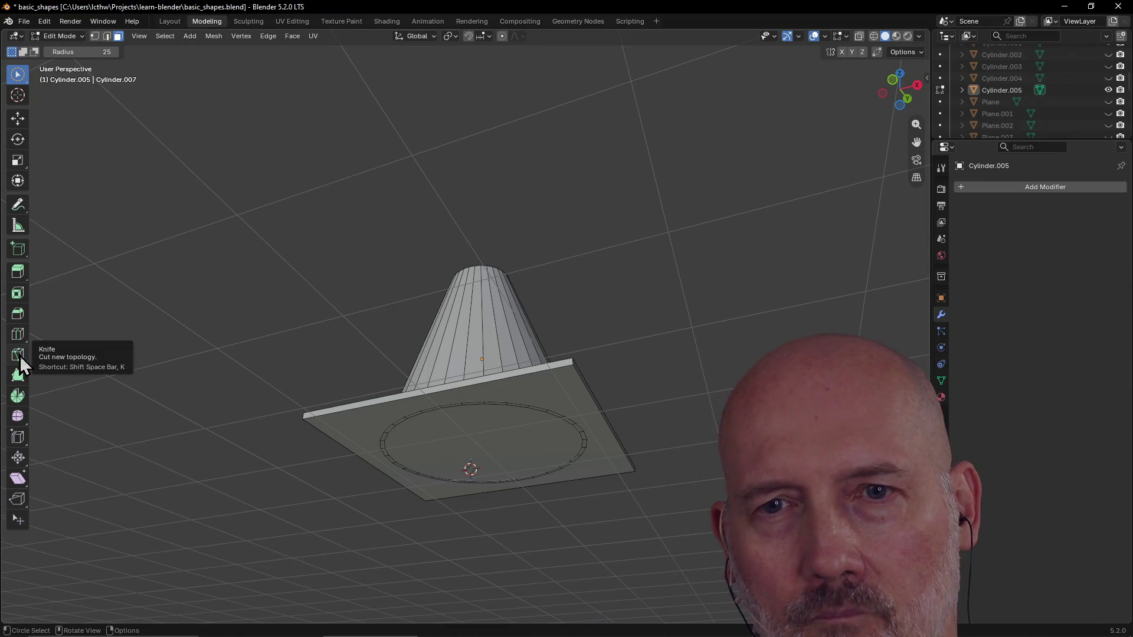
{"action": "mouse_move", "coordinate": [435, 470]}
{"action": "middle_mouse_down"}
{"action": "mouse_move", "coordinate": [475, 380]}
{"action": "mouse_move", "coordinate": [539, 336]}
{"action": "mouse_move", "coordinate": [539, 350]}
{"action": "middle_mouse_up"}
{"action": "scroll", "coordinate": [497, 361], "scroll_direction": "up", "scroll_amount": 3}
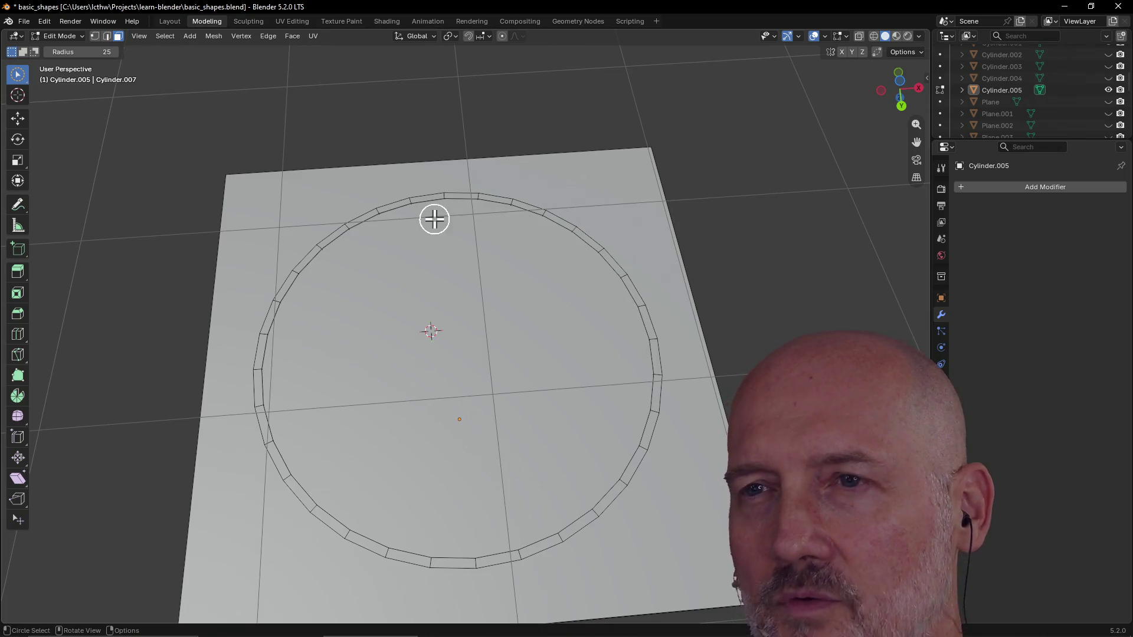
{"action": "scroll", "coordinate": [344, 394], "scroll_direction": "down", "scroll_amount": 3}
{"action": "middle_click_drag", "start_coordinate": [402, 433], "coordinate": [440, 437]}
{"action": "scroll", "coordinate": [452, 431], "scroll_direction": "up", "scroll_amount": 3}
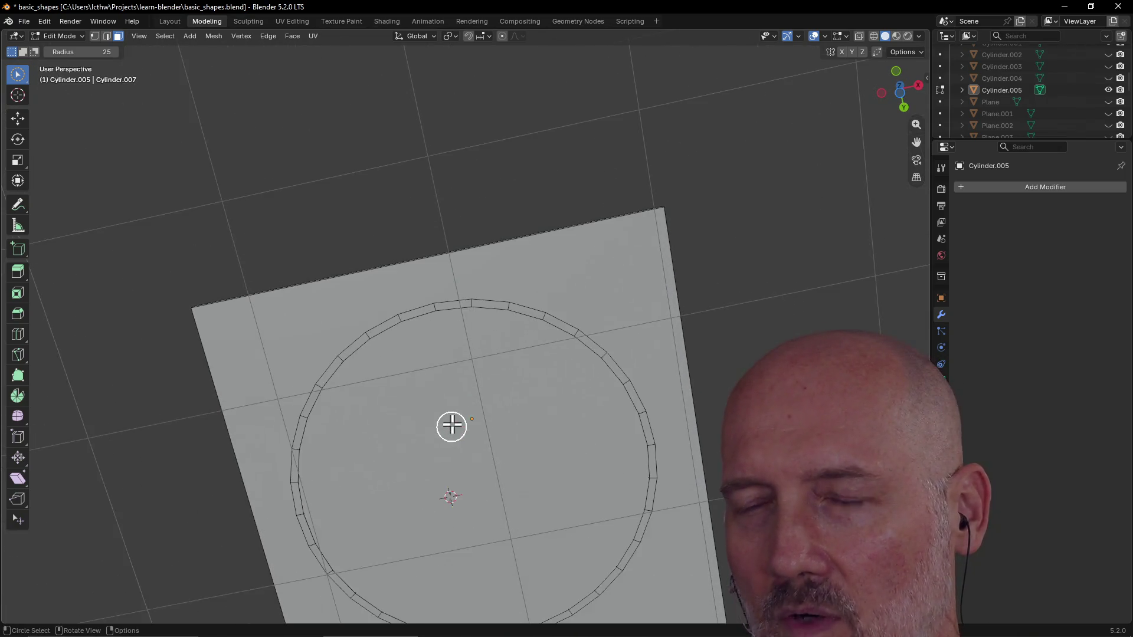
{"action": "scroll", "coordinate": [433, 435], "scroll_direction": "down", "scroll_amount": 3}
{"action": "mouse_move", "coordinate": [407, 389]}
{"action": "middle_mouse_down"}
{"action": "mouse_move", "coordinate": [376, 332]}
{"action": "mouse_move", "coordinate": [409, 336]}
{"action": "mouse_move", "coordinate": [539, 233]}
{"action": "mouse_move", "coordinate": [556, 203]}
{"action": "mouse_move", "coordinate": [577, 397]}
{"action": "mouse_move", "coordinate": [540, 317]}
{"action": "mouse_move", "coordinate": [523, 448]}
{"action": "mouse_move", "coordinate": [544, 437]}
{"action": "mouse_move", "coordinate": [554, 470]}
{"action": "mouse_move", "coordinate": [576, 468]}
{"action": "mouse_move", "coordinate": [529, 468]}
{"action": "mouse_move", "coordinate": [579, 449]}
{"action": "mouse_move", "coordinate": [569, 387]}
{"action": "mouse_move", "coordinate": [579, 354]}
{"action": "middle_mouse_up"}
{"action": "scroll", "coordinate": [539, 458], "scroll_direction": "up", "scroll_amount": 2}
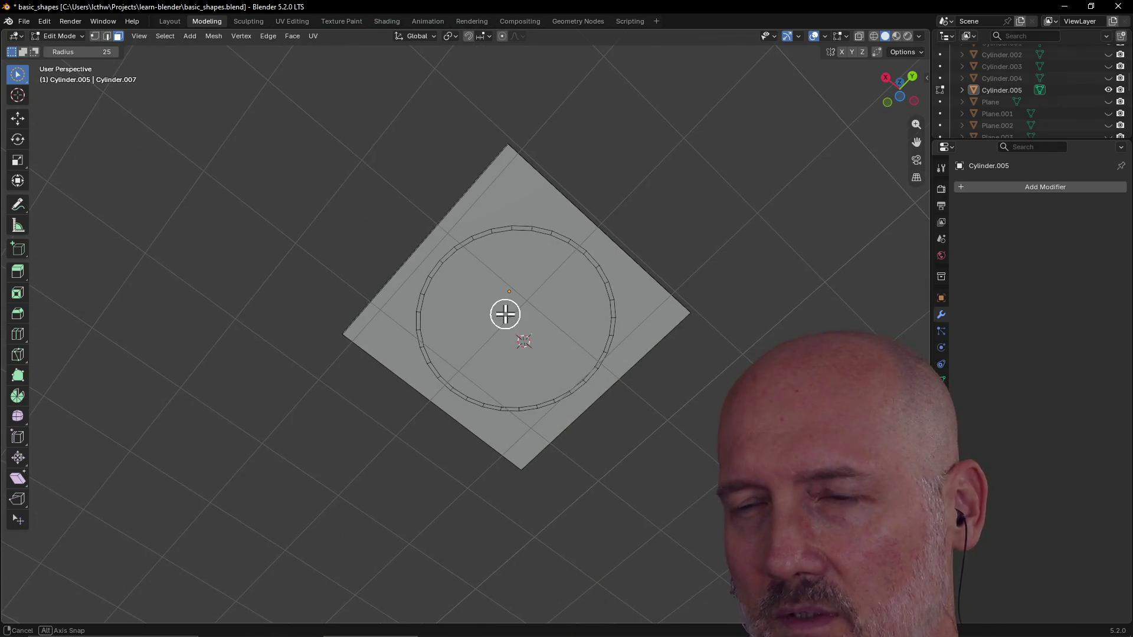
{"action": "middle_click_drag", "start_coordinate": [505, 313], "coordinate": [457, 314]}
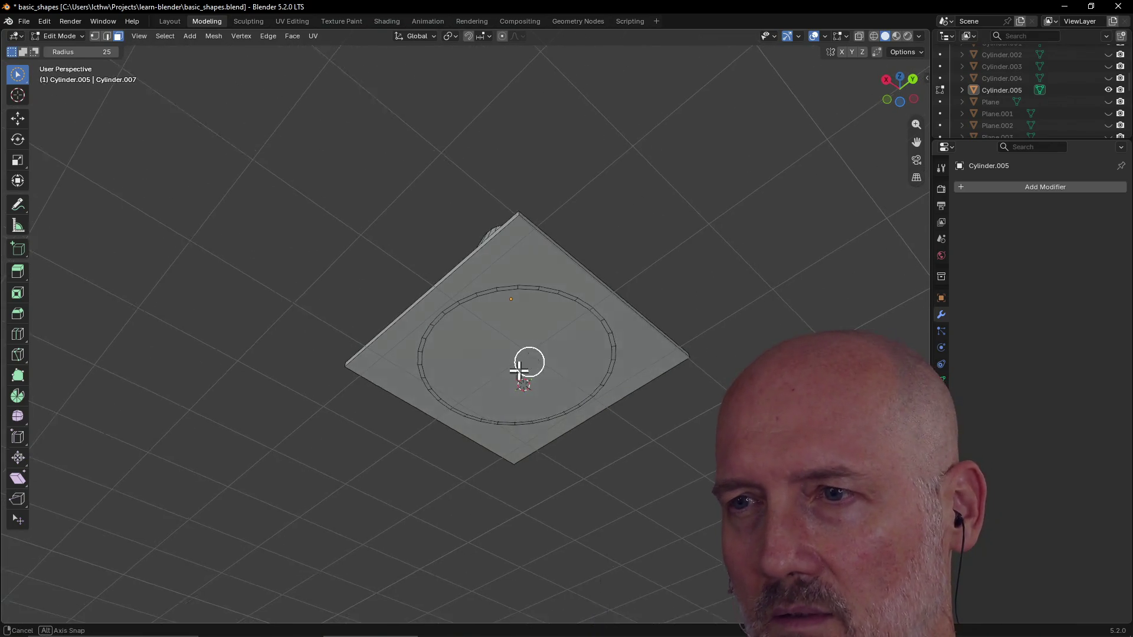
{"action": "middle_click_drag", "start_coordinate": [530, 361], "coordinate": [504, 443]}
{"action": "scroll", "coordinate": [505, 444], "scroll_direction": "up", "scroll_amount": 2}
{"action": "scroll", "coordinate": [505, 443], "scroll_direction": "down", "scroll_amount": 2}
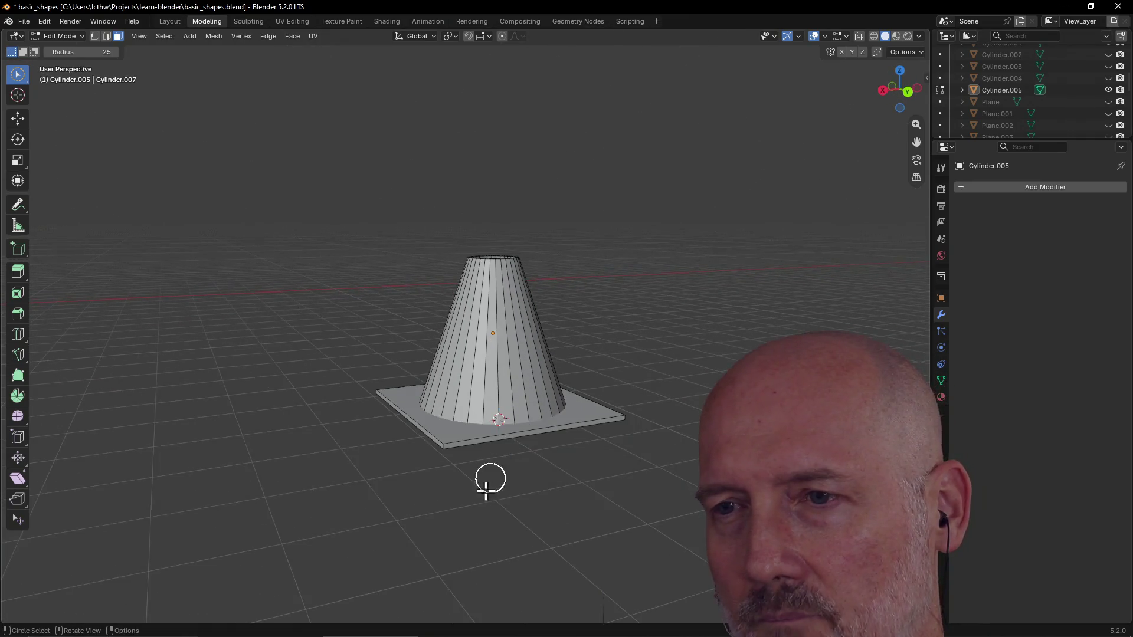
{"action": "key", "text": "ctrl+Tab"}
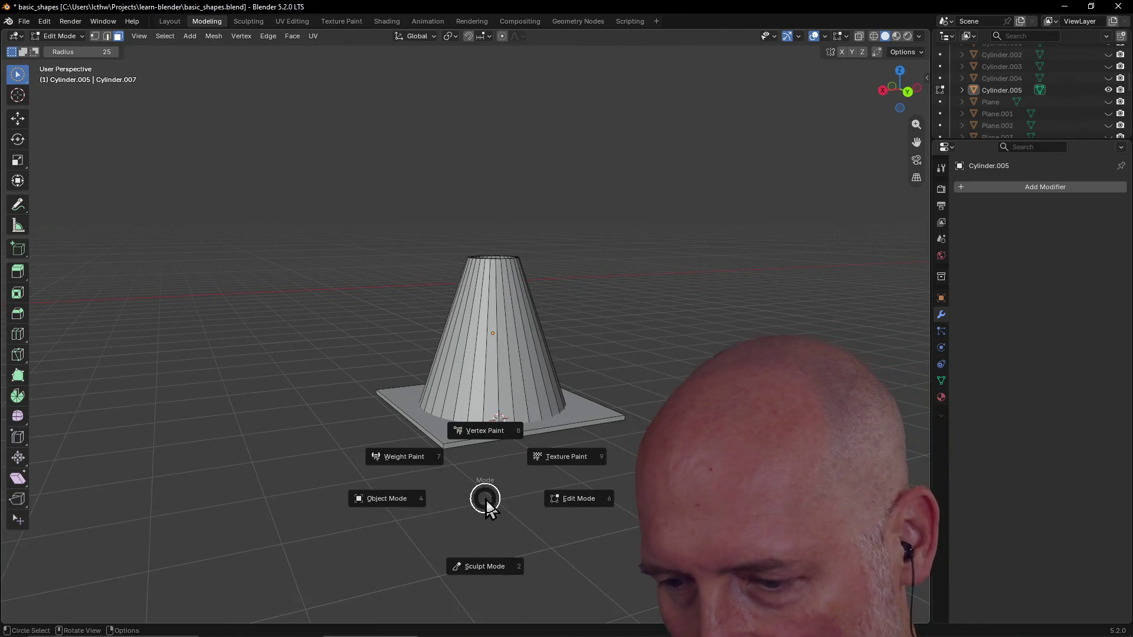
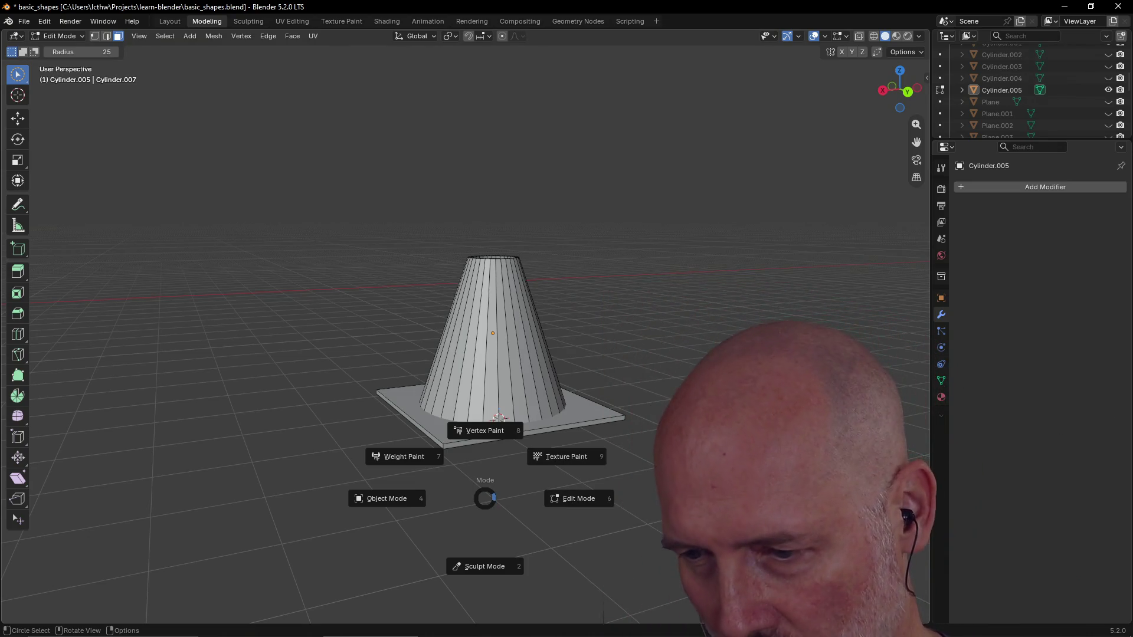
Step: Delete the selected faces of the square base plate beneath the cone
{"action": "key", "text": "Escape"}
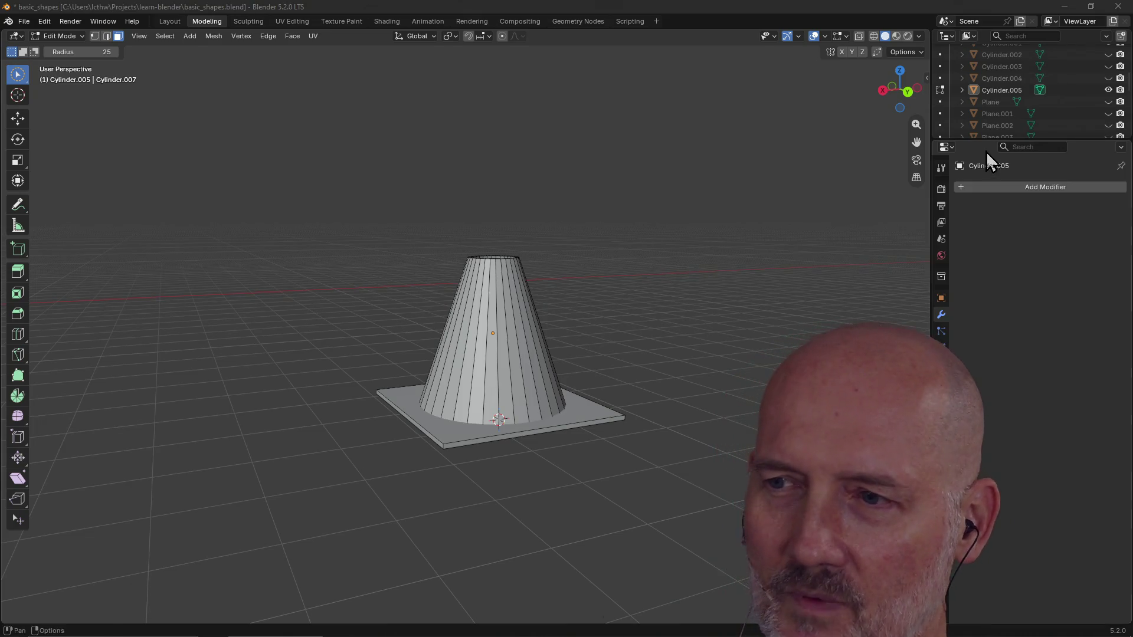
{"action": "left_click", "coordinate": [586, 407]}
{"action": "mouse_move", "coordinate": [584, 411]}
{"action": "middle_mouse_down"}
{"action": "mouse_move", "coordinate": [519, 428]}
{"action": "mouse_move", "coordinate": [549, 452]}
{"action": "middle_mouse_up"}
{"action": "key", "text": "x"}
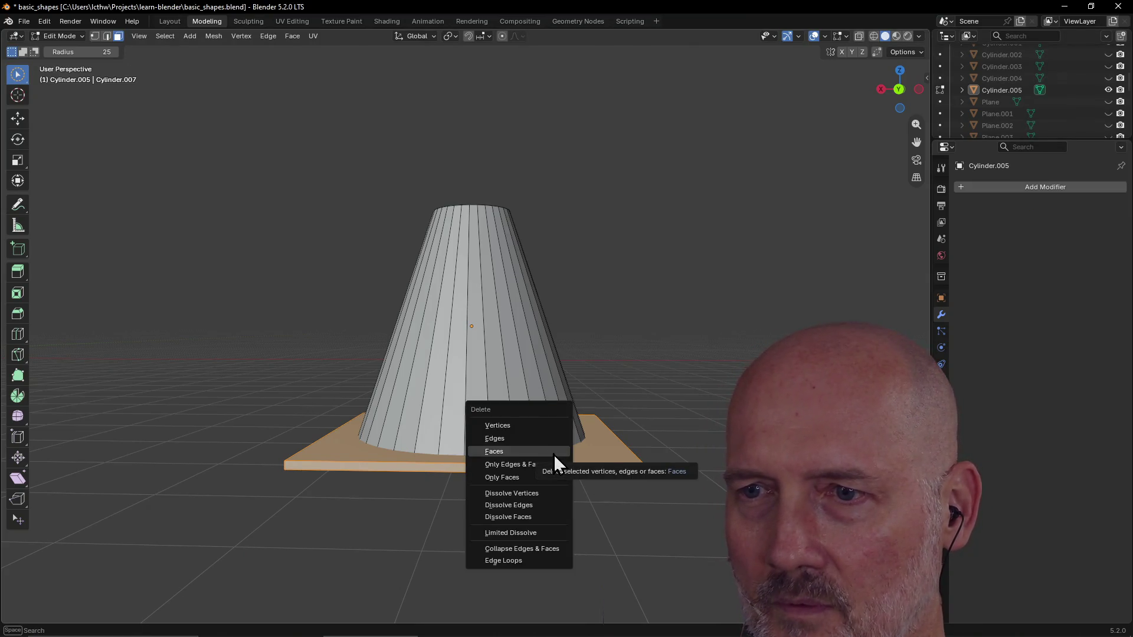
{"action": "left_click", "coordinate": [553, 454]}
Step: Select the remaining linked plate geometry with L and delete its faces, leaving the open-bottomed cone
{"action": "mouse_move", "coordinate": [620, 485]}
{"action": "middle_mouse_down"}
{"action": "mouse_move", "coordinate": [524, 473]}
{"action": "mouse_move", "coordinate": [543, 478]}
{"action": "middle_mouse_up"}
{"action": "key", "text": "l"}
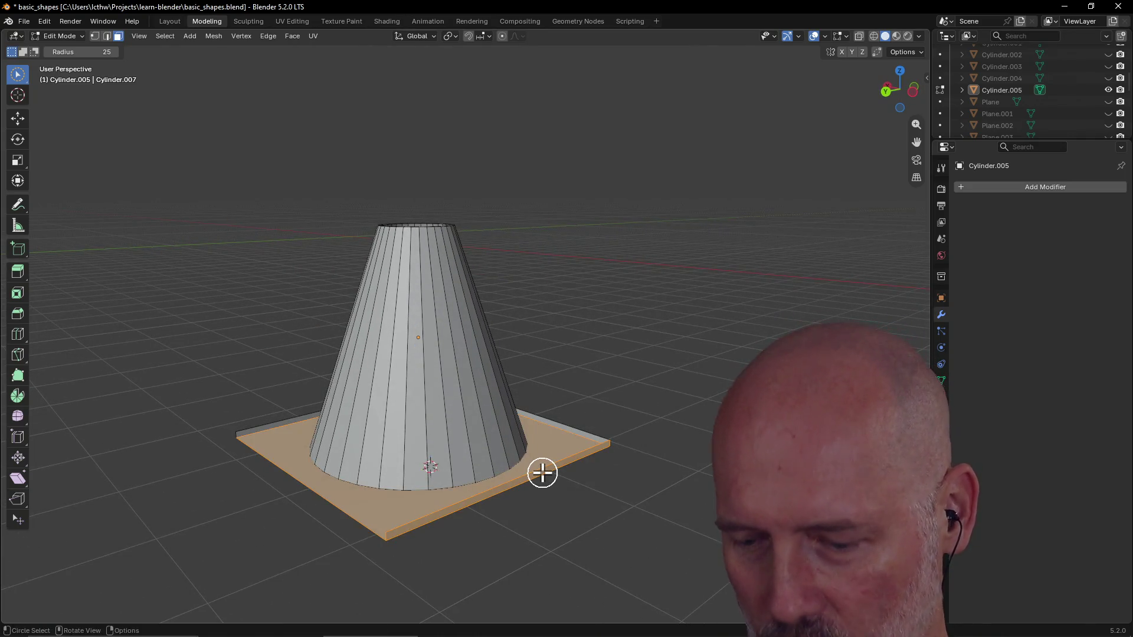
{"action": "key", "text": "x"}
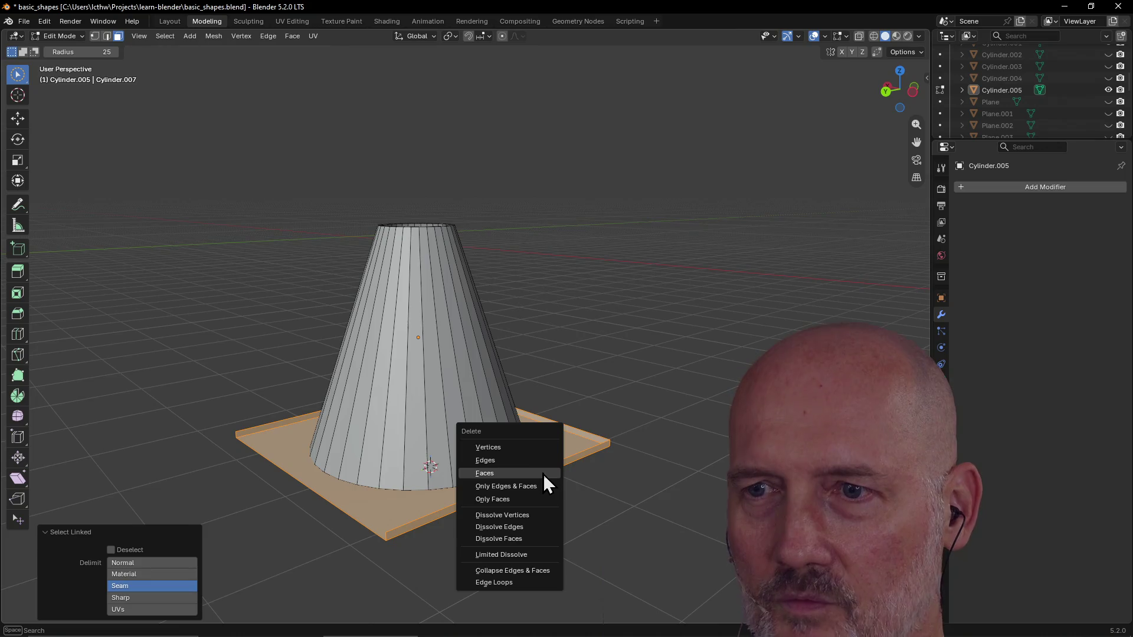
{"action": "left_click", "coordinate": [554, 488]}
{"action": "mouse_move", "coordinate": [543, 473]}
{"action": "middle_mouse_down"}
{"action": "mouse_move", "coordinate": [515, 483]}
{"action": "mouse_move", "coordinate": [509, 522]}
{"action": "middle_mouse_up"}
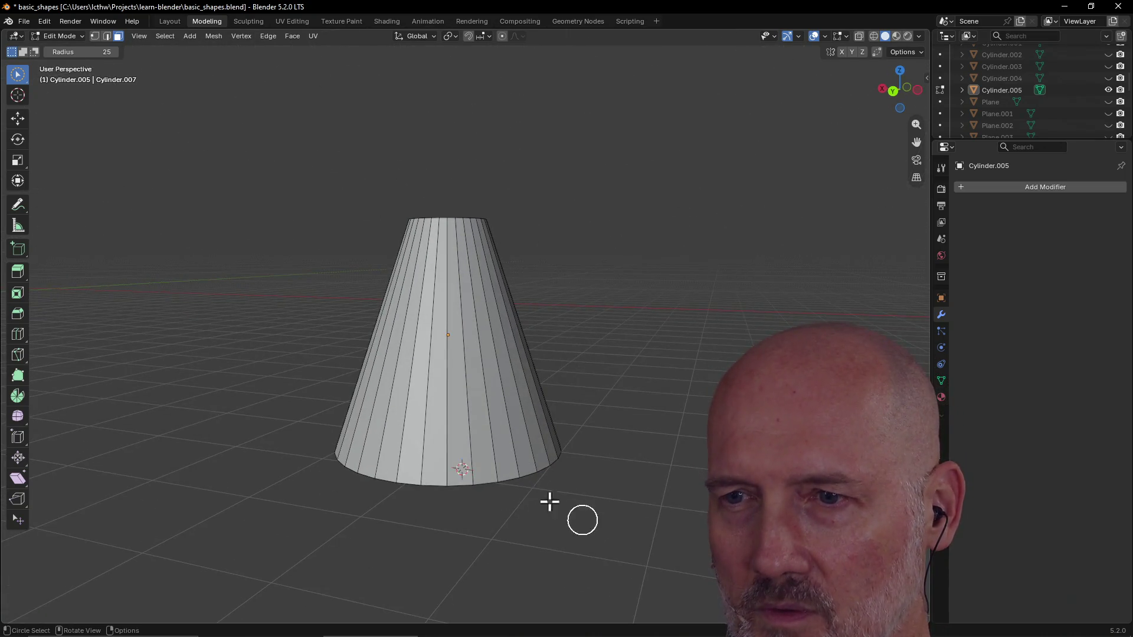
Step: Alt-select successive vertical face loops on the cone's side while viewing its open top
{"action": "mouse_move", "coordinate": [518, 482]}
{"action": "middle_mouse_down"}
{"action": "mouse_move", "coordinate": [443, 464]}
{"action": "mouse_move", "coordinate": [482, 430]}
{"action": "mouse_move", "coordinate": [534, 429]}
{"action": "middle_mouse_up"}
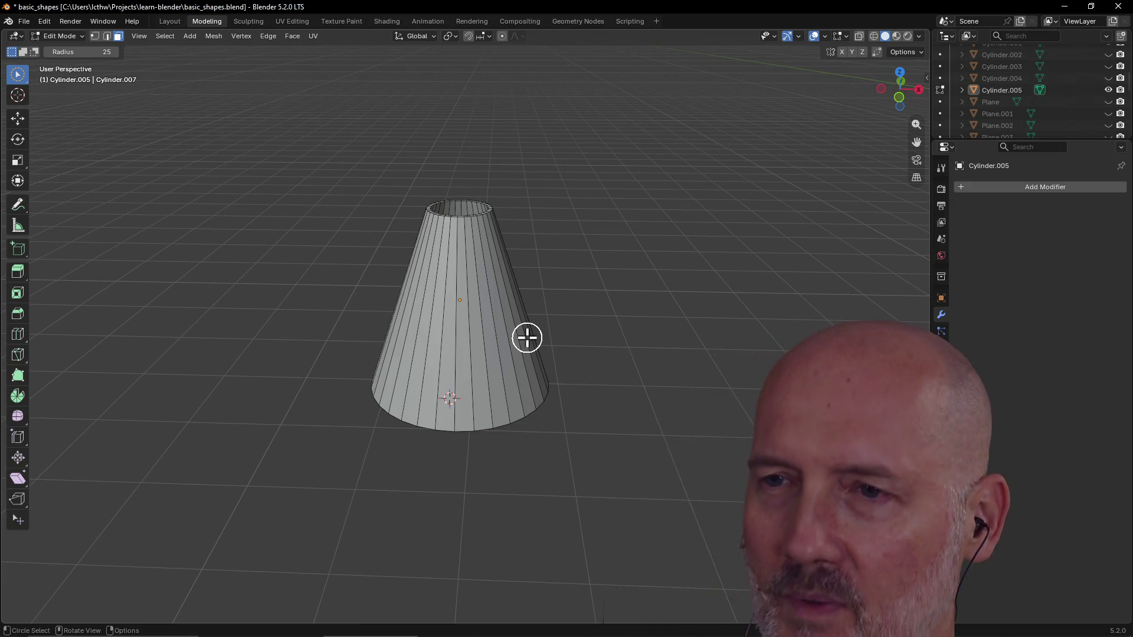
{"action": "left_click", "coordinate": [463, 345]}
{"action": "mouse_move", "coordinate": [518, 244]}
{"action": "middle_mouse_down"}
{"action": "mouse_move", "coordinate": [485, 329]}
{"action": "mouse_move", "coordinate": [516, 344]}
{"action": "mouse_move", "coordinate": [576, 342]}
{"action": "middle_mouse_up"}
{"action": "left_click", "coordinate": [519, 343]}
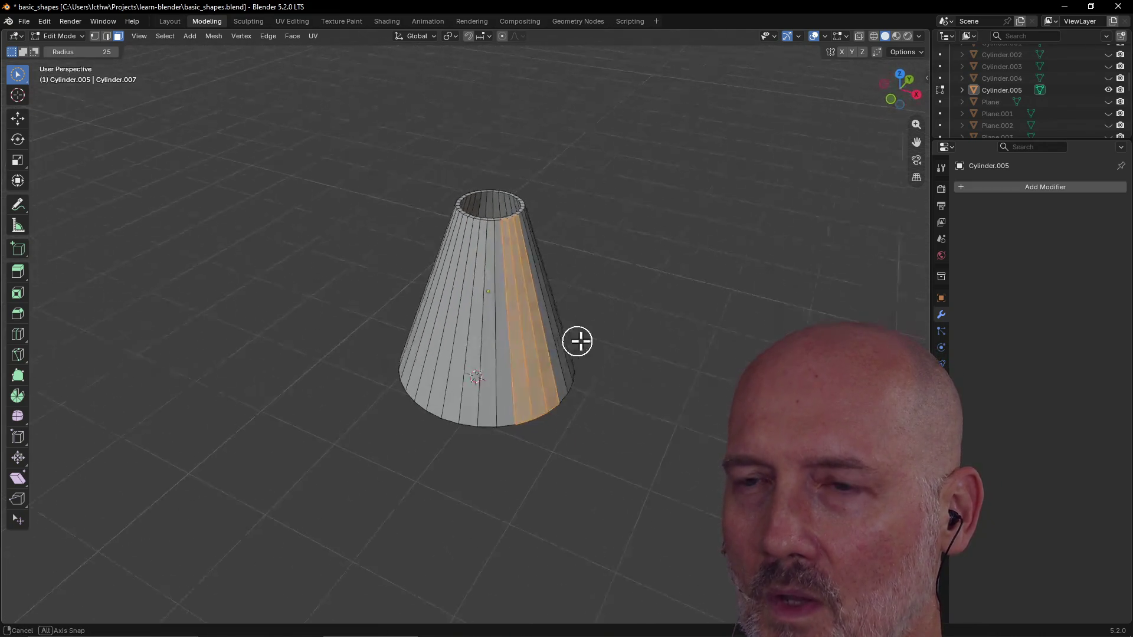
{"action": "left_click", "coordinate": [466, 344]}
Step: Select further vertical face strips on the front-left and other sides of the cone
{"action": "middle_click_drag", "start_coordinate": [465, 345], "coordinate": [551, 339]}
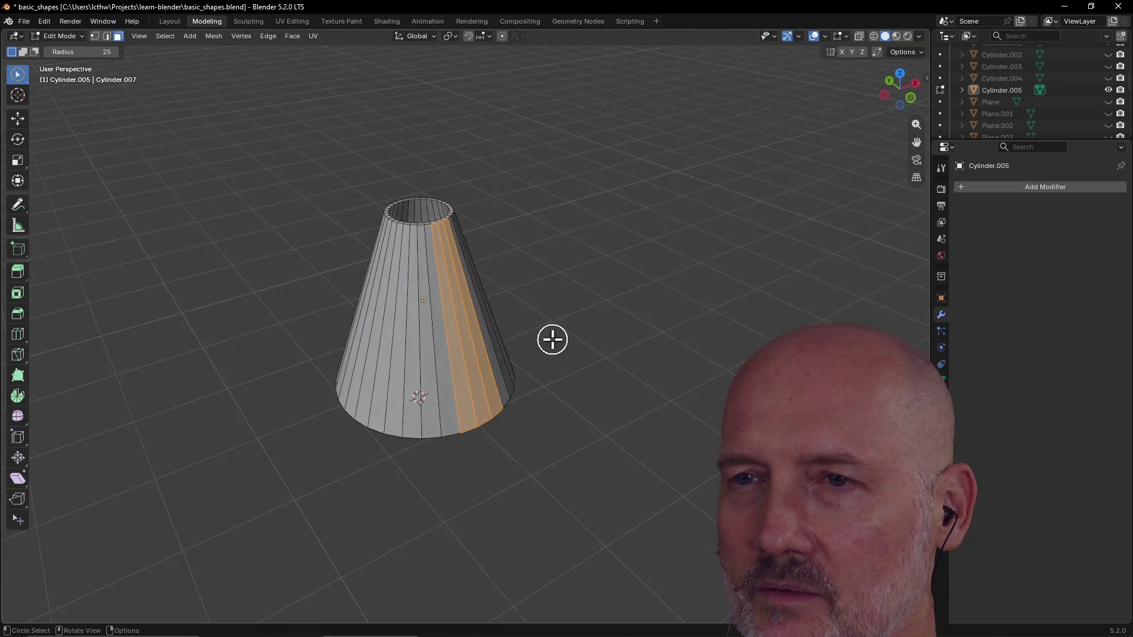
{"action": "left_click", "coordinate": [403, 339]}
{"action": "mouse_move", "coordinate": [433, 333]}
{"action": "middle_mouse_down"}
{"action": "mouse_move", "coordinate": [461, 323]}
{"action": "mouse_move", "coordinate": [432, 316]}
{"action": "middle_mouse_up"}
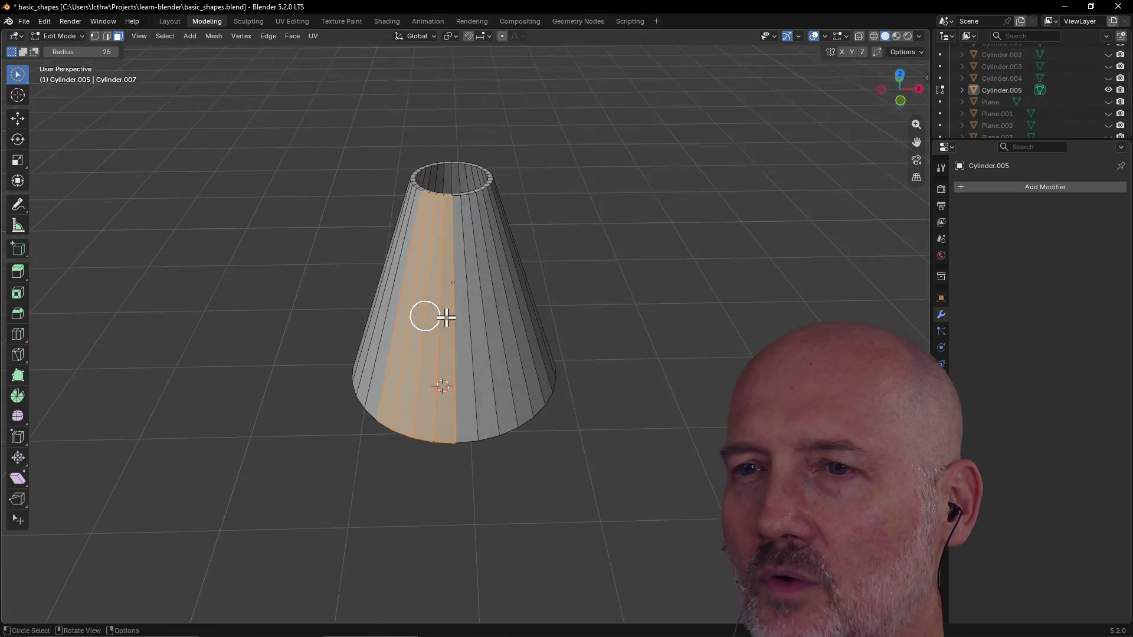
{"action": "left_click", "coordinate": [477, 301]}
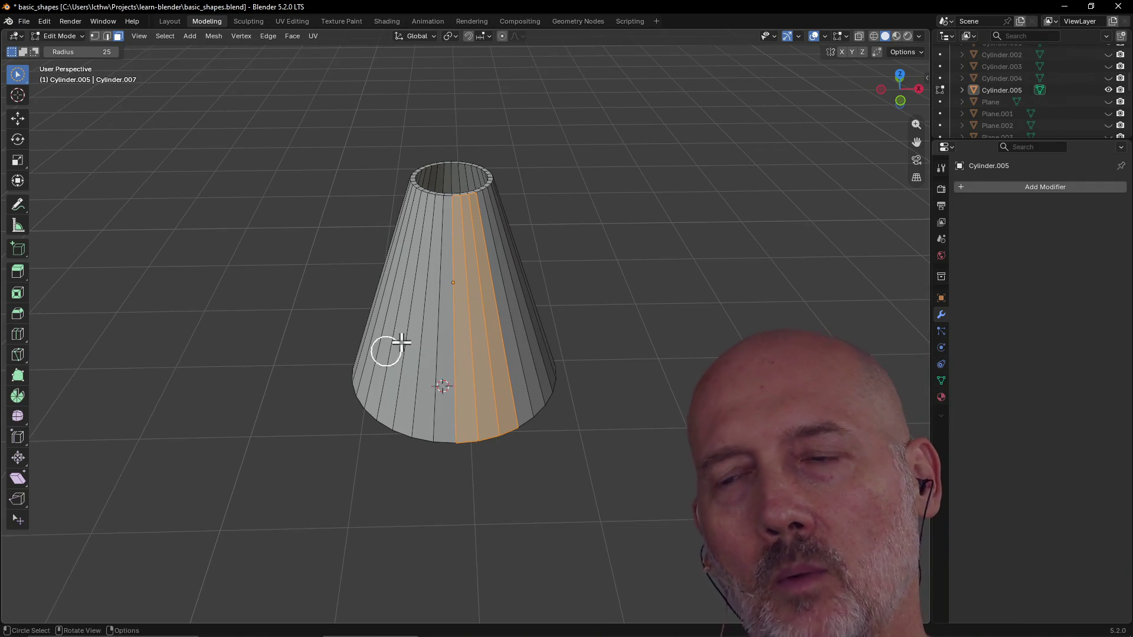